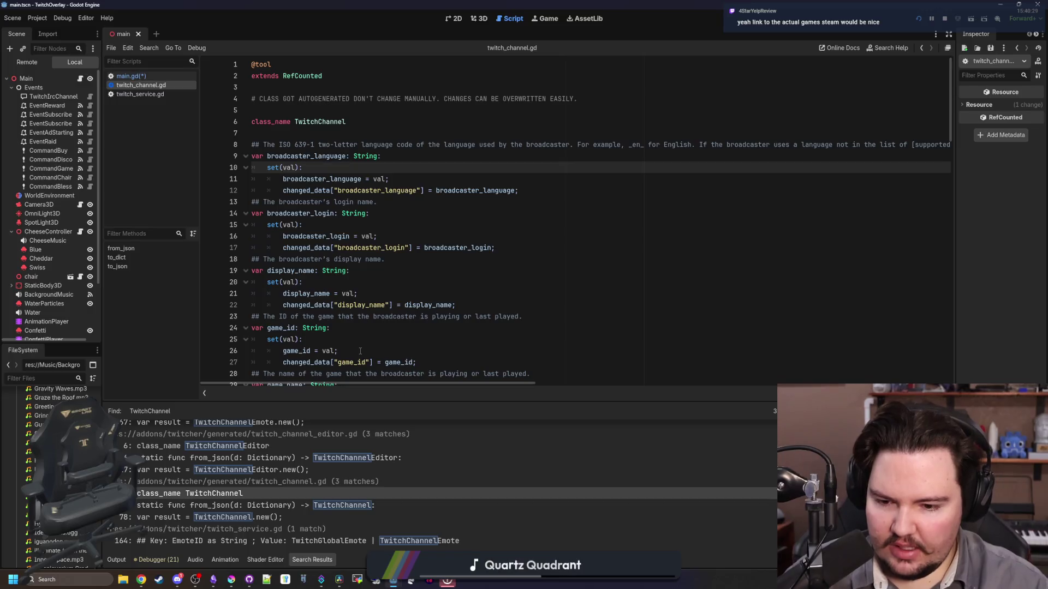
# Add a TwitchService.get_user() call on line 147 of main.gd and jump to get_user's definition
pyautogui.hotkey('alt', 'Left')
pyautogui.click(379, 242)
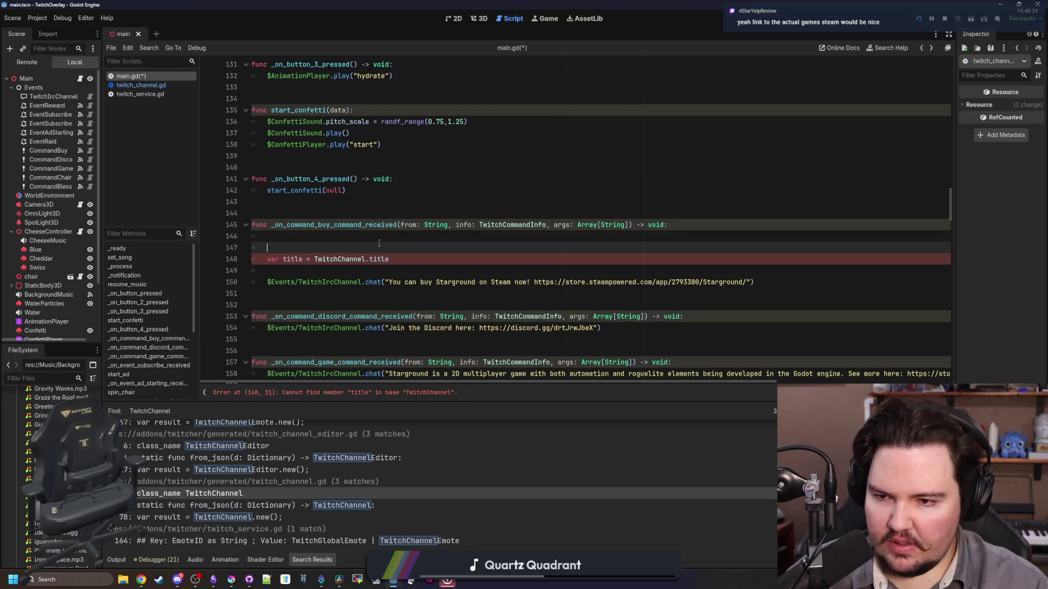
pyautogui.write('TwitchSer')
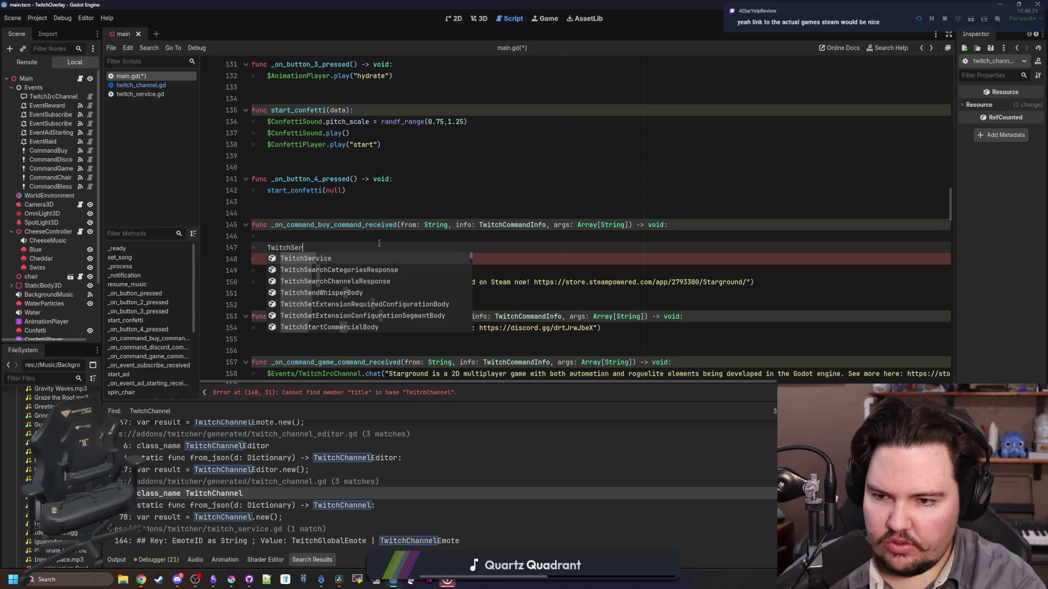
pyautogui.press('Return')
pyautogui.write('.get_gam')
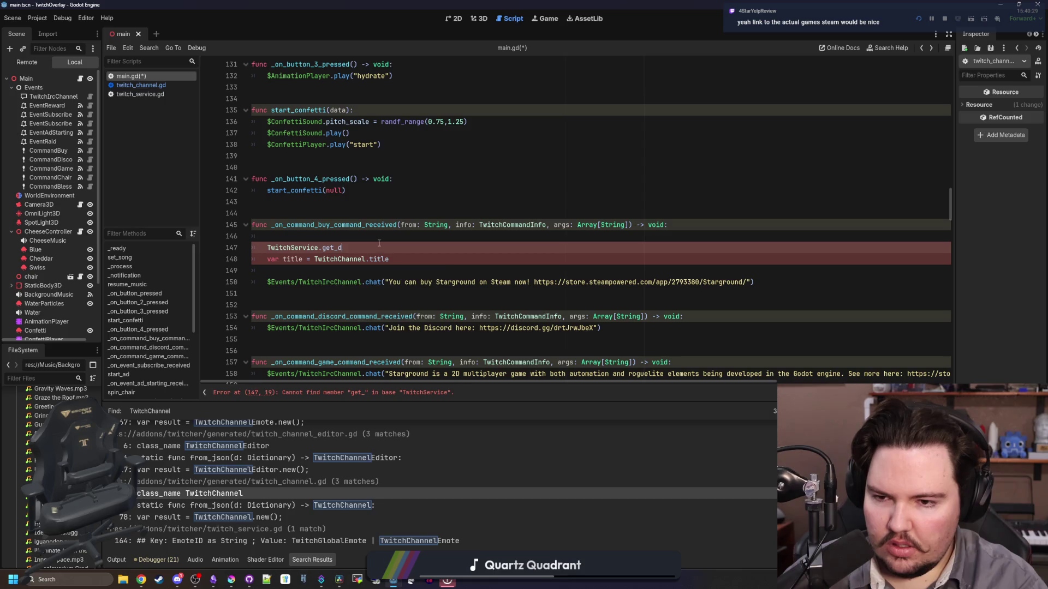
pyautogui.press('BackSpace')
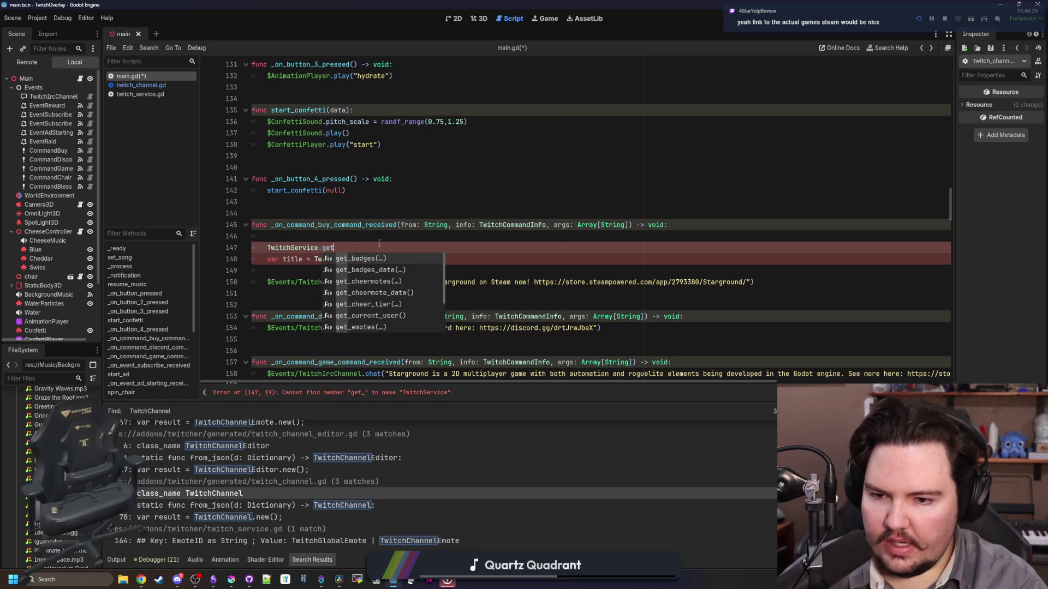
pyautogui.press('Down')
pyautogui.press('Down')
pyautogui.press('Down')
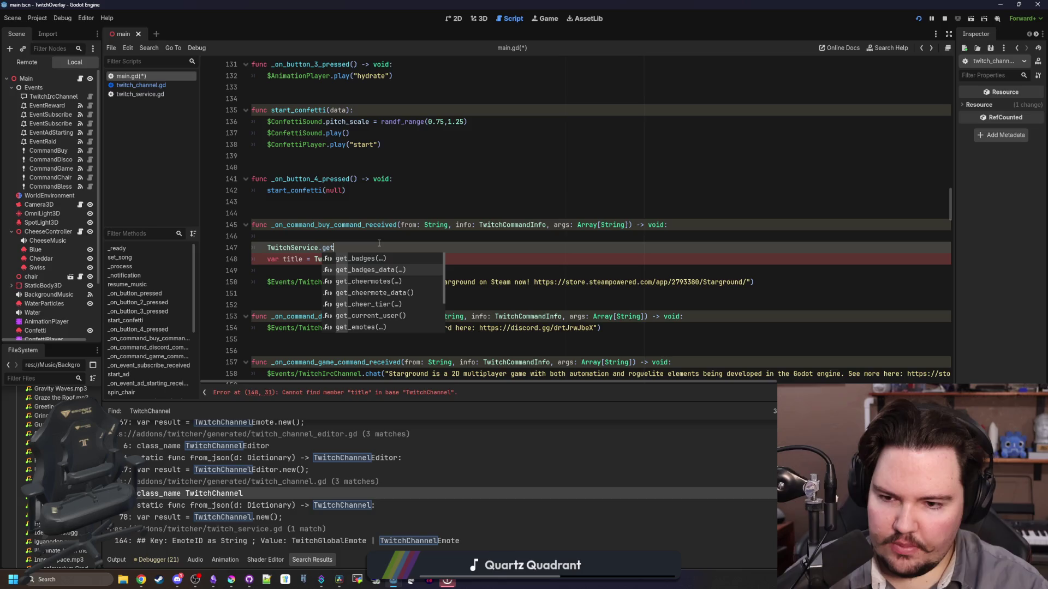
pyautogui.press('Down')
pyautogui.press('Down')
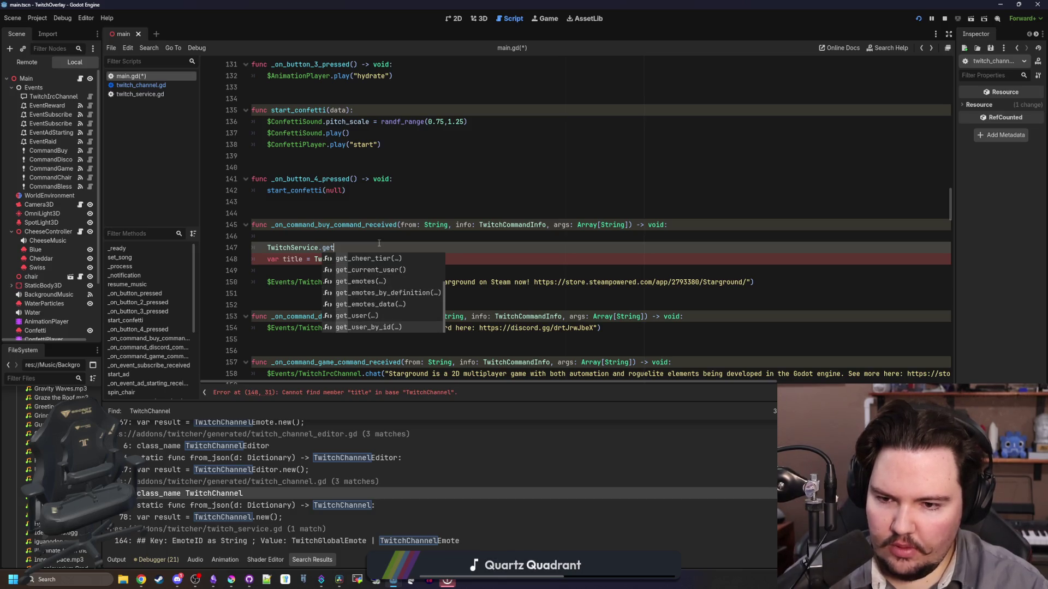
pyautogui.press('Up')
pyautogui.press('Up')
pyautogui.press('Return')
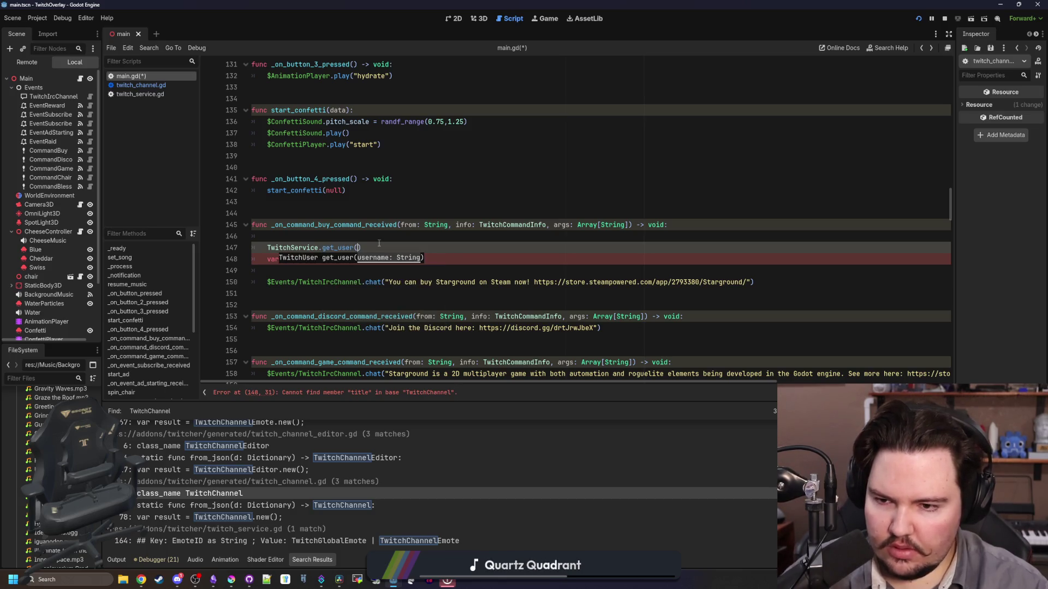
pyautogui.keyDown('ctrl'); pyautogui.click(332, 249); pyautogui.keyUp('ctrl')
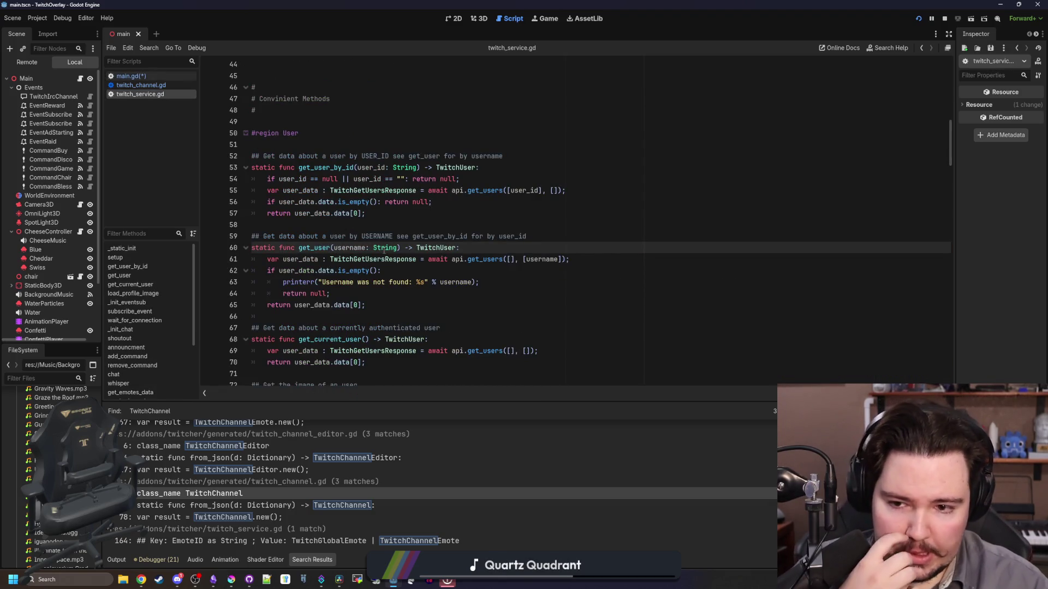
# Open the TwitchUser class in twitch_user.gd and read through its properties
pyautogui.click(435, 248)
pyautogui.keyDown('ctrl'); pyautogui.click(435, 248); pyautogui.keyUp('ctrl')
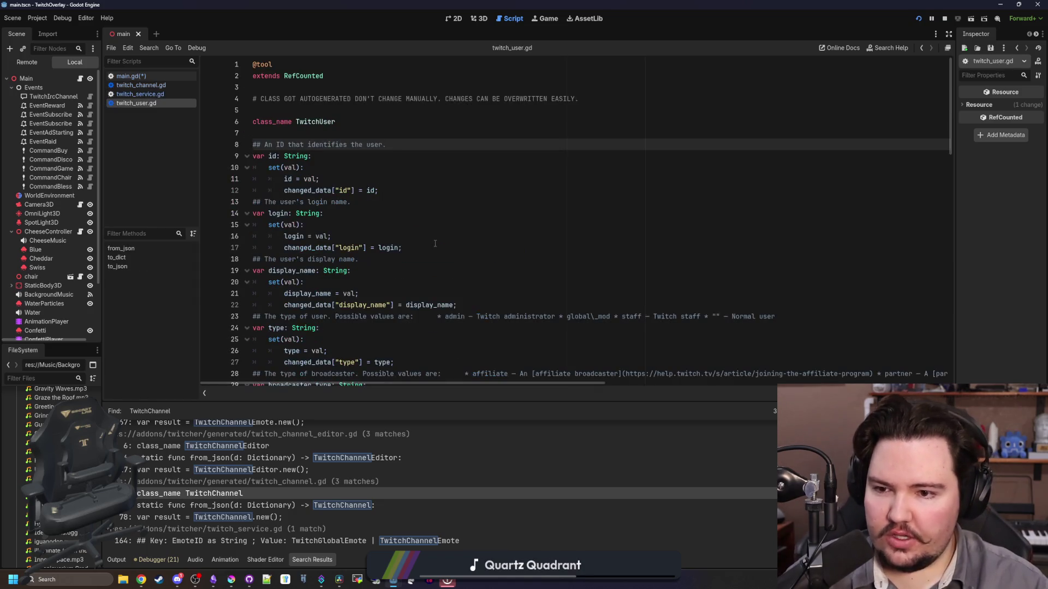
pyautogui.scroll(-1, 369, 173)
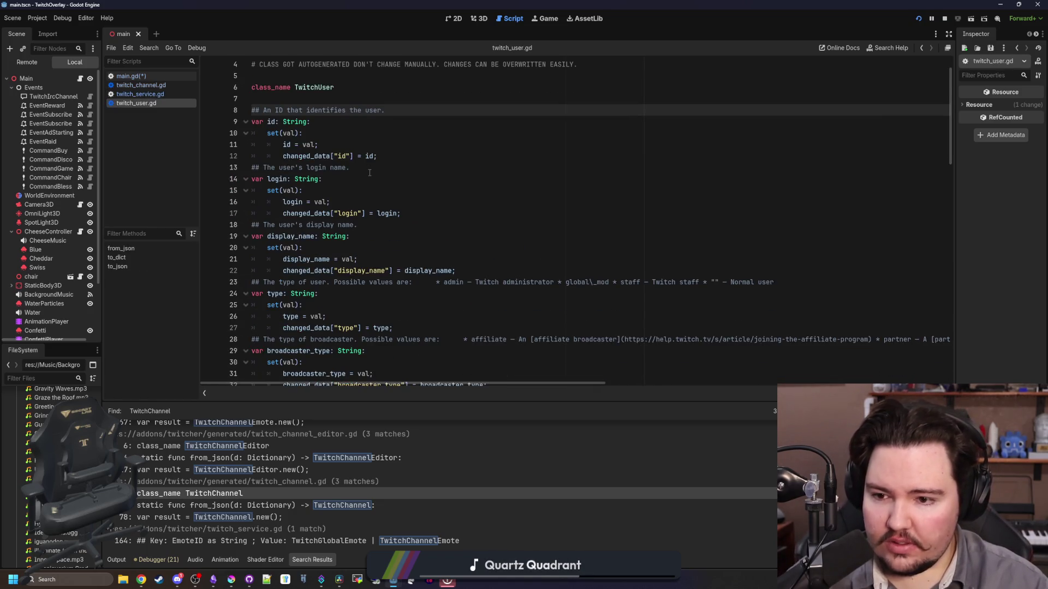
pyautogui.scroll(-4, 369, 173)
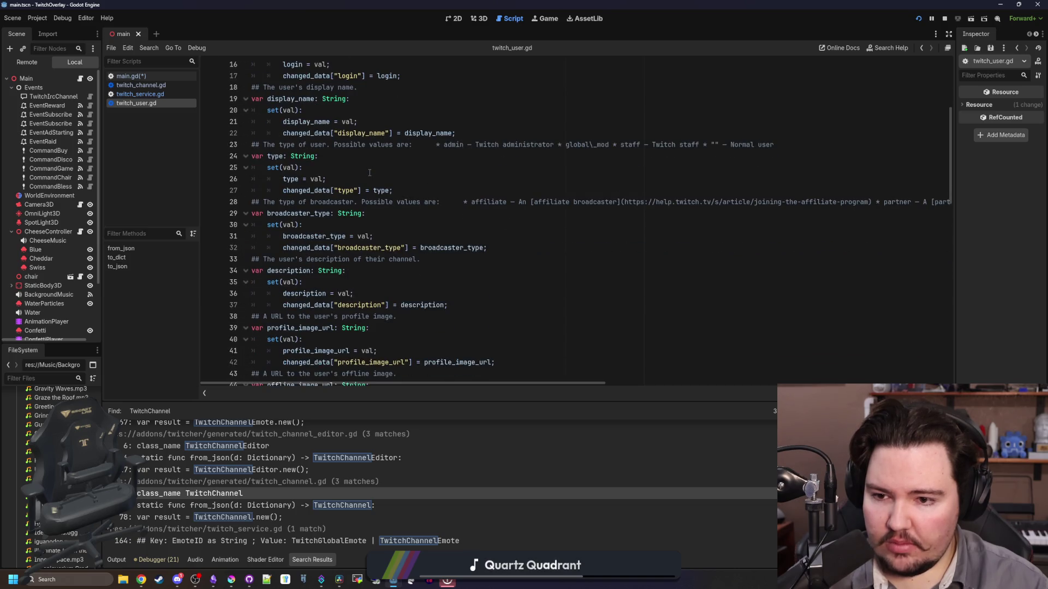
pyautogui.scroll(-5, 323, 240)
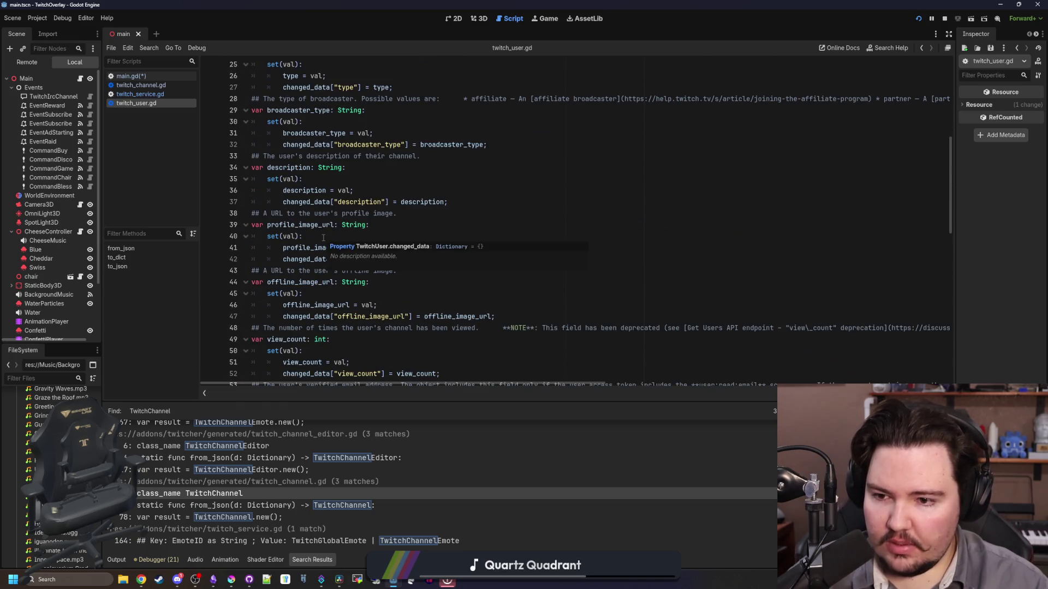
pyautogui.scroll(-6, 324, 238)
pyautogui.scroll(-7, 323, 238)
pyautogui.scroll(10, 333, 233)
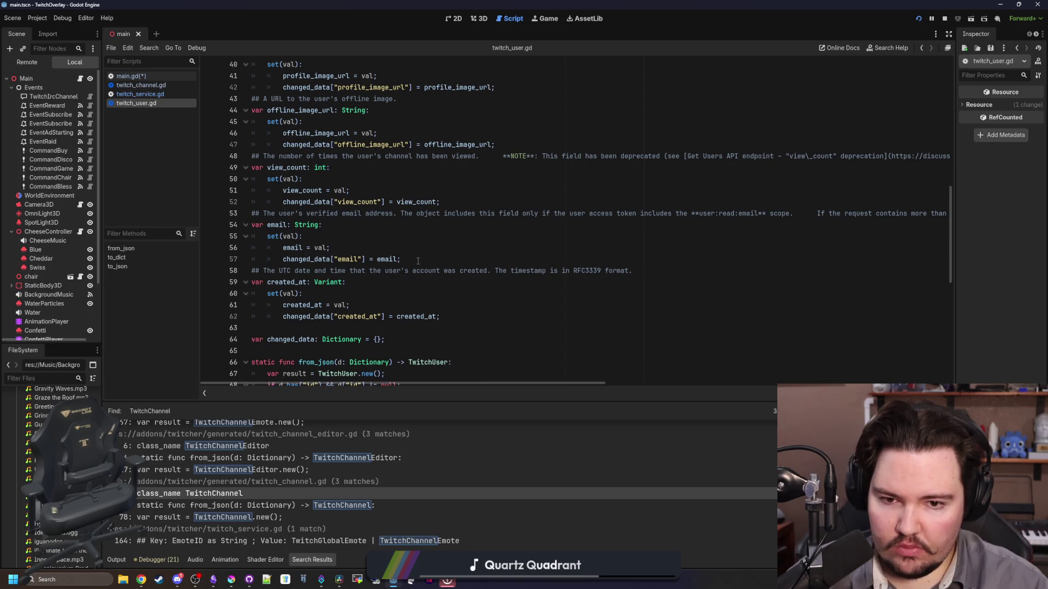
pyautogui.scroll(13, 418, 260)
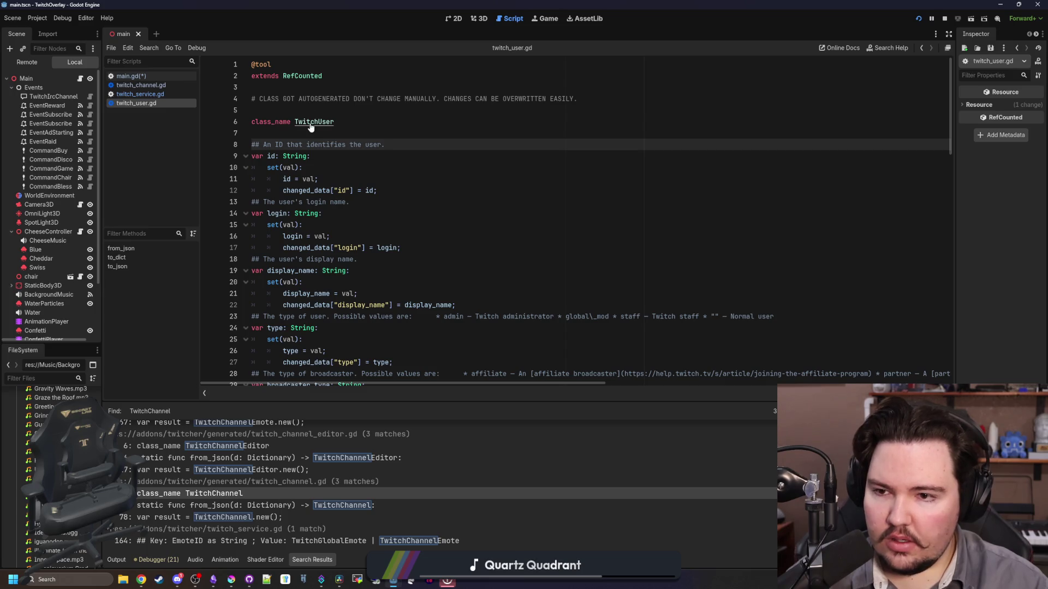
# Go back to main.gd and select the get_user and title lines 147–148
pyautogui.click(374, 125)
pyautogui.hotkey('alt', 'Left')
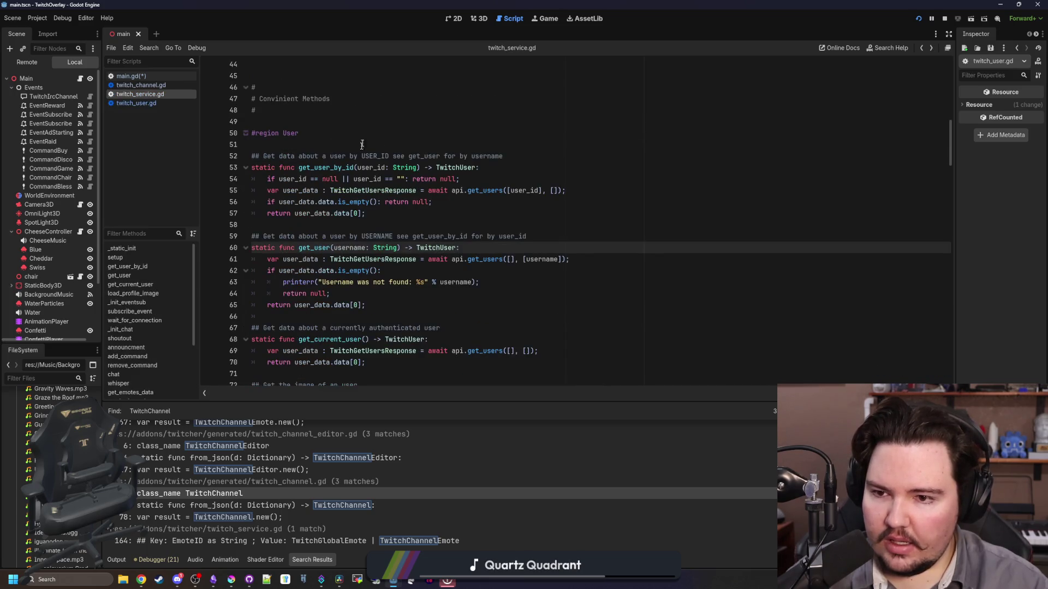
pyautogui.click(140, 86)
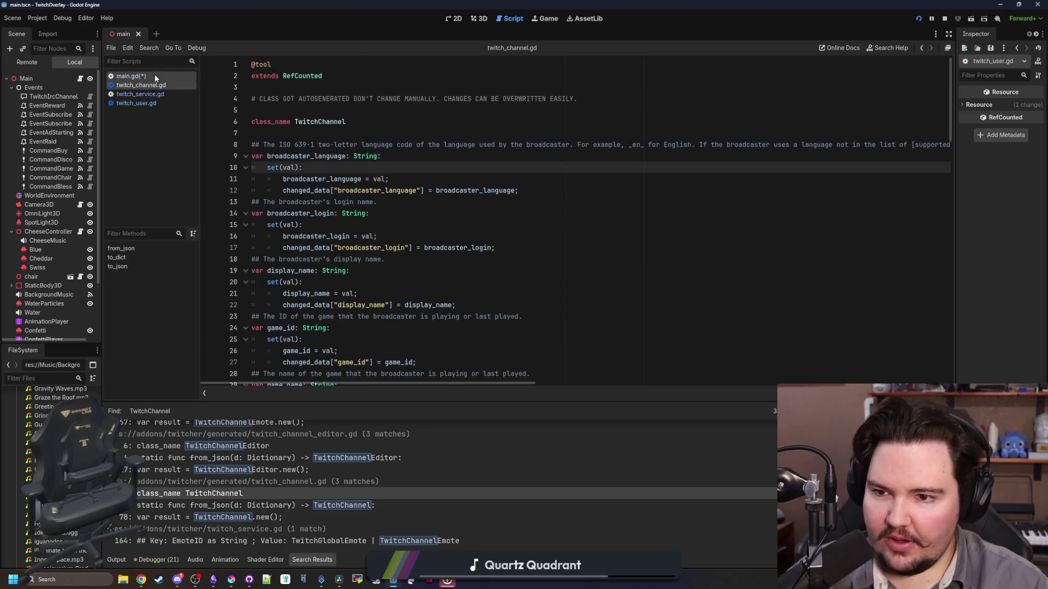
pyautogui.click(155, 76)
pyautogui.moveTo(430, 259); pyautogui.dragTo(201, 240)
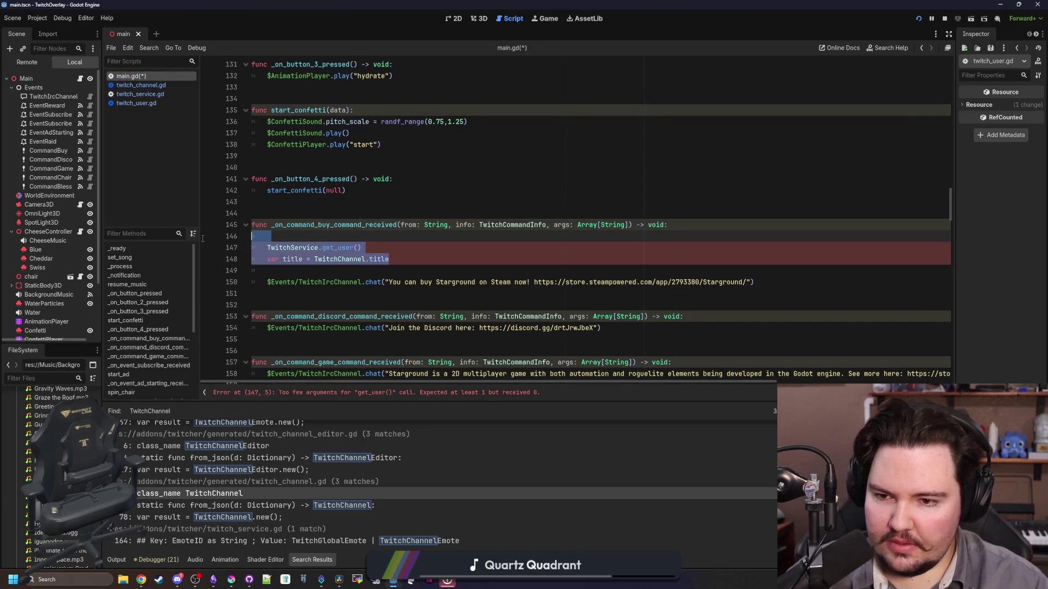
# Replace lines 147–148 with a Twitch class name, browsing the TwitchChannel and Twitch suggestions
pyautogui.press('BackSpace')
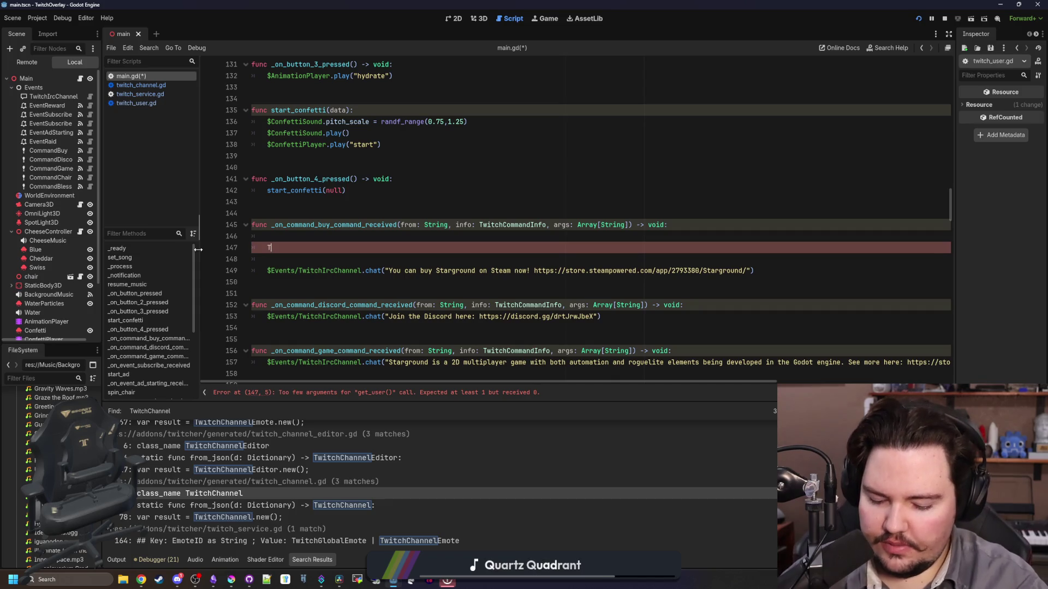
pyautogui.write('TwitchCha')
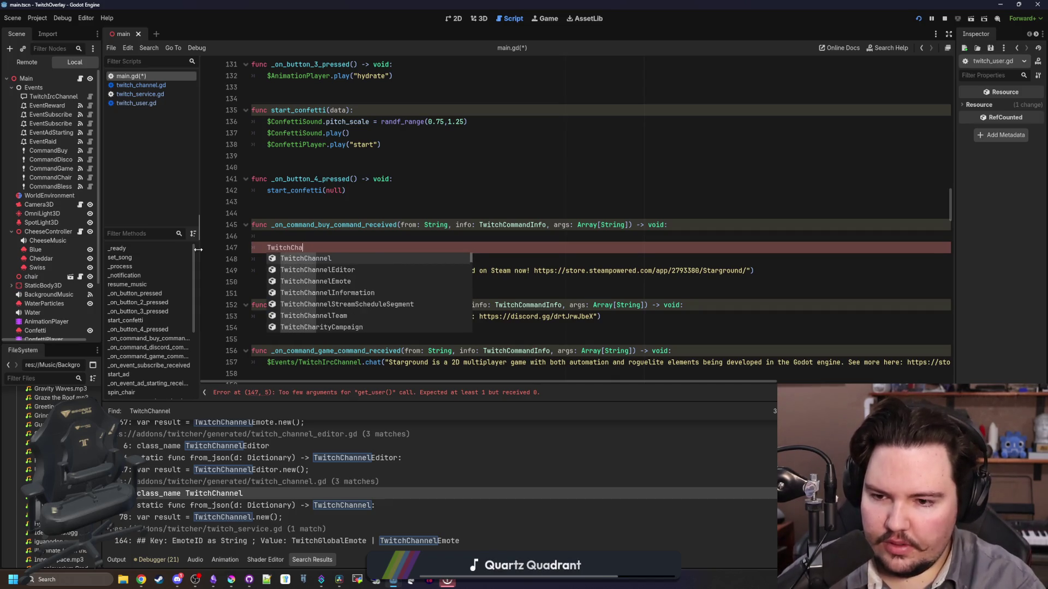
pyautogui.press('Down')
pyautogui.press('Down')
pyautogui.press('Down')
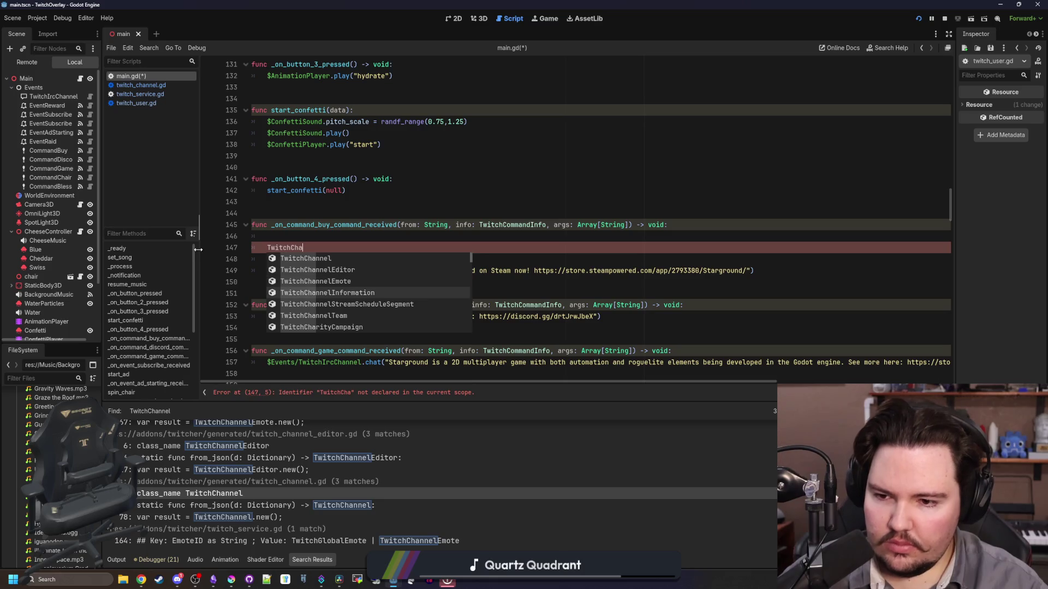
pyautogui.press('Down')
pyautogui.press('Down')
pyautogui.press('Down')
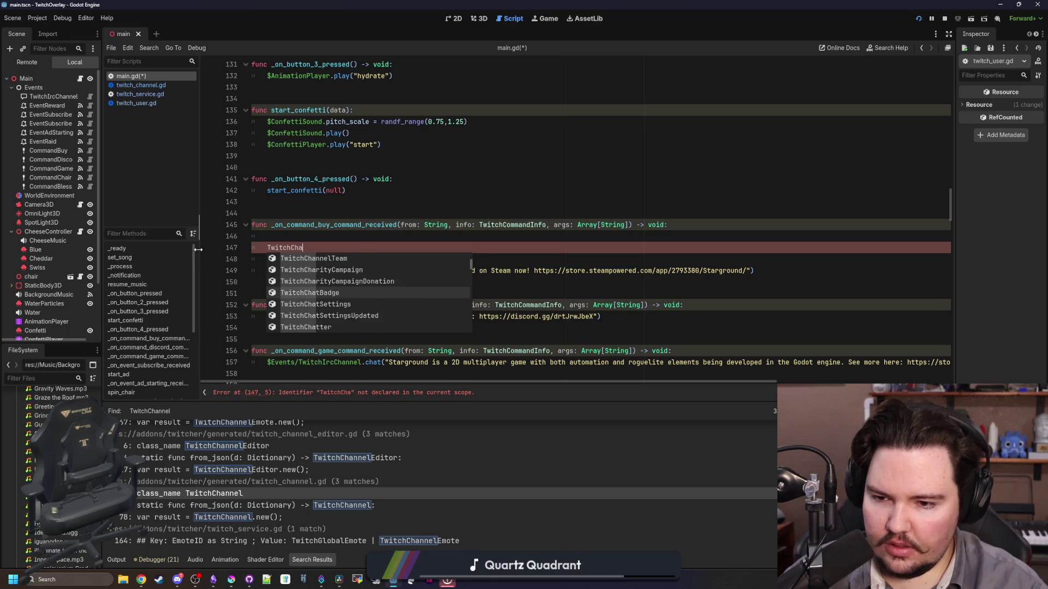
pyautogui.press('Down')
pyautogui.press('Down')
pyautogui.press('Down')
pyautogui.press('BackSpace')
pyautogui.press('BackSpace')
pyautogui.press('BackSpace')
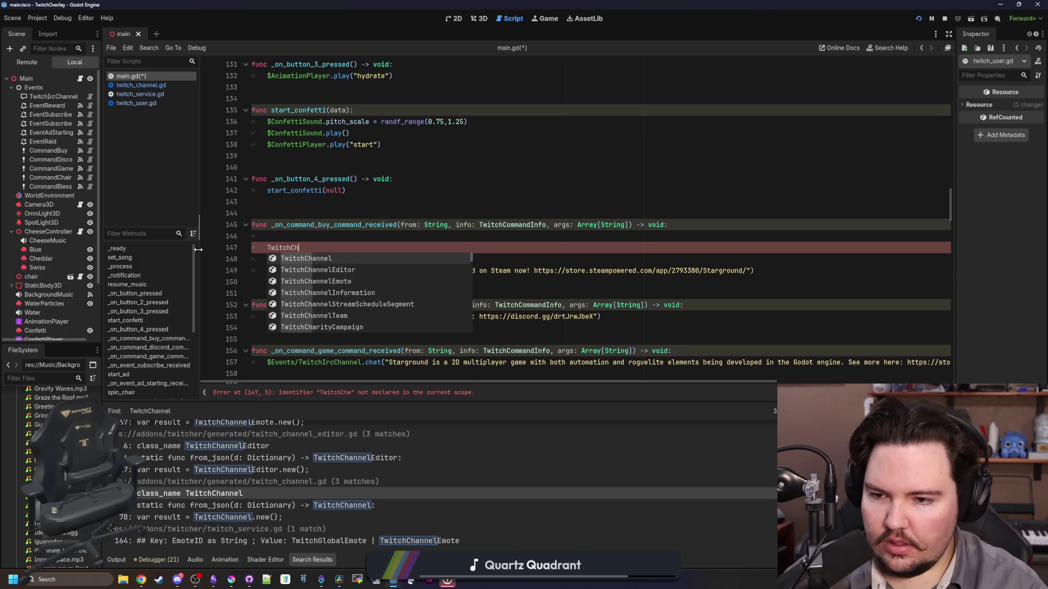
pyautogui.press('Down')
pyautogui.press('Down')
pyautogui.press('Down')
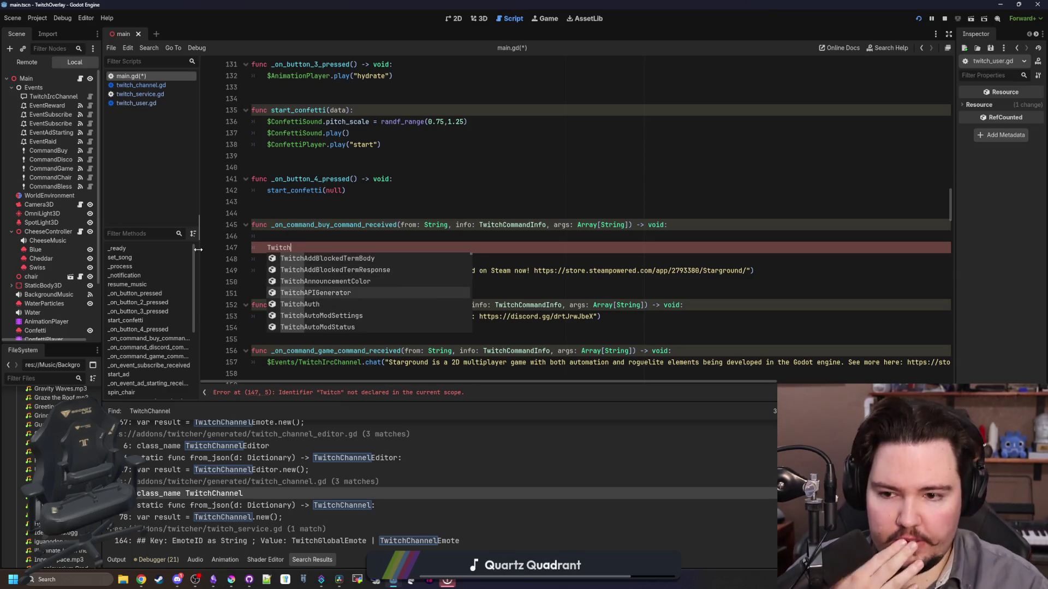
pyautogui.press('Down')
pyautogui.press('Down')
pyautogui.press('Down')
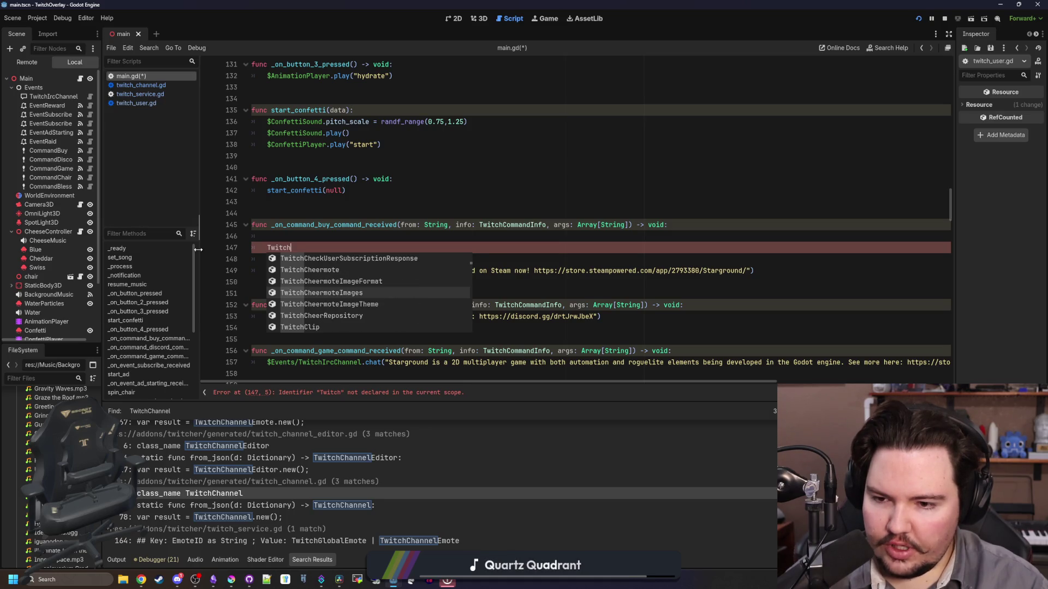
# Choose TwitchGetChannelInformationResponse from the suggestions and open its definition
pyautogui.press('Down')
pyautogui.press('Down')
pyautogui.press('Down')
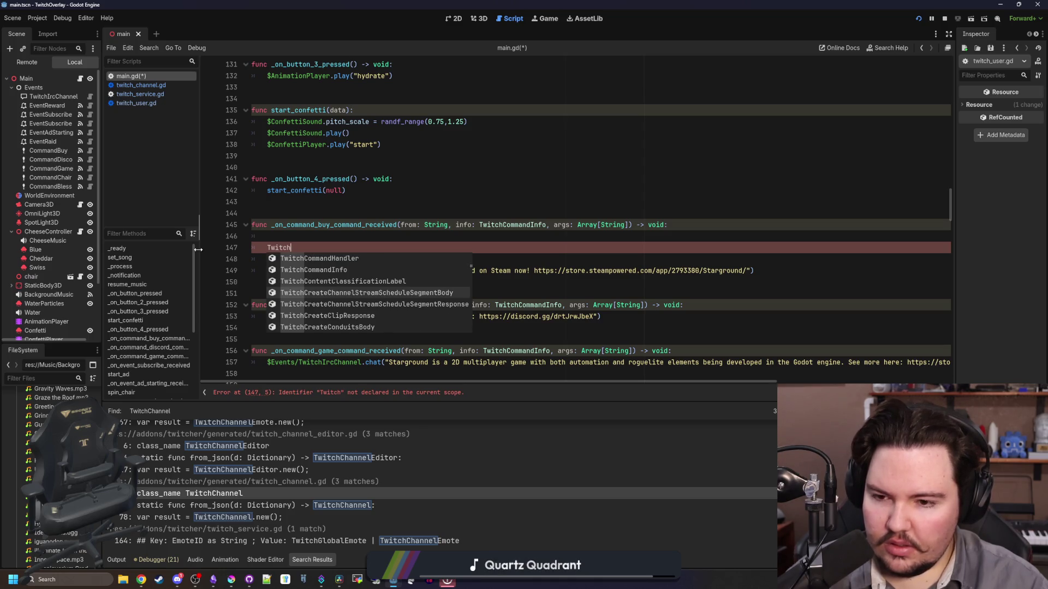
pyautogui.press('Down')
pyautogui.press('Down')
pyautogui.press('Down')
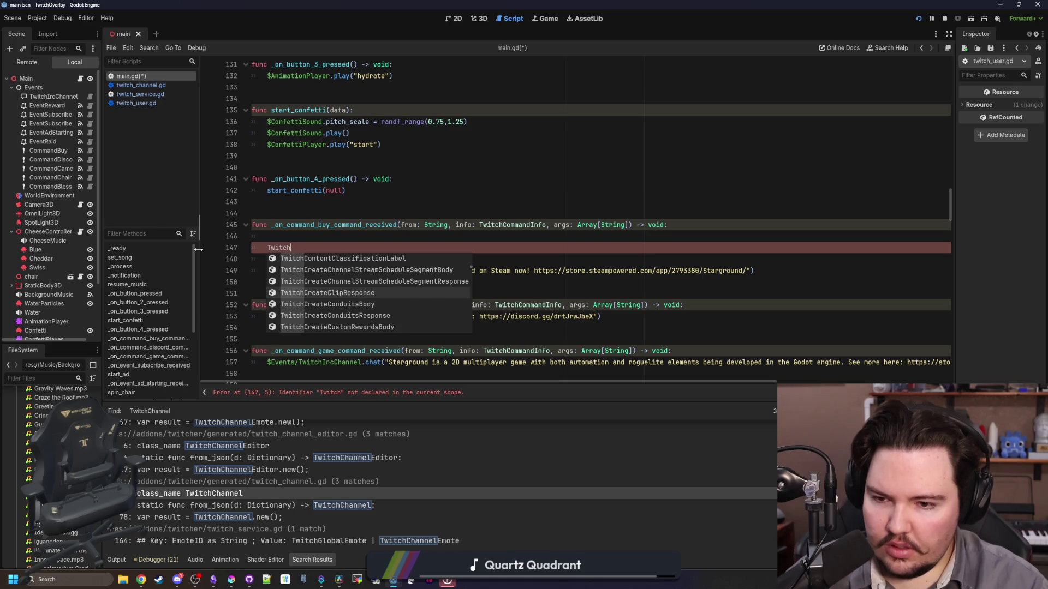
pyautogui.press('Down')
pyautogui.press('Down')
pyautogui.press('Down')
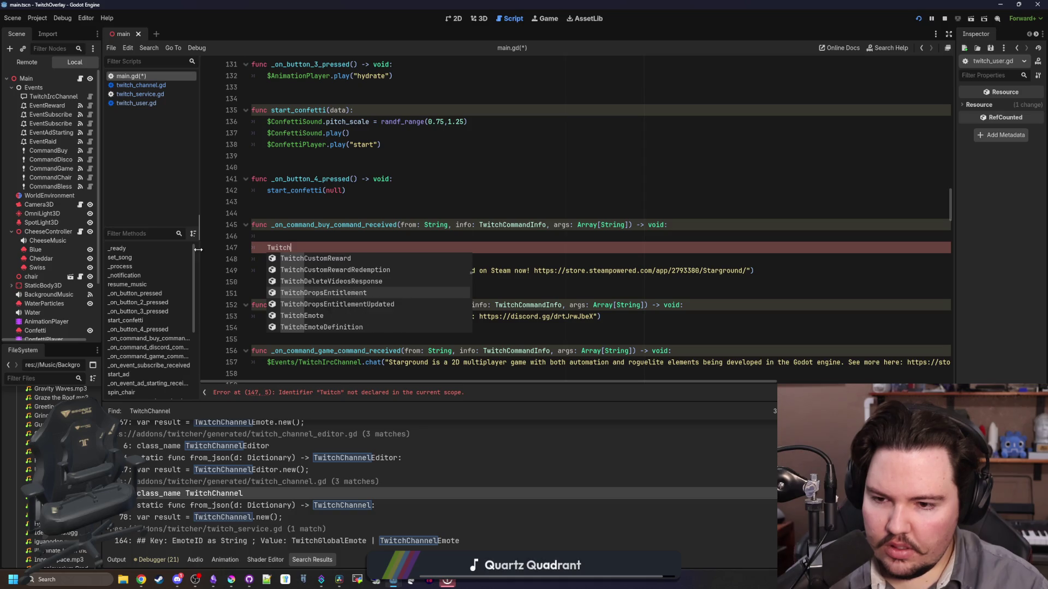
pyautogui.press('Down')
pyautogui.press('Down')
pyautogui.press('Down')
pyautogui.press('Down')
pyautogui.press('Down')
pyautogui.press('Down')
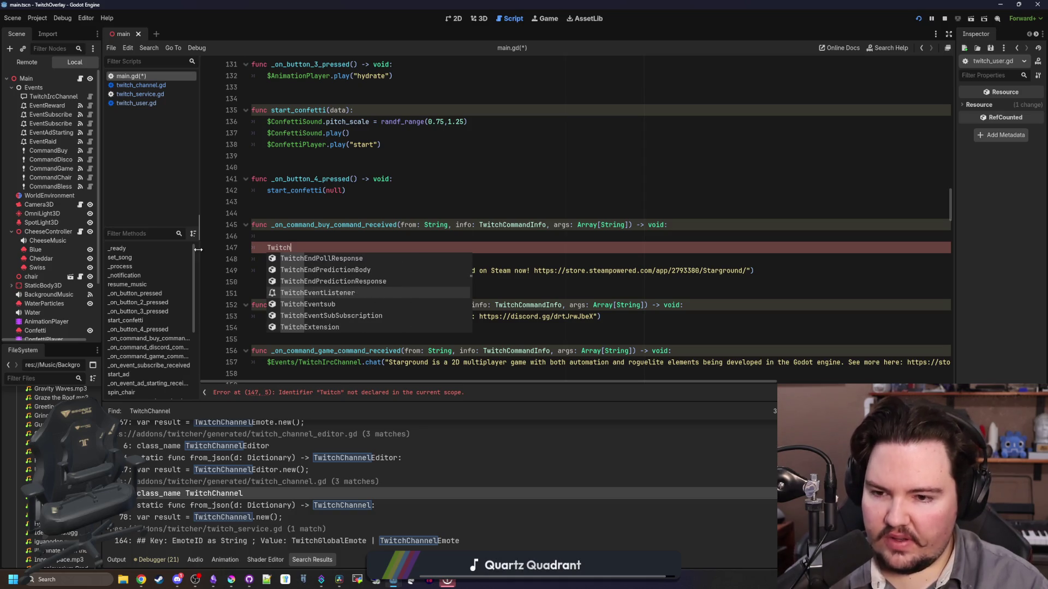
pyautogui.press('Down')
pyautogui.press('Down')
pyautogui.press('Down')
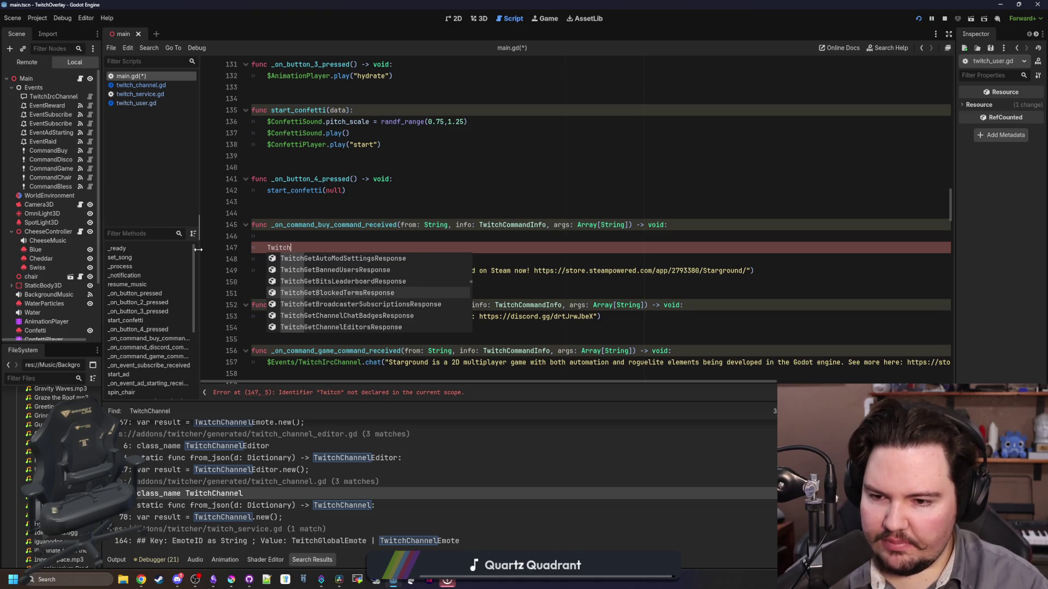
pyautogui.press('Down')
pyautogui.press('Down')
pyautogui.press('Down')
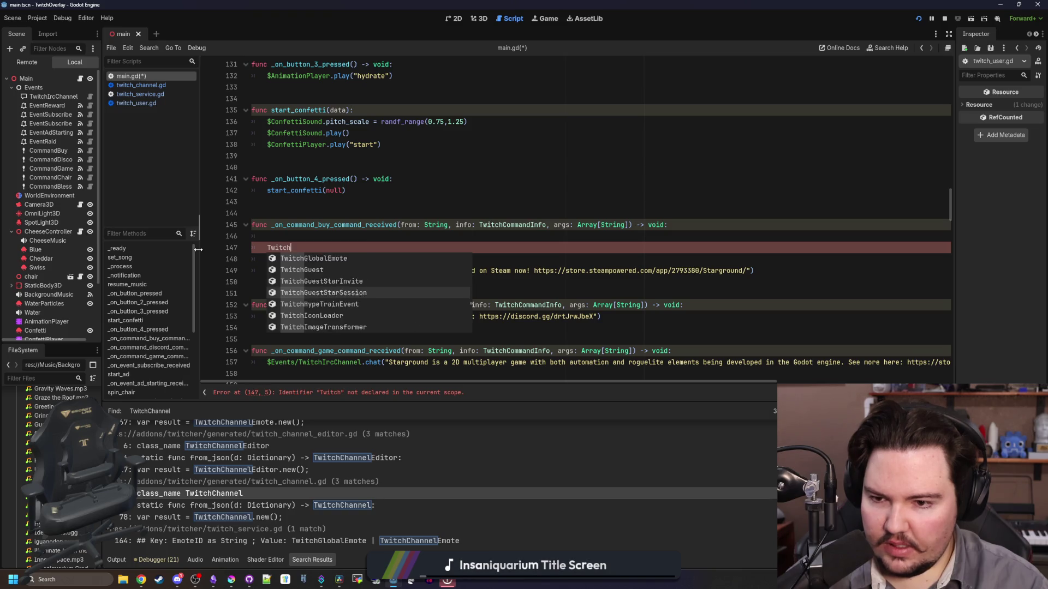
pyautogui.press('Up')
pyautogui.press('Up')
pyautogui.press('Up')
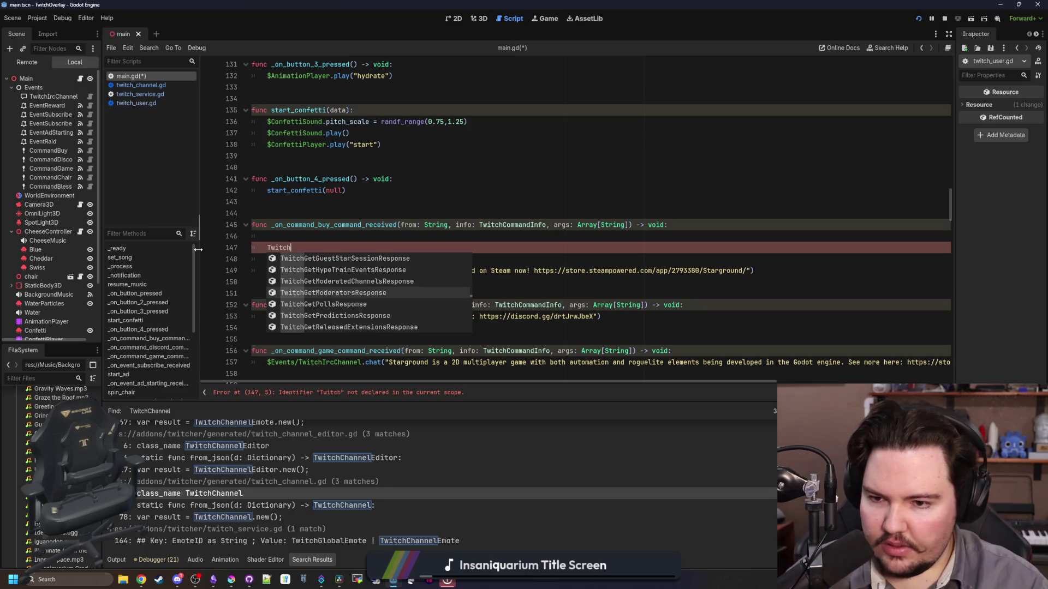
pyautogui.press('Up')
pyautogui.press('Up')
pyautogui.press('Up')
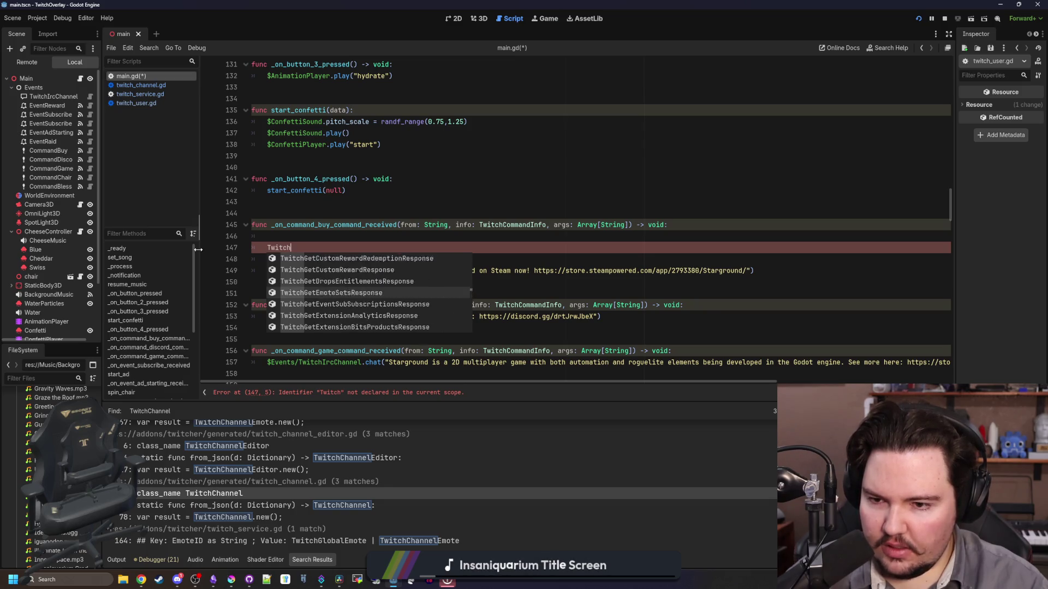
pyautogui.press('Up')
pyautogui.press('Up')
pyautogui.press('Up')
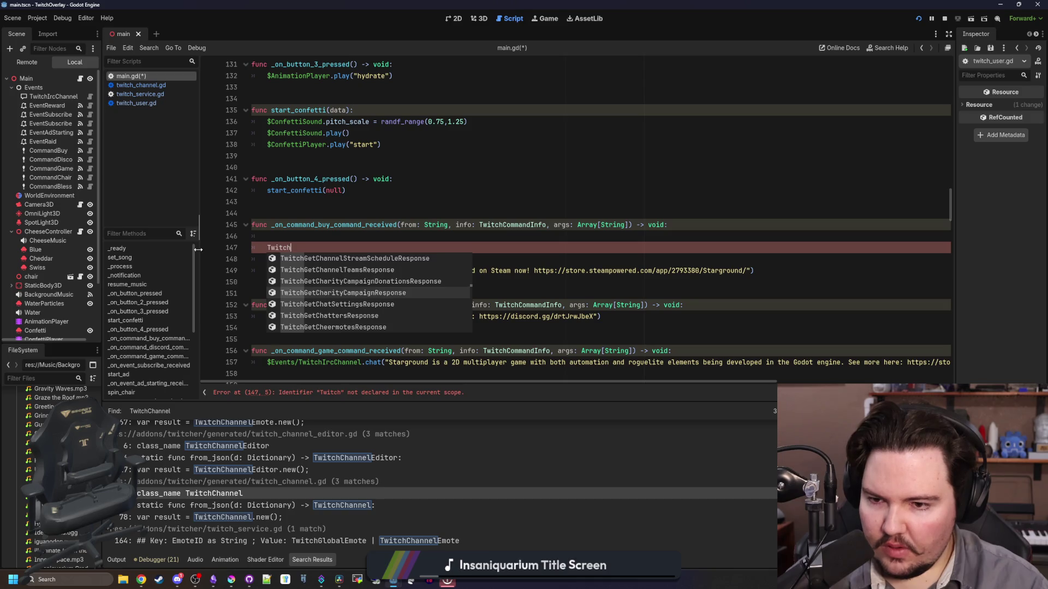
pyautogui.press('Up')
pyautogui.press('Up')
pyautogui.press('Up')
pyautogui.press('Up')
pyautogui.press('Up')
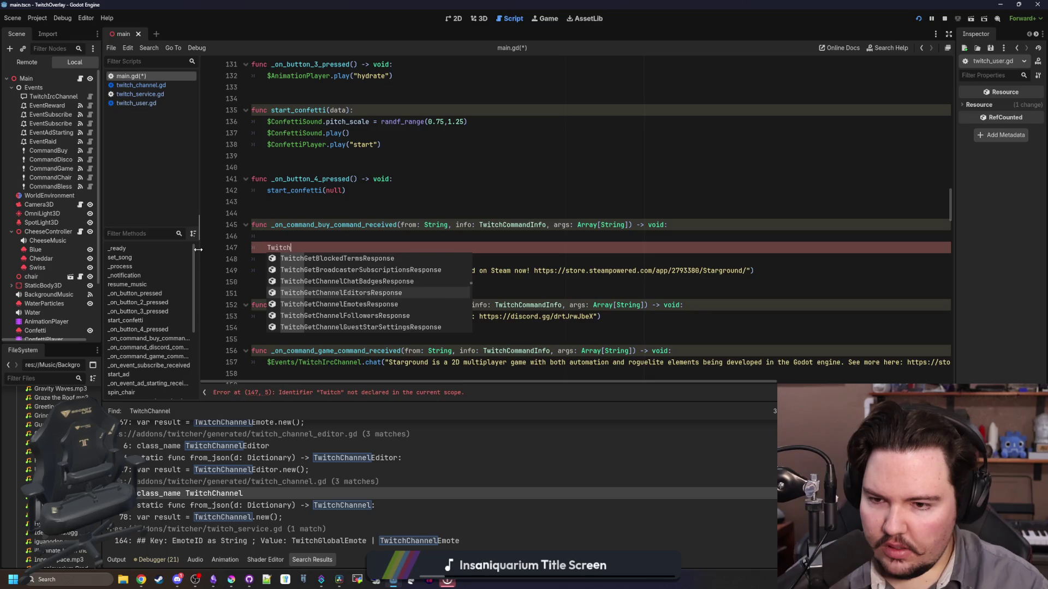
pyautogui.press('Down')
pyautogui.press('Down')
pyautogui.press('Down')
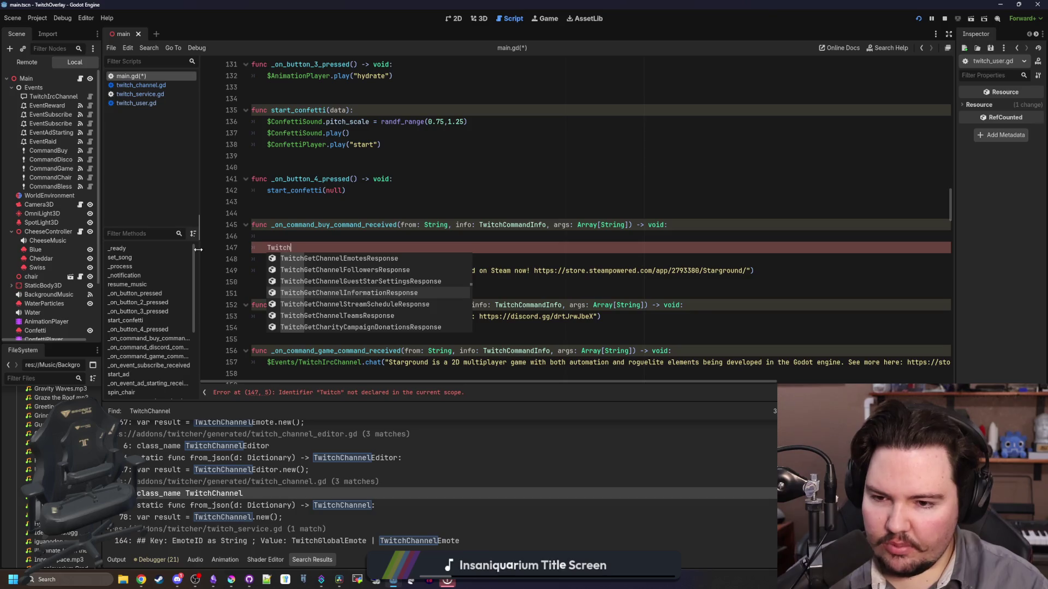
pyautogui.press('Return')
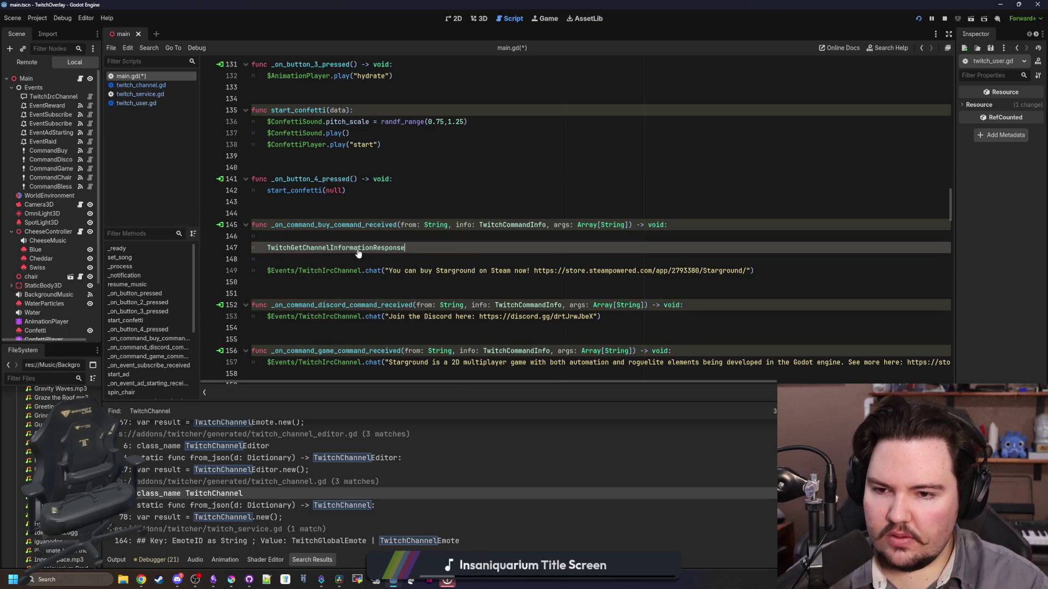
pyautogui.keyDown('ctrl'); pyautogui.click(357, 249); pyautogui.keyUp('ctrl')
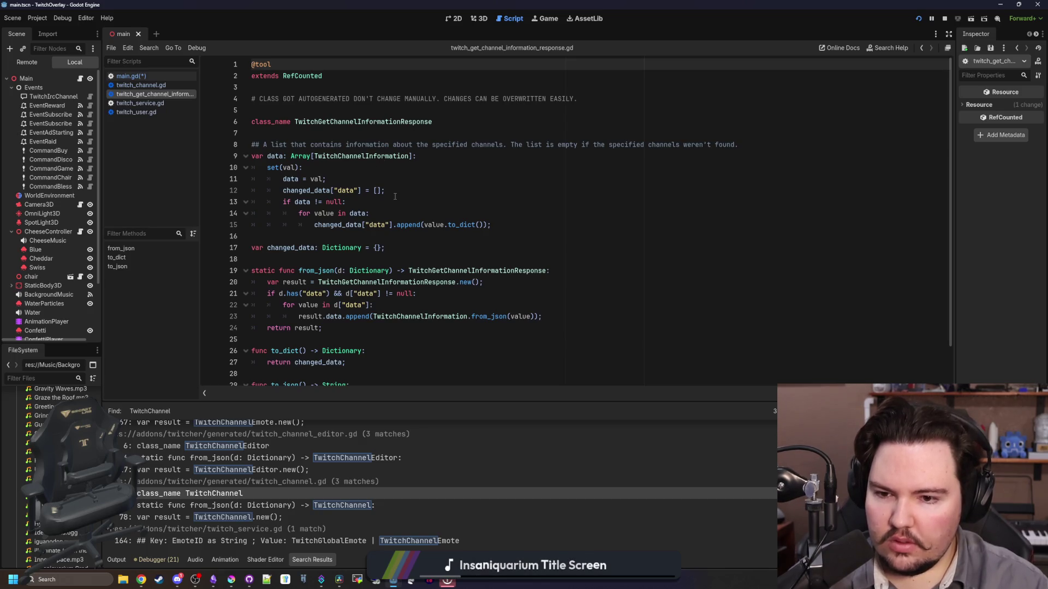
# Open and read the TwitchChannelInformation class script
pyautogui.scroll(-1, 372, 238)
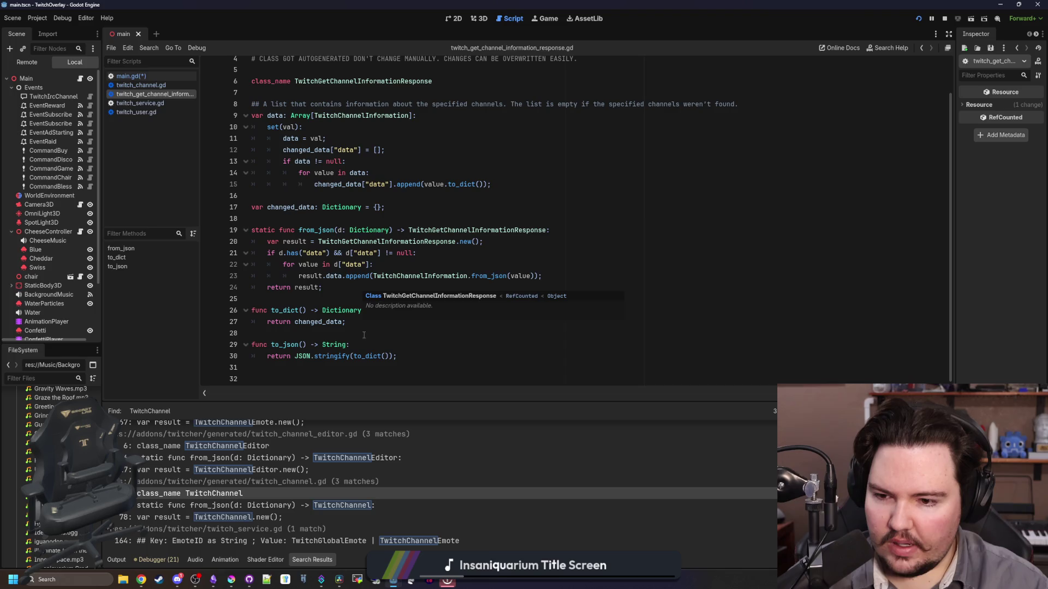
pyautogui.keyDown('ctrl'); pyautogui.click(433, 276); pyautogui.keyUp('ctrl')
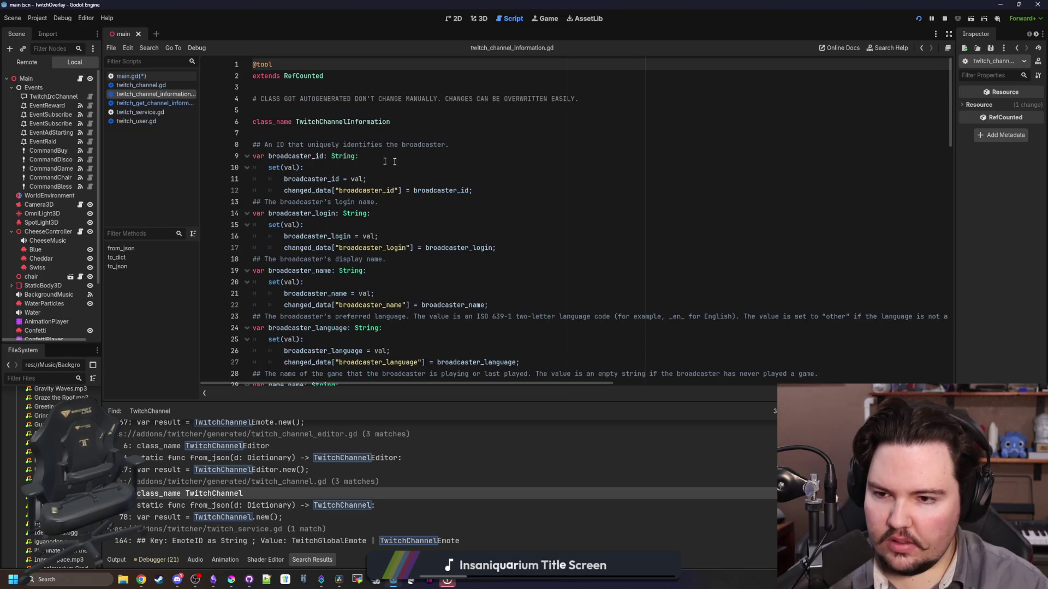
pyautogui.moveTo(378, 192)
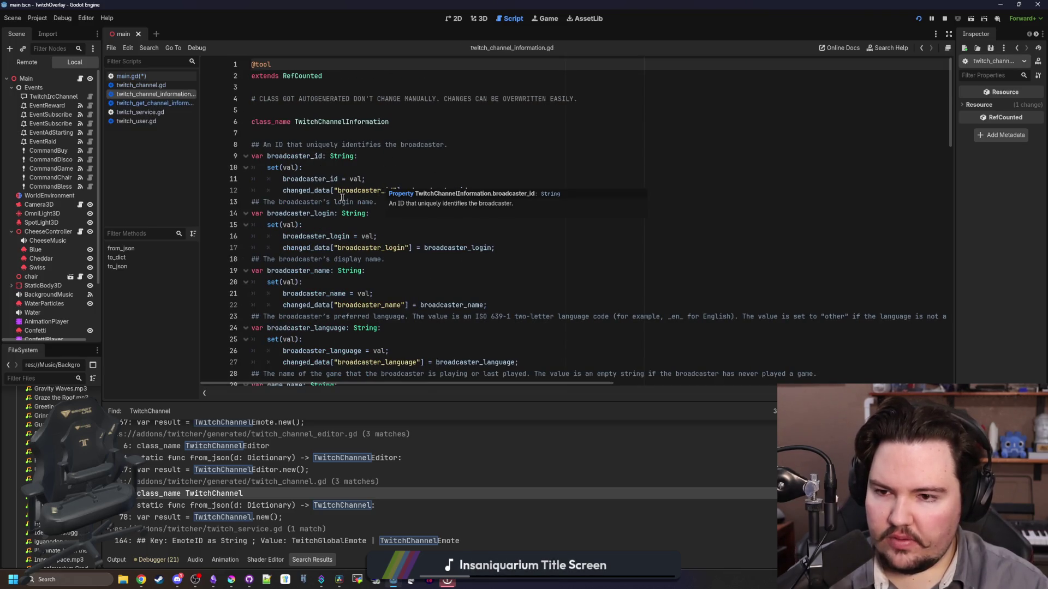
pyautogui.scroll(-4, 347, 197)
pyautogui.scroll(-5, 339, 198)
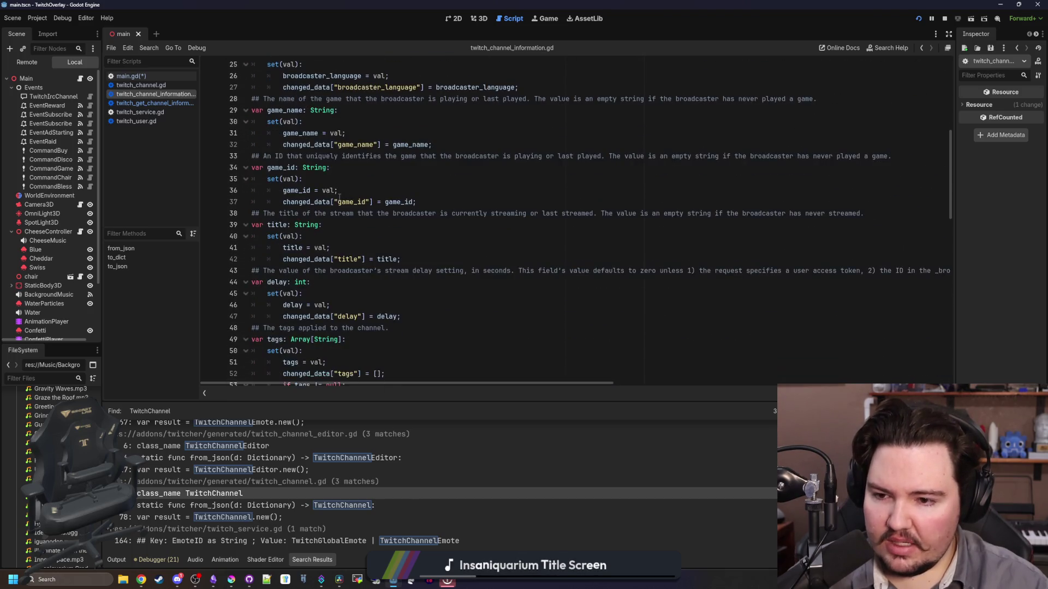
# Review the TwitchGetChannelInformationResponse script again, then return to main.gd
pyautogui.hotkey('alt', 'Left')
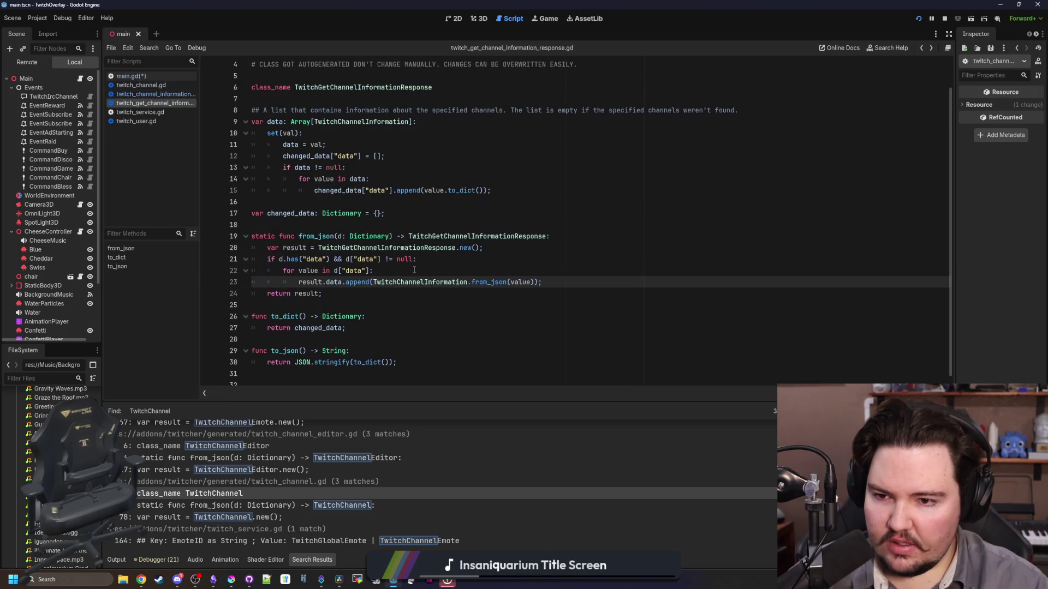
pyautogui.scroll(1, 358, 264)
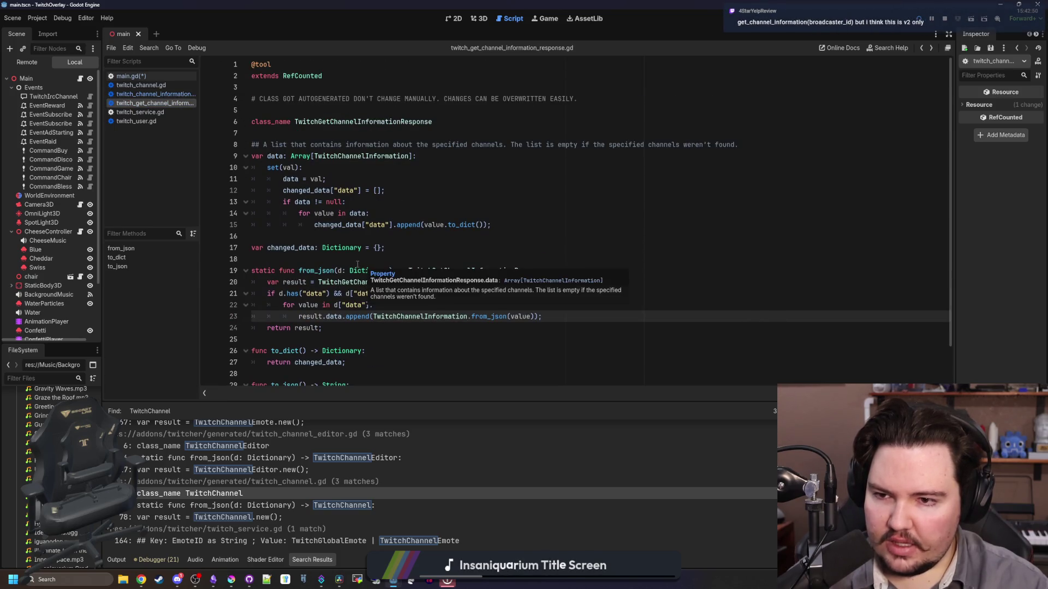
pyautogui.click(389, 138)
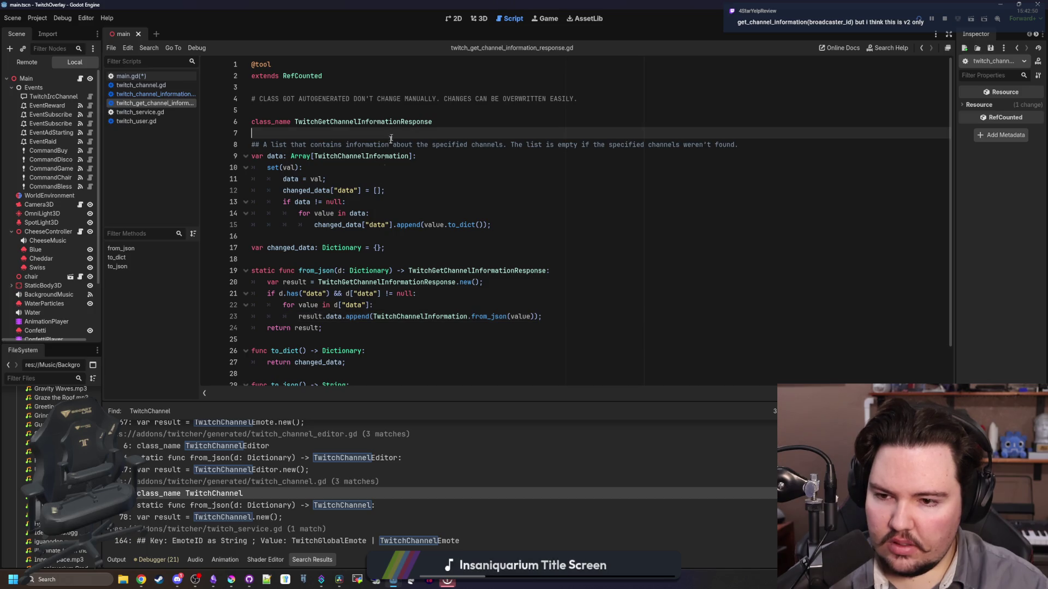
pyautogui.scroll(-1, 369, 201)
pyautogui.scroll(1, 352, 197)
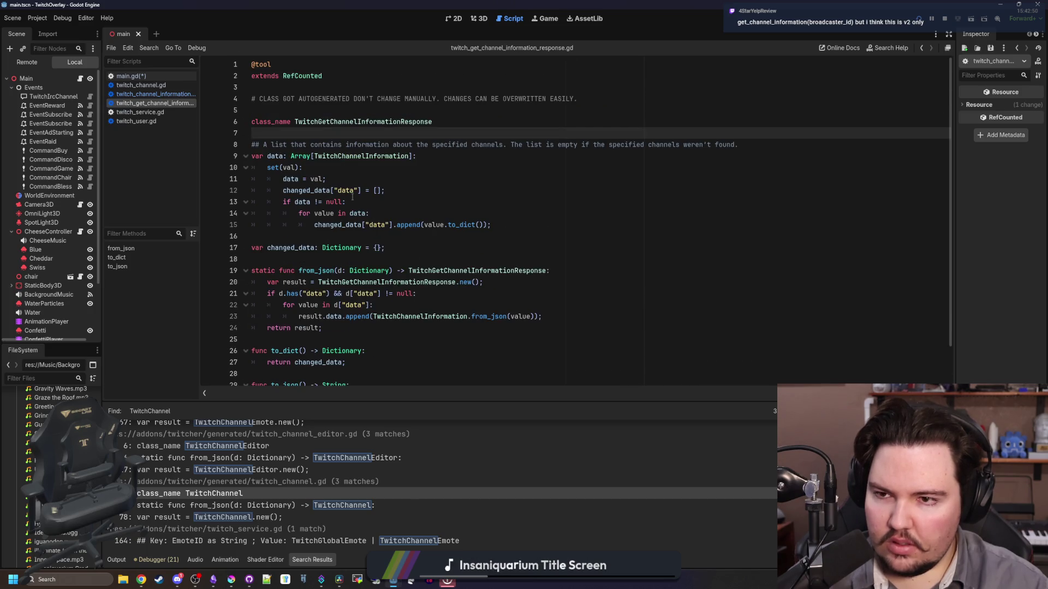
pyautogui.click(338, 121)
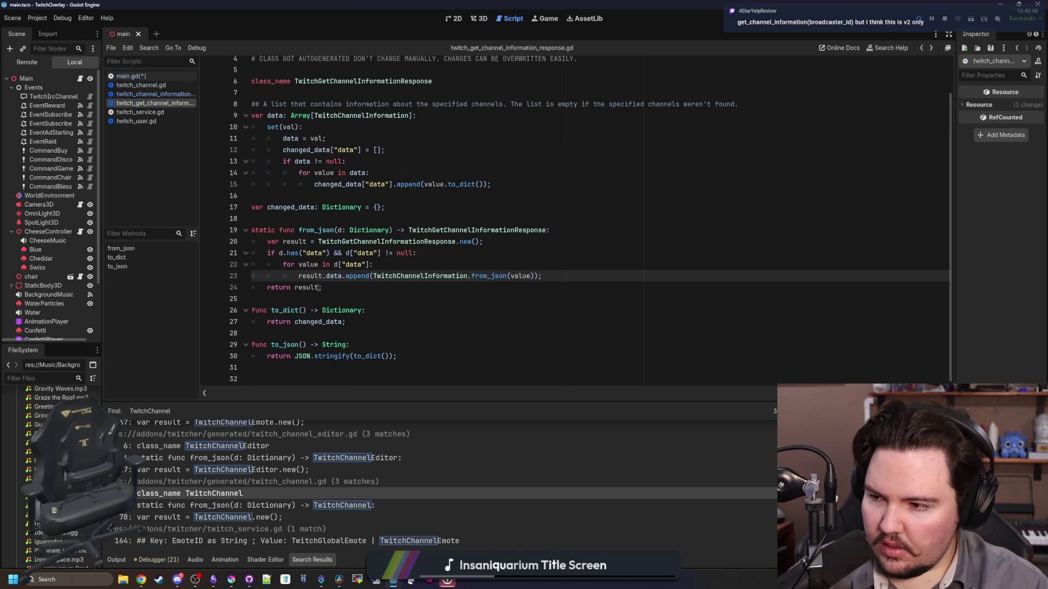
pyautogui.scroll(1, 385, 306)
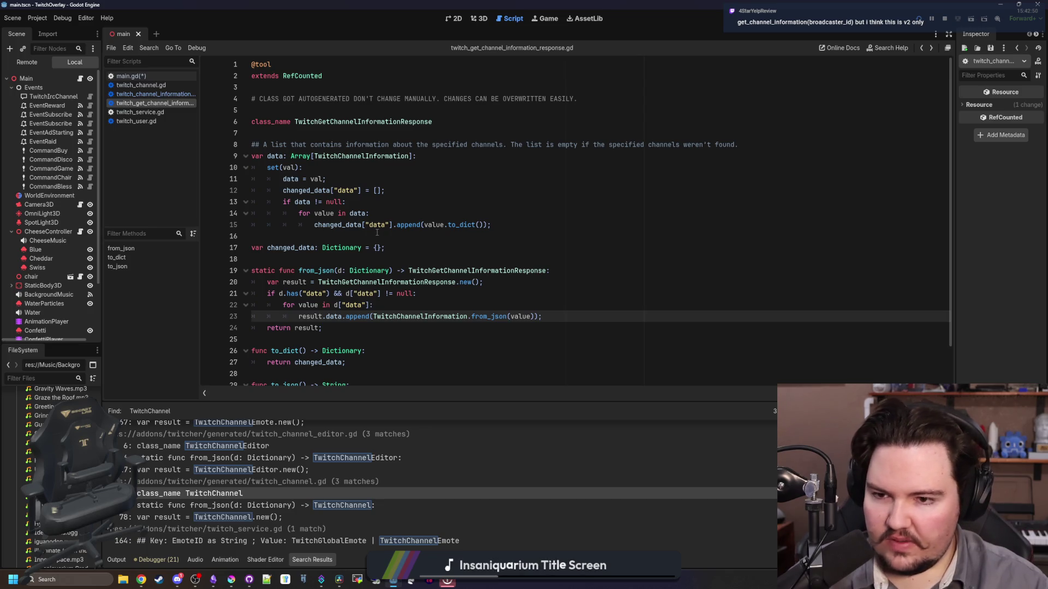
pyautogui.click(166, 76)
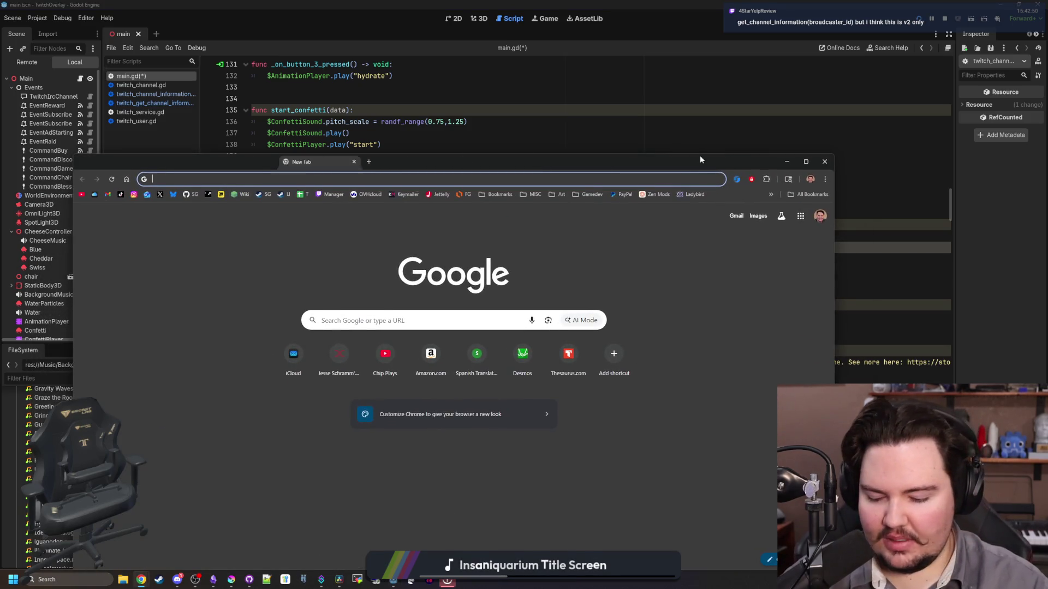
# Search Google for "twitcher godot"
pyautogui.write('twitcher')
pyautogui.press('Return')
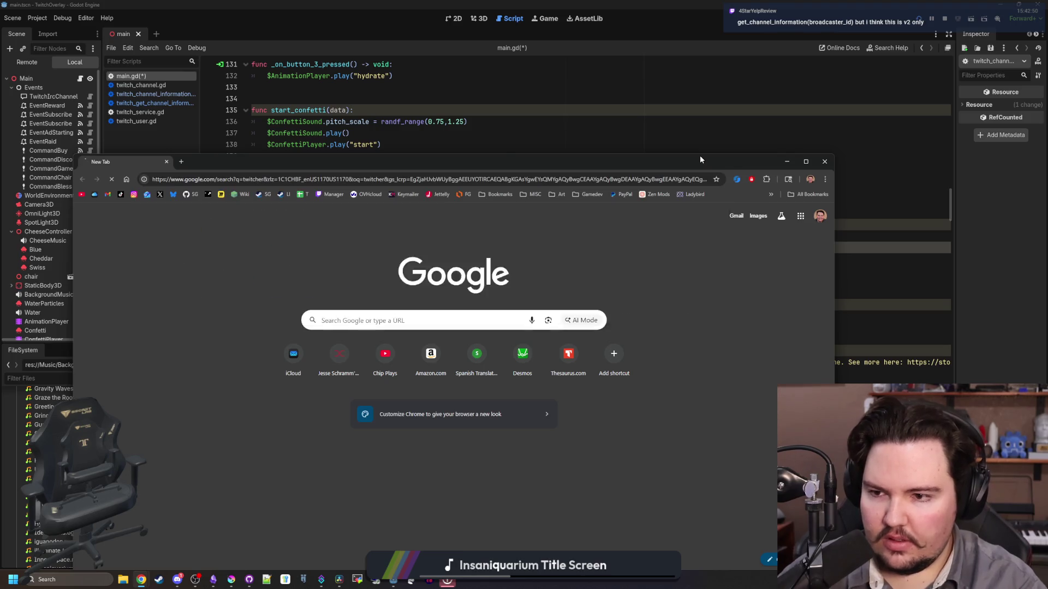
pyautogui.click(258, 218)
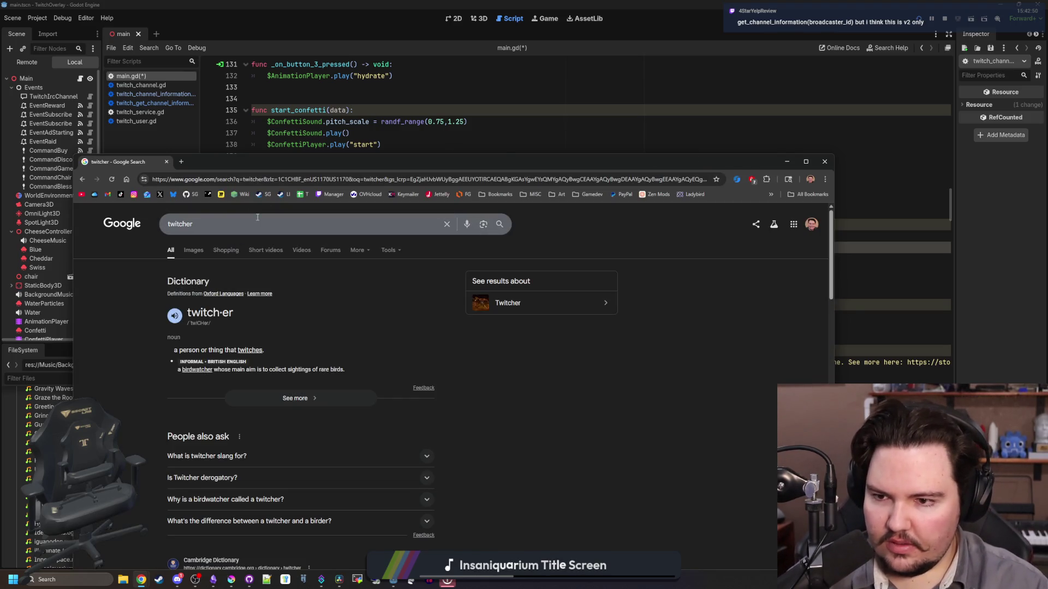
pyautogui.write(' godot')
pyautogui.press('Return')
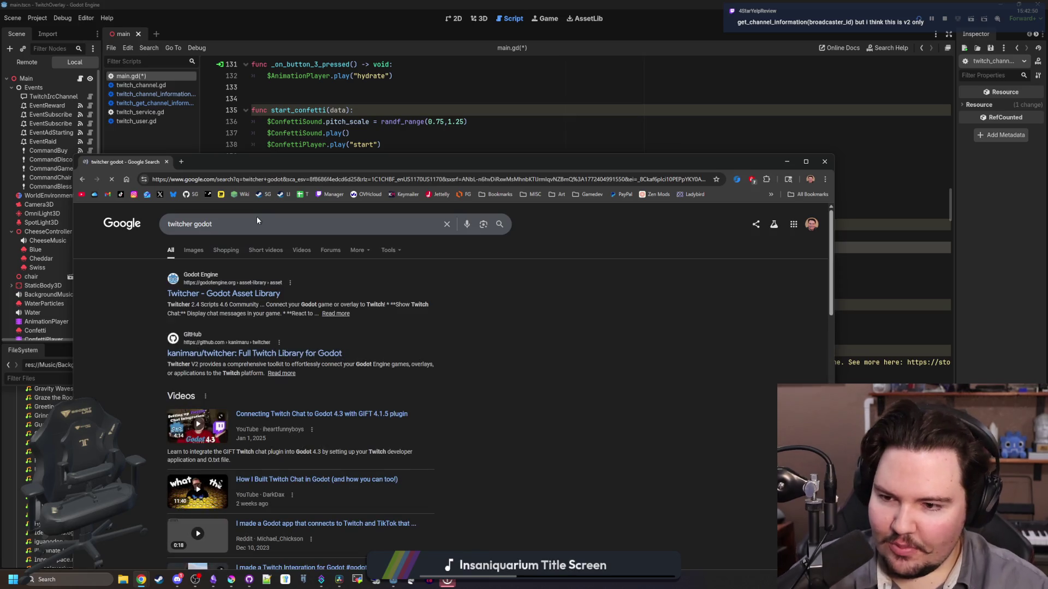
# Open the kanimaru/twitcher GitHub result in a new tab and follow its Full Twitcher Documentation link
pyautogui.middleClick(257, 353)
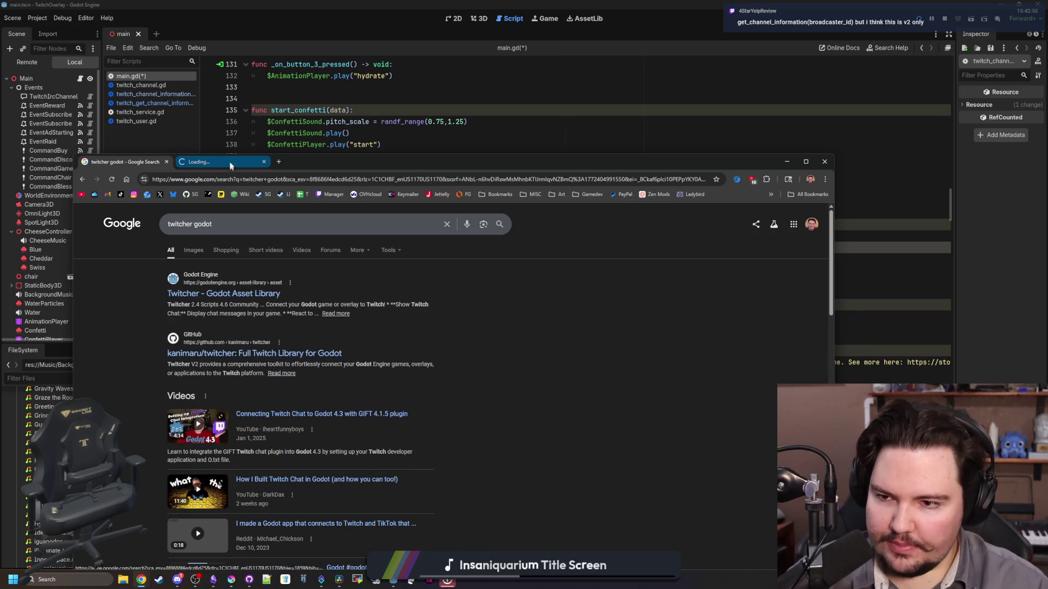
pyautogui.click(226, 162)
pyautogui.moveTo(315, 156); pyautogui.dragTo(339, 2)
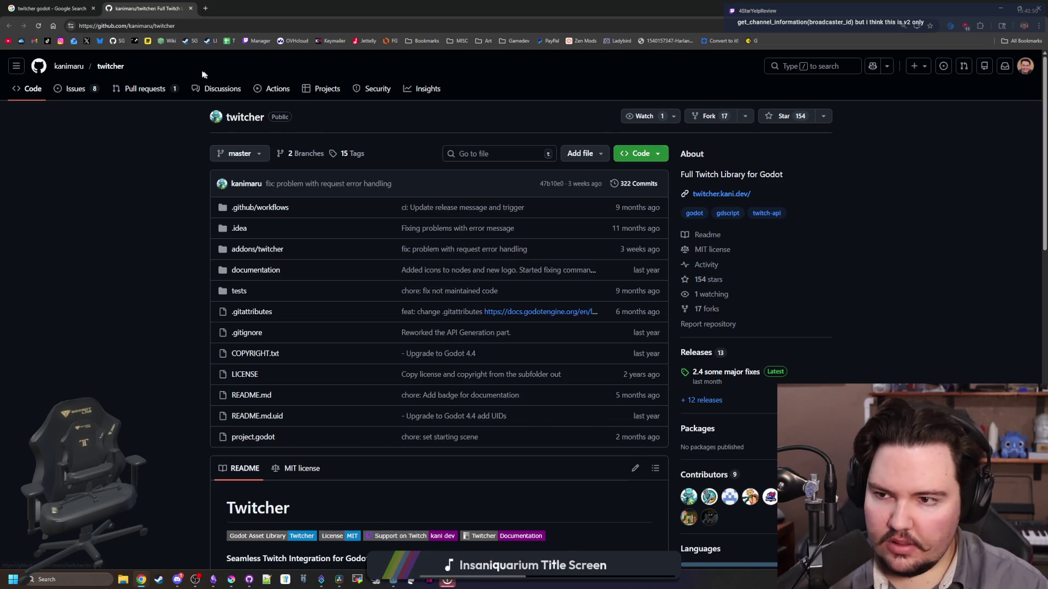
pyautogui.scroll(-5, 181, 322)
pyautogui.scroll(-7, 185, 325)
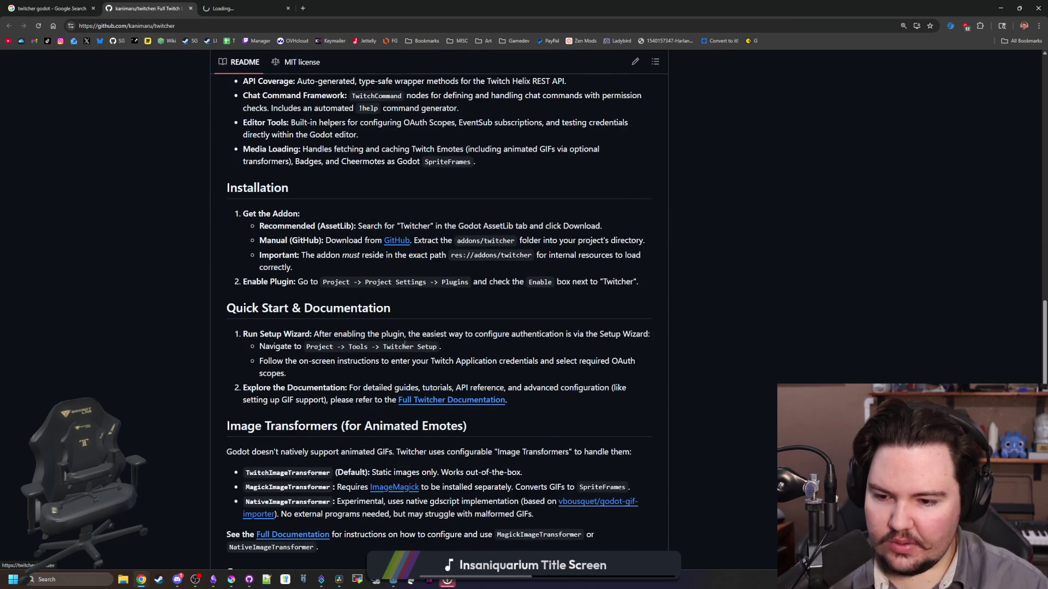
pyautogui.click(430, 400)
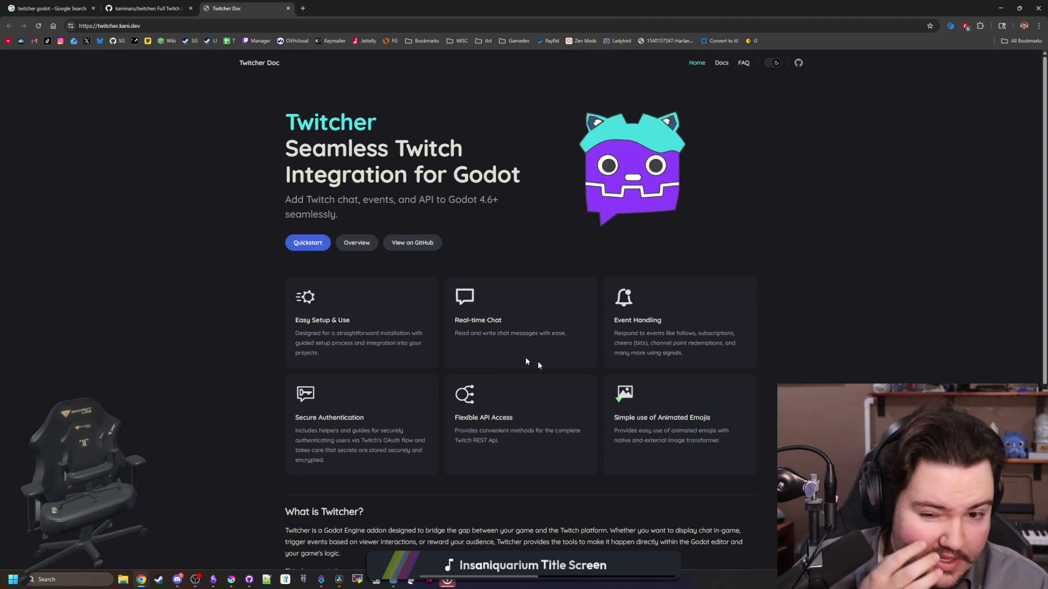
# Open the Getting Started guide in the Twitcher docs and read through it
pyautogui.scroll(-2, 632, 265)
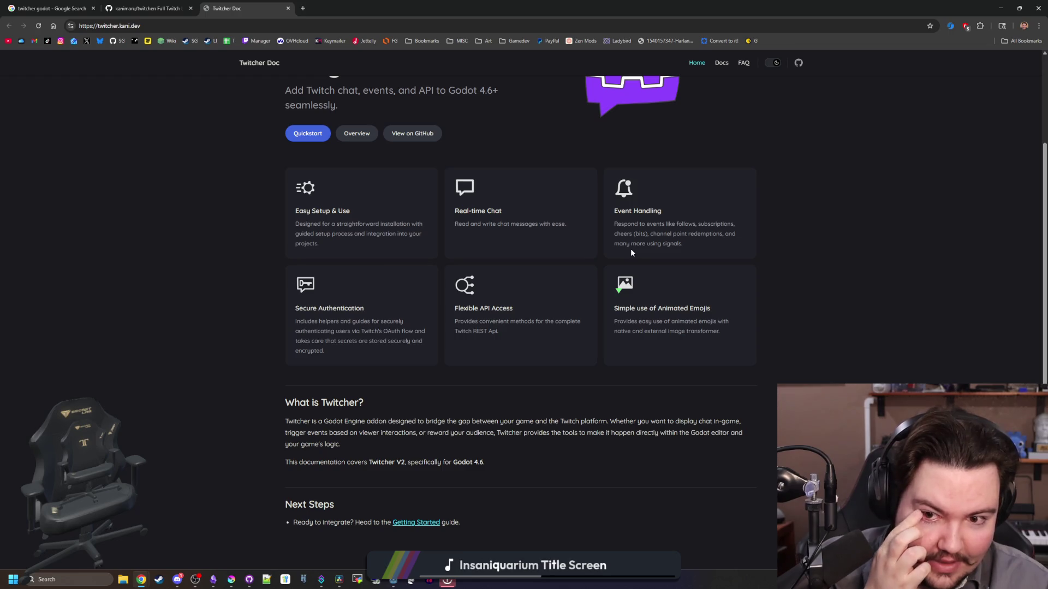
pyautogui.scroll(-1, 631, 253)
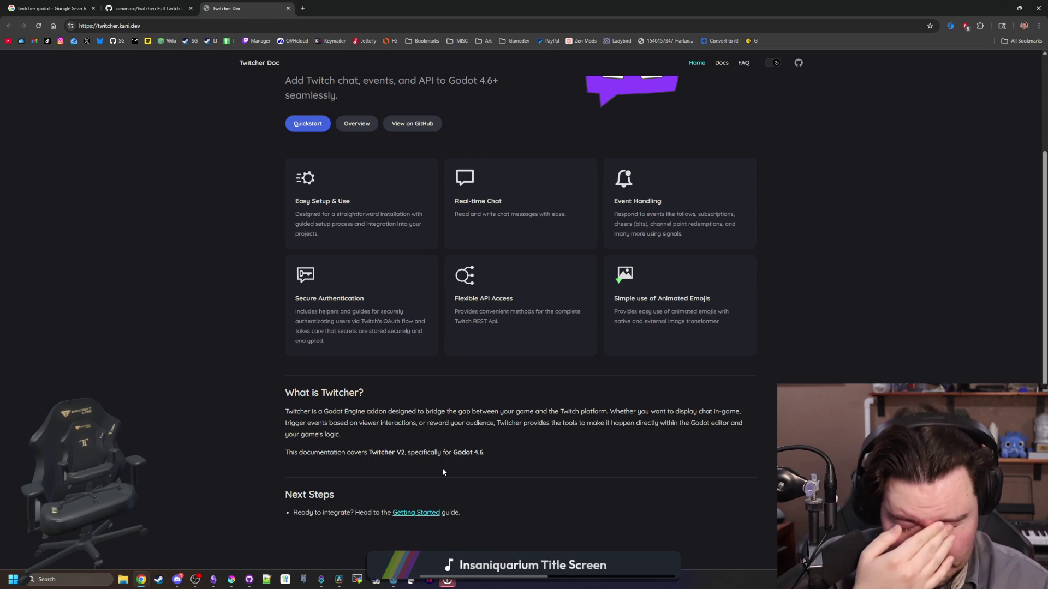
pyautogui.click(426, 514)
pyautogui.scroll(-10, 513, 241)
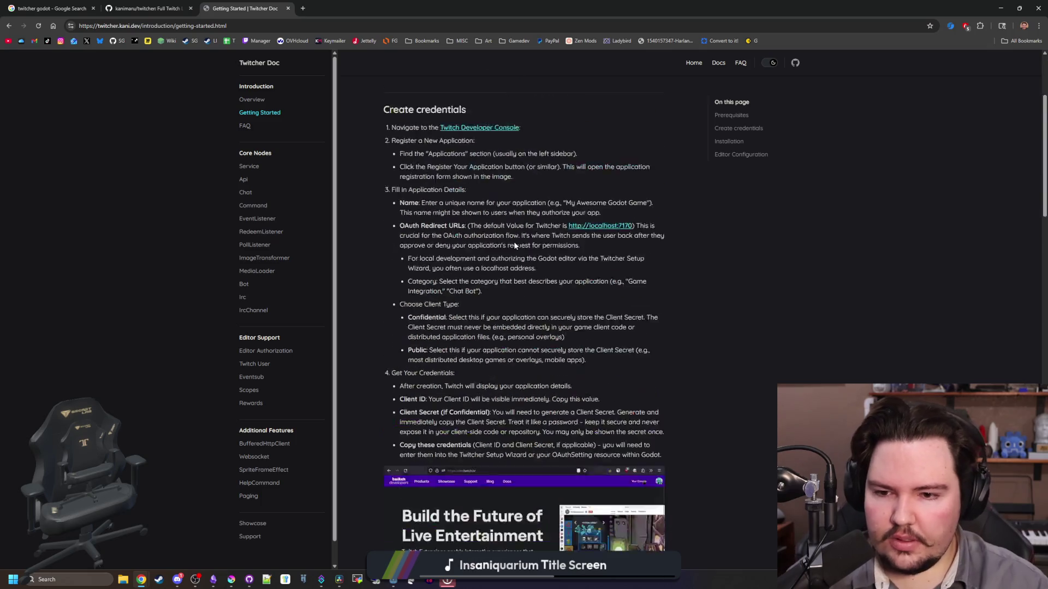
pyautogui.scroll(-5, 495, 355)
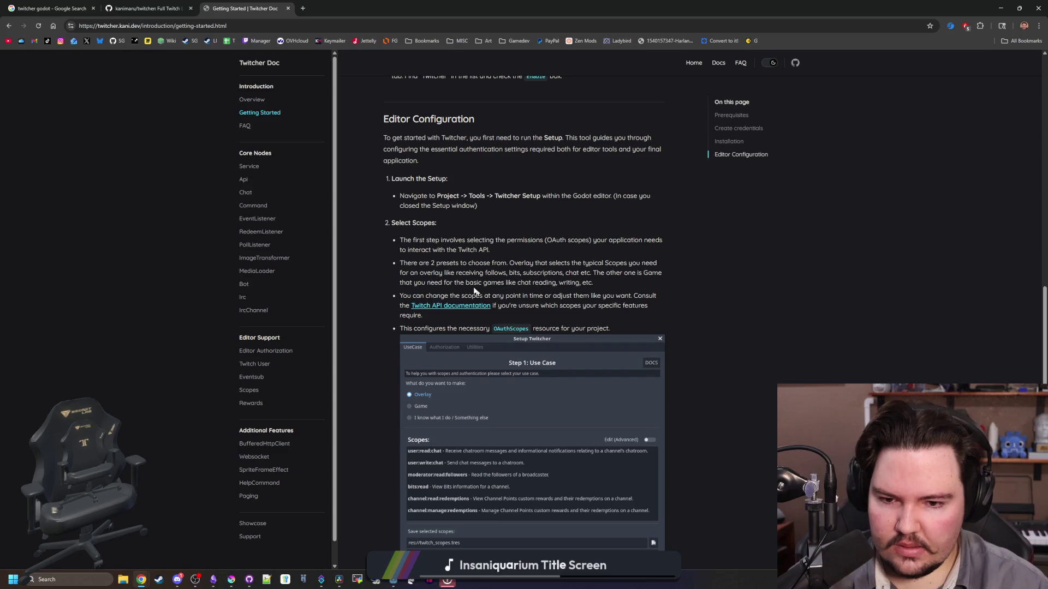
pyautogui.scroll(-3, 407, 271)
pyautogui.scroll(-5, 467, 269)
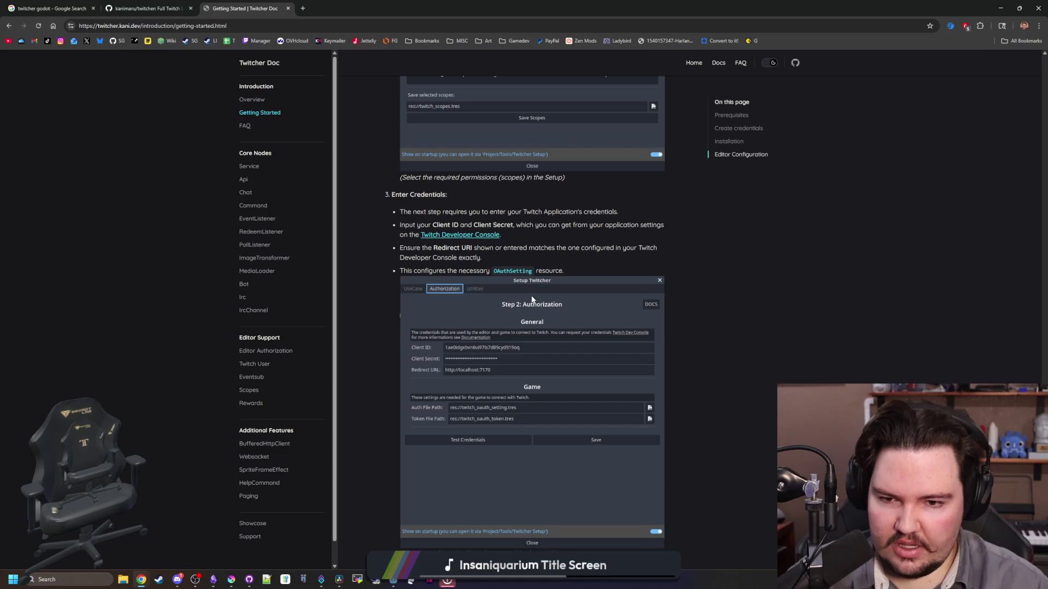
pyautogui.scroll(-2, 532, 298)
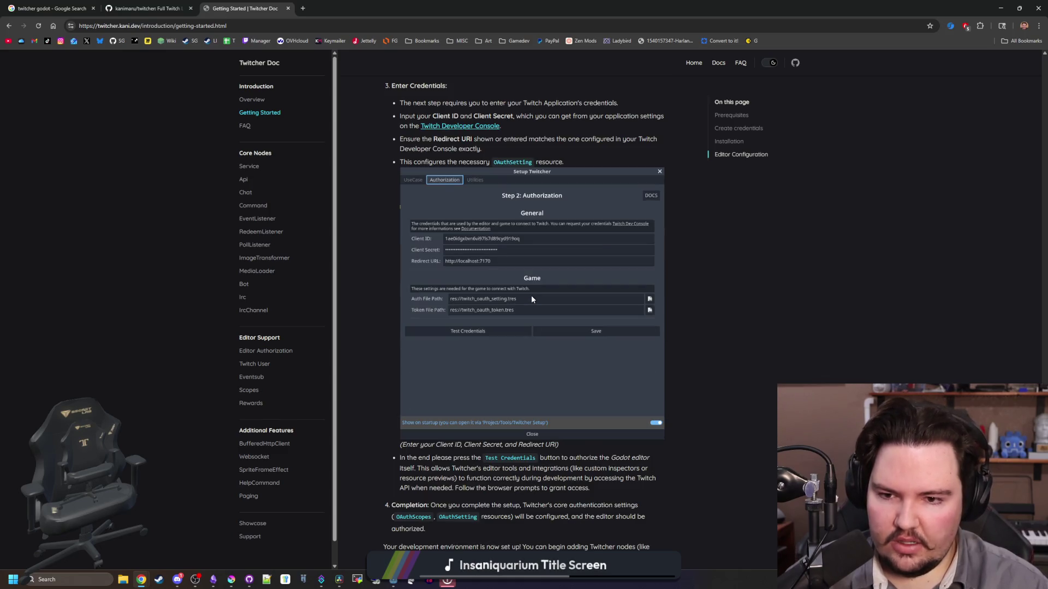
pyautogui.scroll(-2, 531, 299)
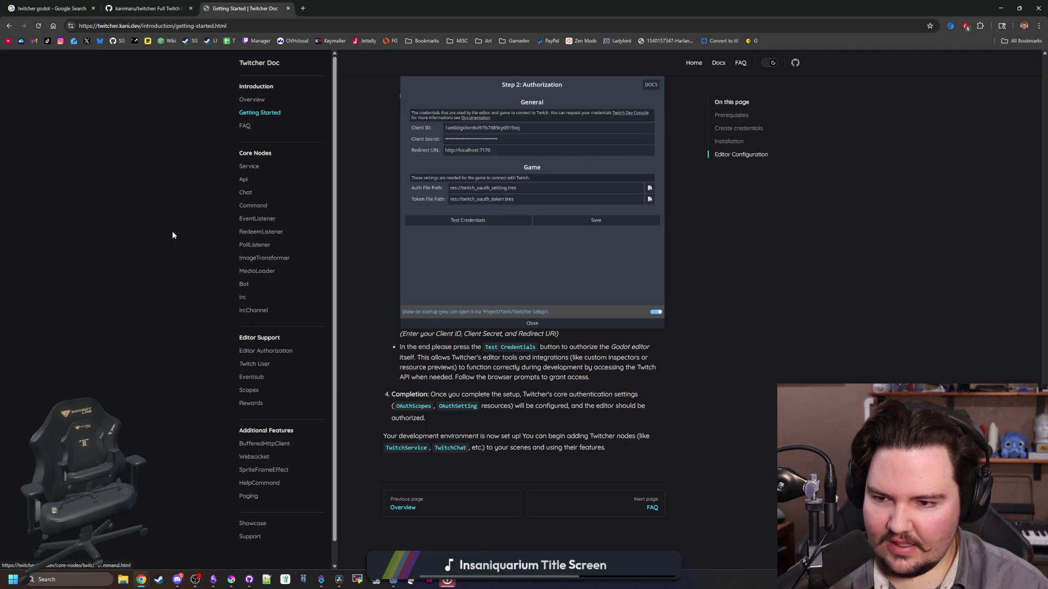
# Read the TwitchService page's setup and usage examples, then return to Godot
pyautogui.click(250, 166)
pyautogui.scroll(-5, 526, 268)
pyautogui.scroll(-8, 526, 271)
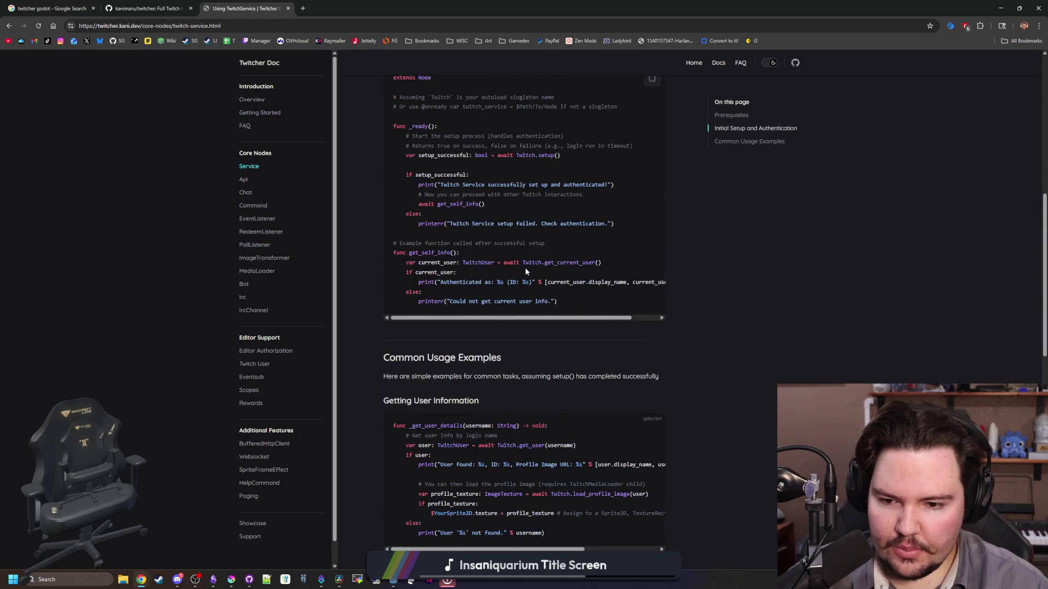
pyautogui.scroll(1, 432, 171)
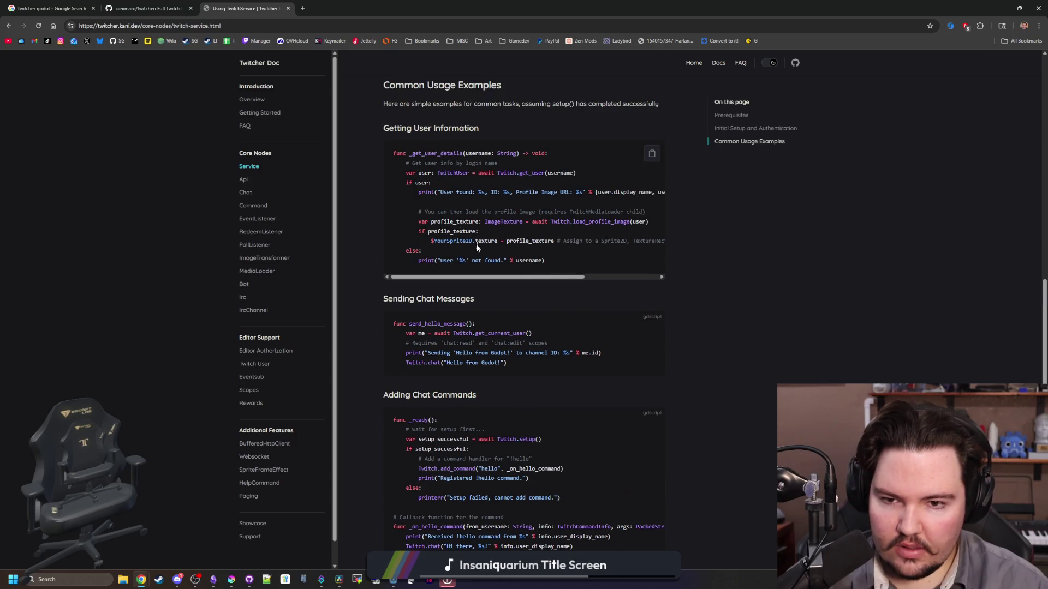
pyautogui.scroll(-7, 473, 242)
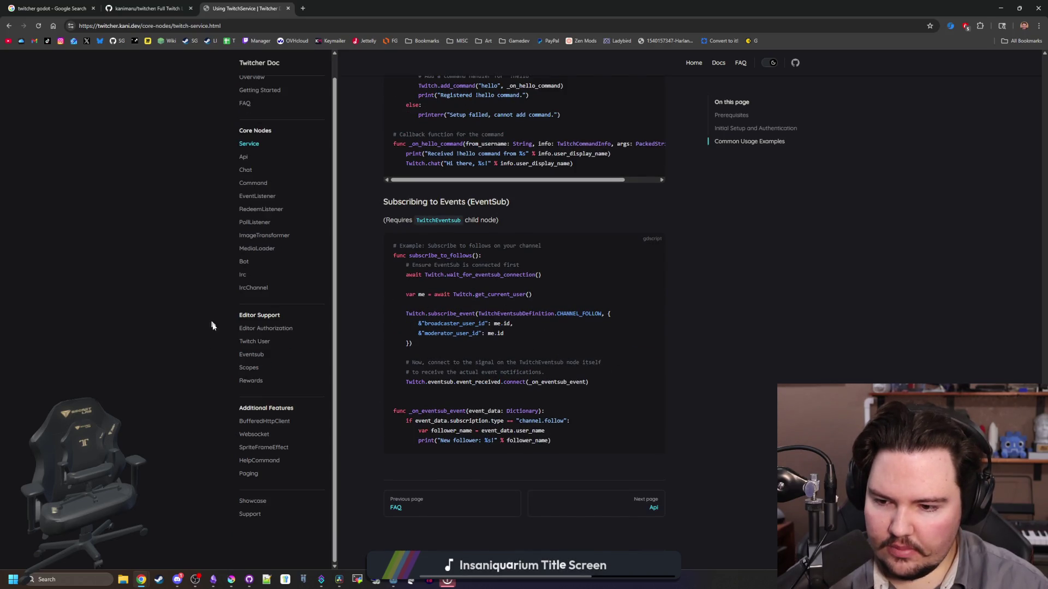
pyautogui.scroll(1, 261, 297)
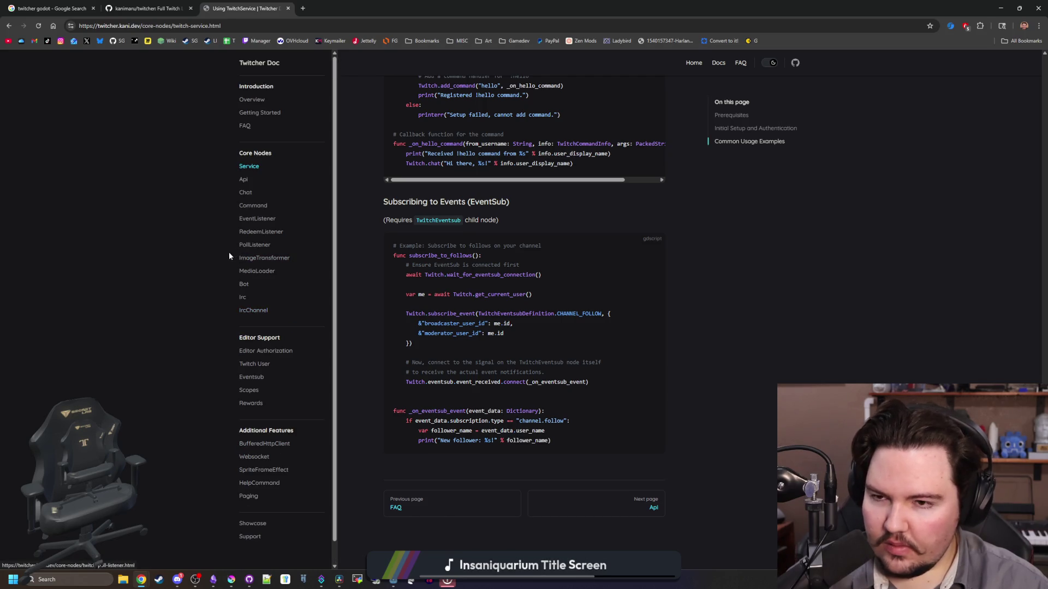
pyautogui.hotkey('alt', 'Tab')
# Retype line 147 as TwitchService.get_cha, then delete the unfinished line and extra blank lines
pyautogui.moveTo(405, 249); pyautogui.dragTo(264, 243)
pyautogui.write('TwitchServe')
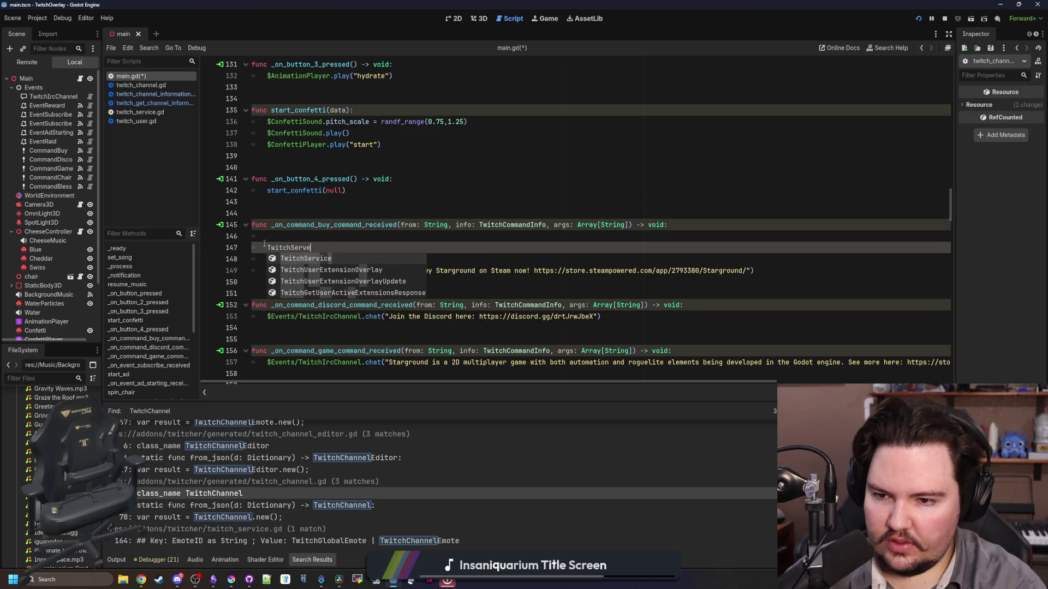
pyautogui.press('Return')
pyautogui.write('.get_cha')
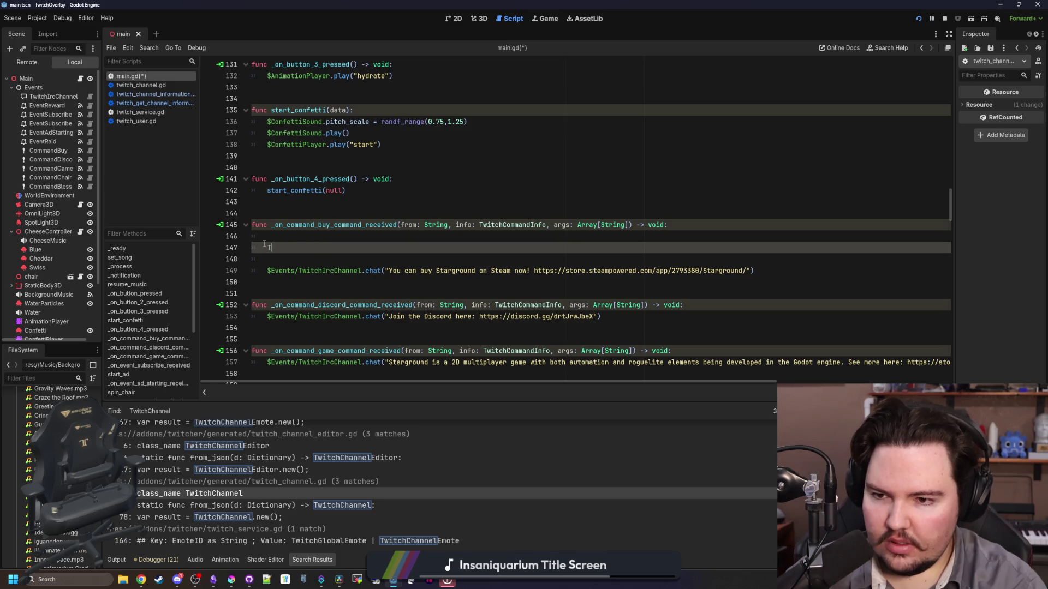
pyautogui.press('BackSpace')
pyautogui.press('BackSpace')
pyautogui.press('BackSpace')
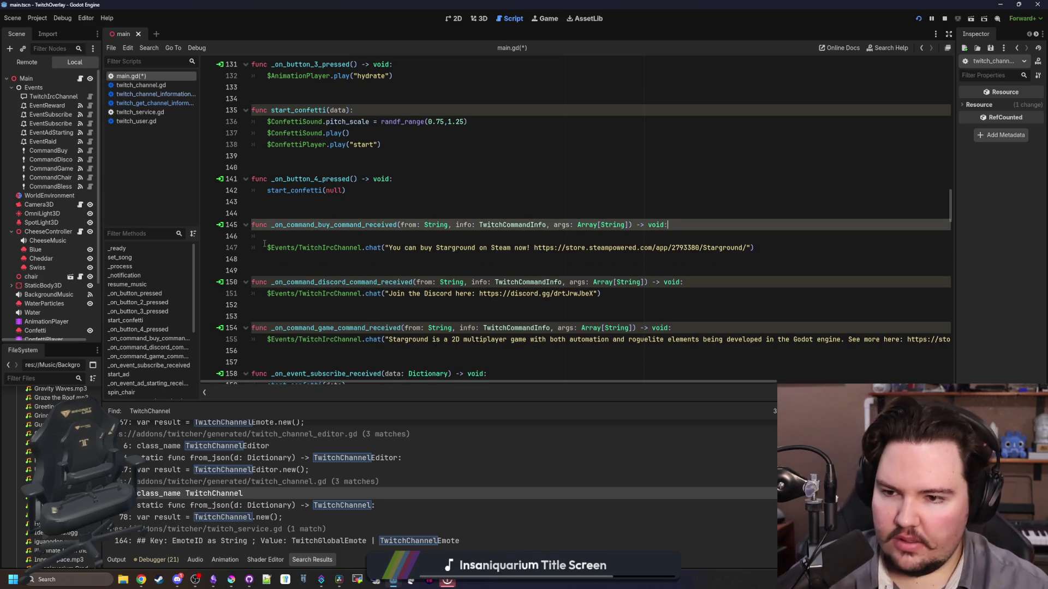
pyautogui.press('BackSpace')
pyautogui.press('BackSpace')
# Check the remaining blank lines in main.gd and save the script, then switch to Chrome
pyautogui.click(371, 192)
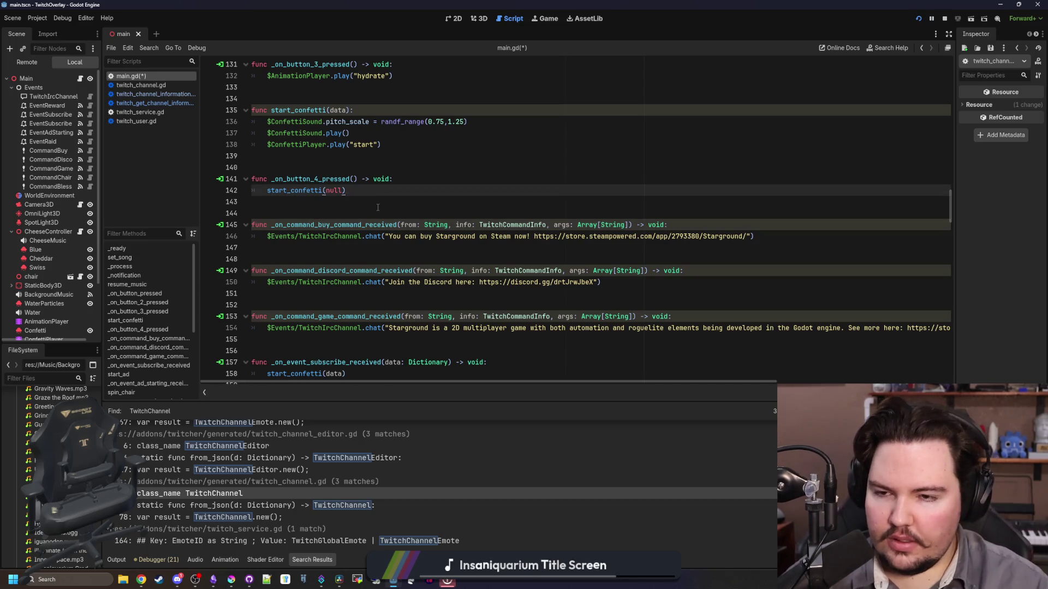
pyautogui.click(378, 214)
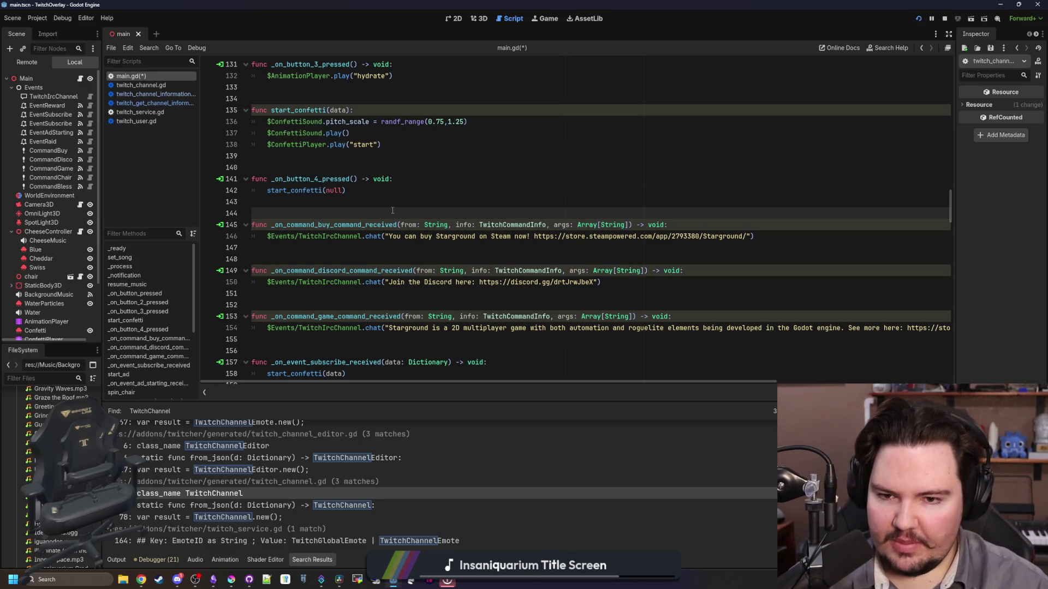
pyautogui.scroll(-15, 392, 210)
pyautogui.scroll(-20, 389, 227)
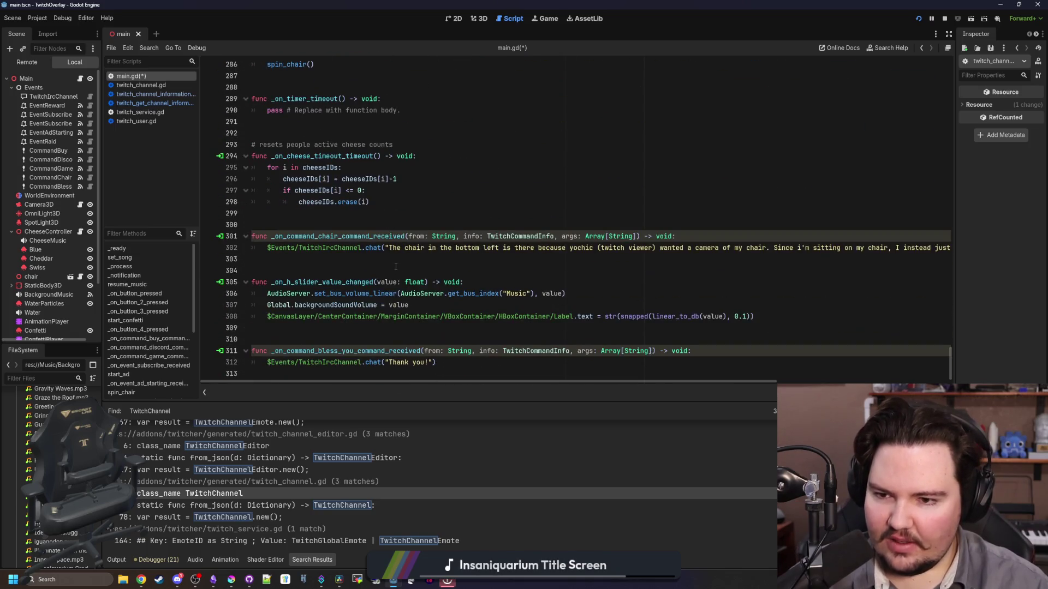
pyautogui.click(392, 261)
pyautogui.click(405, 212)
pyautogui.hotkey('ctrl', 's')
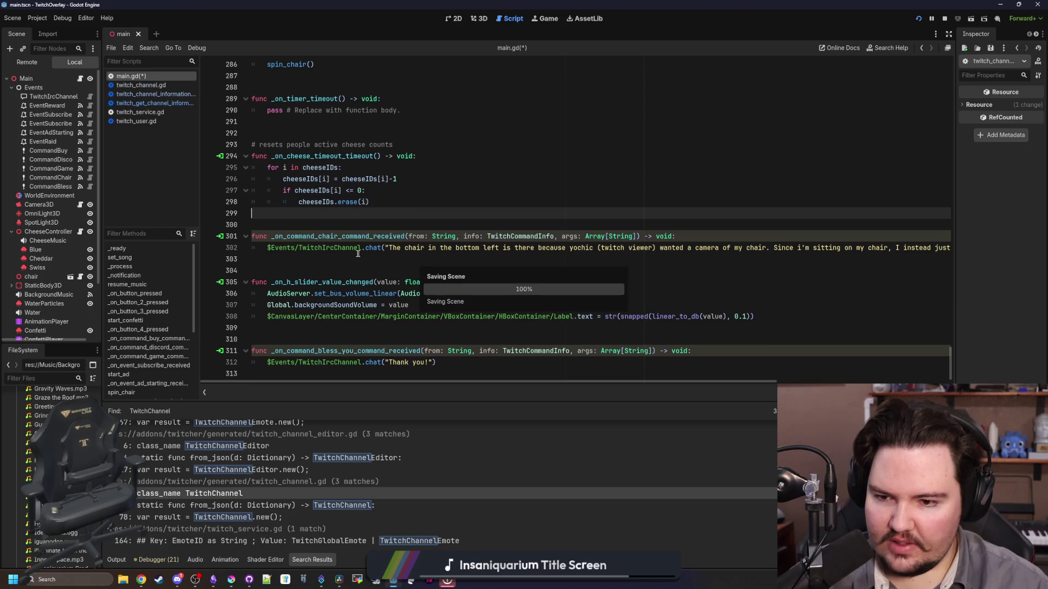
pyautogui.click(360, 249)
pyautogui.hotkey('ctrl', 's')
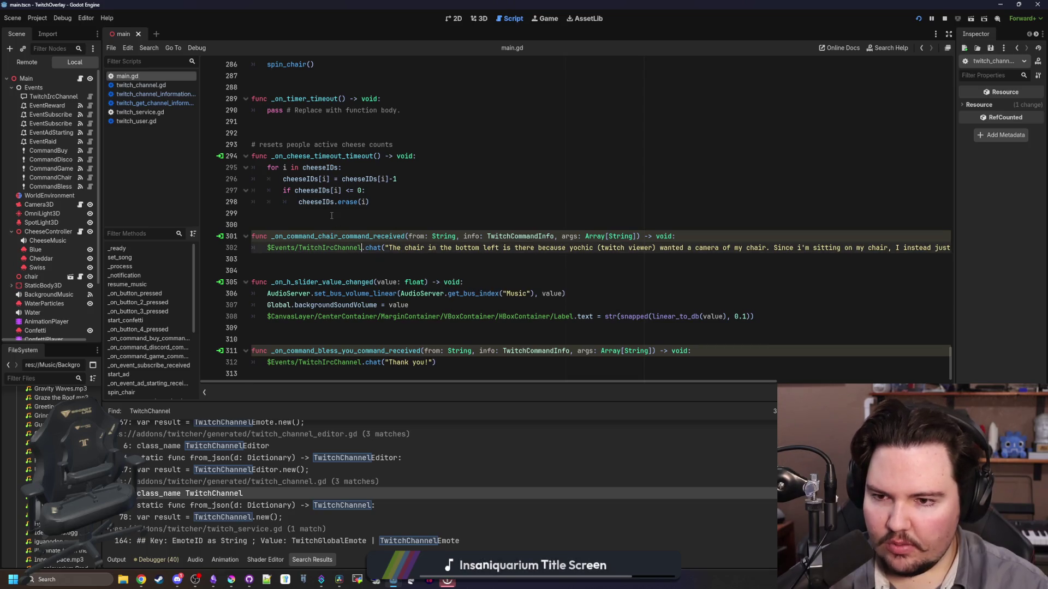
pyautogui.click(332, 216)
pyautogui.hotkey('ctrl', 's')
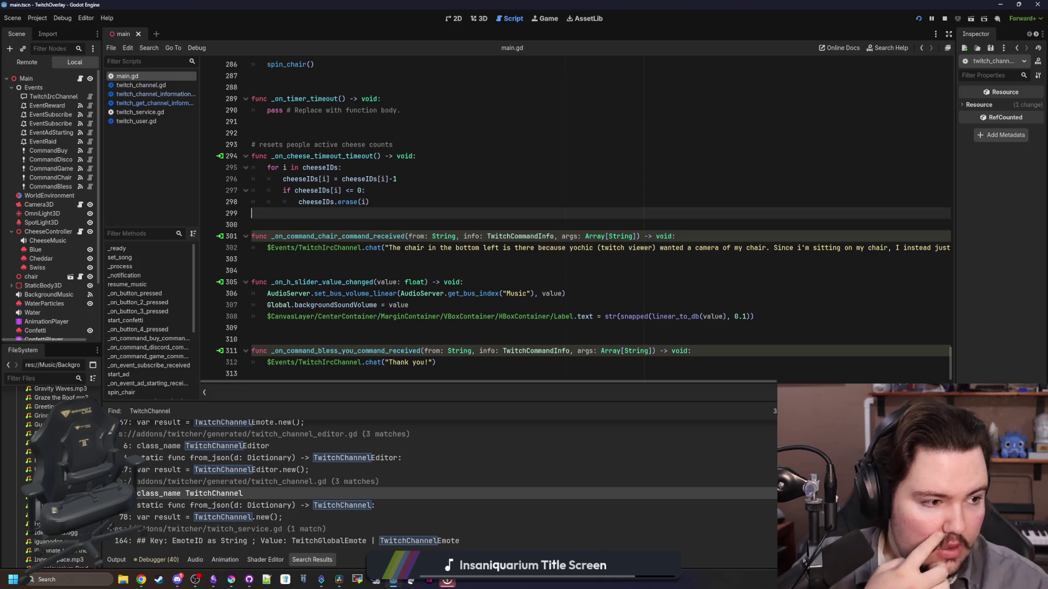
pyautogui.hotkey('alt', 'Tab')
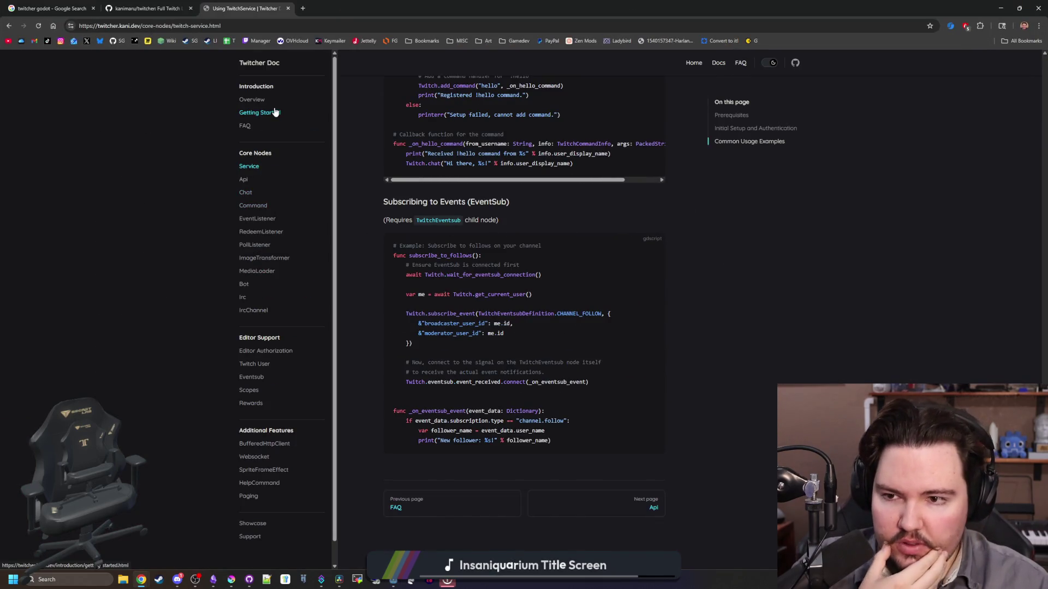
# Read the Getting Started guide's Installation and Editor Configuration sections, then return to Godot
pyautogui.click(276, 112)
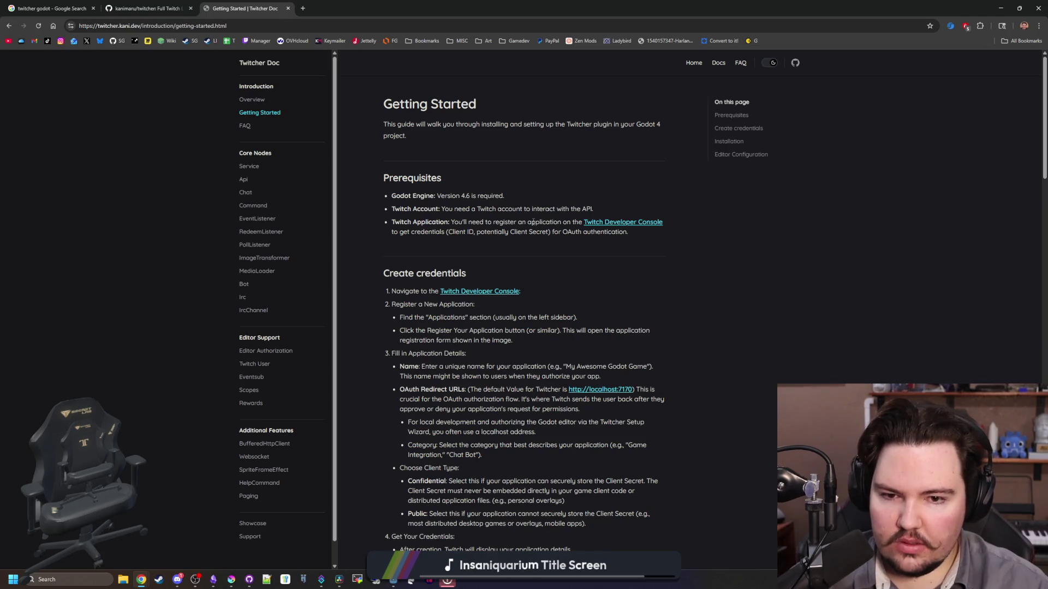
pyautogui.scroll(-2, 492, 273)
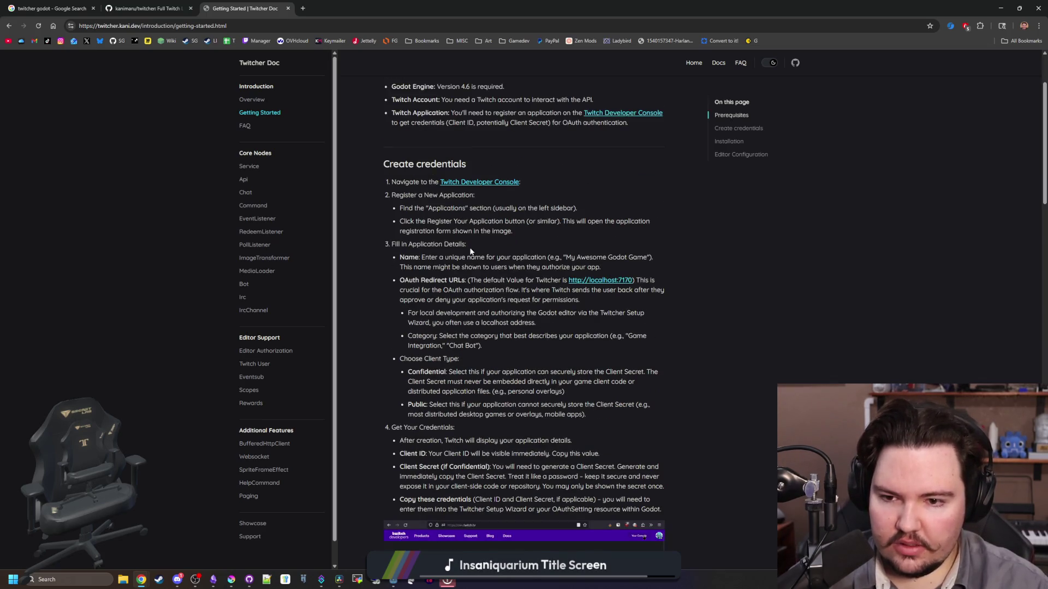
pyautogui.scroll(-3, 471, 247)
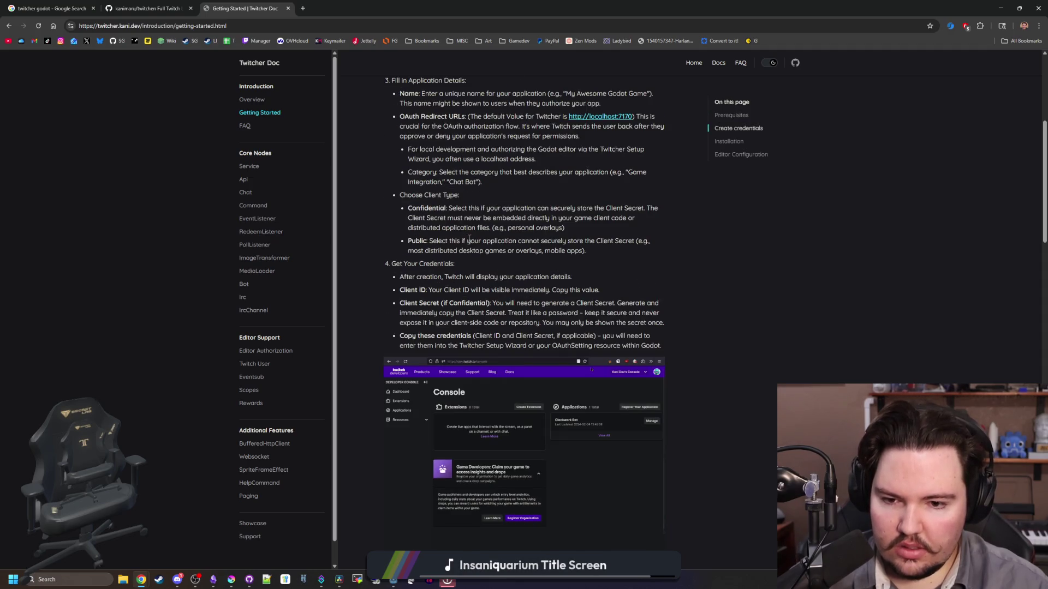
pyautogui.scroll(-6, 469, 239)
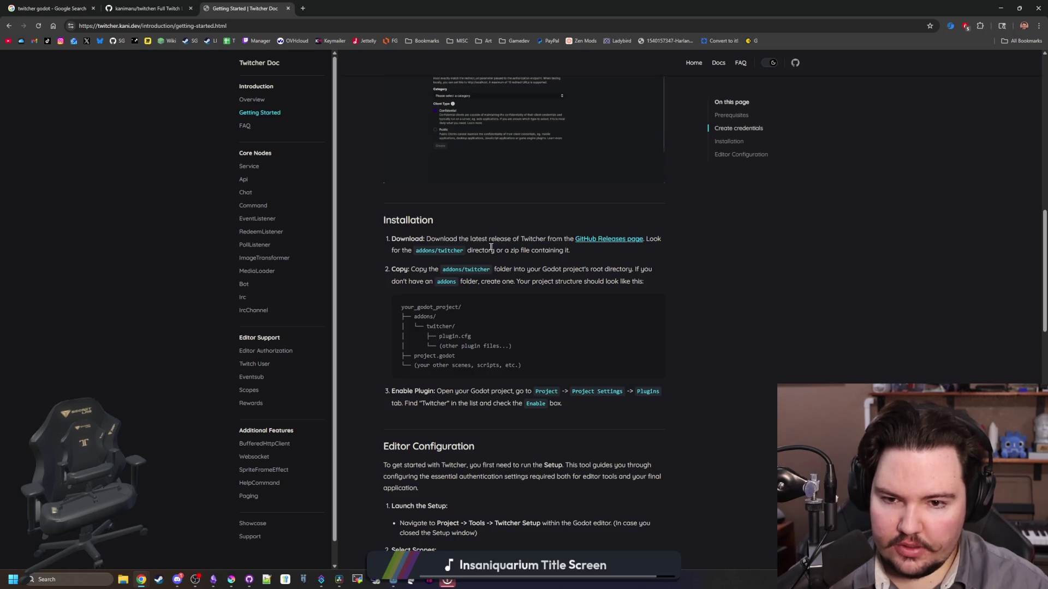
pyautogui.hotkey('alt', 'Tab')
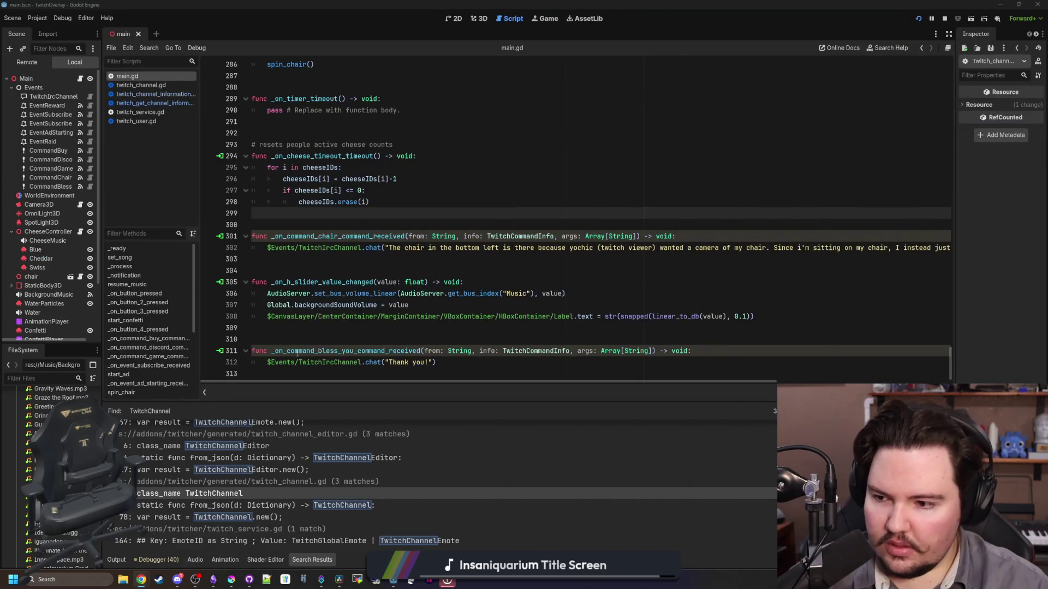
pyautogui.scroll(10, 52, 475)
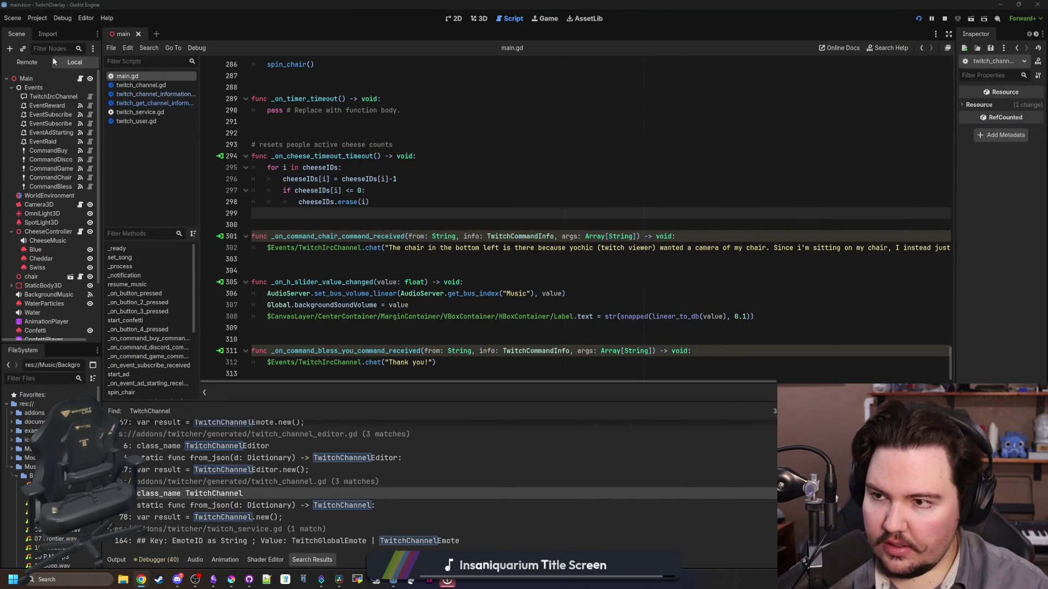
pyautogui.click(42, 20)
pyautogui.click(57, 32)
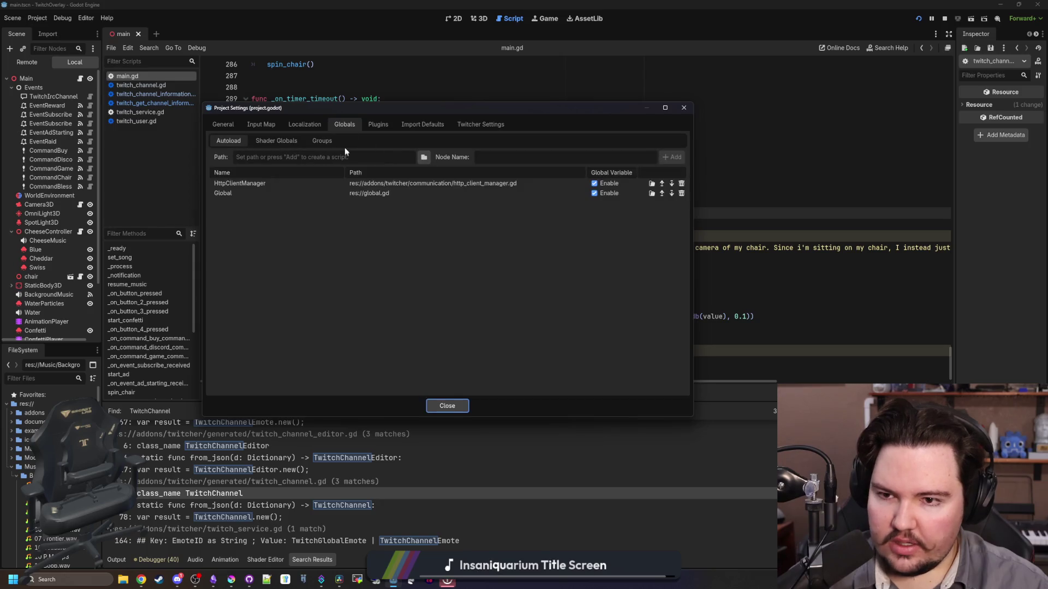
pyautogui.click(378, 126)
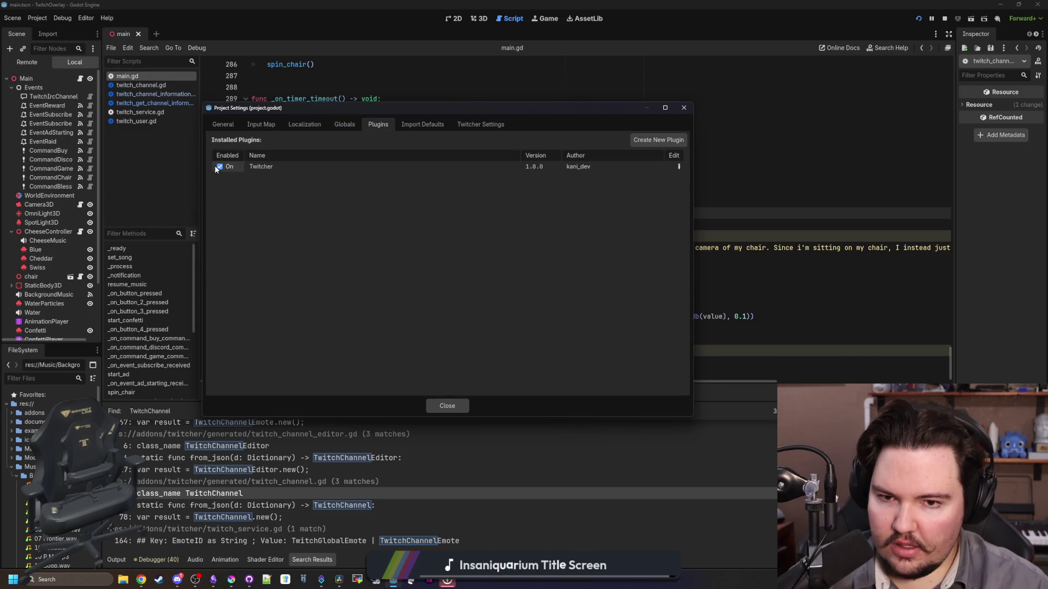
pyautogui.click(445, 405)
pyautogui.click(510, 188)
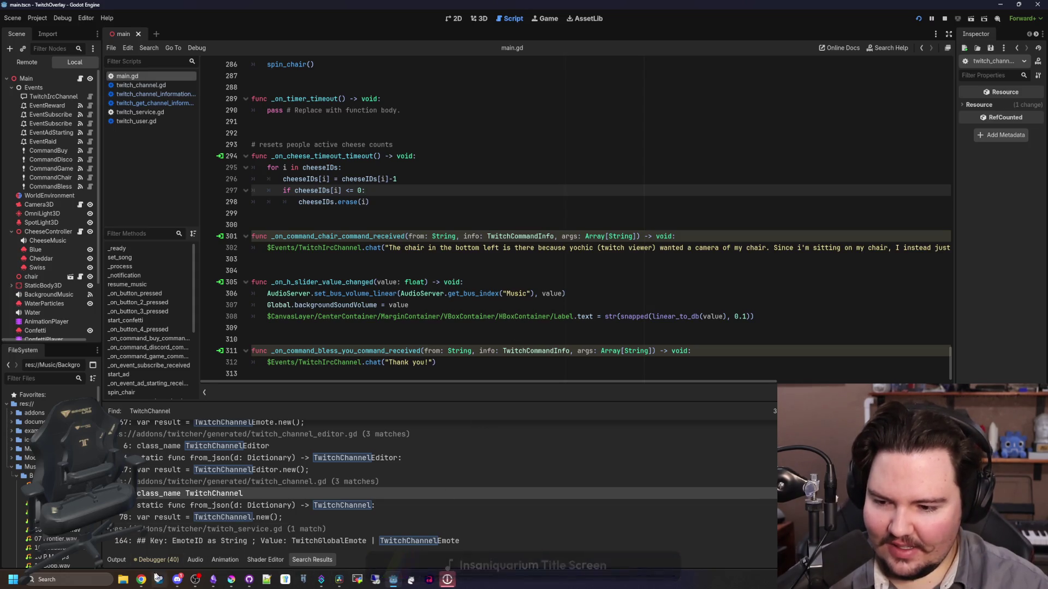
pyautogui.moveTo(393, 582)
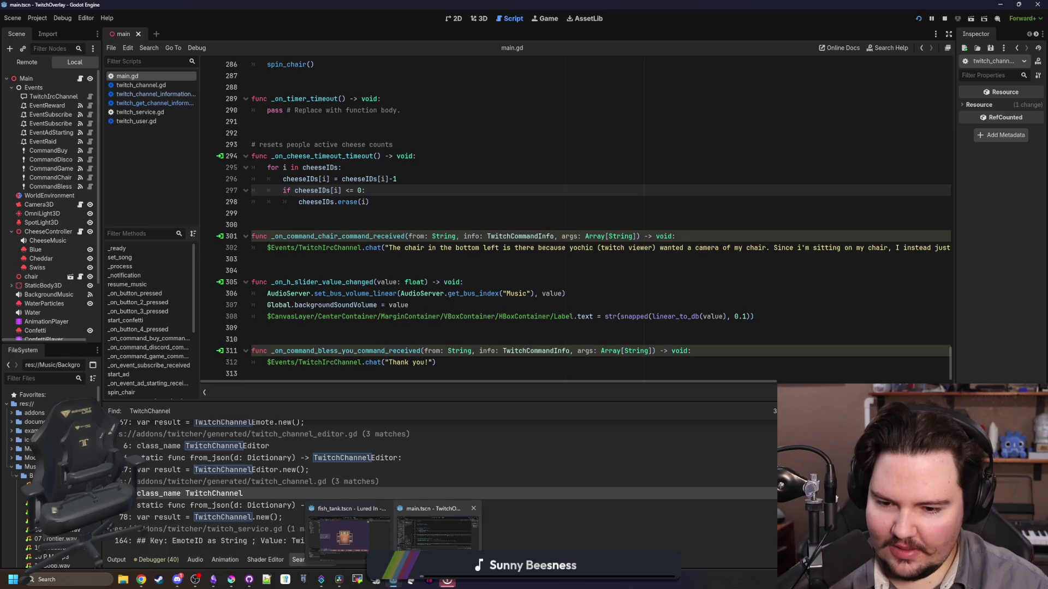
pyautogui.rightClick(392, 582)
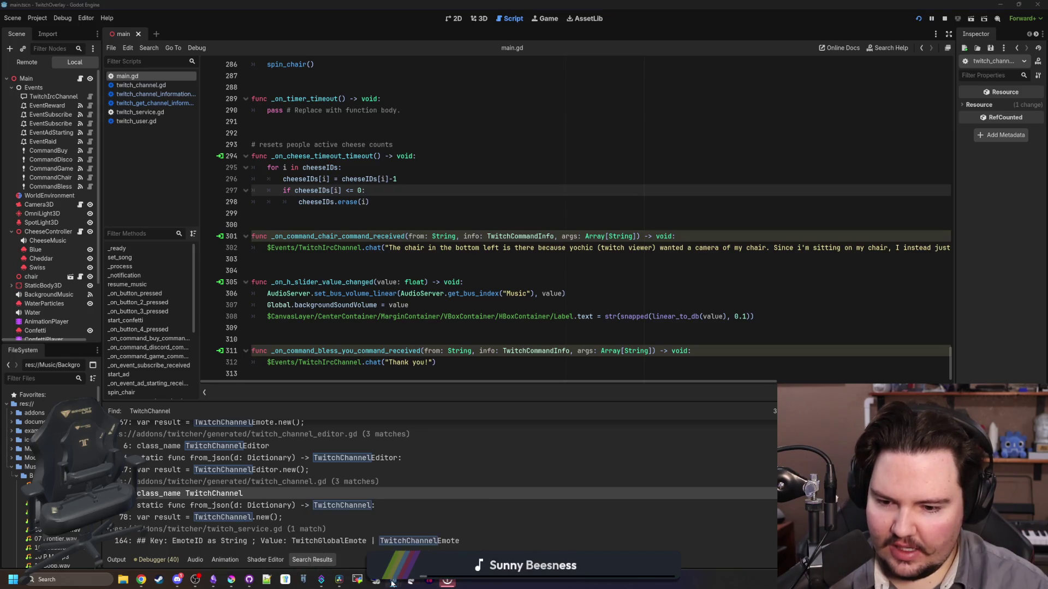
# Duplicate the TwitchOverlay project as 'TwitchOverlay (backup)' from a new Project Manager window
pyautogui.click(383, 518)
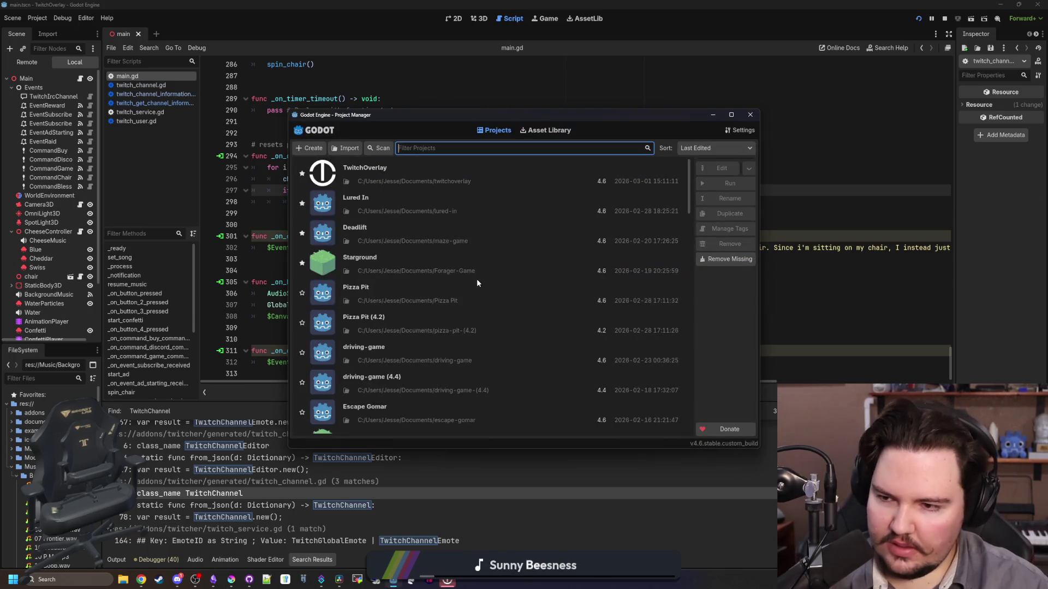
pyautogui.rightClick(407, 172)
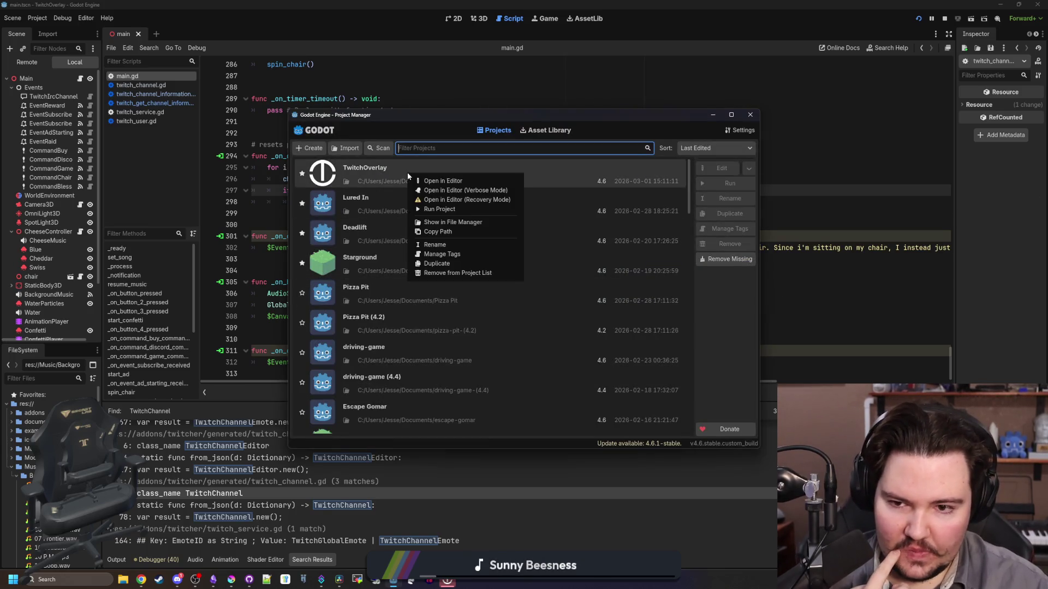
pyautogui.click(446, 263)
pyautogui.write('TwitchOverlay (back')
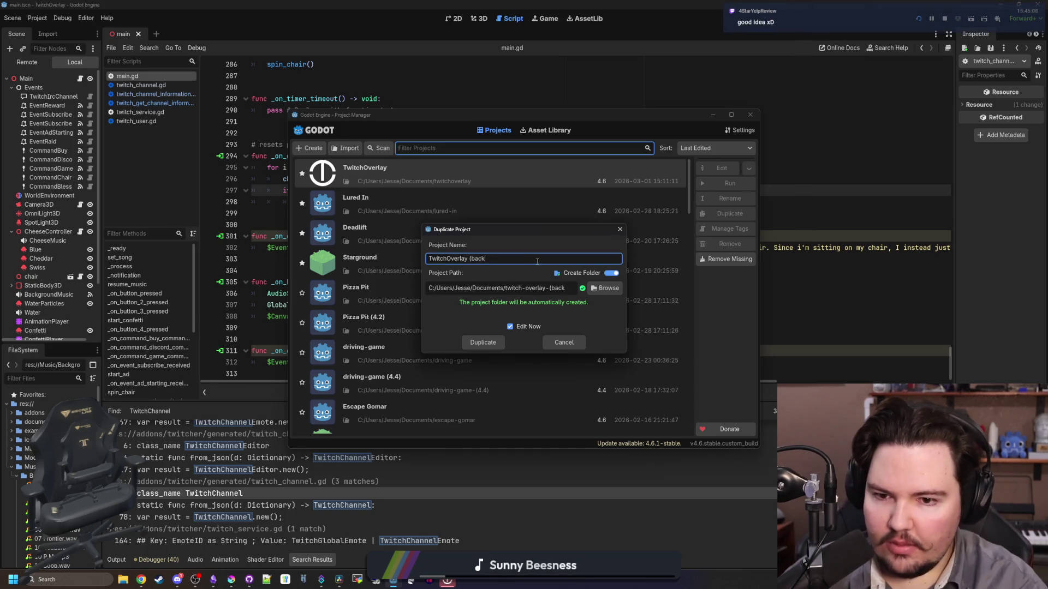
pyautogui.write(')')
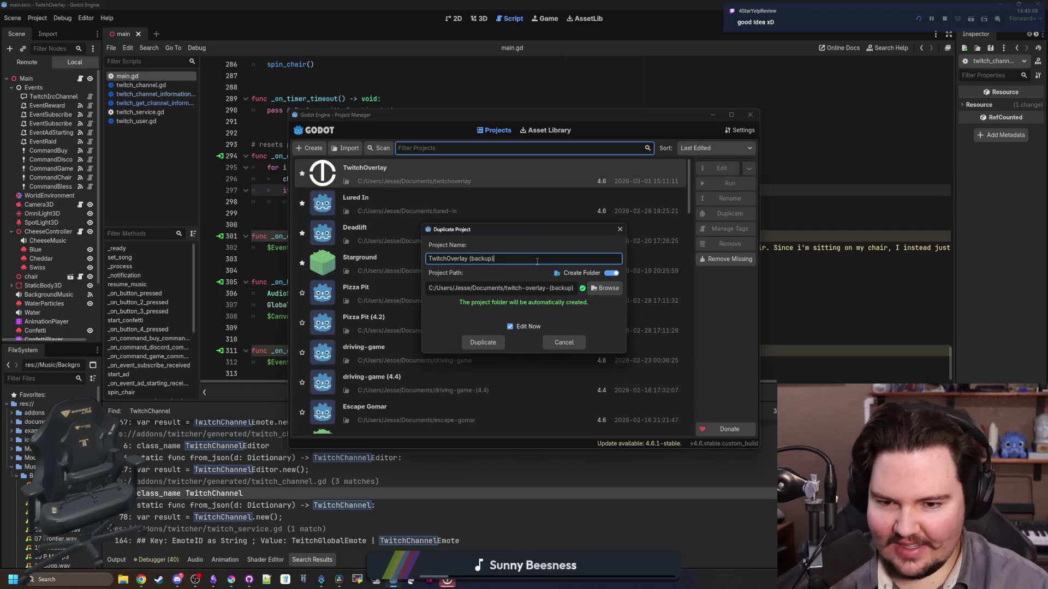
pyautogui.click(485, 347)
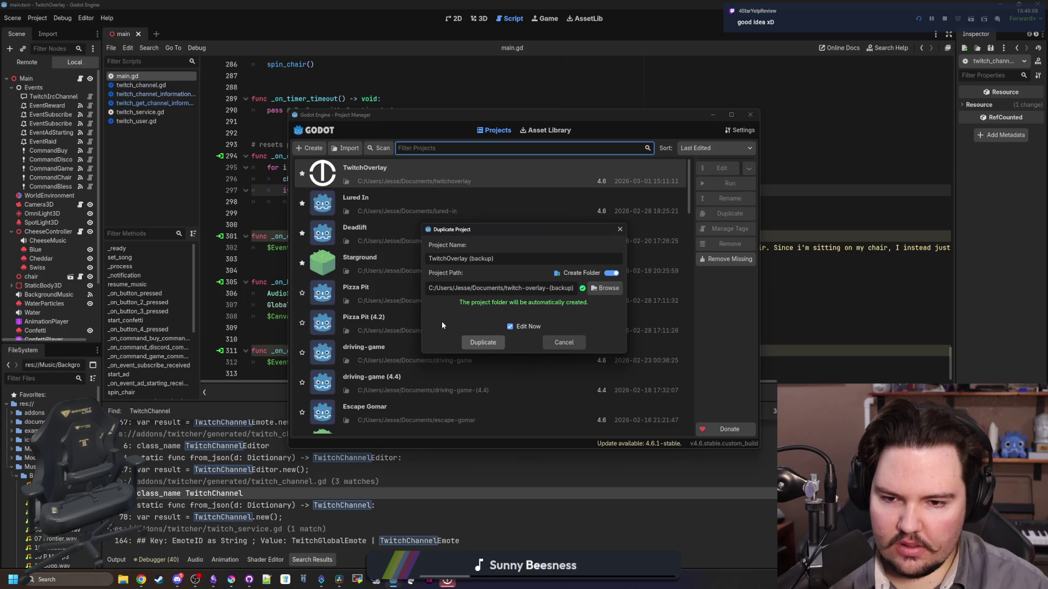
pyautogui.moveTo(501, 230); pyautogui.dragTo(481, 204)
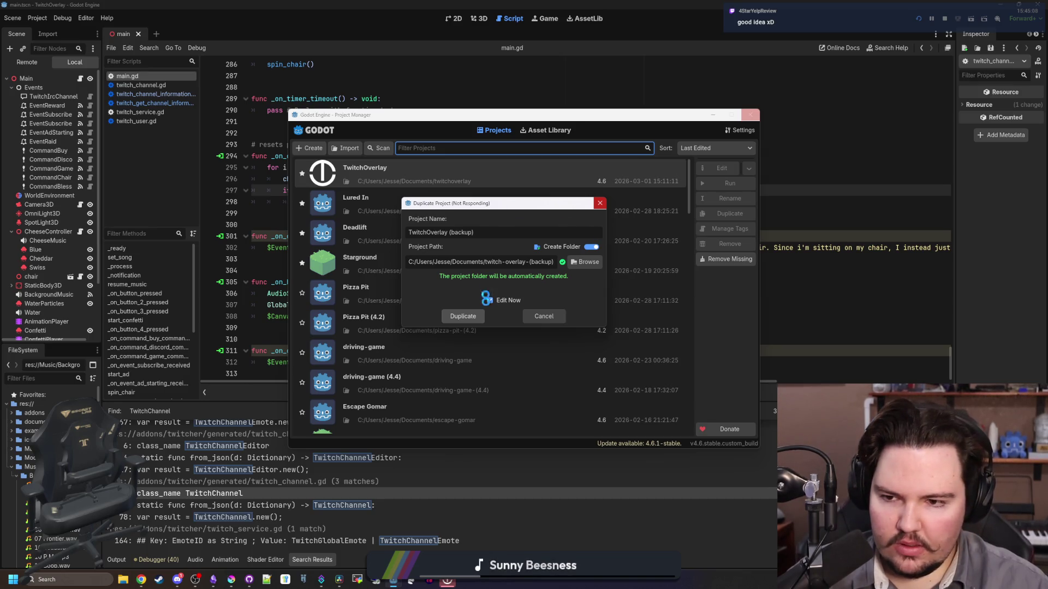
pyautogui.moveTo(533, 210)
pyautogui.mouseDown()
pyautogui.moveTo(525, 261)
pyautogui.moveTo(512, 254)
pyautogui.mouseUp()
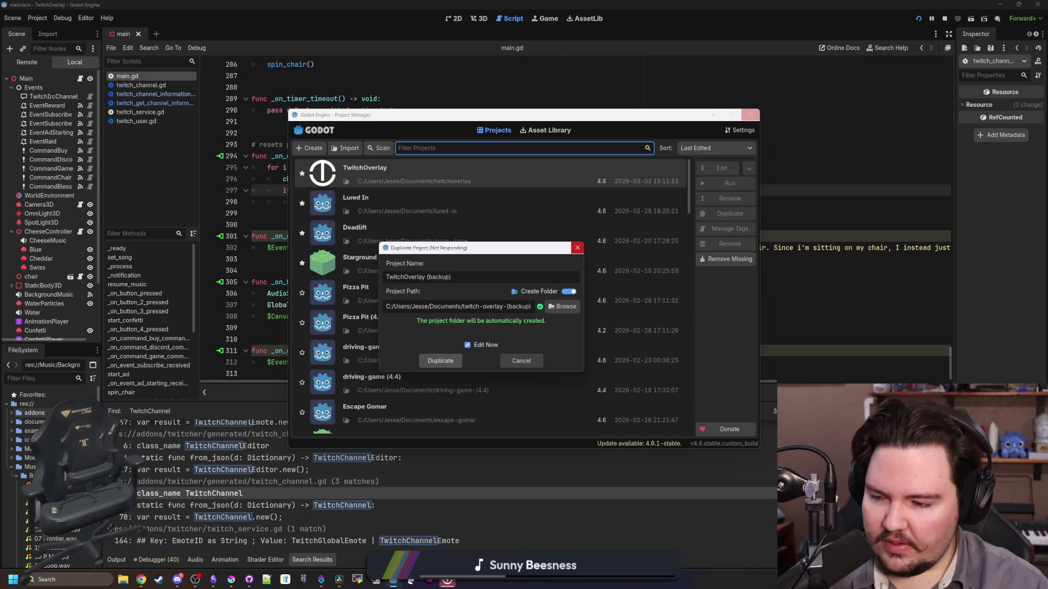
pyautogui.click(16, 415)
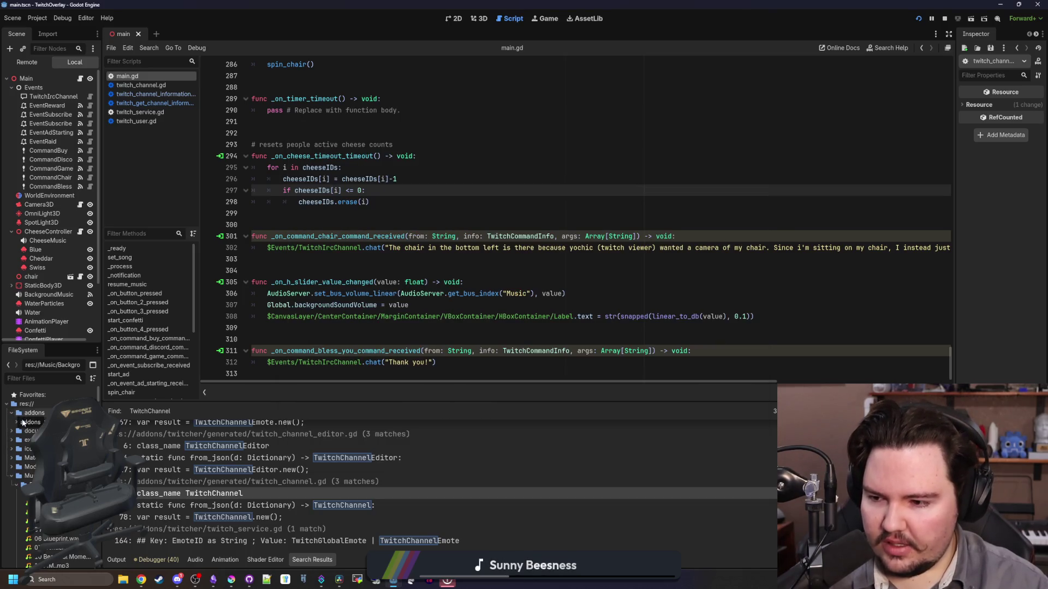
# Browse the addons, Music, Models and example folders in the FileSystem dock
pyautogui.click(19, 422)
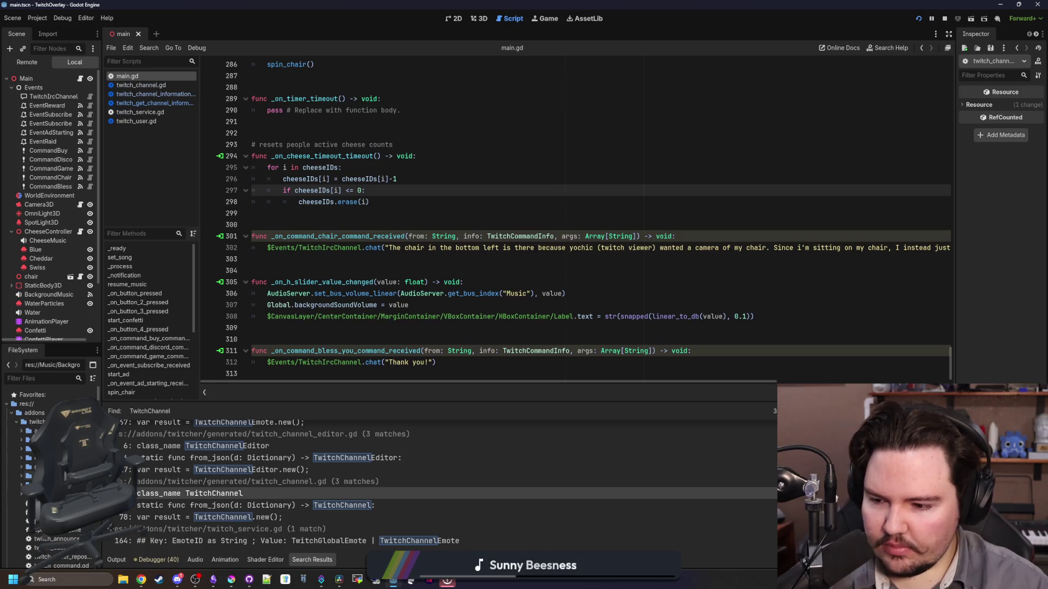
pyautogui.scroll(-1, 20, 422)
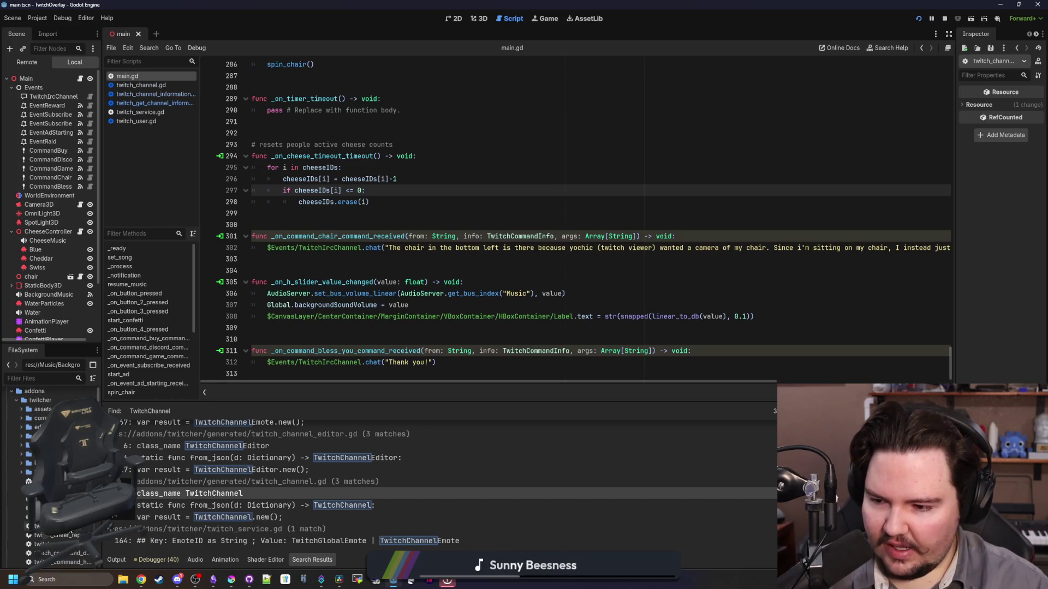
pyautogui.scroll(1, 20, 422)
pyautogui.click(12, 414)
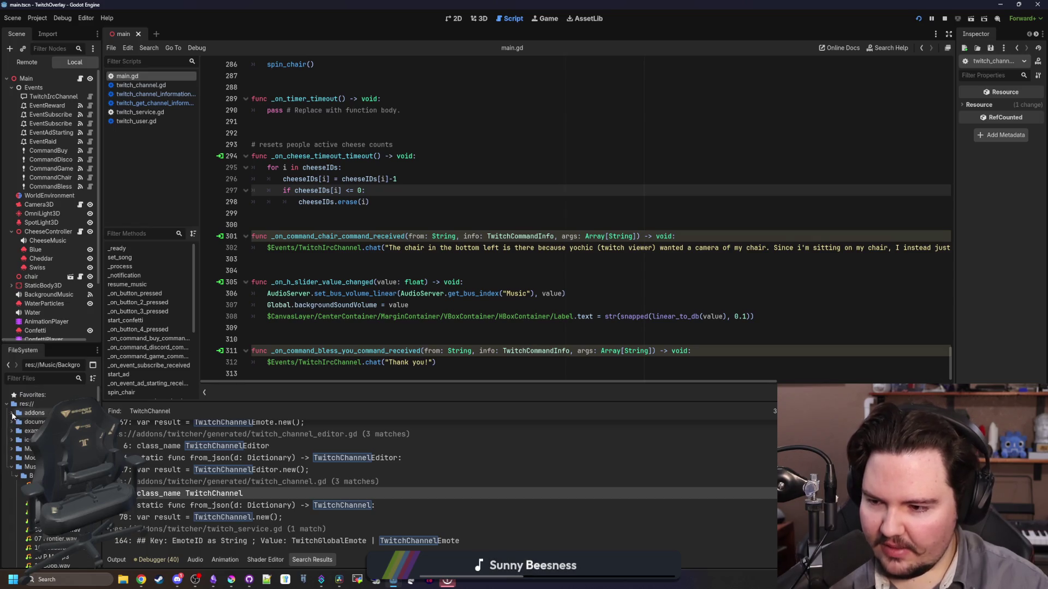
pyautogui.click(11, 468)
pyautogui.scroll(-5, 27, 478)
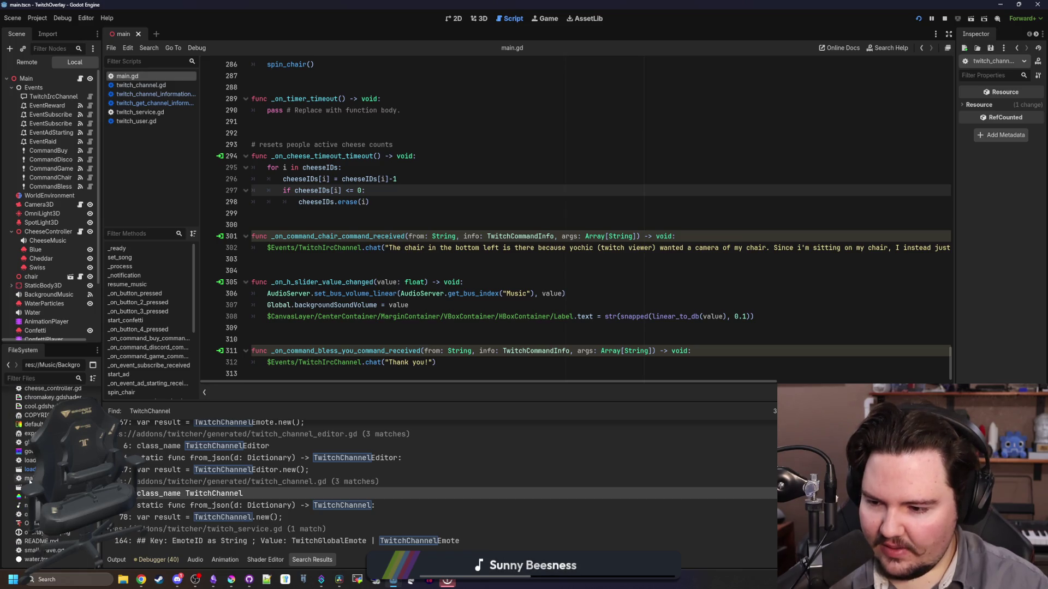
pyautogui.scroll(5, 27, 475)
pyautogui.click(12, 459)
pyautogui.click(12, 458)
pyautogui.click(15, 432)
pyautogui.click(12, 431)
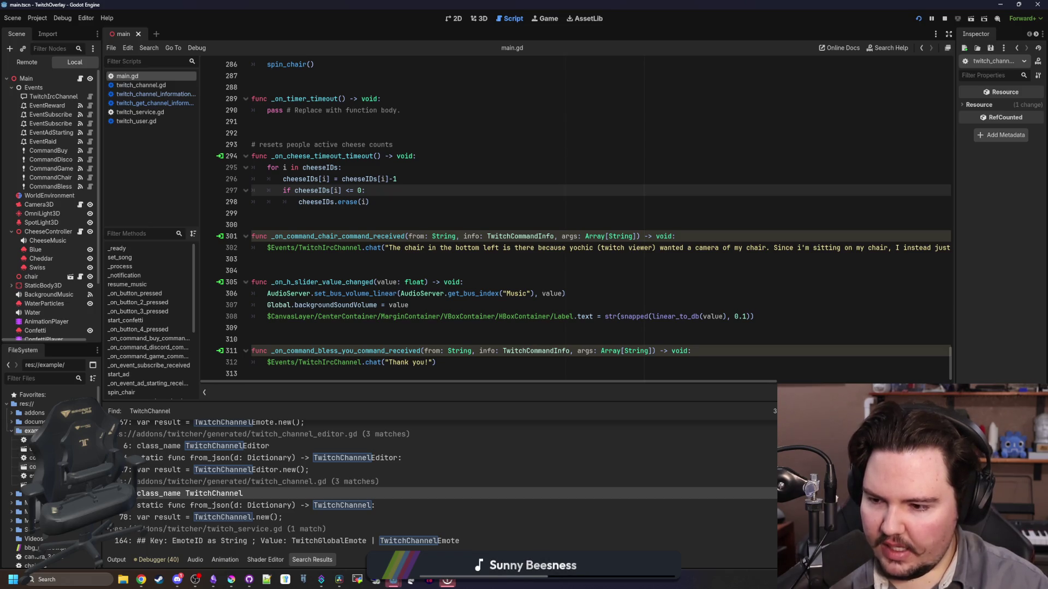
pyautogui.click(12, 431)
# Save the open scene in the TwitchOverlay (backup) editor, then start deleting the example folder
pyautogui.moveTo(393, 580)
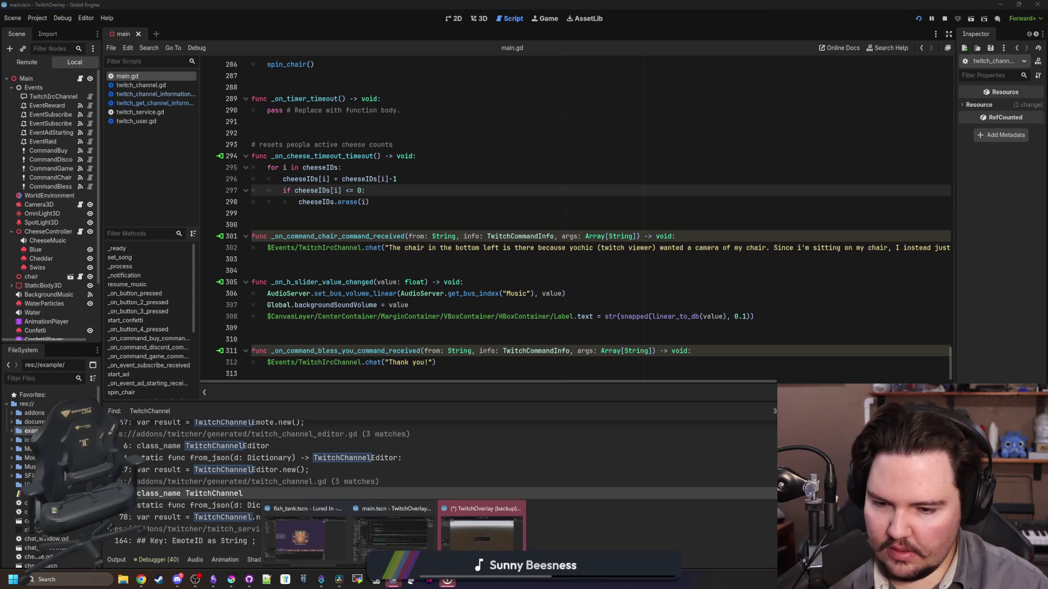
pyautogui.click(451, 539)
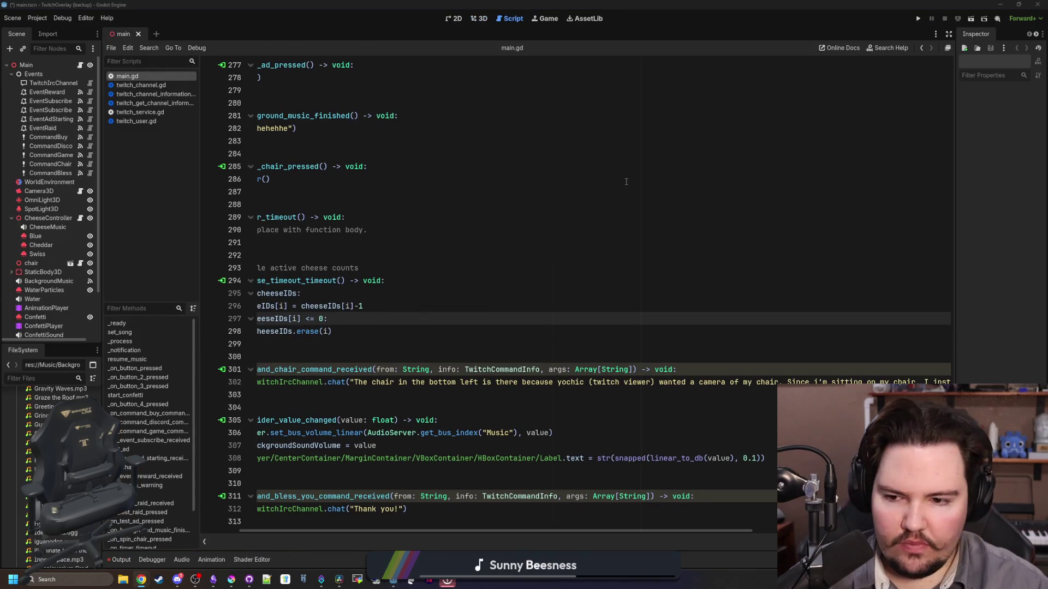
pyautogui.hotkey('ctrl', 's')
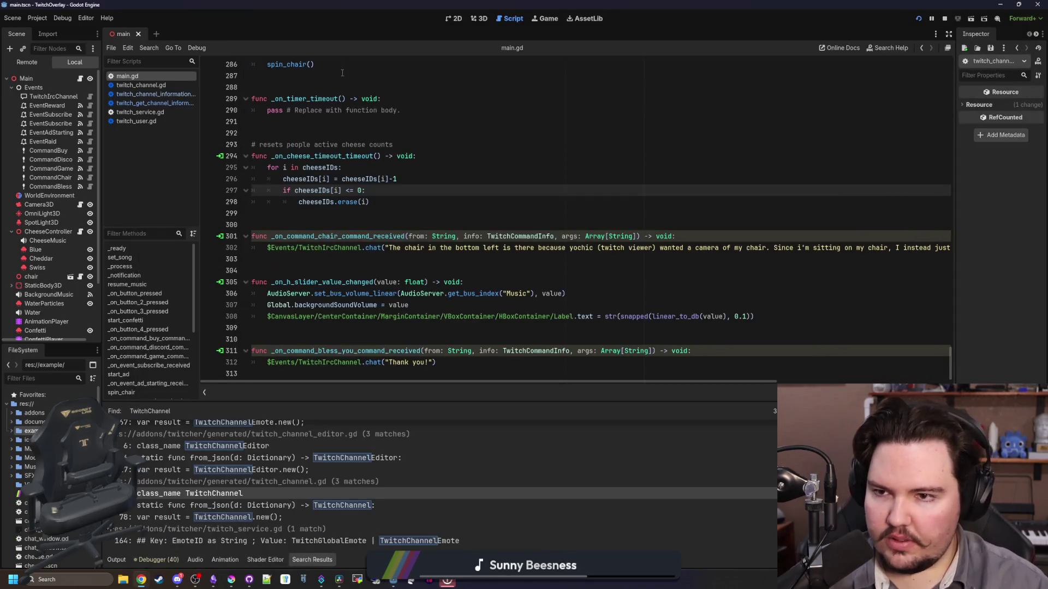
pyautogui.scroll(5, 406, 212)
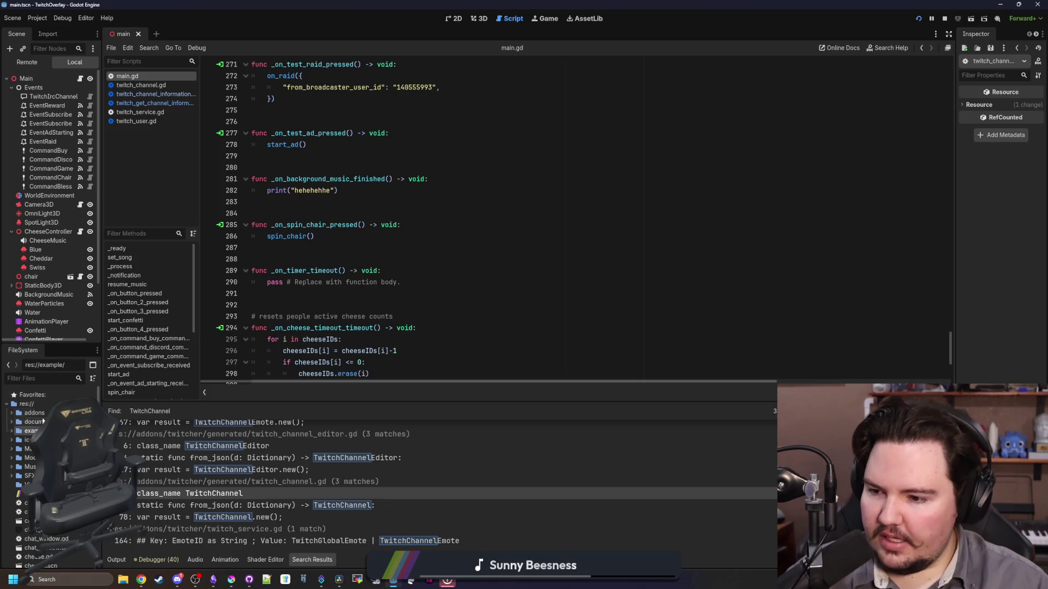
pyautogui.press('Delete')
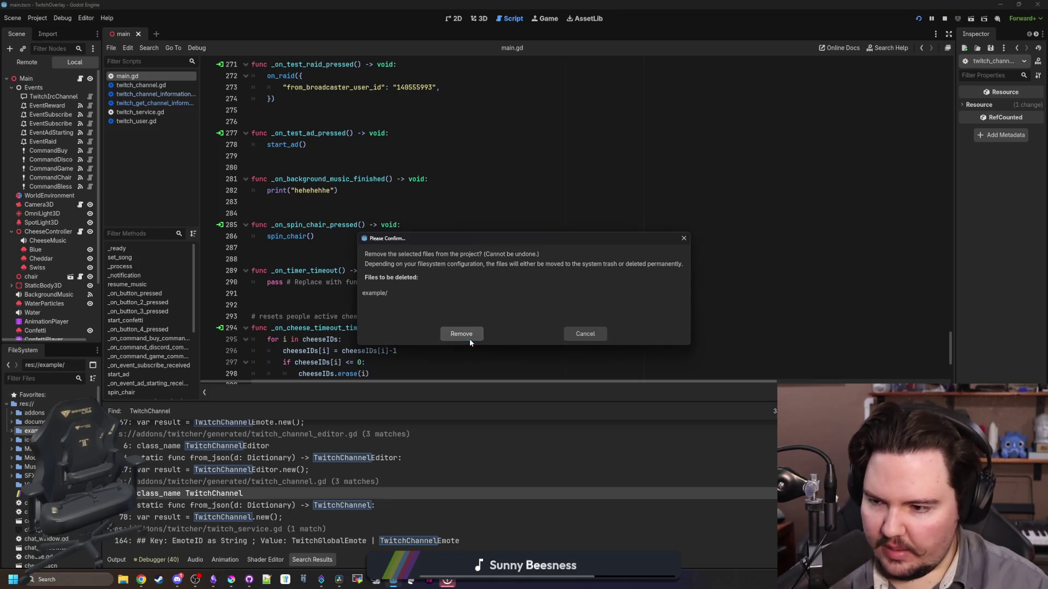
# Confirm removal of example/, then inspect the documentation folder and reload files changed on disk
pyautogui.click(470, 338)
pyautogui.click(12, 424)
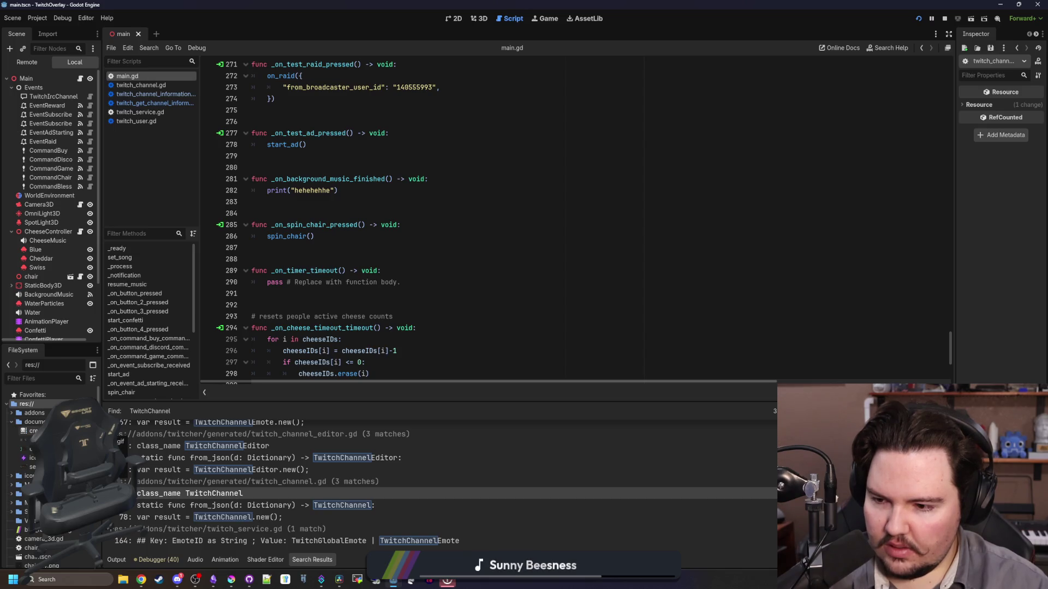
pyautogui.click(30, 422)
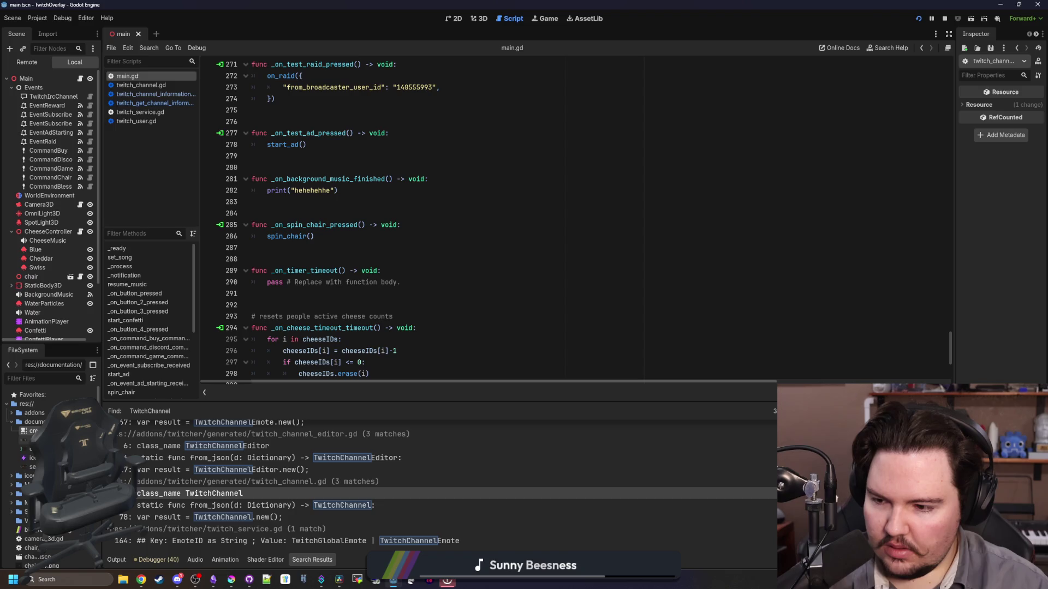
pyautogui.click(27, 440)
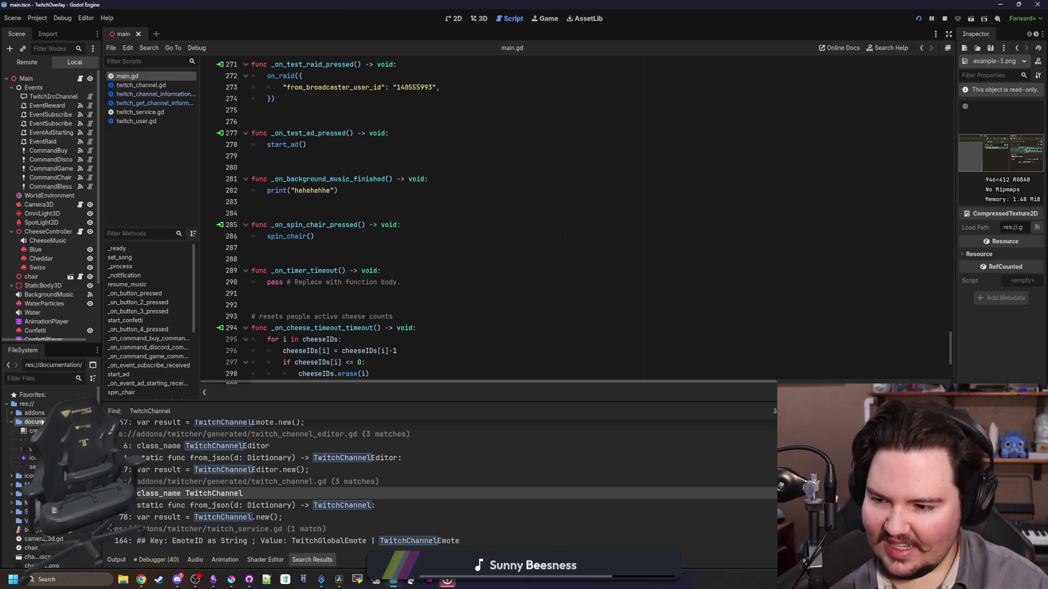
pyautogui.click(463, 335)
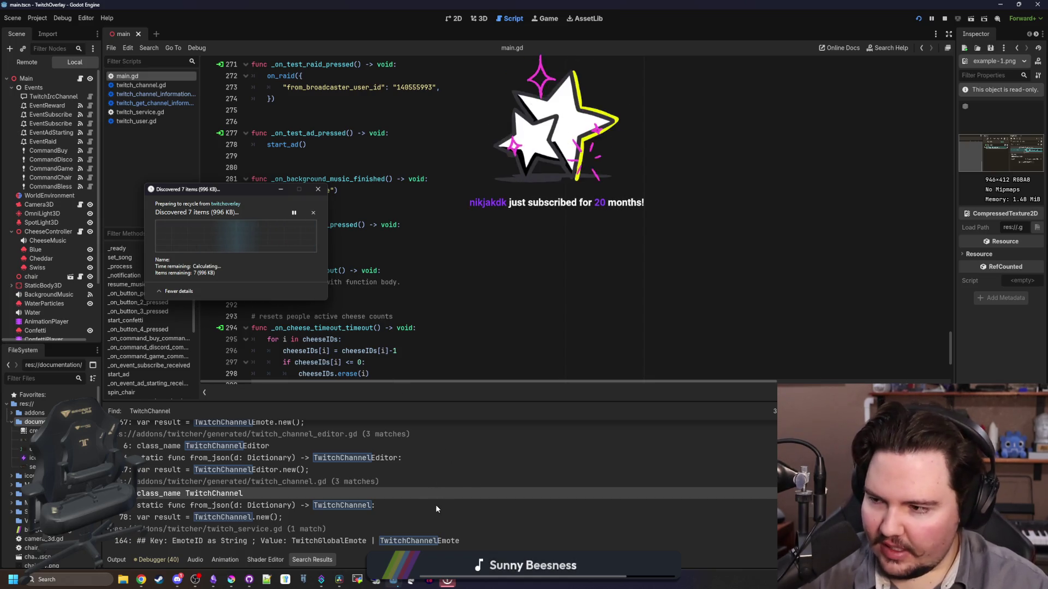
# Bring the running overlay's control panel forward and set off Confetti
pyautogui.rightClick(449, 580)
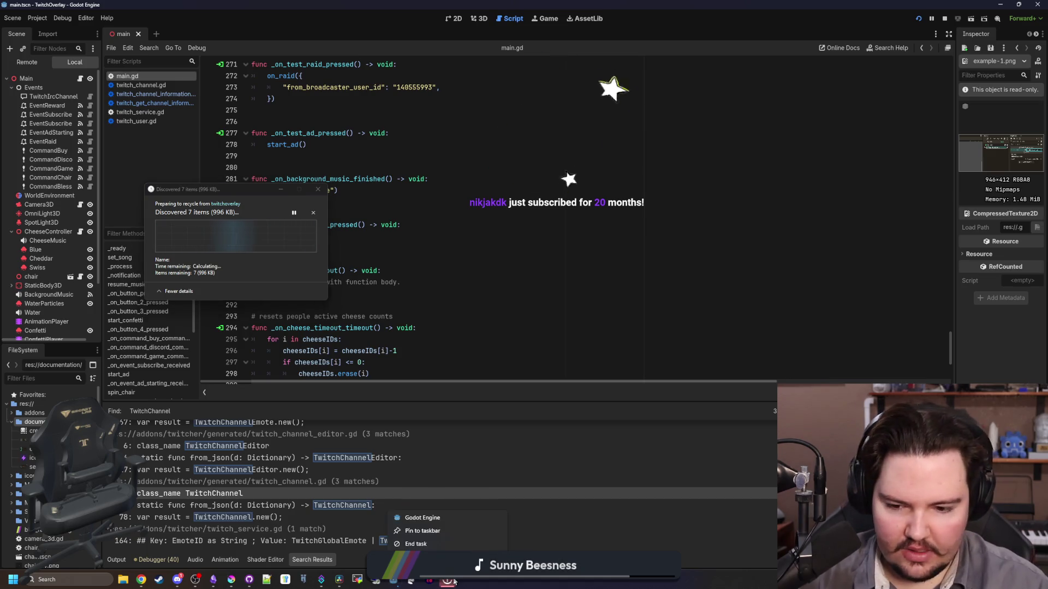
pyautogui.click(449, 580)
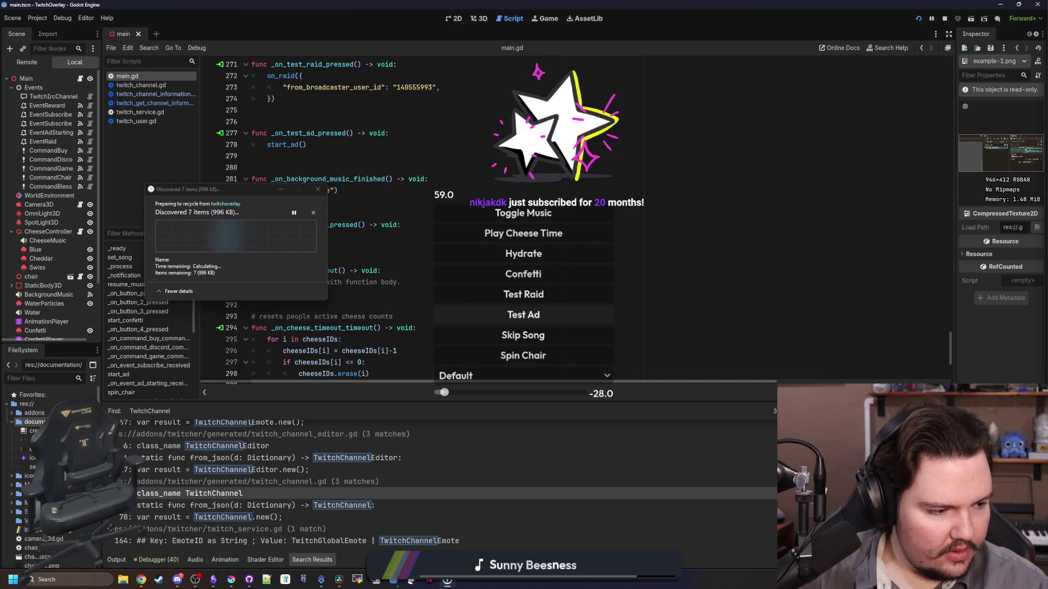
pyautogui.click(524, 274)
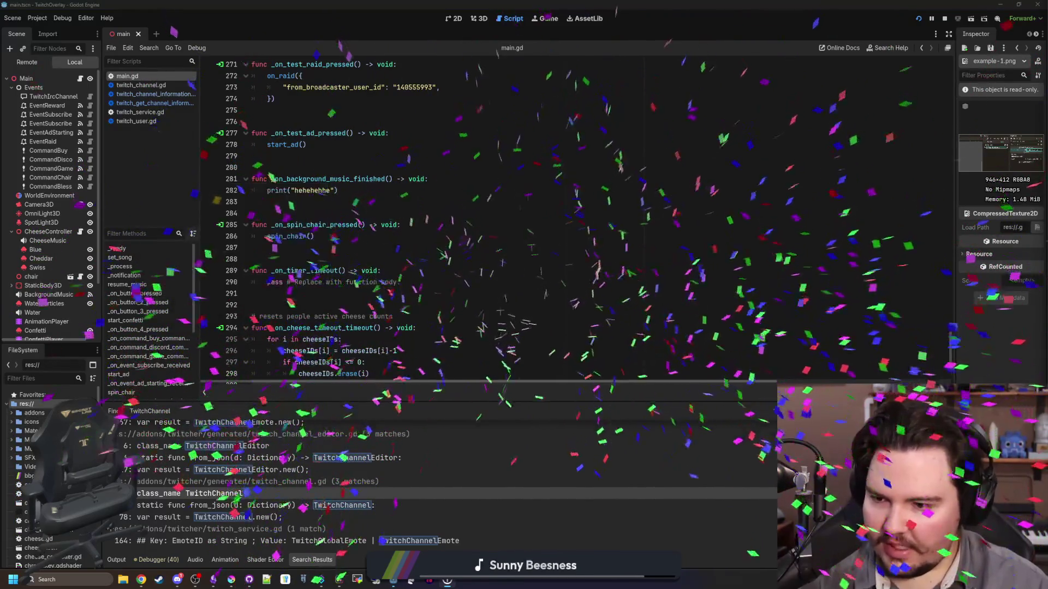
# Return to main.gd and expand the addons folder to reveal twitcher
pyautogui.click(524, 273)
pyautogui.click(34, 413)
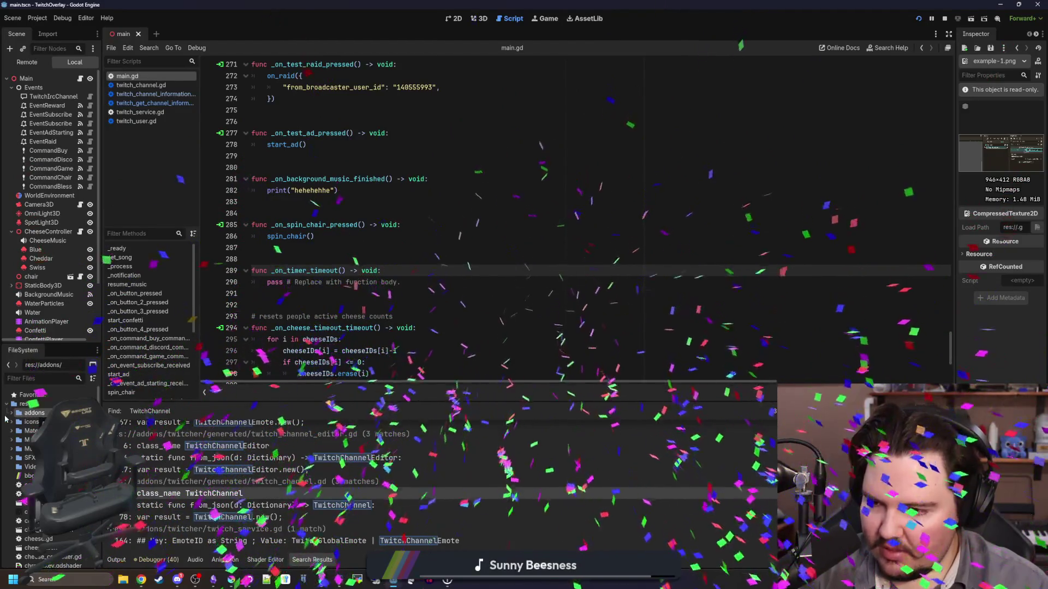
pyautogui.click(11, 413)
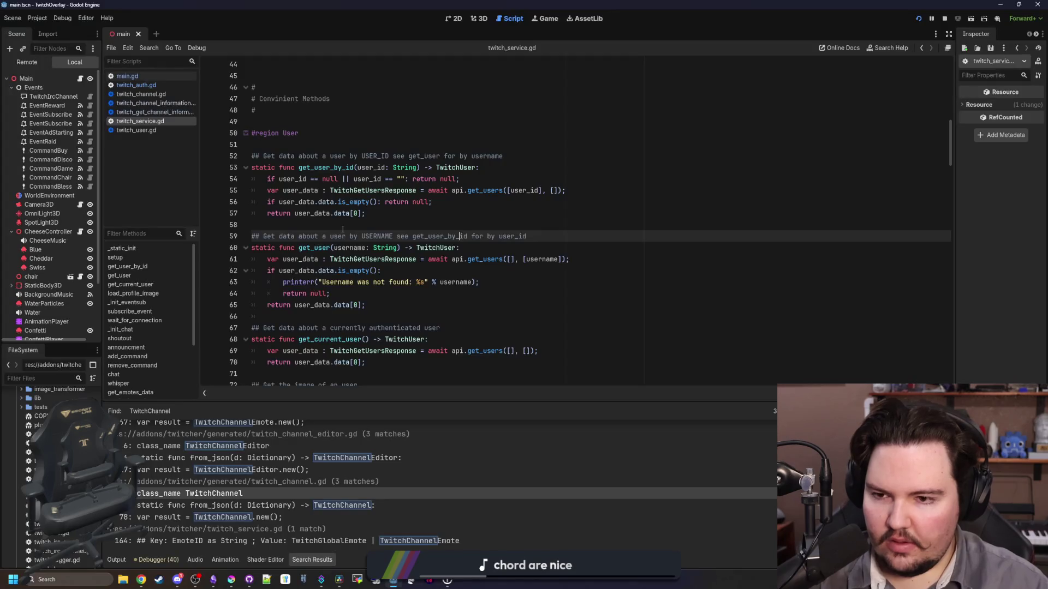
# Review _static_init in twitch_service.gd and the addon's TestReconnect.gd script
pyautogui.click(343, 229)
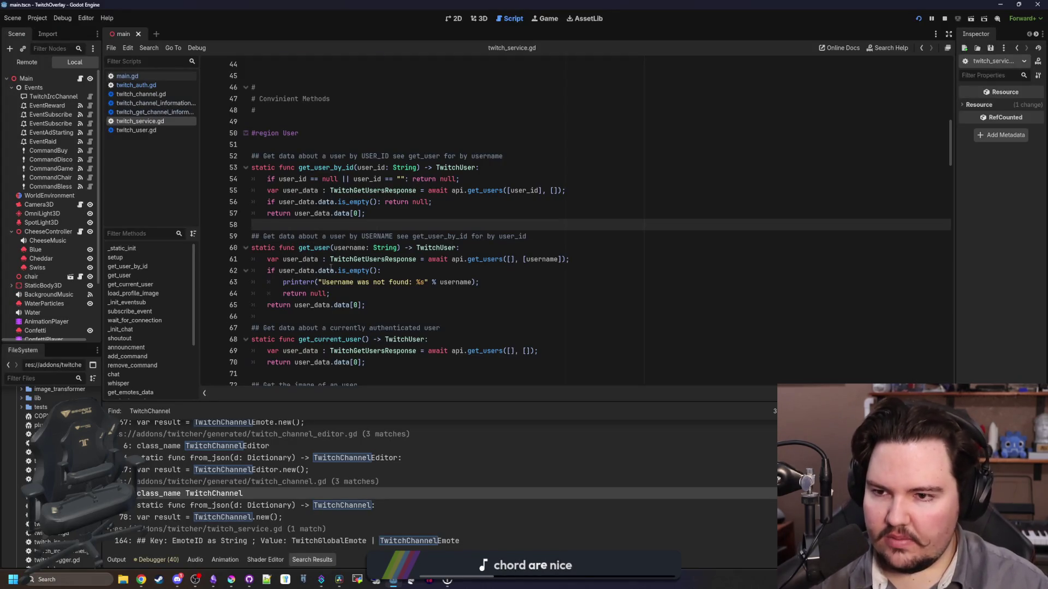
pyautogui.scroll(8, 331, 267)
pyautogui.scroll(5, 350, 325)
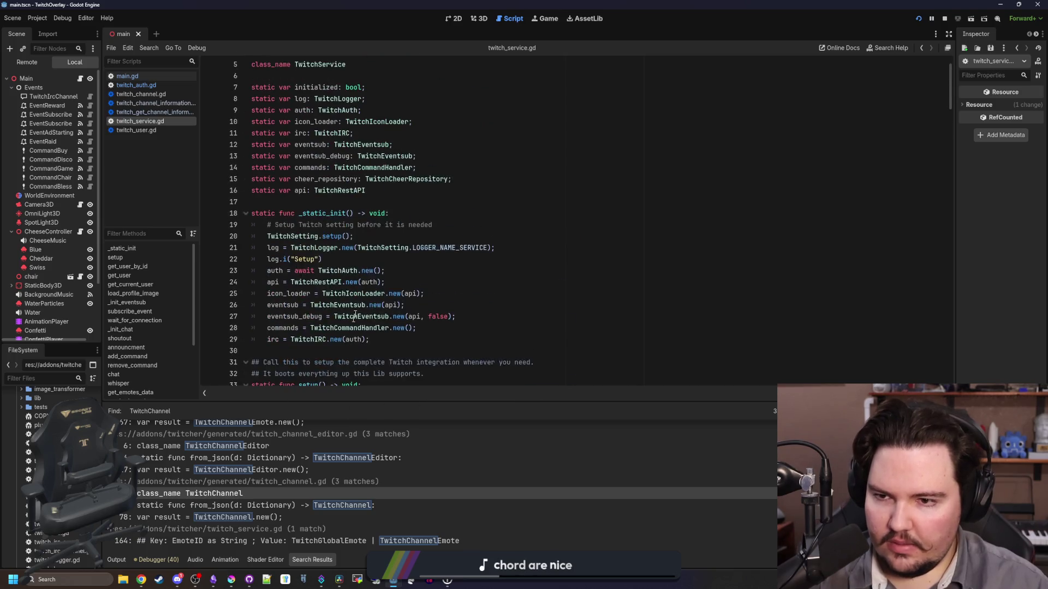
pyautogui.scroll(2, 270, 219)
pyautogui.click(272, 256)
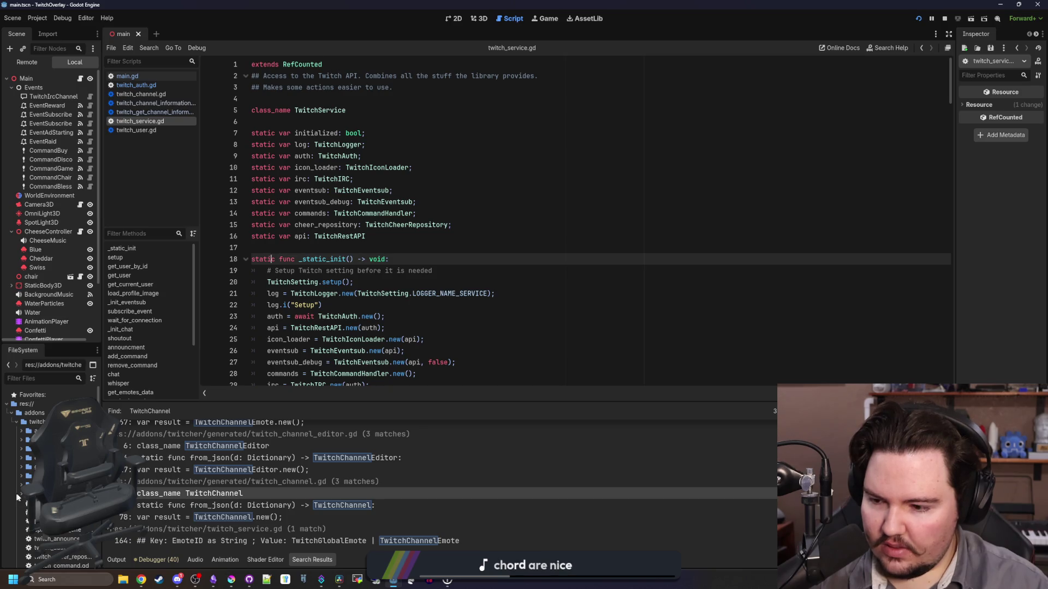
pyautogui.click(18, 494)
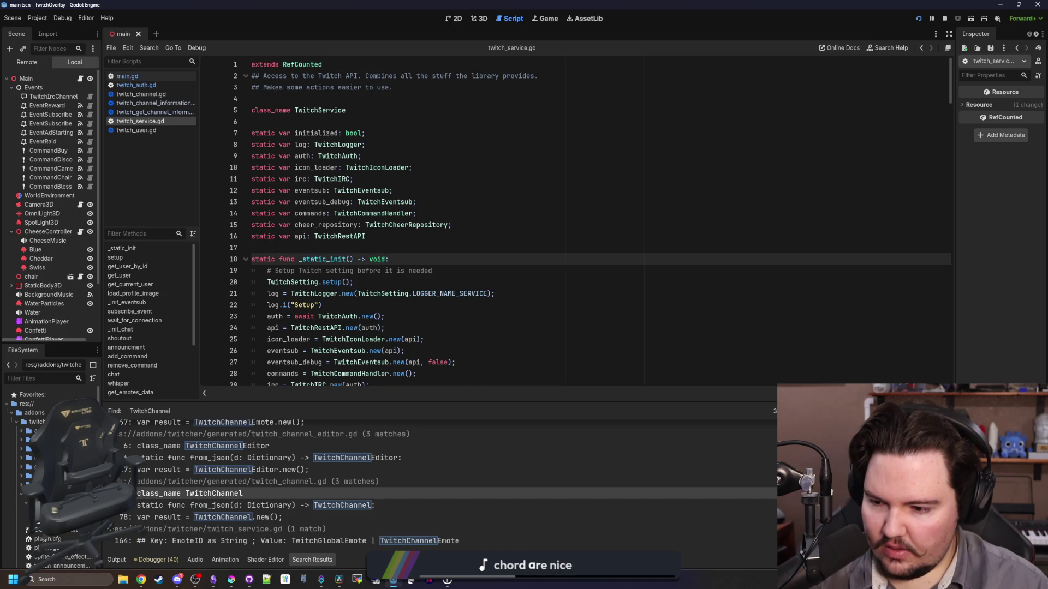
pyautogui.doubleClick(44, 512)
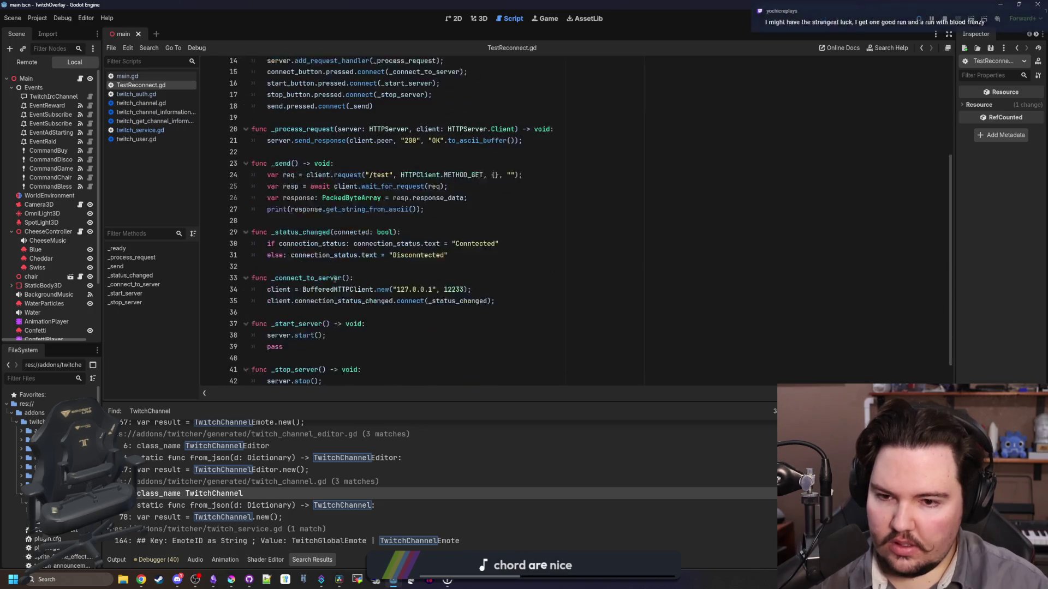
pyautogui.scroll(4, 334, 279)
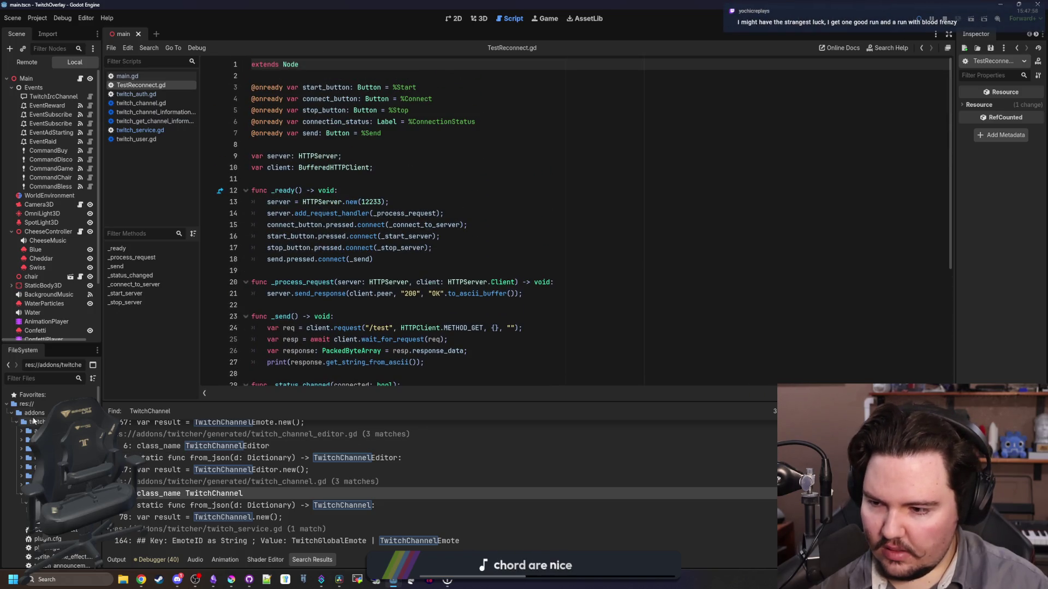
pyautogui.doubleClick(28, 423)
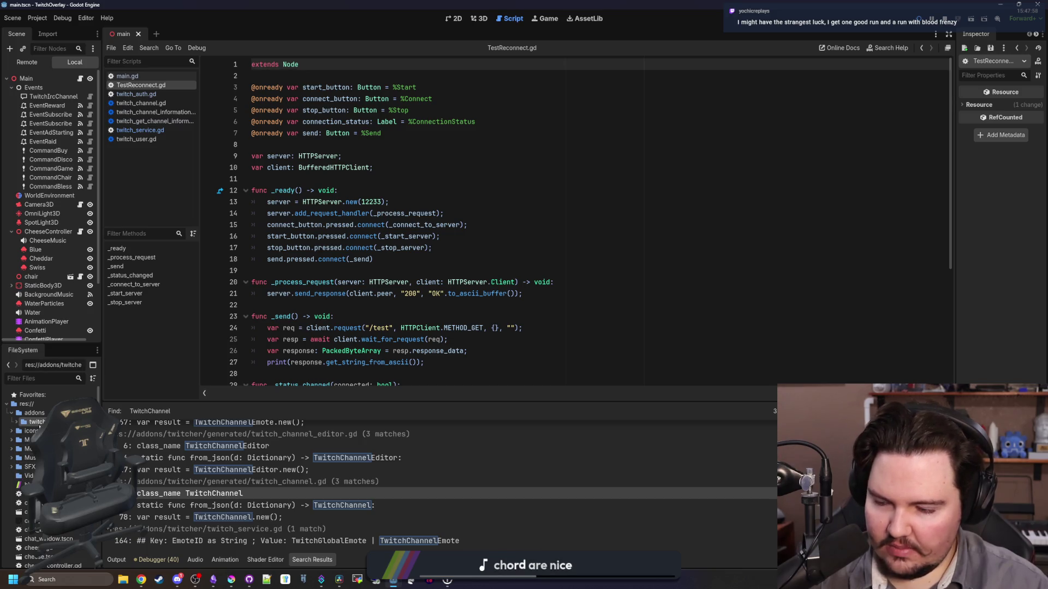
# Delete the addons/twitcher folder, confirming Remove despite its dependencies
pyautogui.press('Delete')
pyautogui.scroll(-3, 475, 327)
pyautogui.scroll(3, 492, 333)
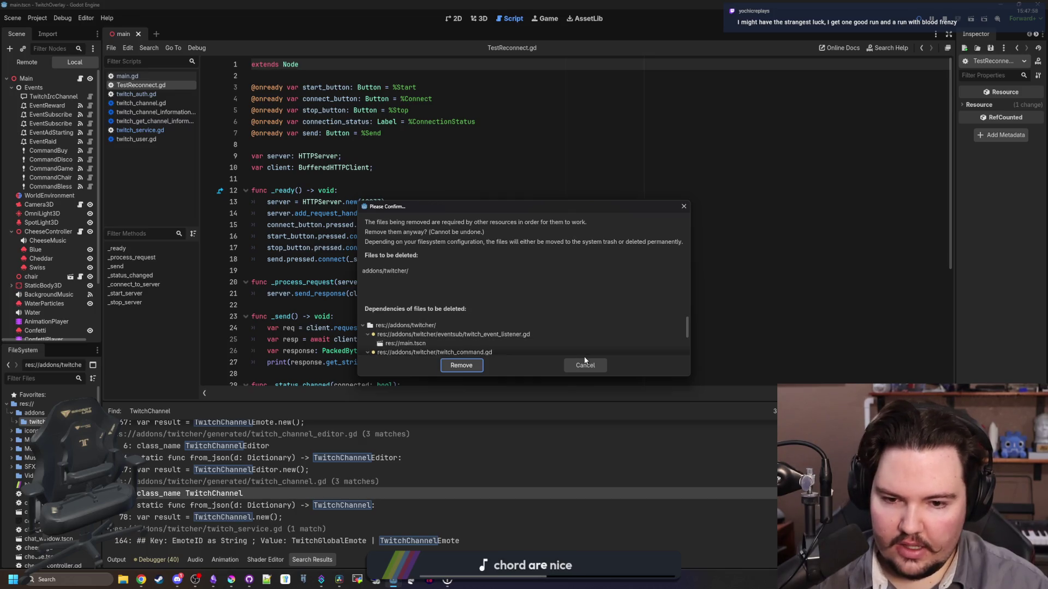
pyautogui.click(585, 365)
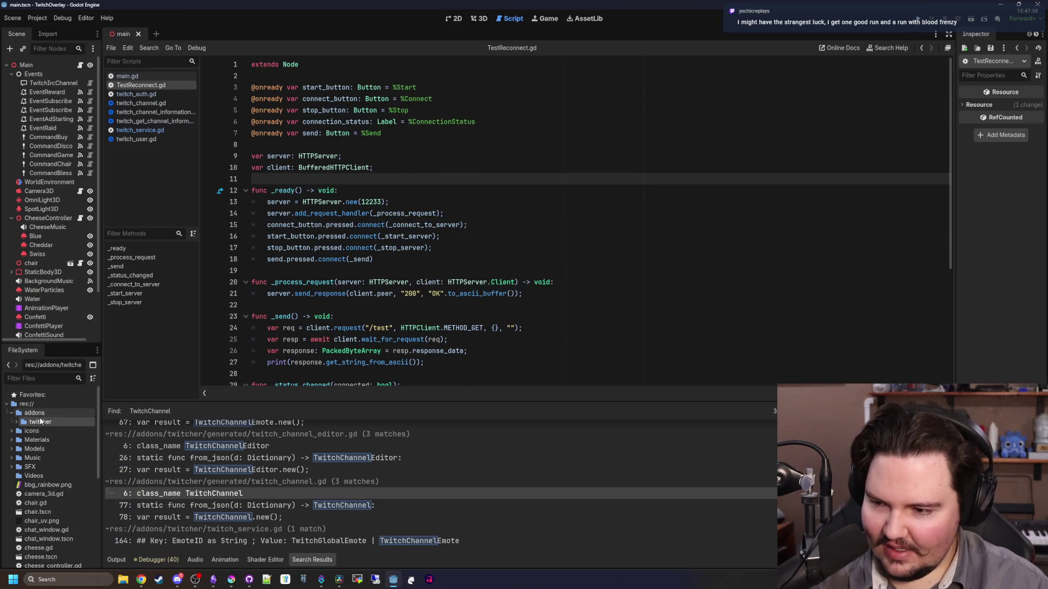
pyautogui.rightClick(41, 422)
pyautogui.click(71, 525)
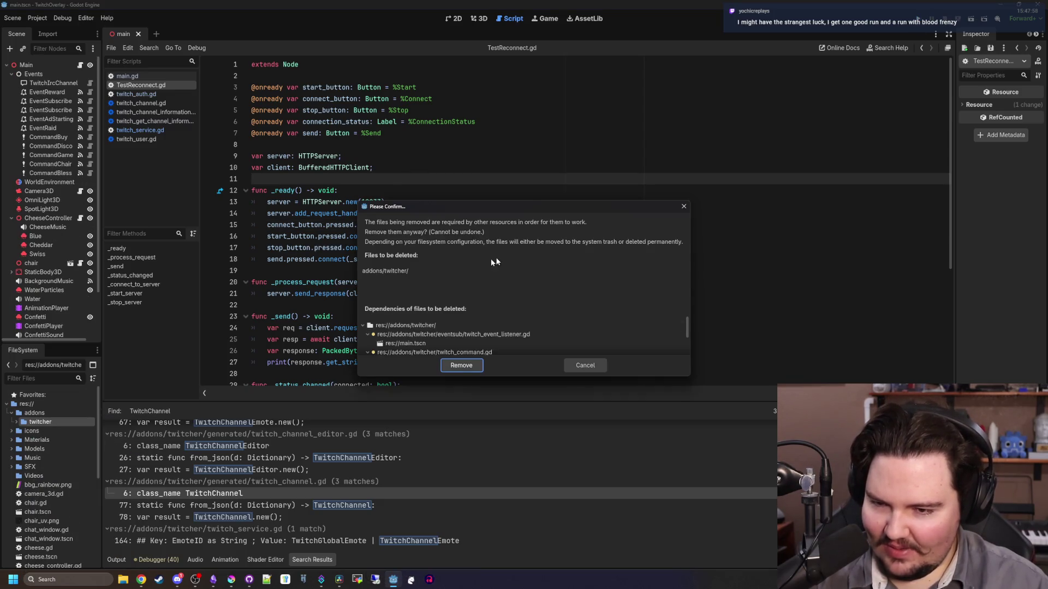
pyautogui.scroll(-2, 468, 335)
pyautogui.click(469, 366)
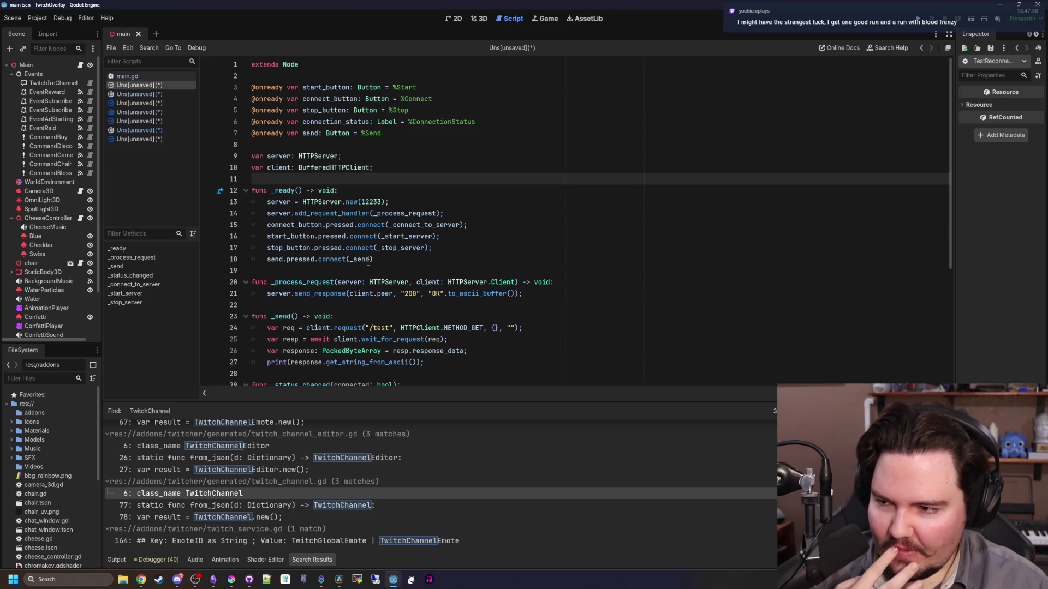
pyautogui.click(38, 413)
# Close the TwitchUser script, discarding its unsaved changes
pyautogui.click(440, 282)
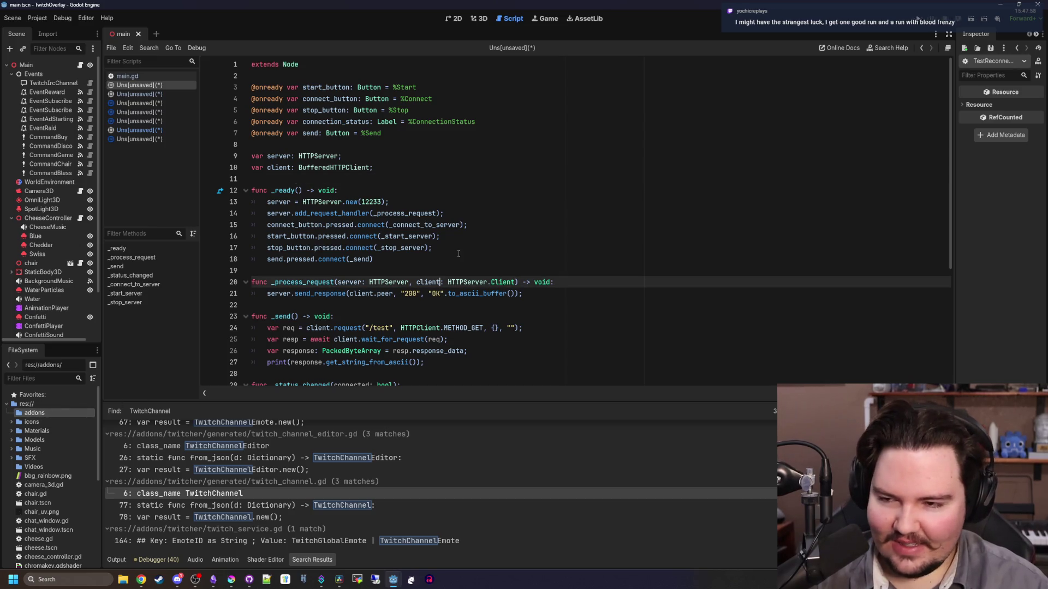
pyautogui.click(383, 259)
pyautogui.click(137, 141)
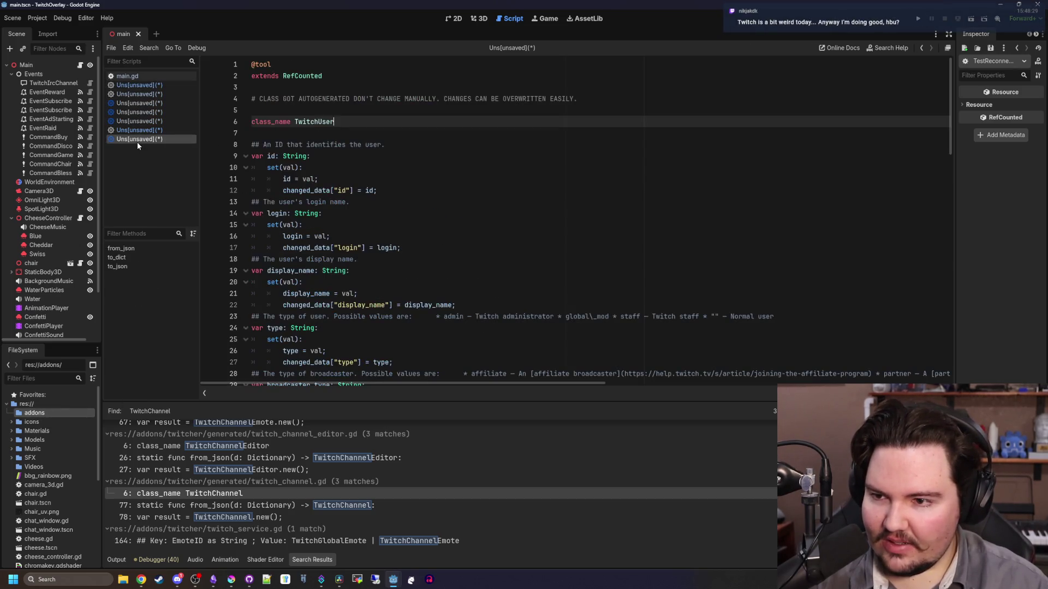
pyautogui.rightClick(137, 141)
pyautogui.click(145, 167)
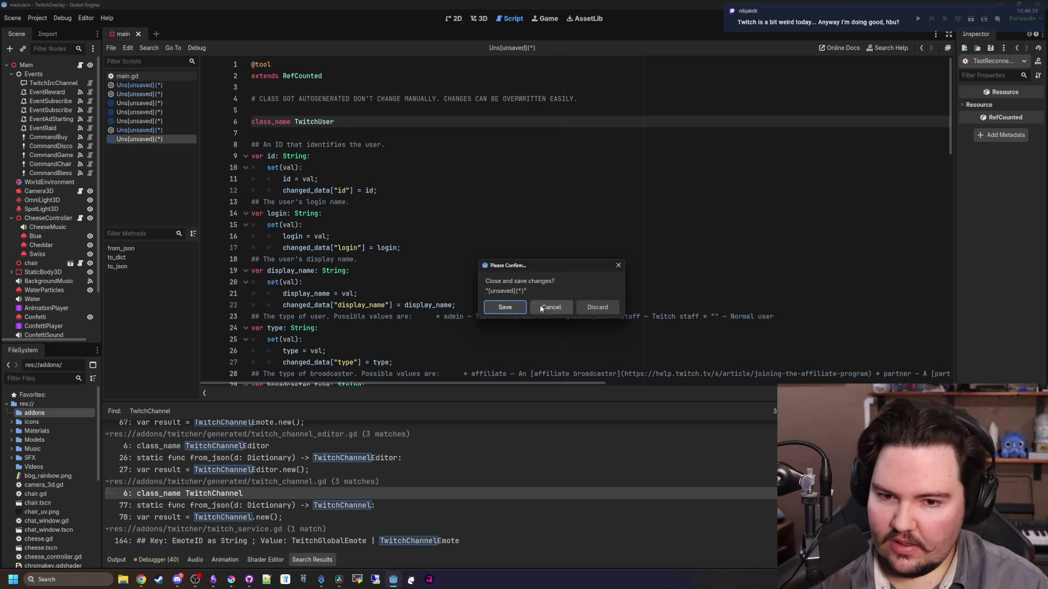
pyautogui.click(597, 308)
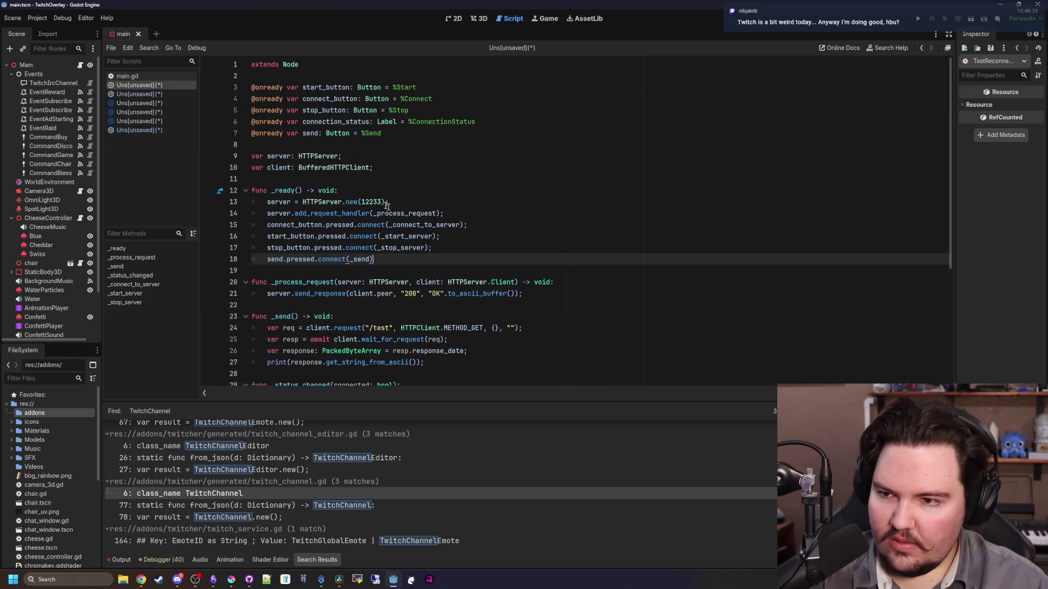
# Close All remaining scripts, choosing Discard for each unsaved one
pyautogui.rightClick(159, 88)
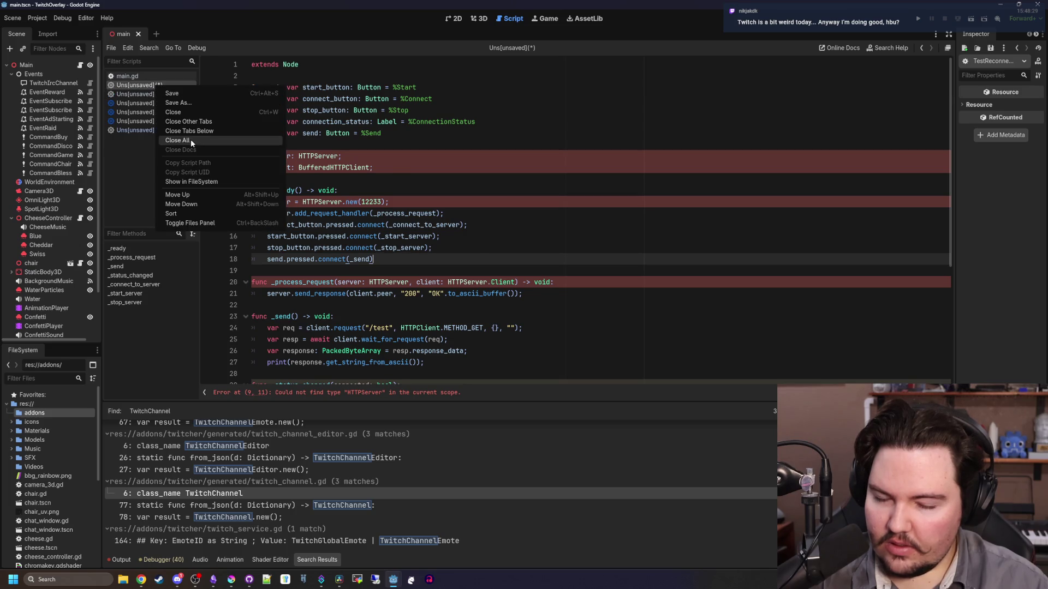
pyautogui.click(180, 140)
pyautogui.click(568, 305)
pyautogui.click(569, 306)
pyautogui.click(569, 306)
pyautogui.click(568, 306)
pyautogui.click(568, 305)
pyautogui.click(568, 305)
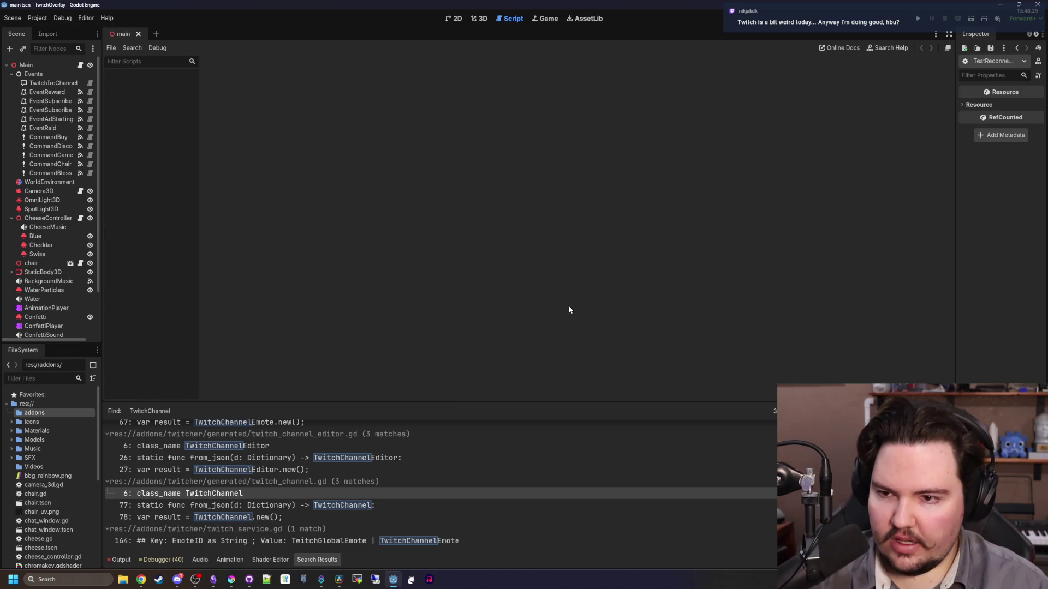
# Inspect EventReward's channel points subscription in a wider Inspector and open its listener script
pyautogui.click(54, 83)
pyautogui.click(46, 93)
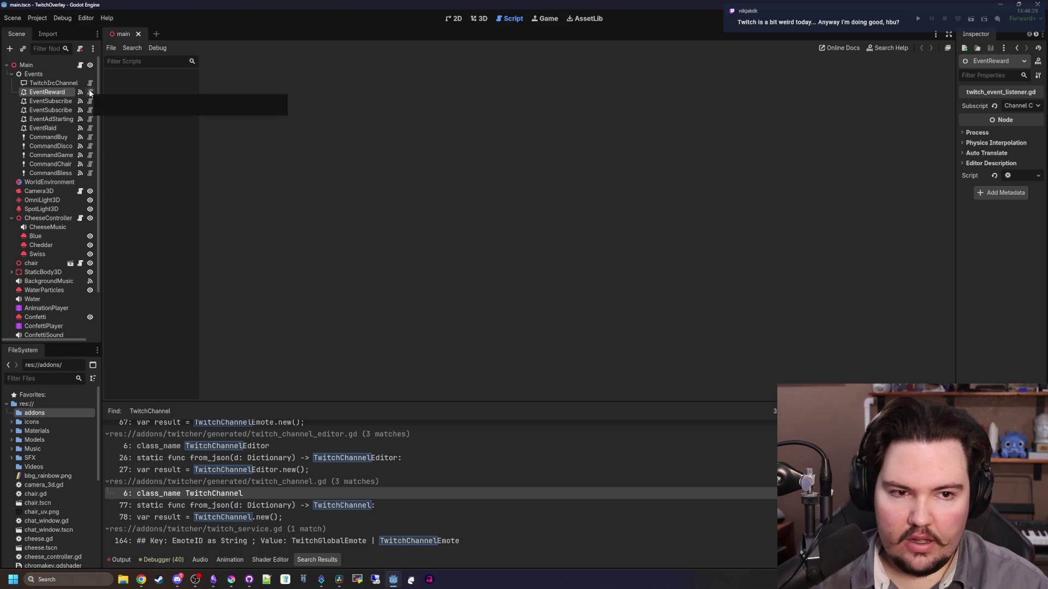
pyautogui.click(51, 119)
pyautogui.click(47, 91)
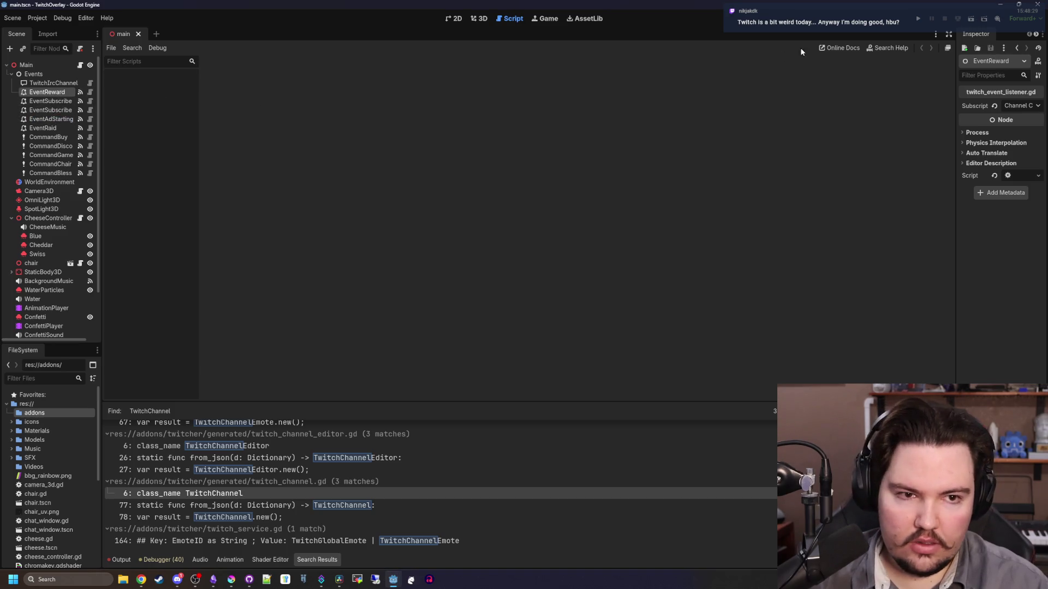
pyautogui.moveTo(954, 101); pyautogui.dragTo(848, 98)
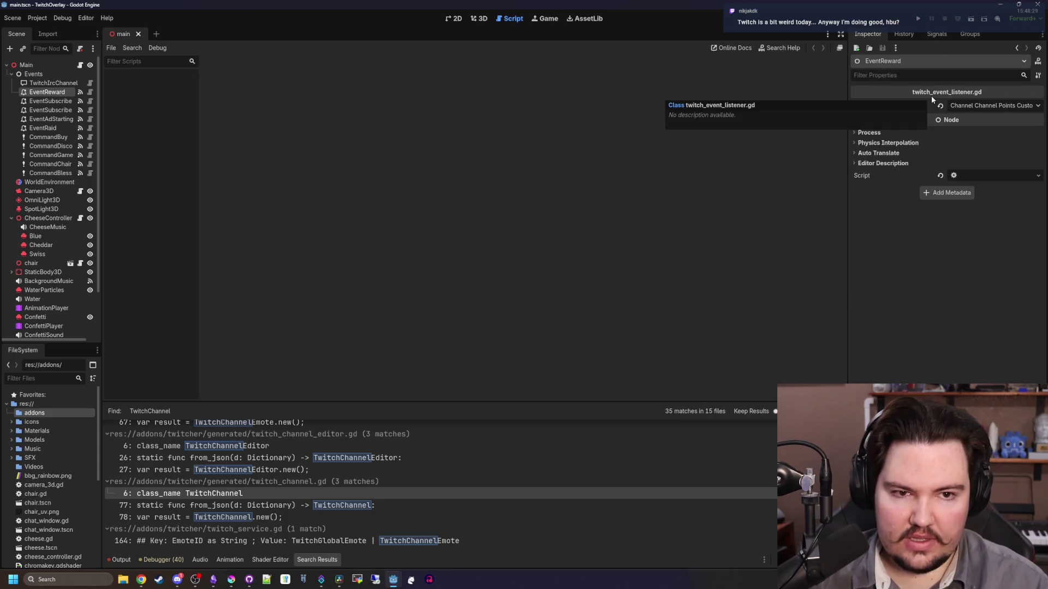
pyautogui.click(90, 92)
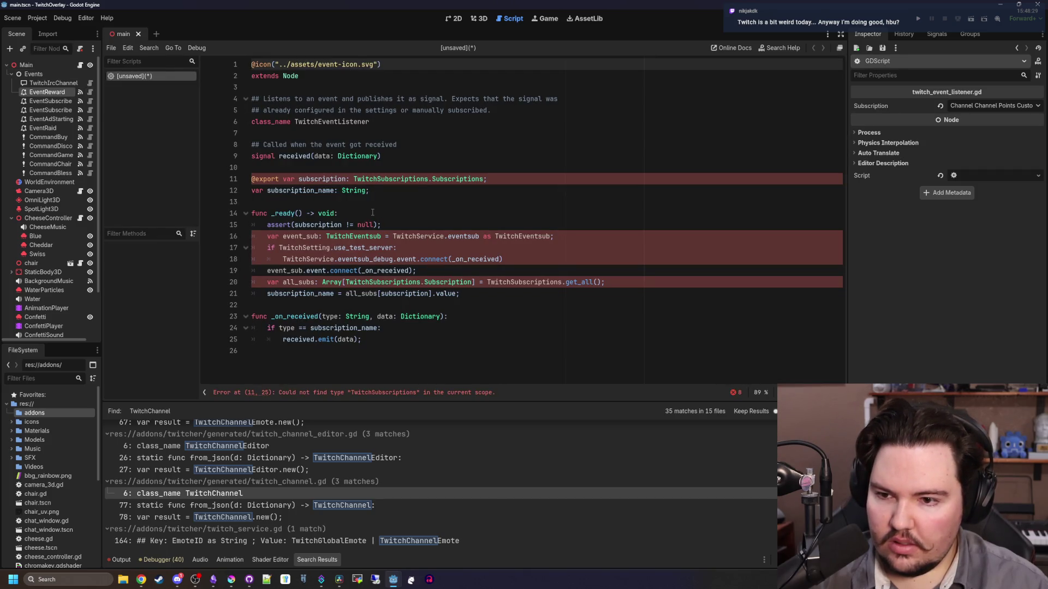
# Switch to the 2D then 3D workspace, browse the Debug menu, and open AssetLib
pyautogui.click(459, 18)
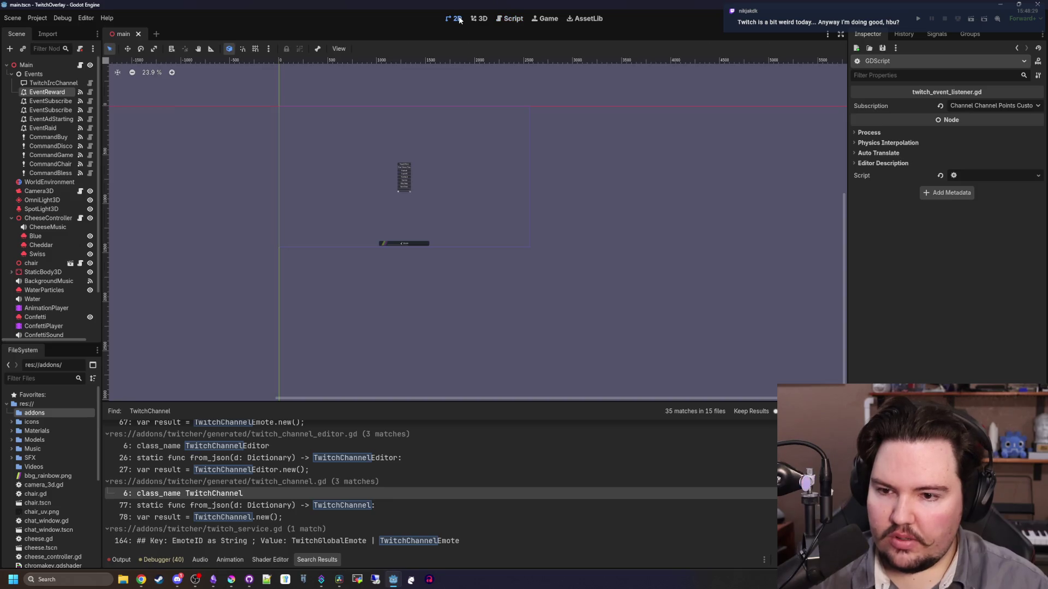
pyautogui.click(481, 19)
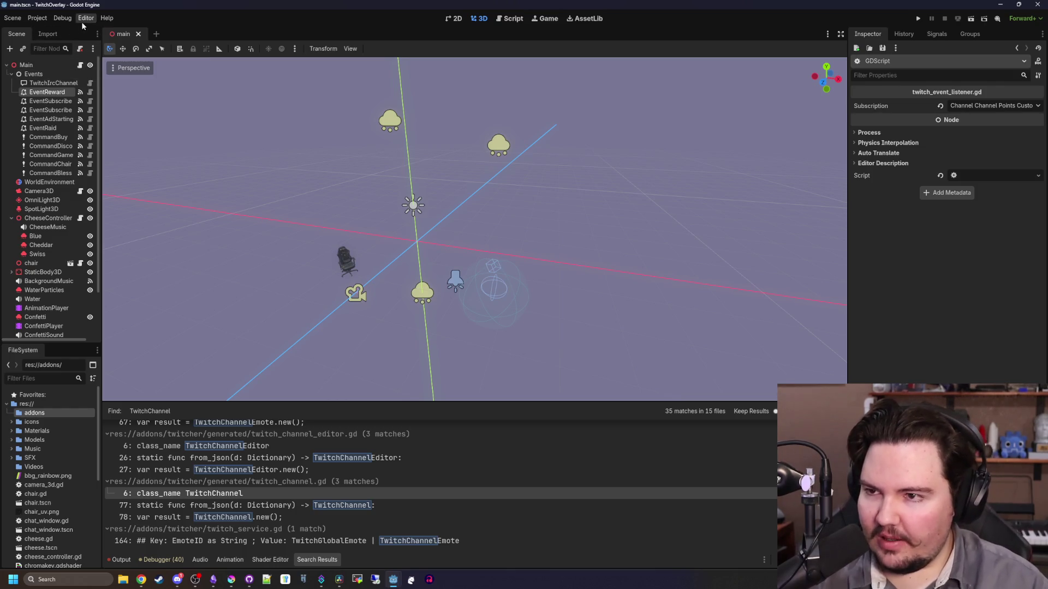
pyautogui.click(63, 18)
pyautogui.moveTo(94, 23)
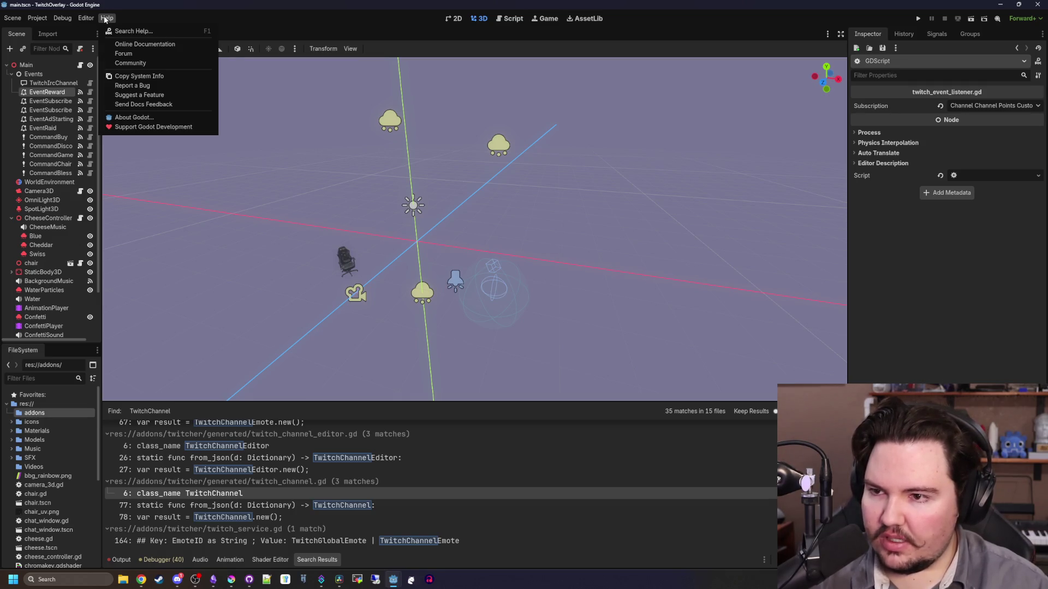
pyautogui.moveTo(46, 21)
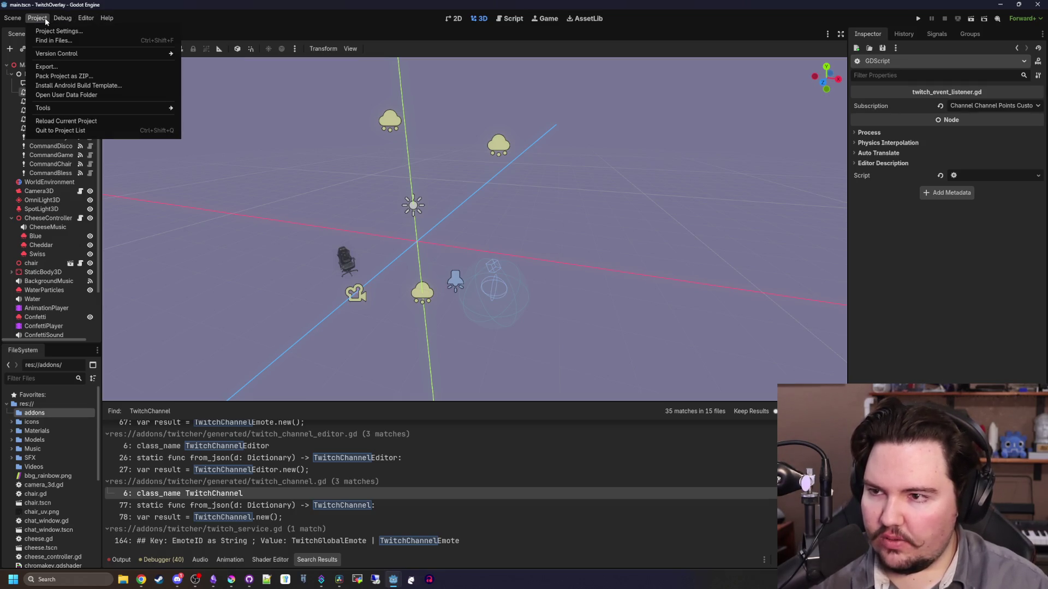
pyautogui.click(587, 18)
pyautogui.click(587, 19)
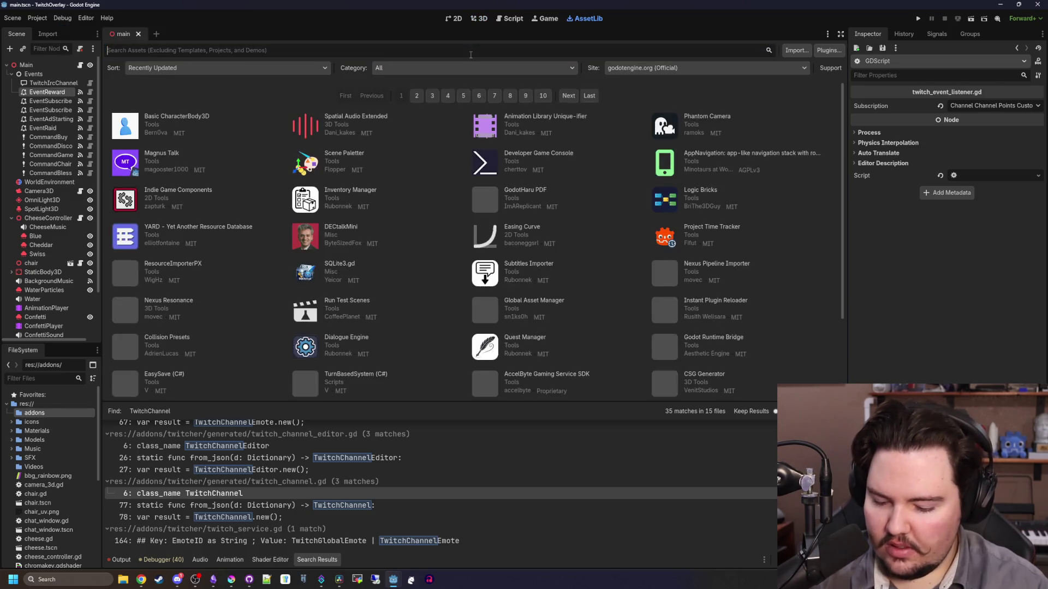
# Search AssetLib for 'twitcher', browse Twitcher 2.4's screenshots, and download it
pyautogui.write('twitcher')
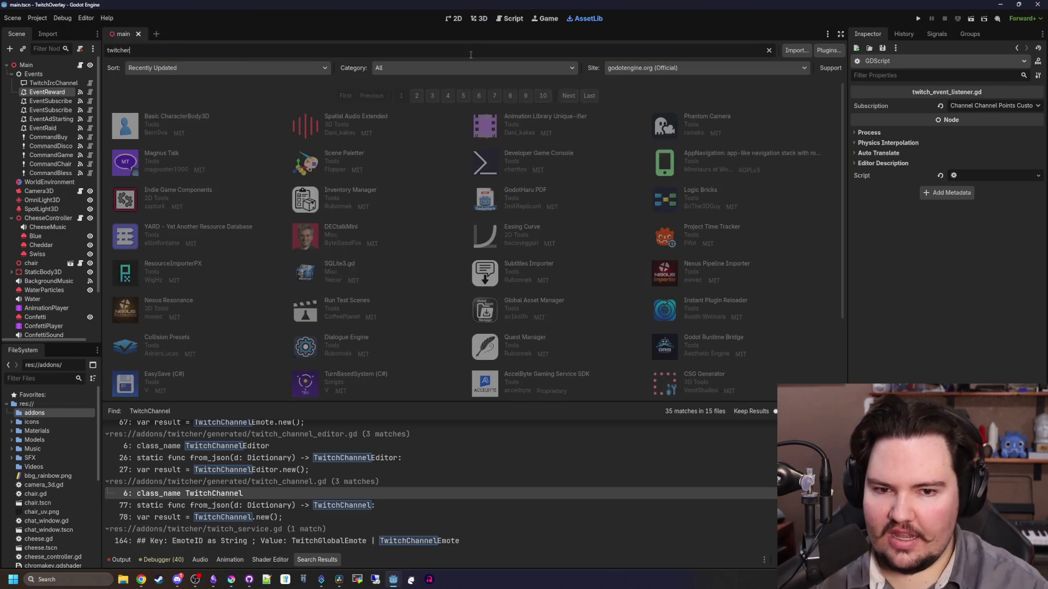
pyautogui.click(139, 109)
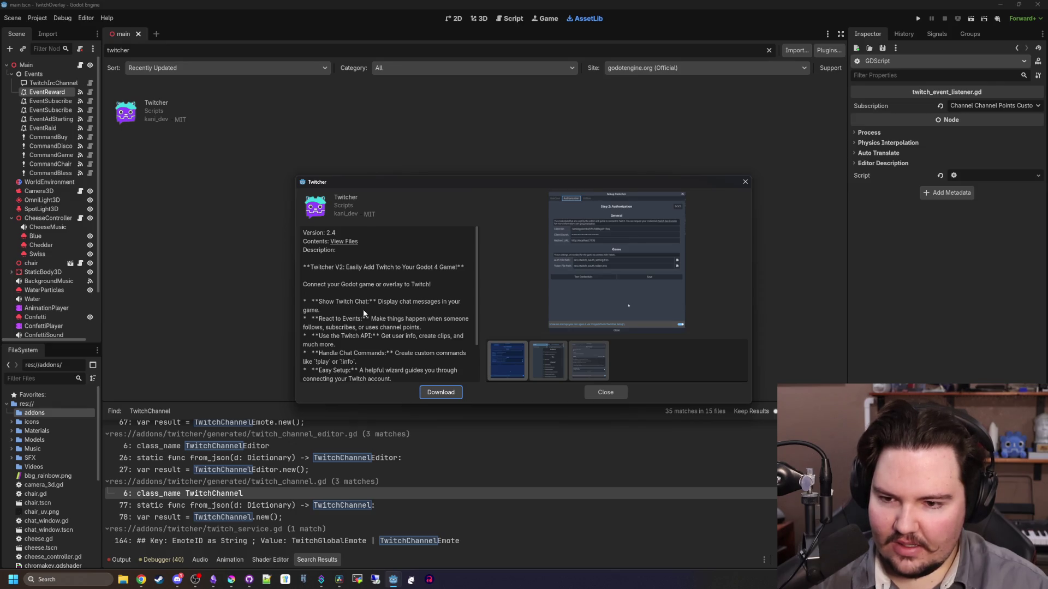
pyautogui.scroll(-3, 378, 341)
pyautogui.scroll(3, 438, 358)
pyautogui.click(551, 359)
pyautogui.click(588, 357)
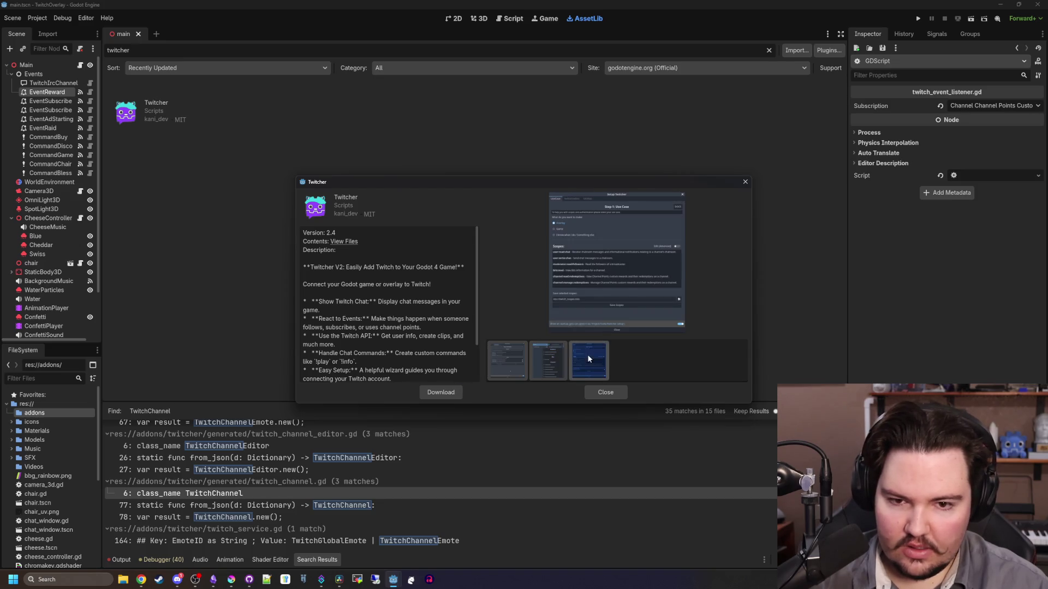
pyautogui.click(441, 392)
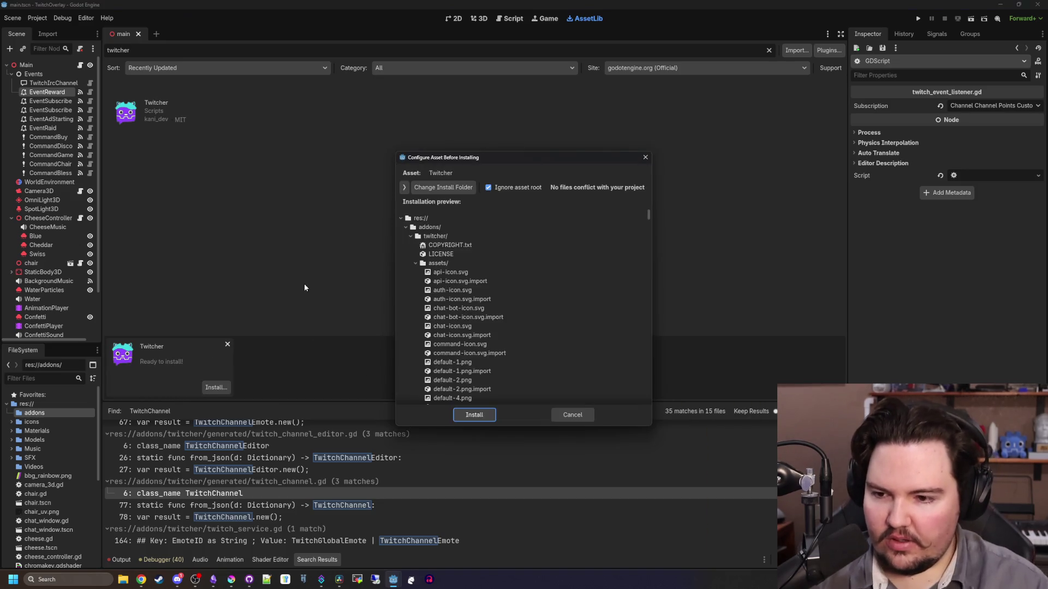
# Review the Twitcher addons file tree, install it, and acknowledge the success dialog
pyautogui.click(404, 228)
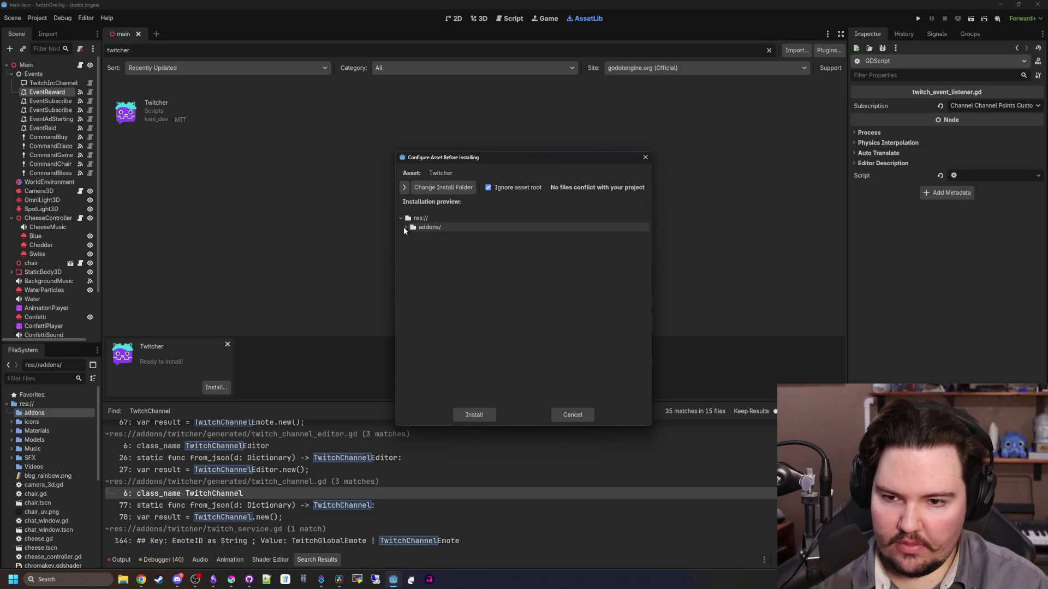
pyautogui.click(404, 227)
pyautogui.scroll(-10, 473, 342)
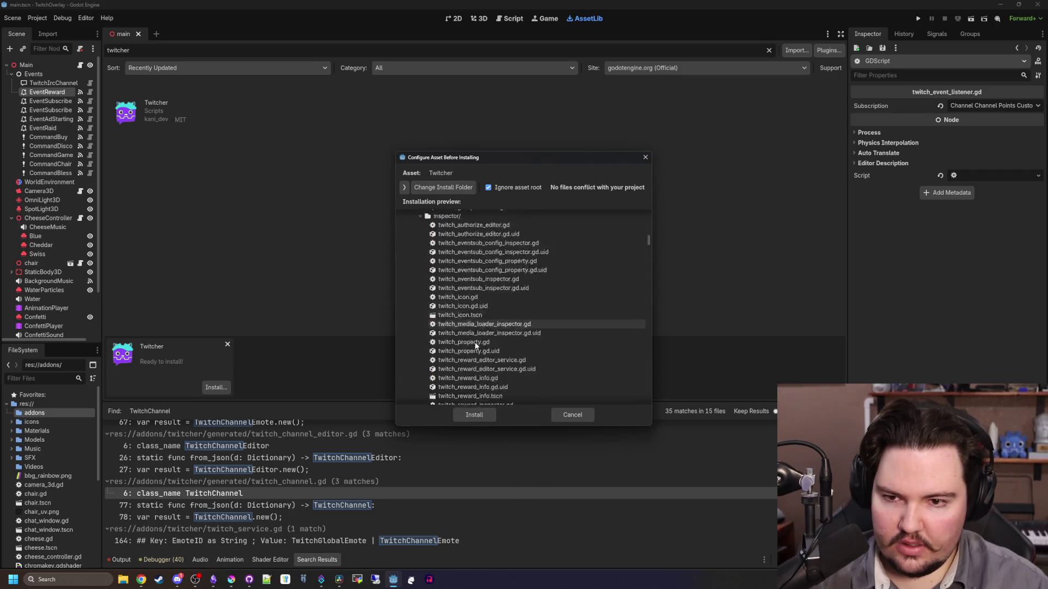
pyautogui.click(480, 415)
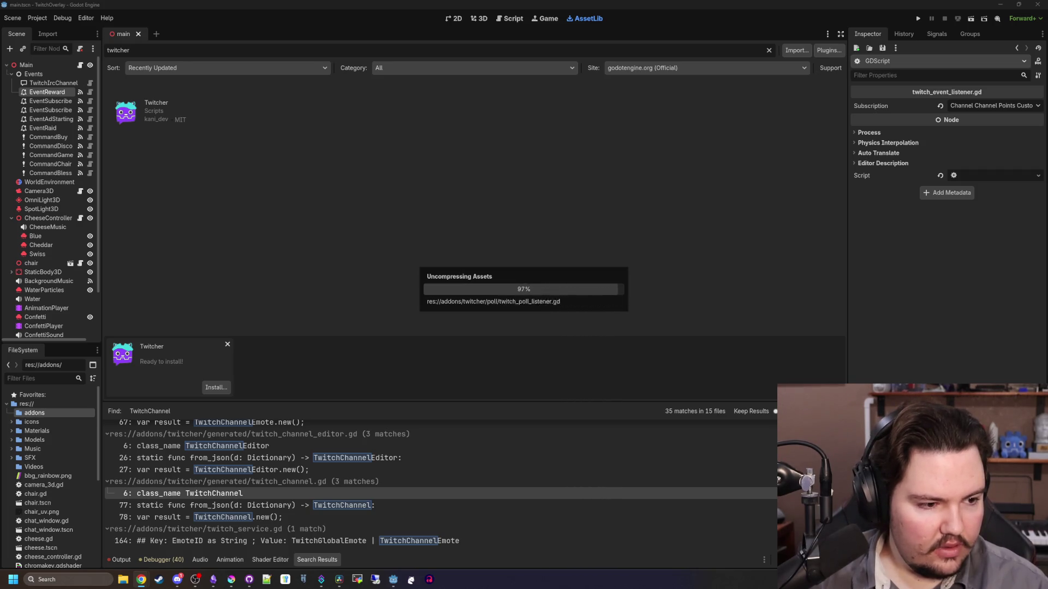
pyautogui.click(497, 302)
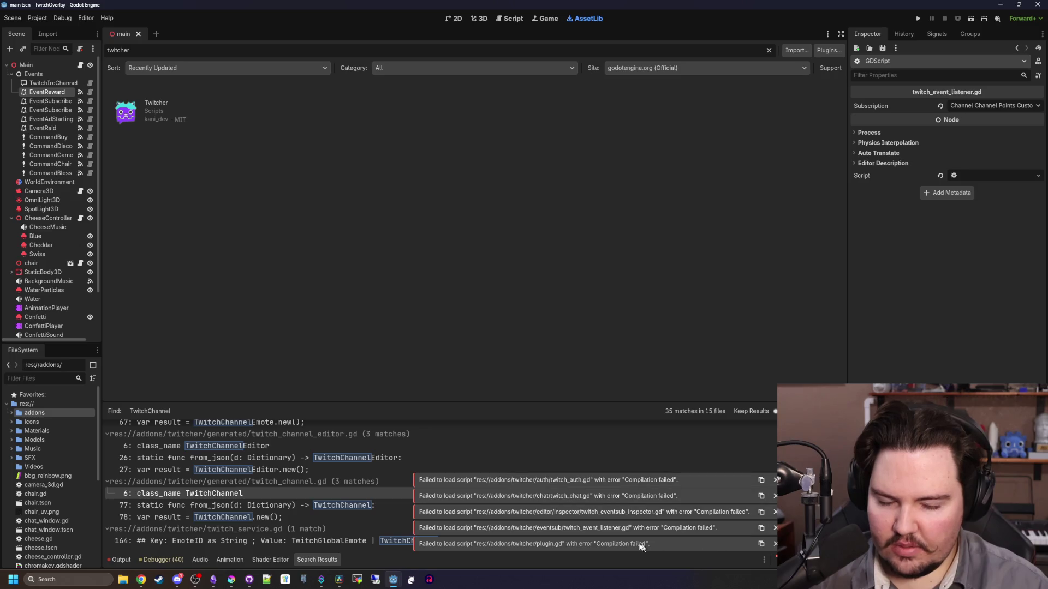
pyautogui.click(37, 18)
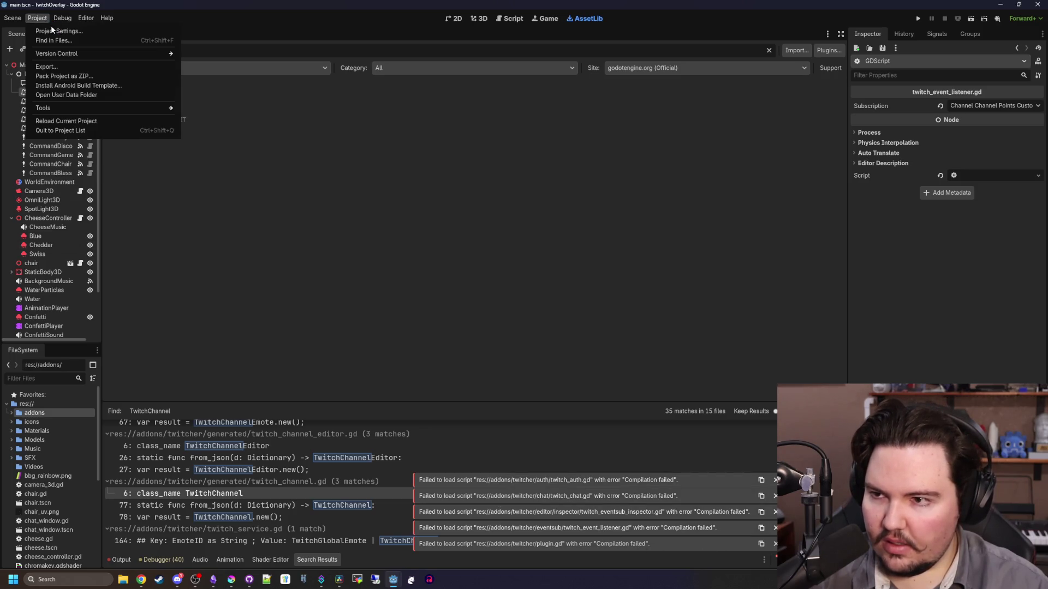
# Check the Twitcher plugin, its authorization settings and the HttpClientManager autoload in Project Settings
pyautogui.click(59, 31)
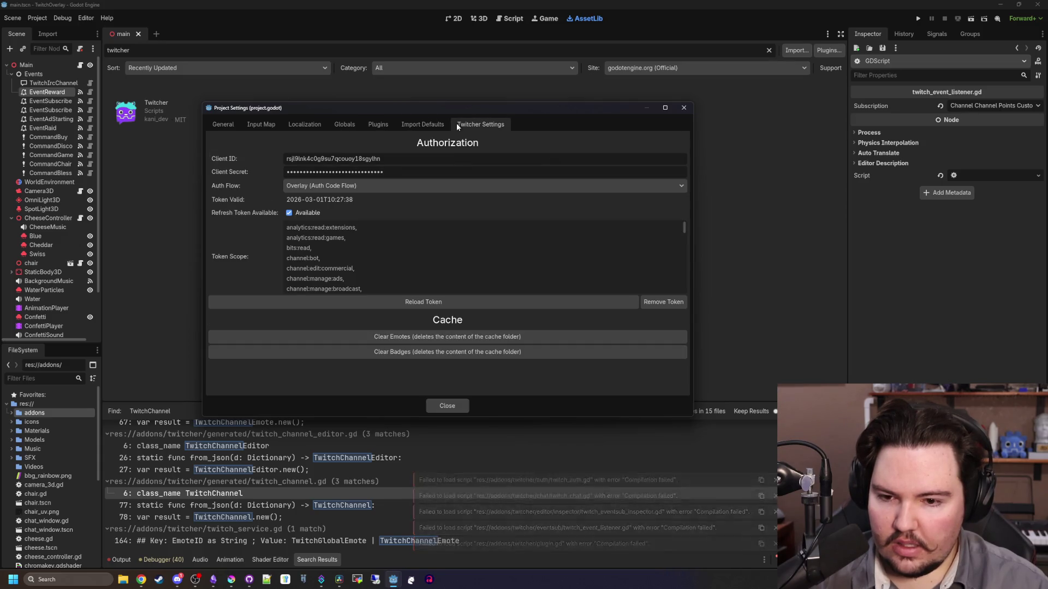
pyautogui.click(376, 127)
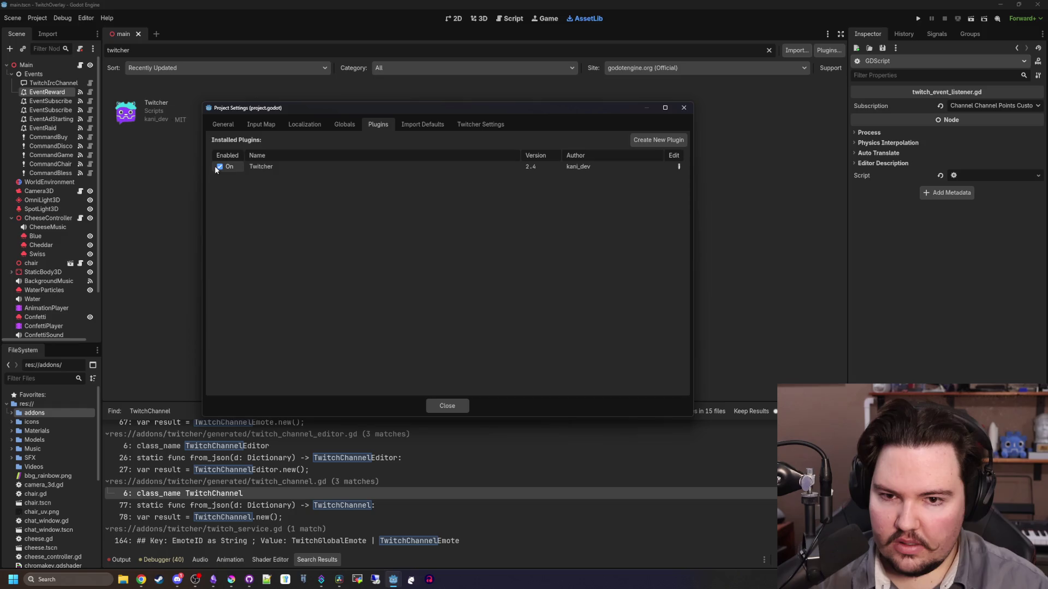
pyautogui.click(506, 123)
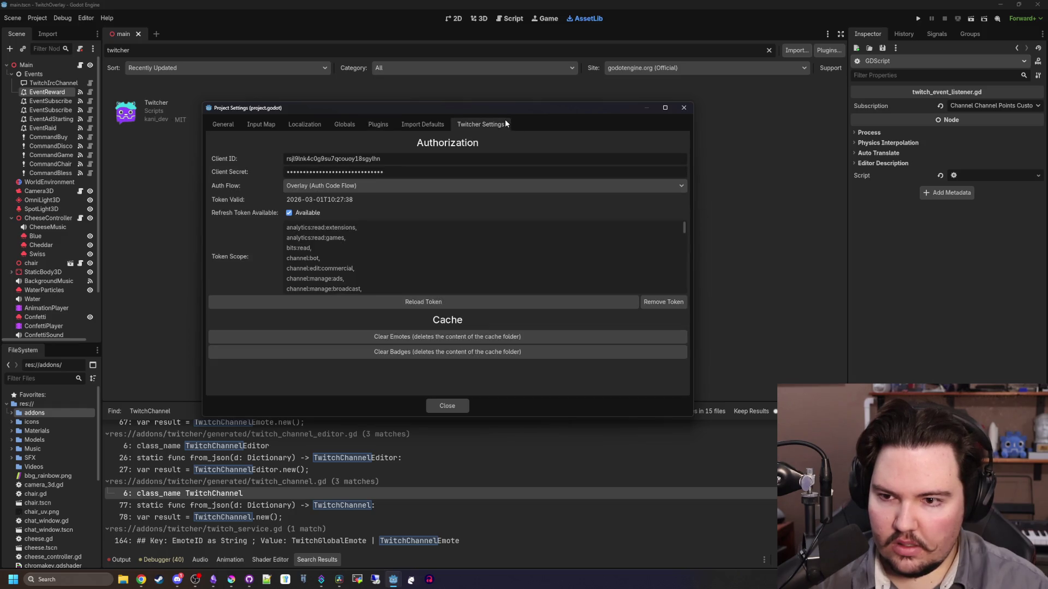
pyautogui.scroll(-5, 385, 244)
pyautogui.scroll(5, 396, 272)
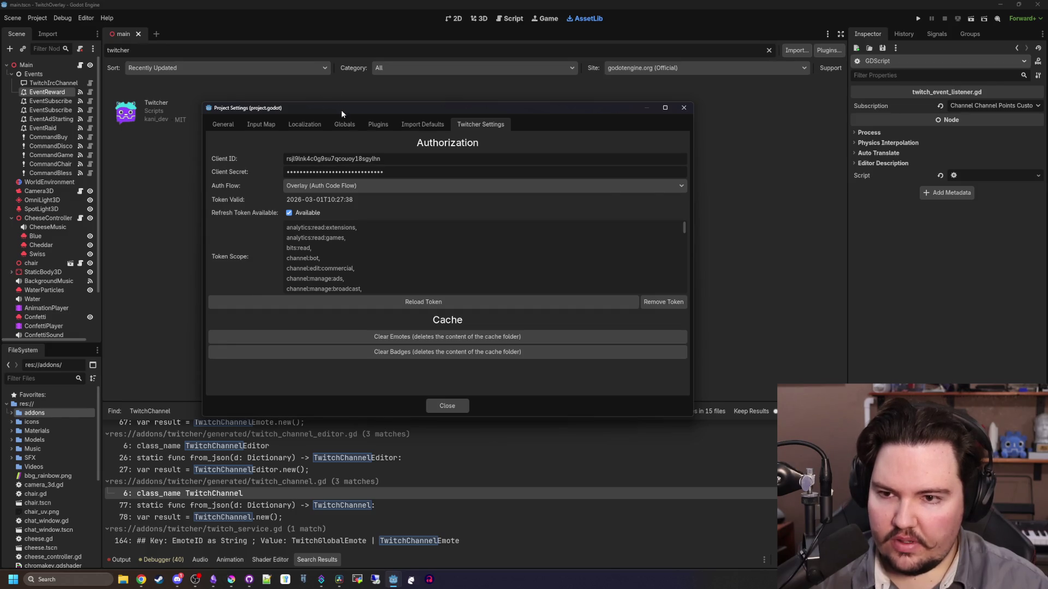
pyautogui.click(344, 125)
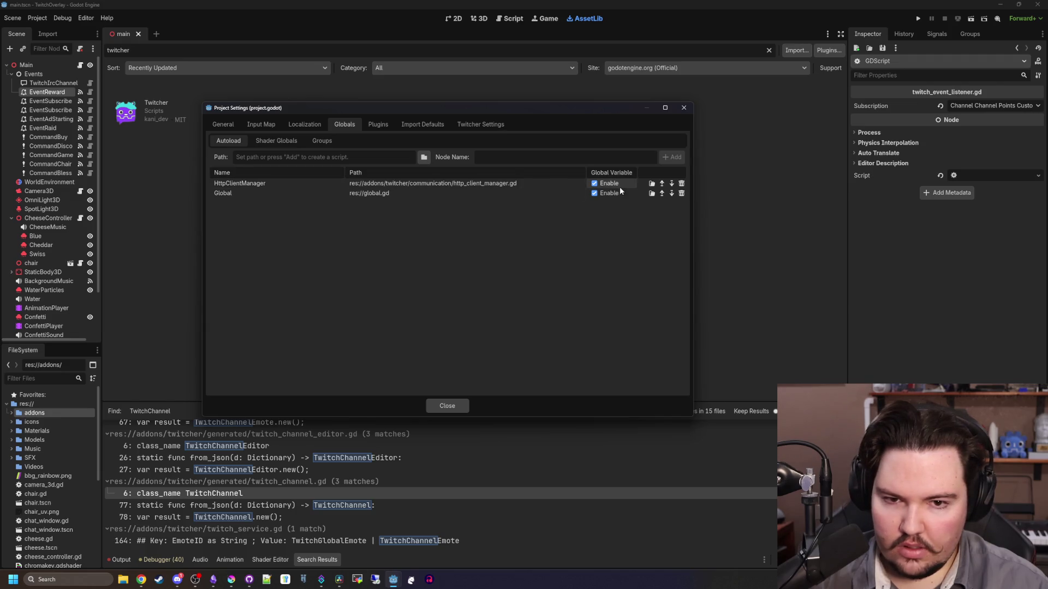
pyautogui.click(439, 406)
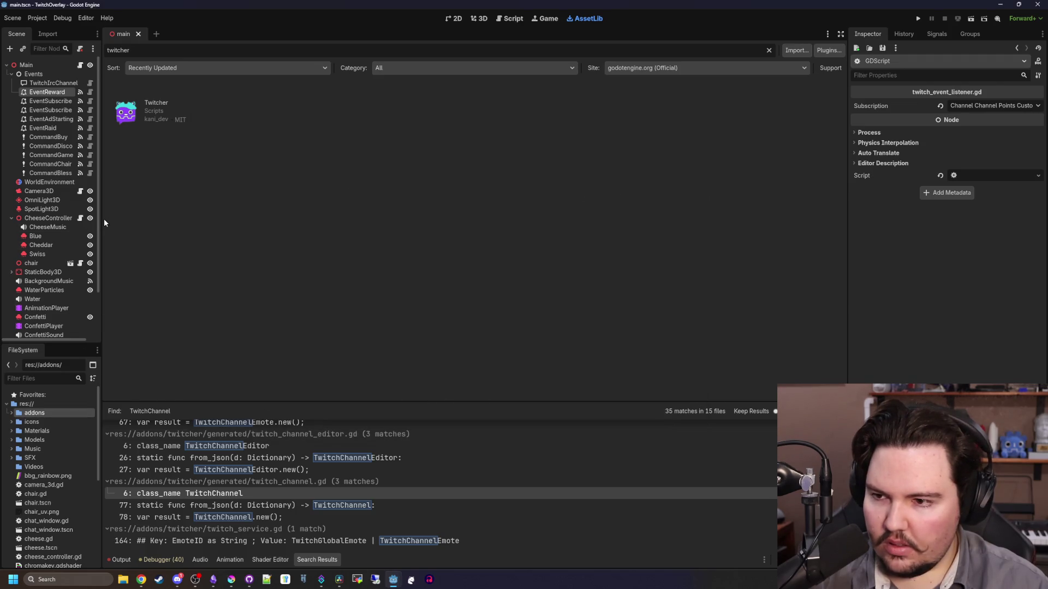
pyautogui.moveTo(103, 223); pyautogui.dragTo(151, 223)
pyautogui.click(34, 74)
pyautogui.rightClick(35, 73)
pyautogui.click(58, 78)
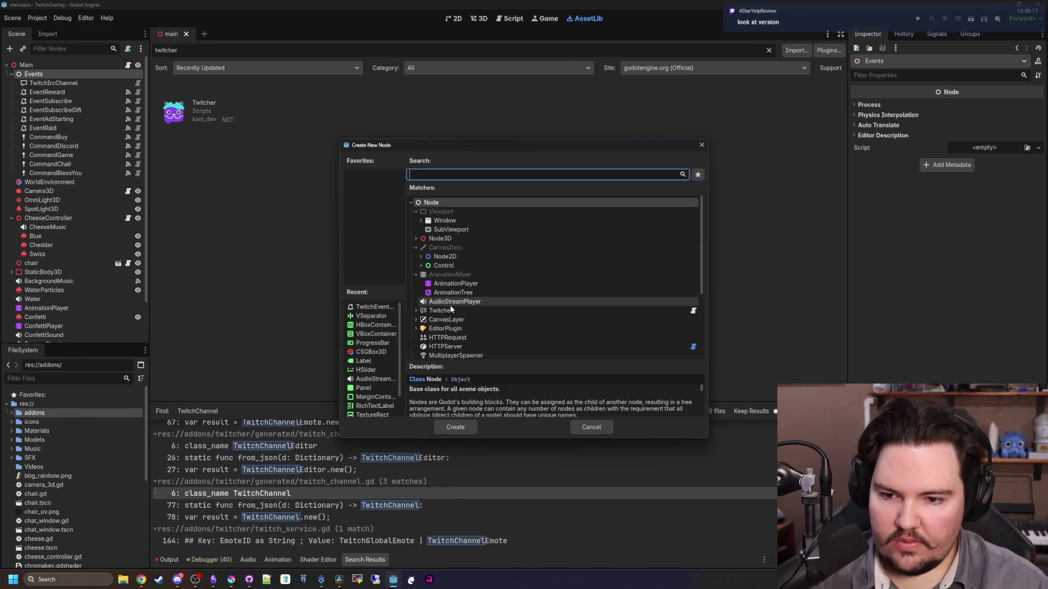
pyautogui.click(417, 310)
pyautogui.scroll(-3, 503, 290)
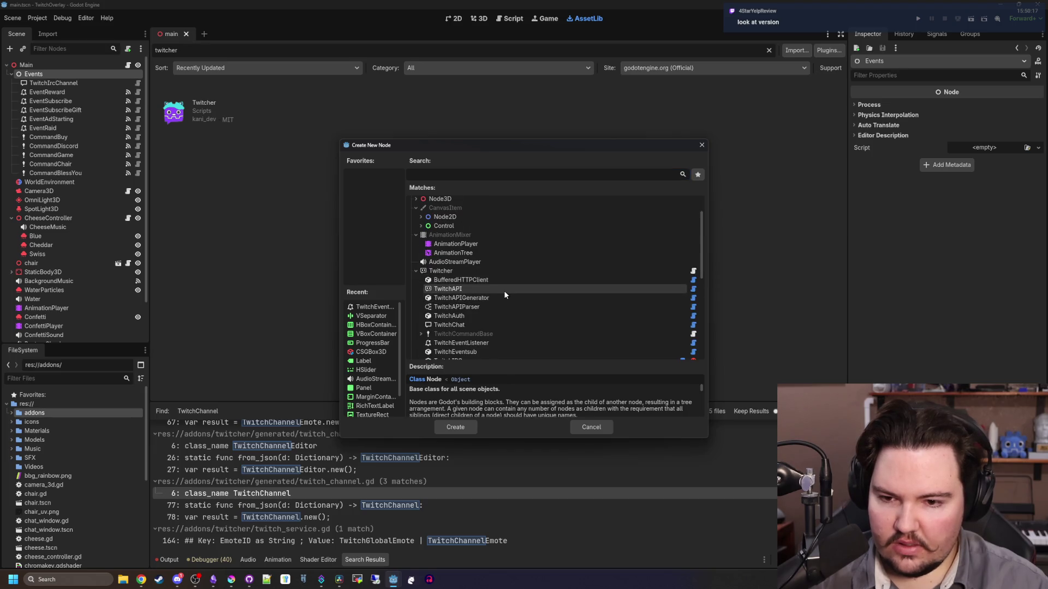
pyautogui.scroll(-1, 499, 264)
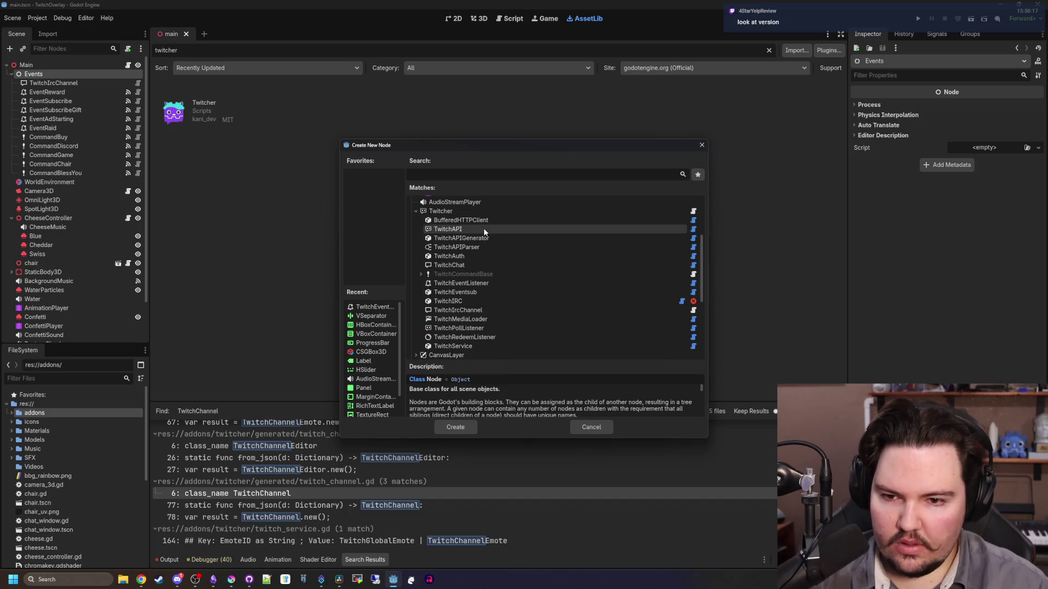
pyautogui.scroll(-1, 482, 295)
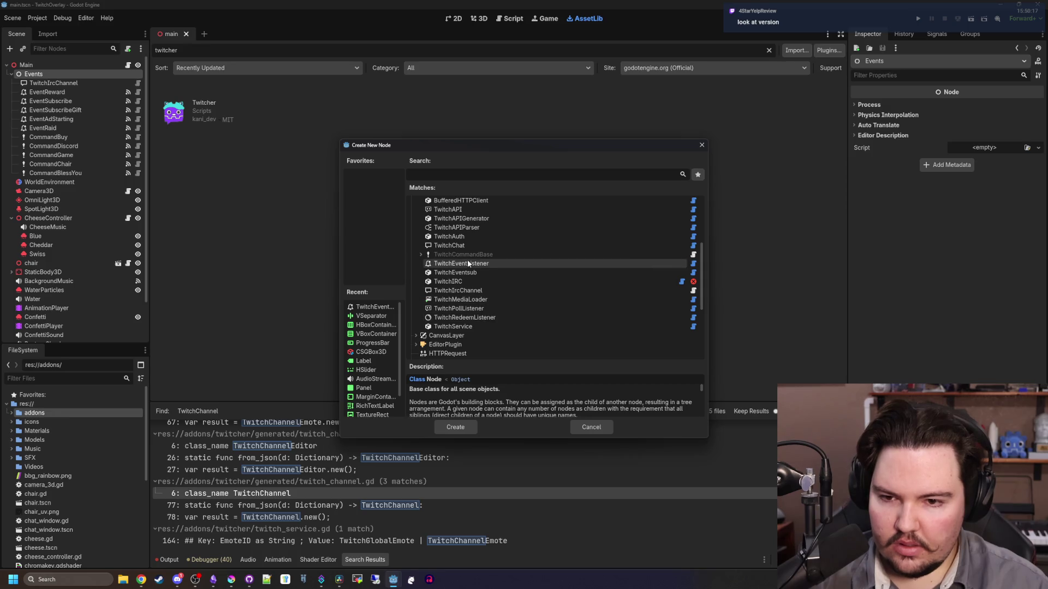
pyautogui.click(420, 255)
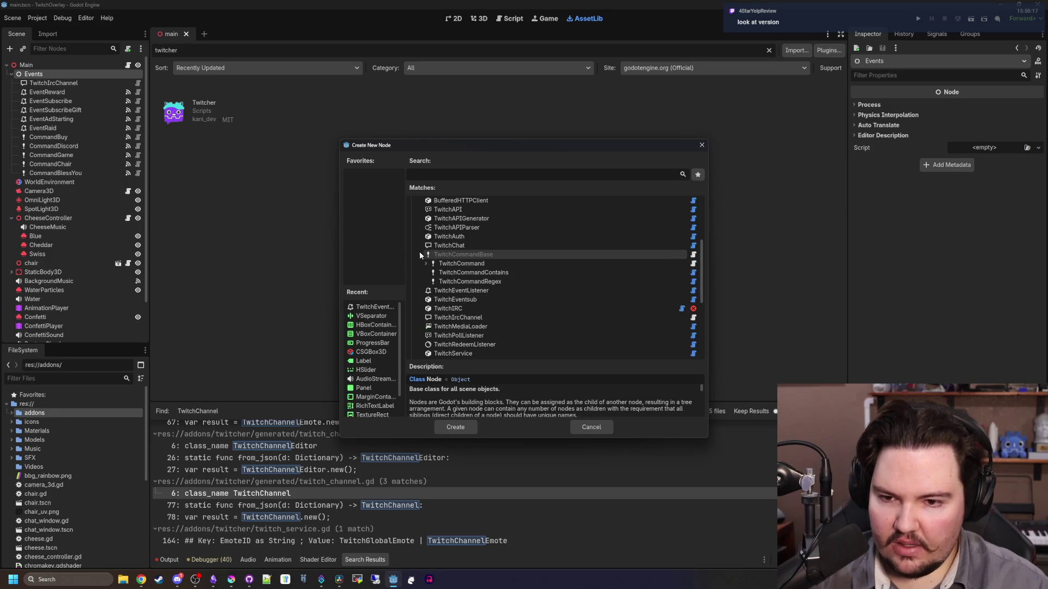
pyautogui.click(428, 264)
pyautogui.click(428, 264)
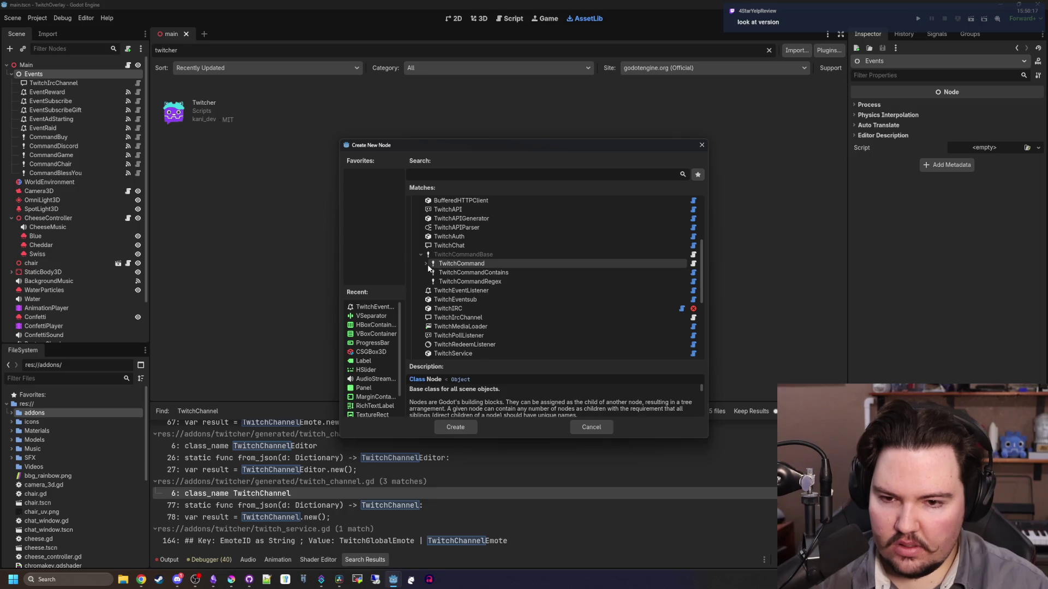
pyautogui.click(426, 264)
pyautogui.click(459, 272)
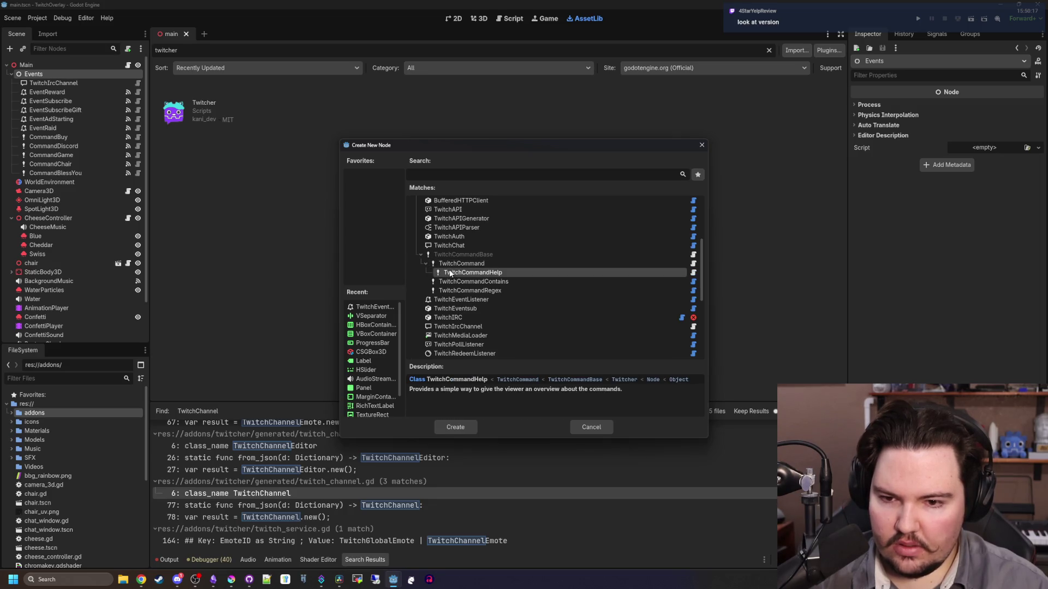
pyautogui.click(445, 264)
pyautogui.click(426, 263)
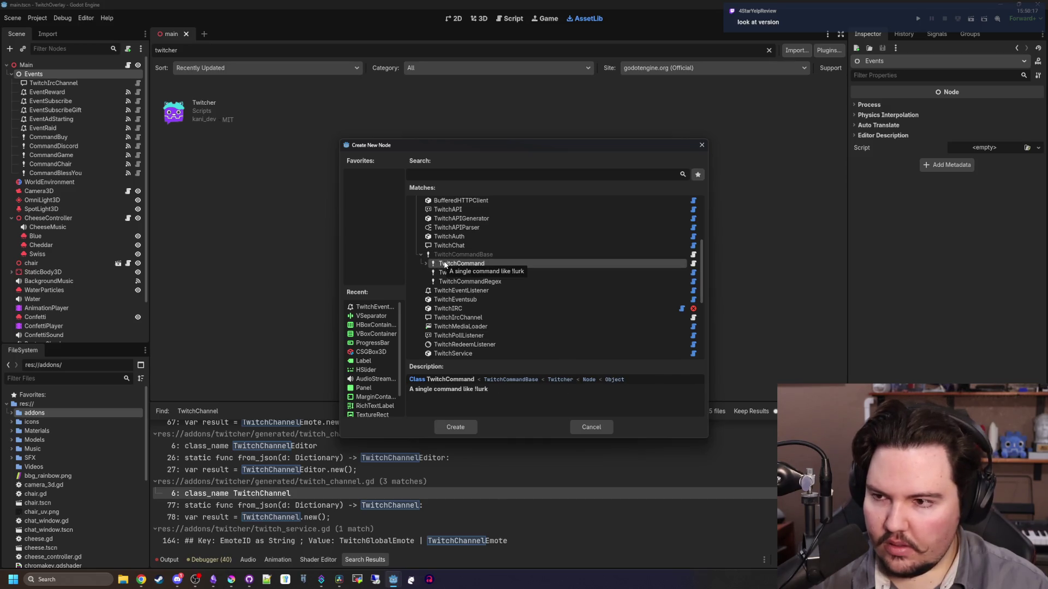
pyautogui.click(598, 428)
pyautogui.click(117, 173)
pyautogui.click(139, 174)
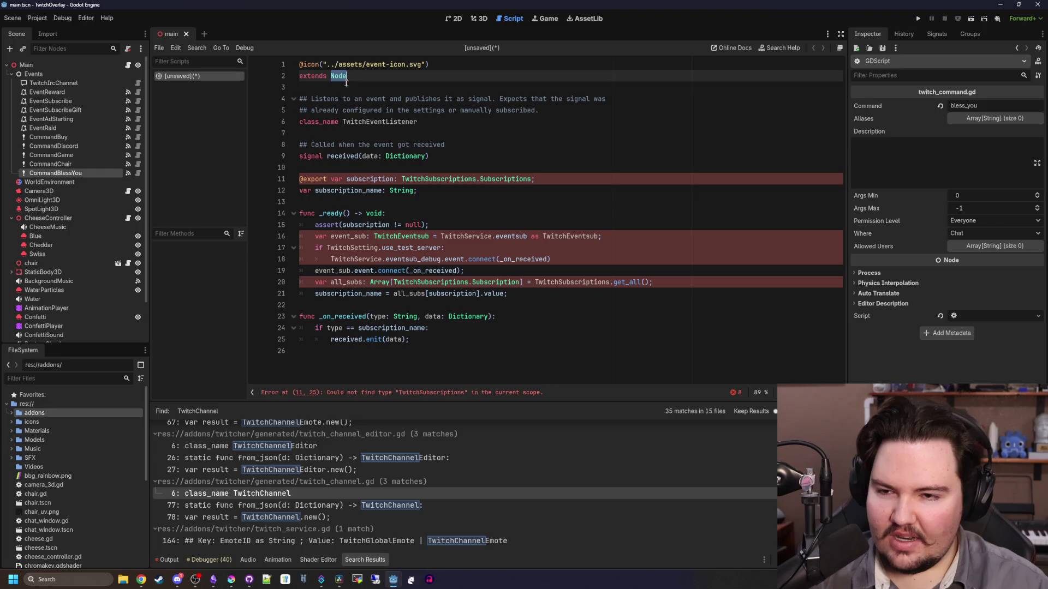
# Change CommandBuy through CommandBlessYou to the Twitcher TwitchCommand type
pyautogui.rightClick(94, 173)
pyautogui.keyDown('shift'); pyautogui.click(71, 137); pyautogui.keyUp('shift')
pyautogui.rightClick(72, 138)
pyautogui.click(107, 185)
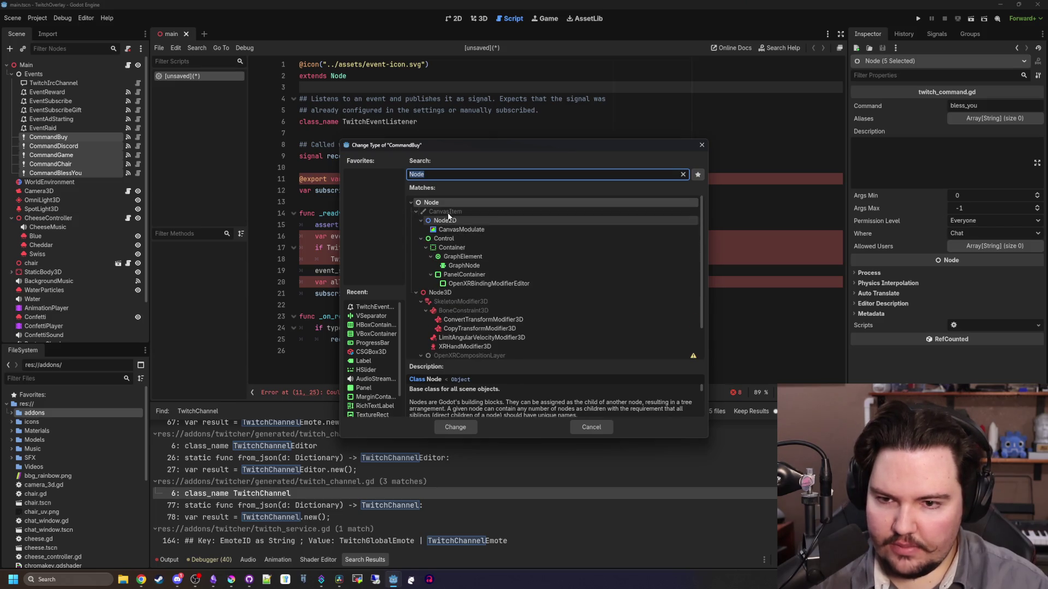
pyautogui.press('BackSpace')
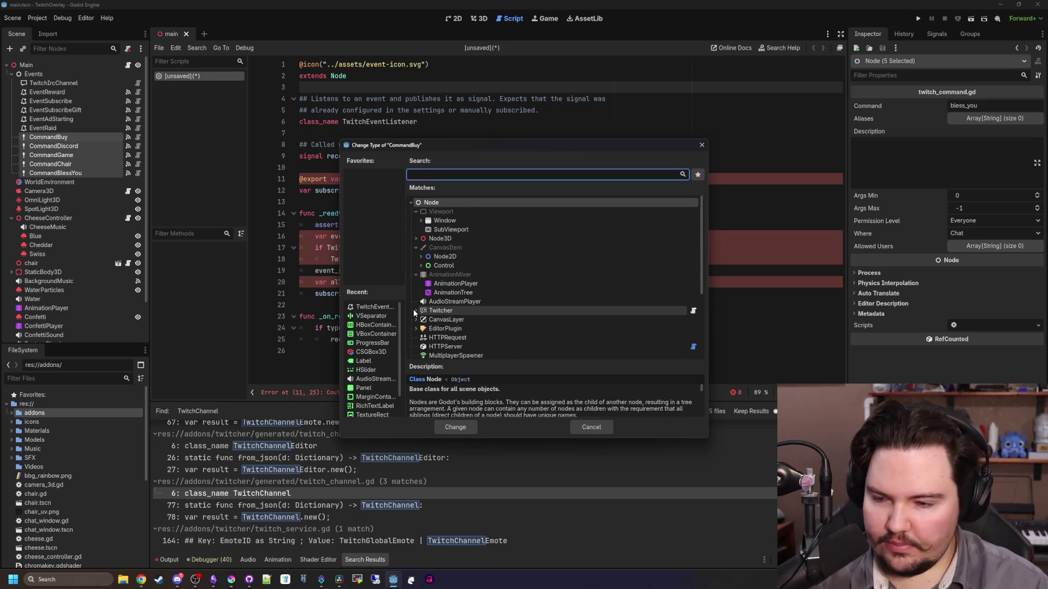
pyautogui.click(414, 309)
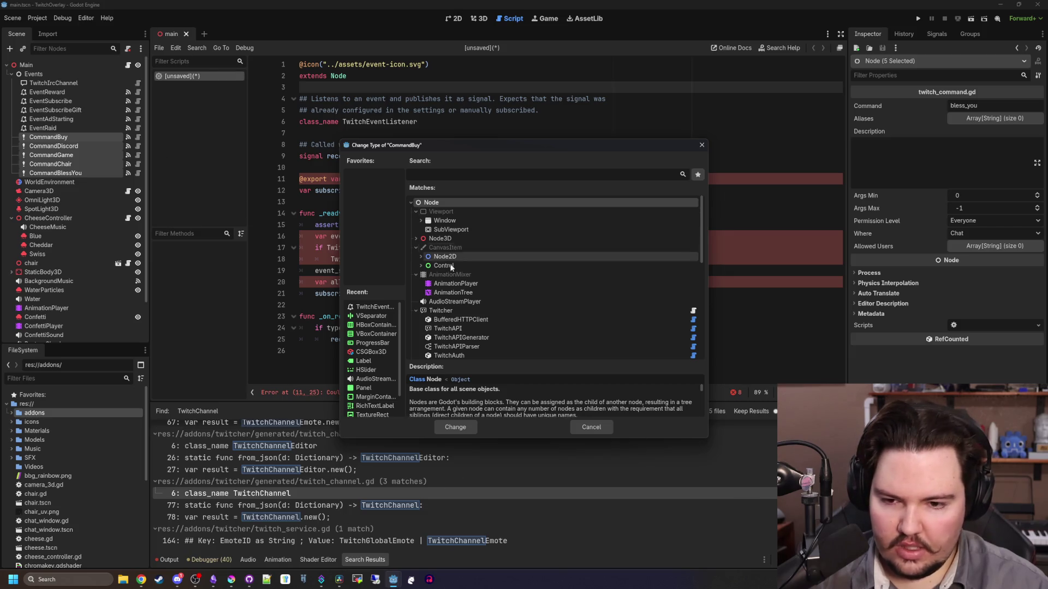
pyautogui.scroll(-2, 476, 304)
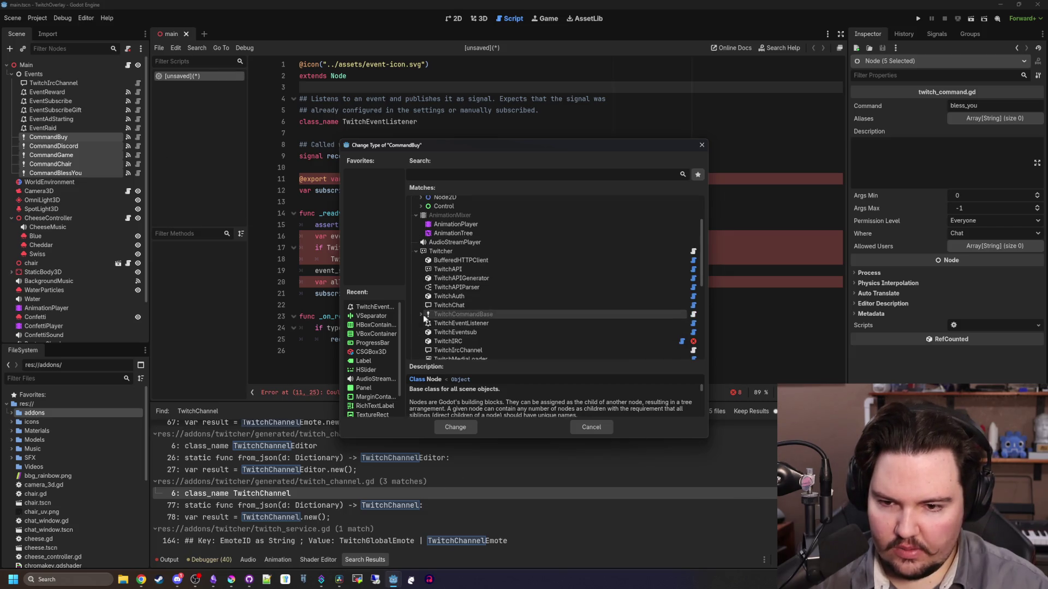
pyautogui.click(436, 323)
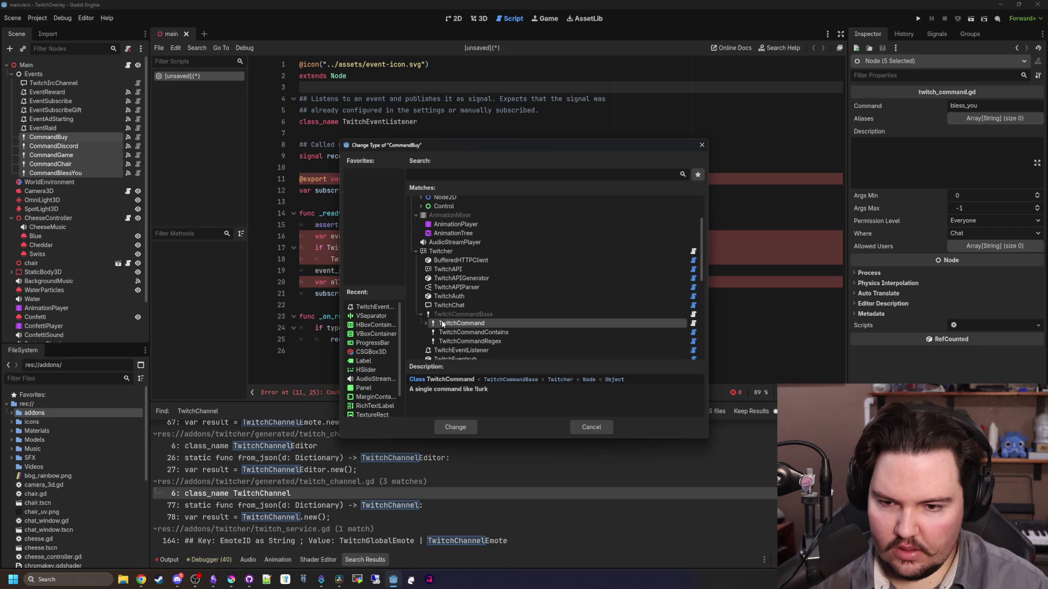
pyautogui.click(455, 427)
pyautogui.click(76, 174)
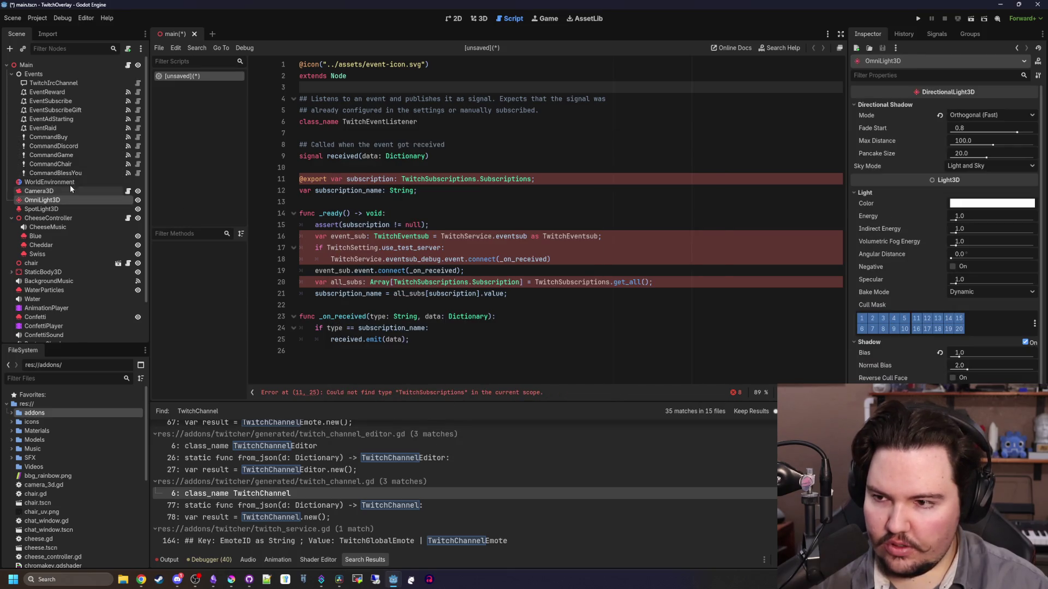
# Inspect the command nodes, then close the unsaved script without saving
pyautogui.click(79, 163)
pyautogui.click(118, 155)
pyautogui.click(117, 146)
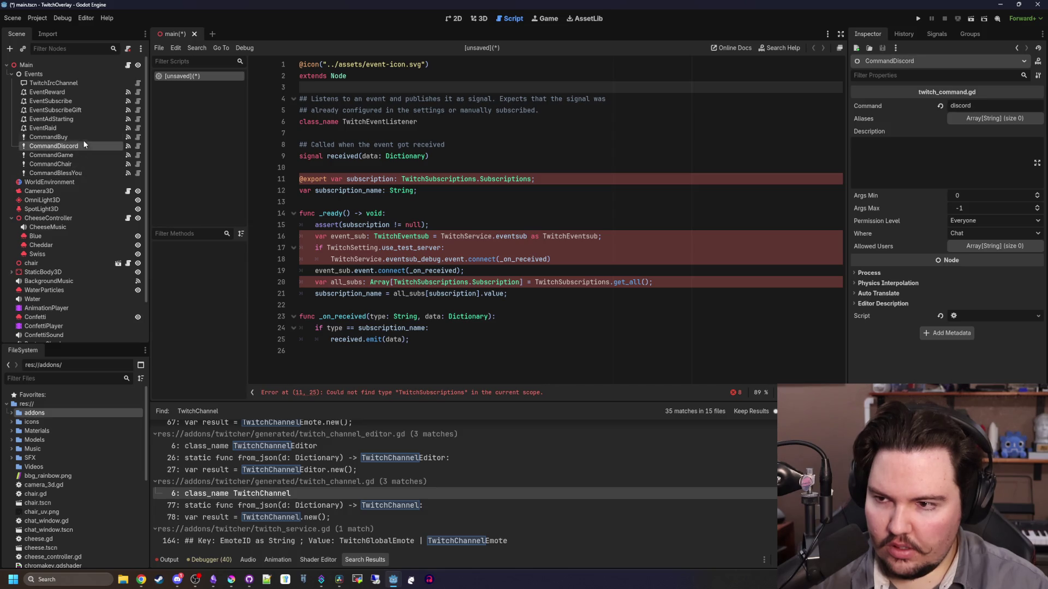
pyautogui.click(119, 138)
pyautogui.rightClick(183, 76)
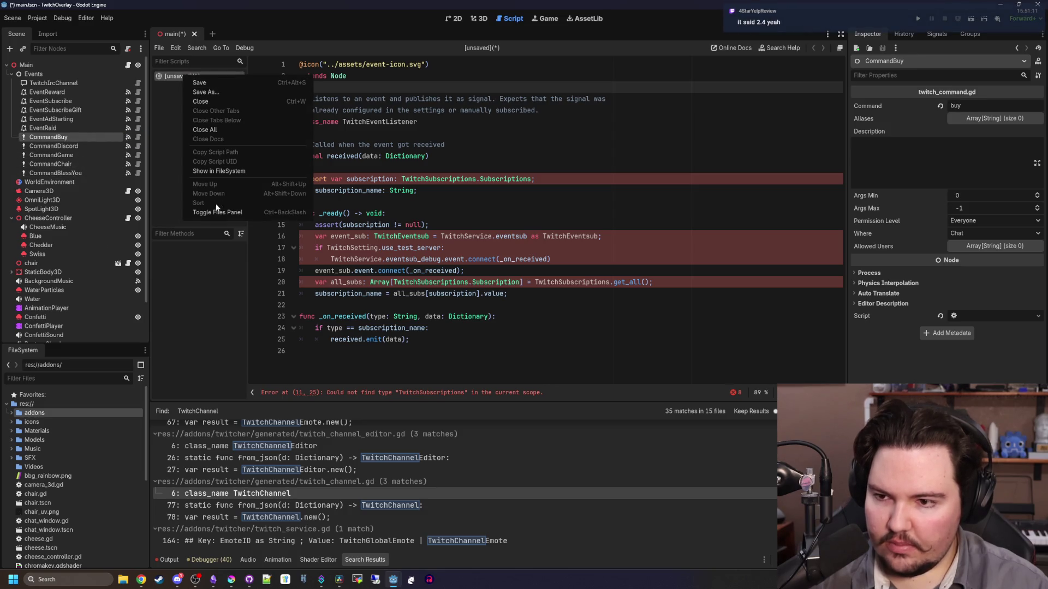
pyautogui.click(207, 103)
pyautogui.click(537, 319)
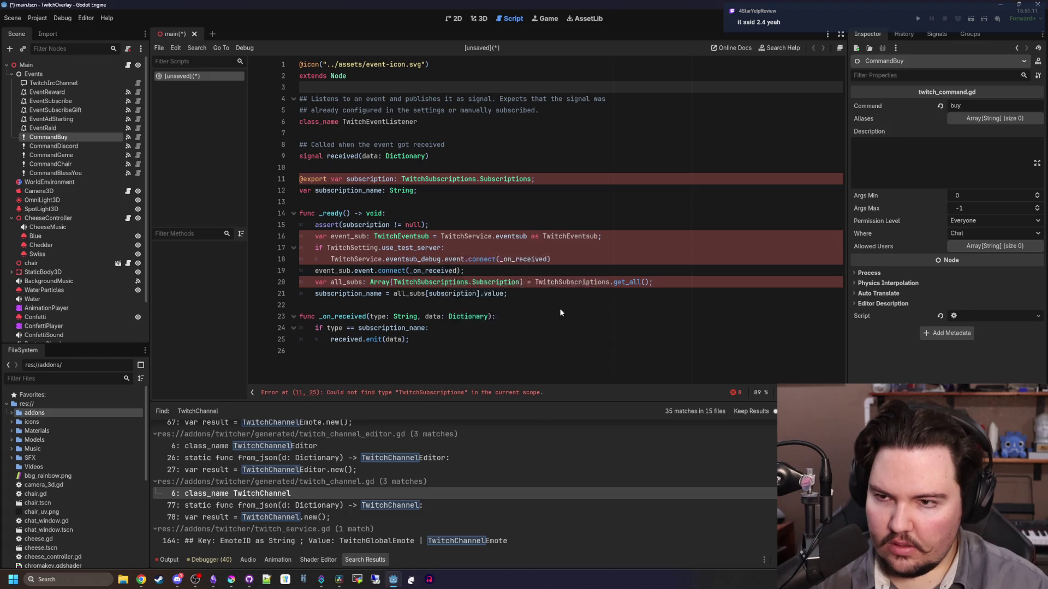
# Open and scroll through twitch_command.gd and twitch_service.gd
pyautogui.click(138, 146)
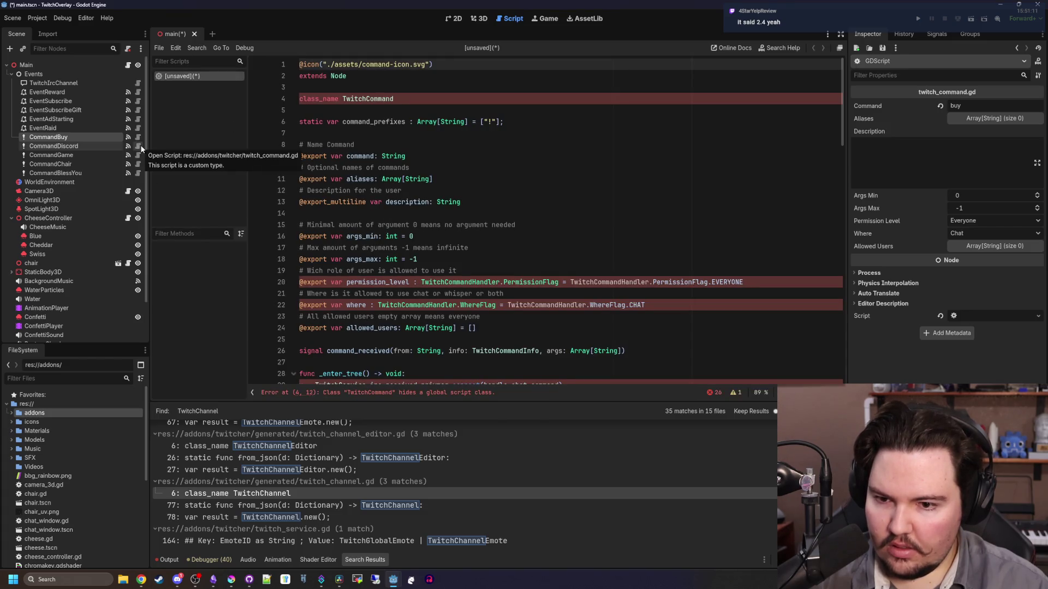
pyautogui.scroll(-7, 363, 240)
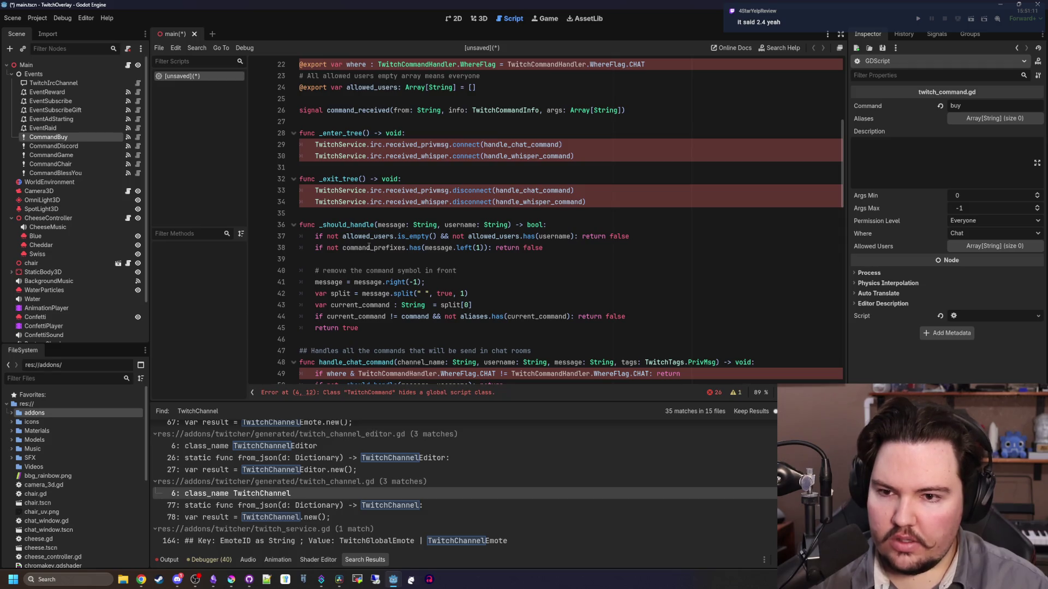
pyautogui.keyDown('ctrl'); pyautogui.click(340, 201); pyautogui.keyUp('ctrl')
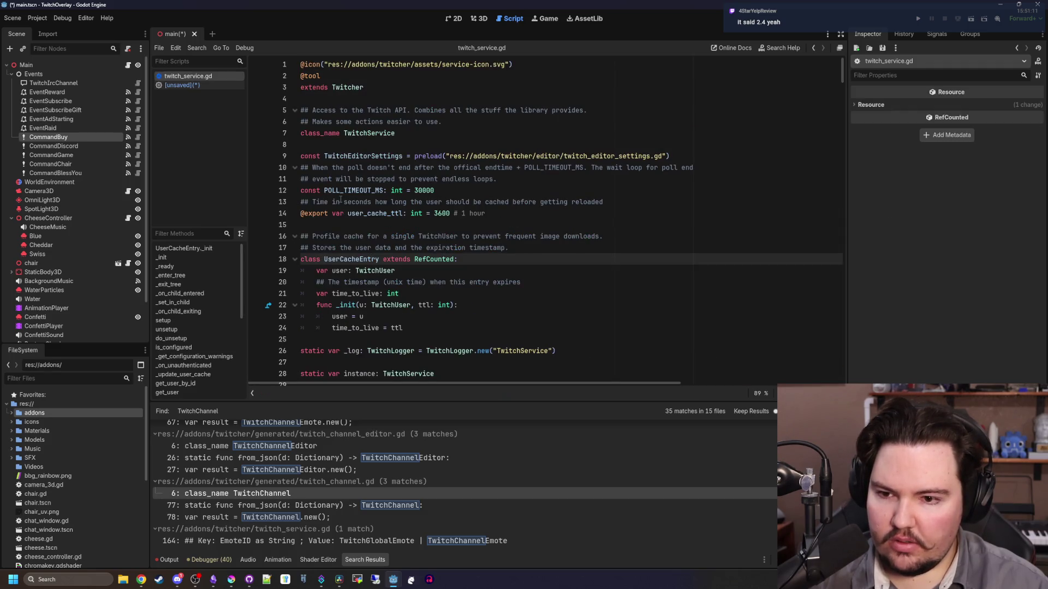
pyautogui.scroll(-20, 339, 201)
pyautogui.scroll(-8, 301, 200)
# Discard the remaining unsaved script and begin adding a child node under Events
pyautogui.click(195, 86)
pyautogui.rightClick(194, 83)
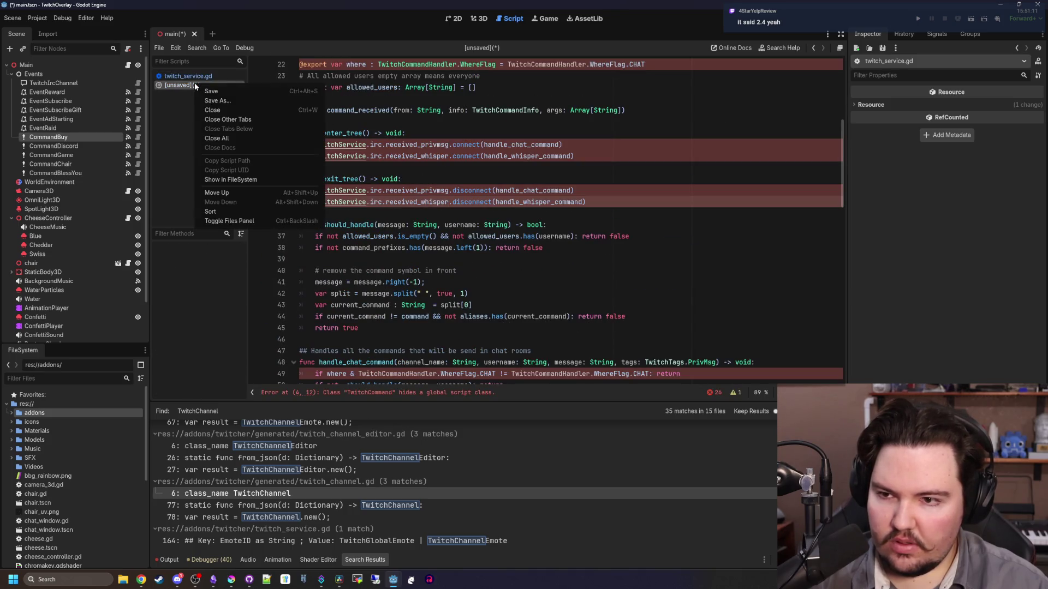
pyautogui.click(212, 110)
pyautogui.click(565, 307)
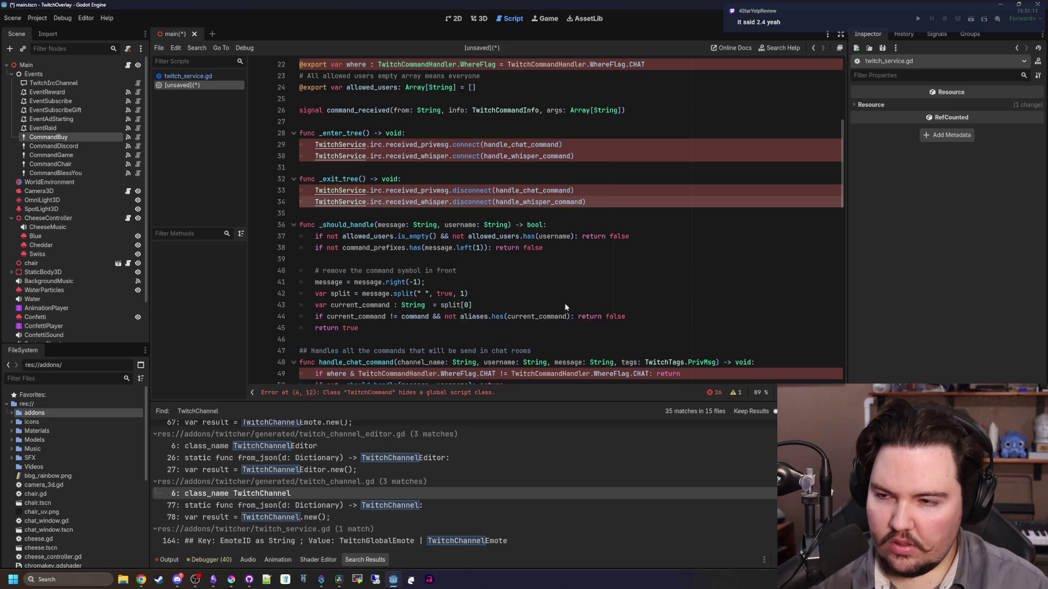
pyautogui.click(42, 128)
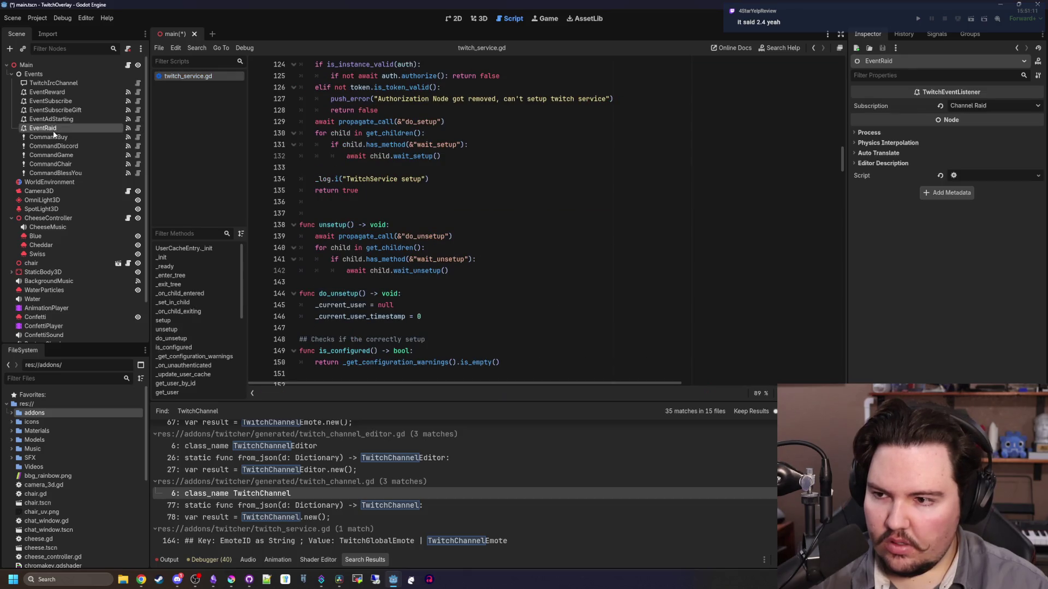
pyautogui.rightClick(45, 74)
pyautogui.click(66, 84)
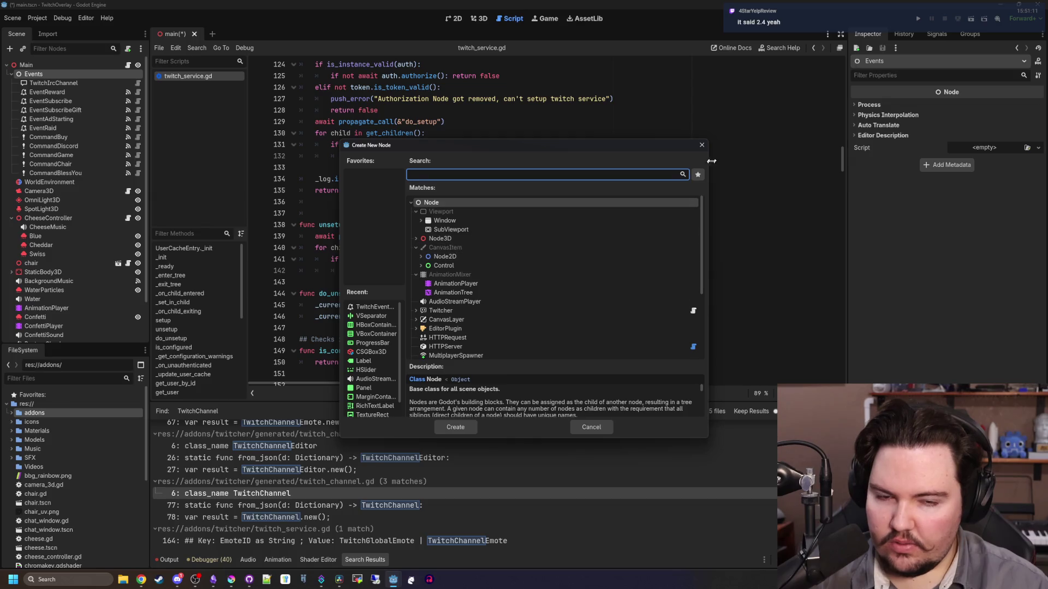
# Cancel the new node and delete the HttpClientManager autoload in Project Settings
pyautogui.click(701, 145)
pyautogui.click(37, 18)
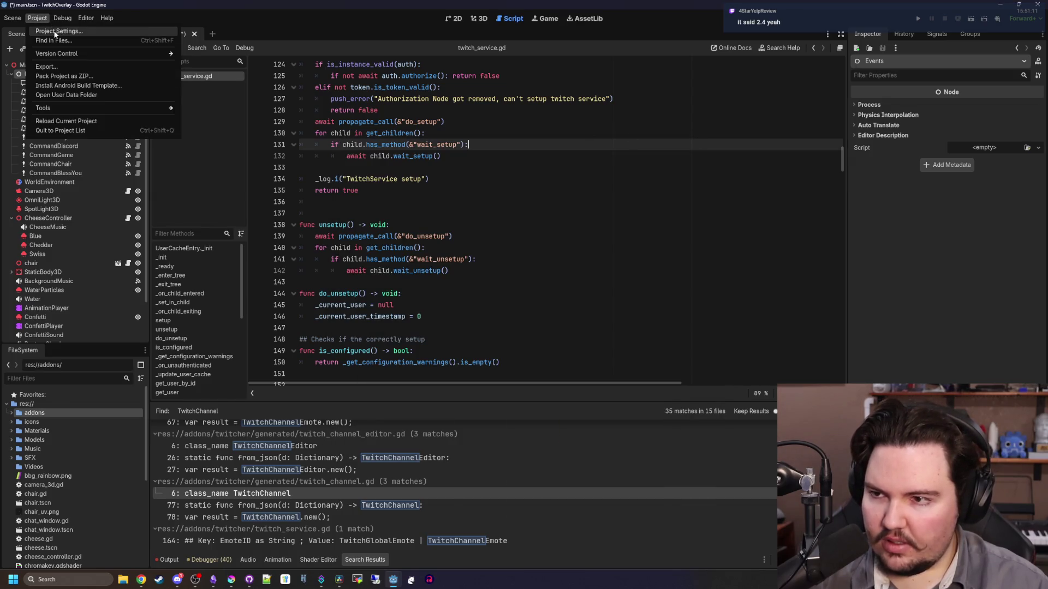
pyautogui.click(57, 31)
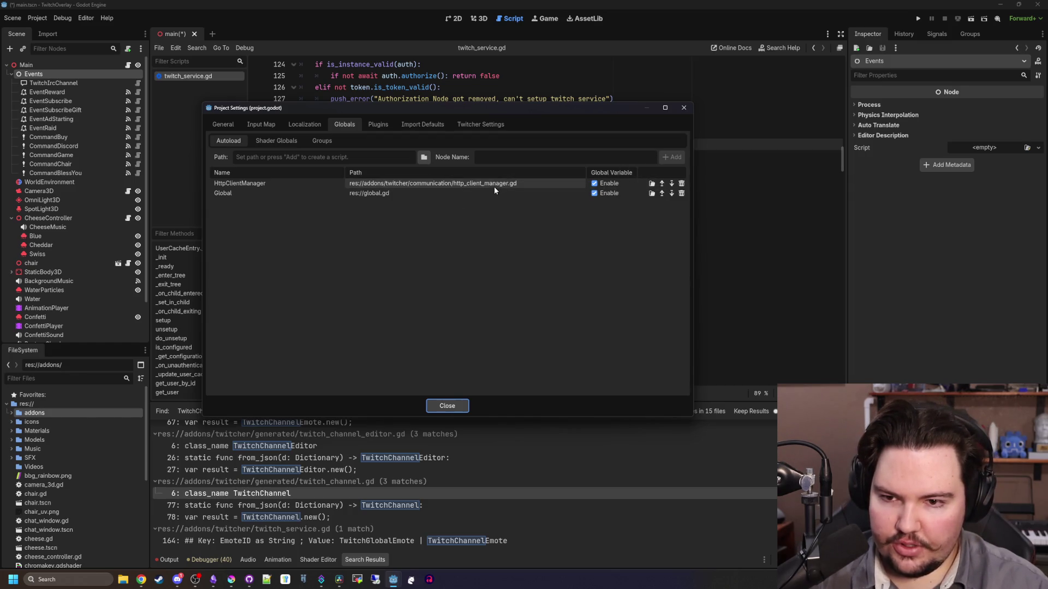
pyautogui.click(681, 184)
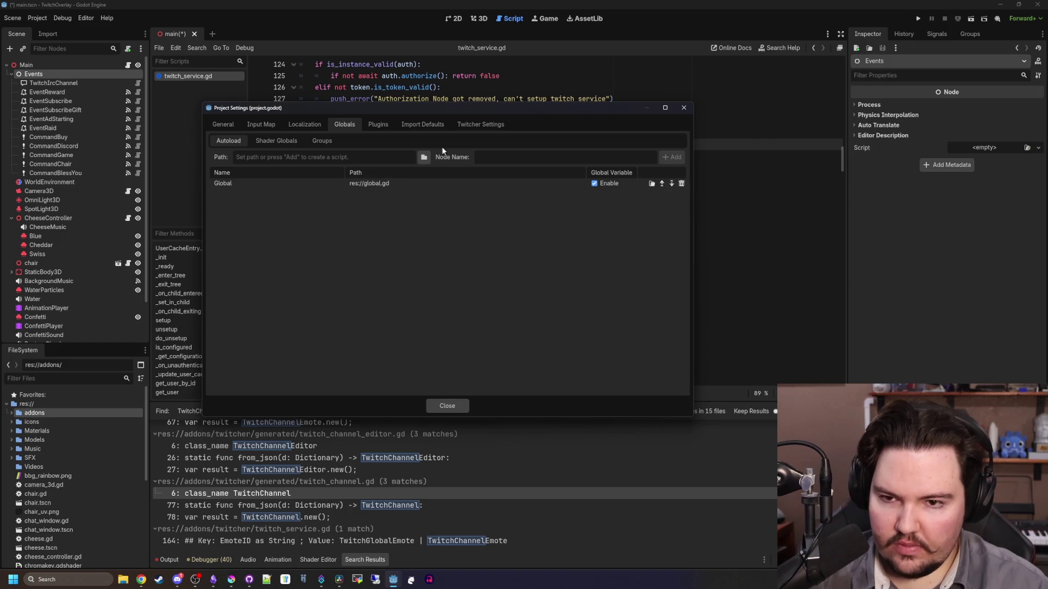
# Toggle the Twitcher plugin off and on, close settings, and click into script lines 142 and 132
pyautogui.click(379, 125)
pyautogui.click(220, 167)
pyautogui.click(220, 167)
pyautogui.click(447, 406)
pyautogui.click(532, 267)
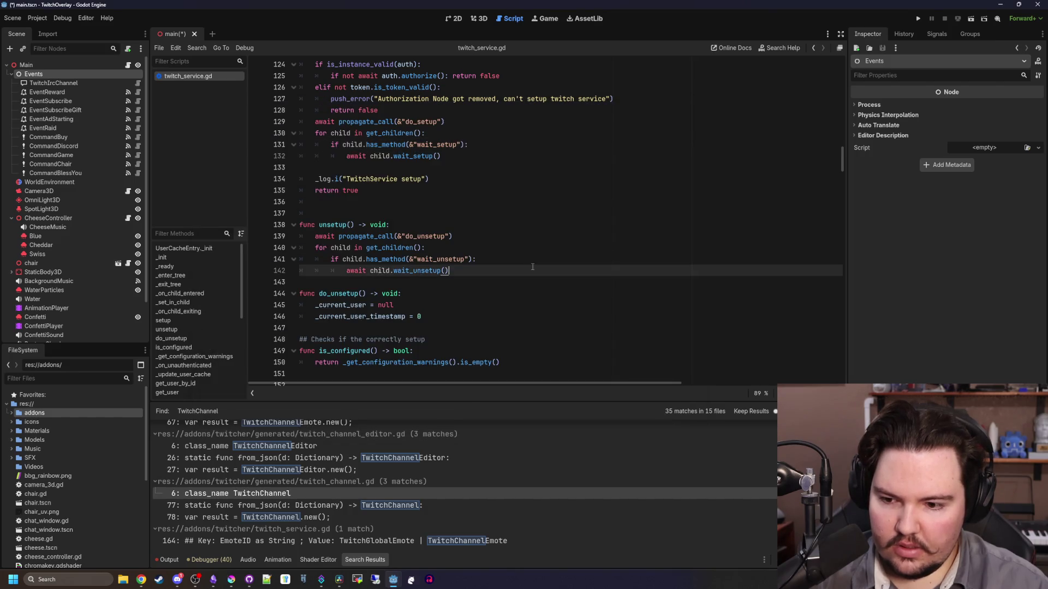
pyautogui.click(566, 155)
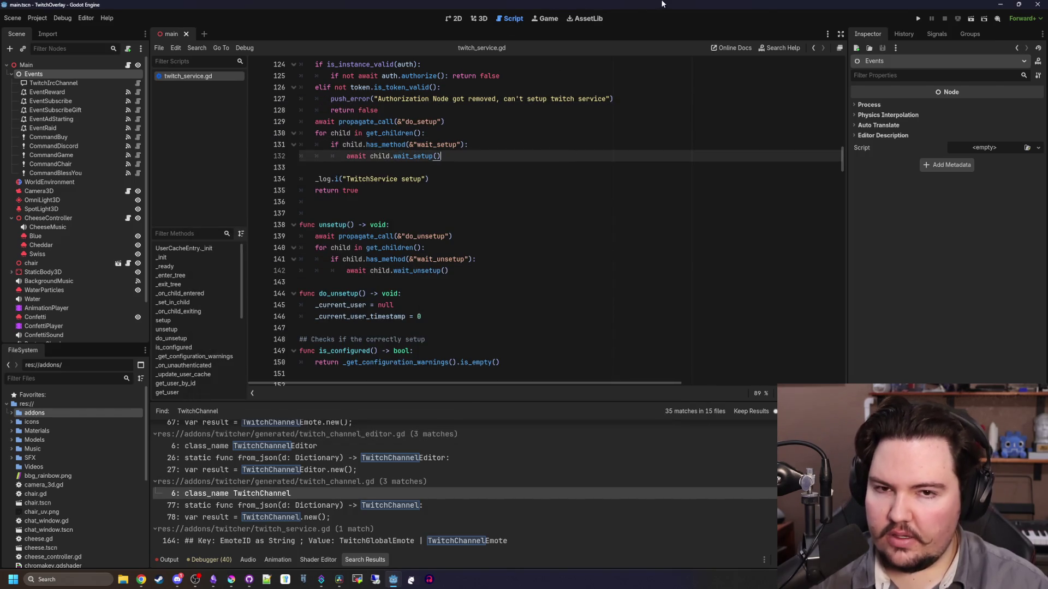
# Close the TwitchOverlay editor, launch a fresh Godot instance from the taskbar, and reopen TwitchOverlay
pyautogui.click(1019, 4)
pyautogui.click(791, 179)
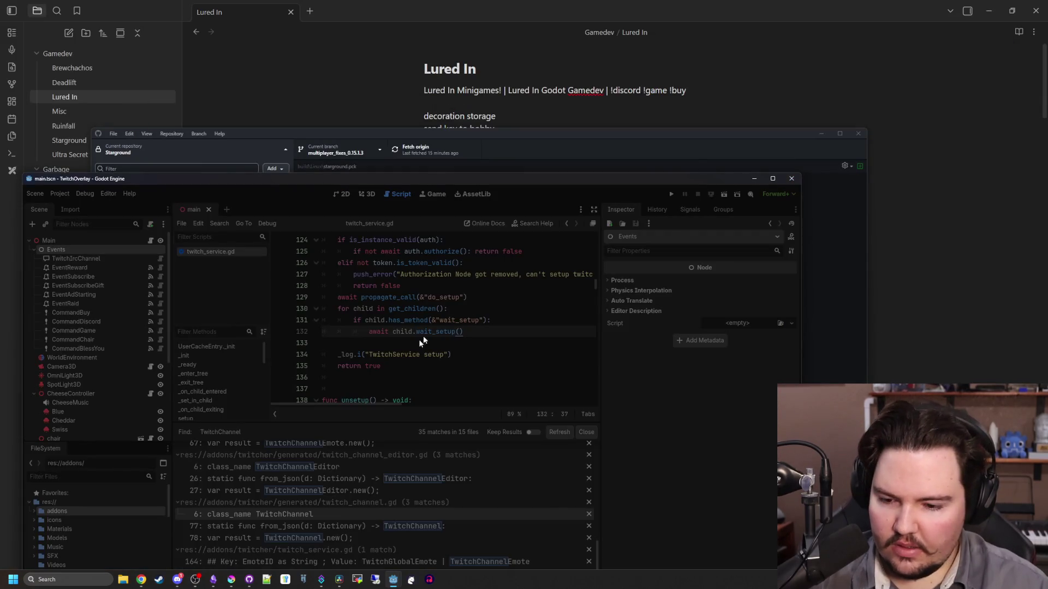
pyautogui.rightClick(391, 584)
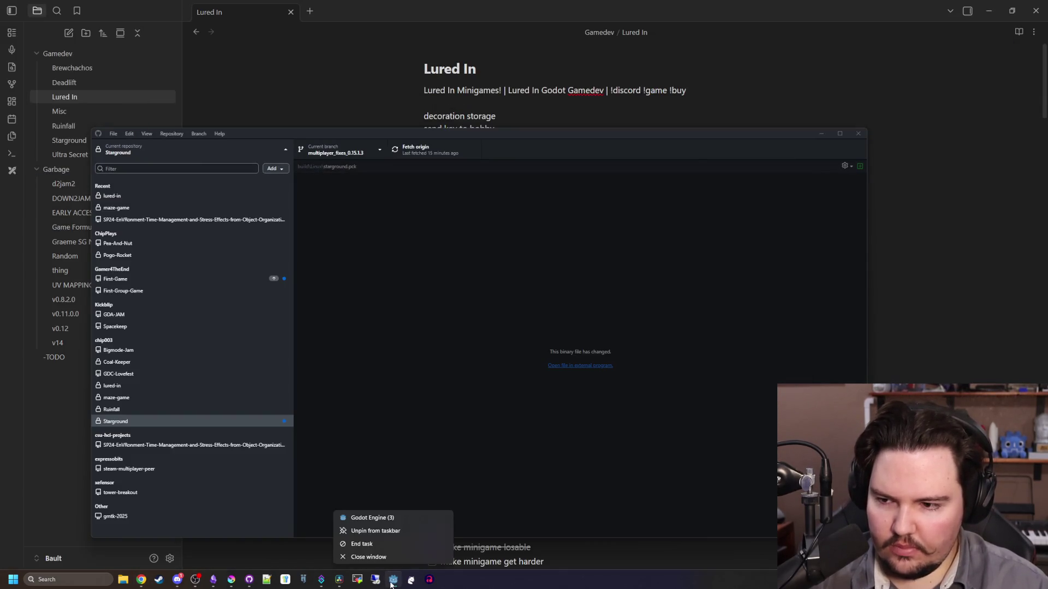
pyautogui.click(388, 519)
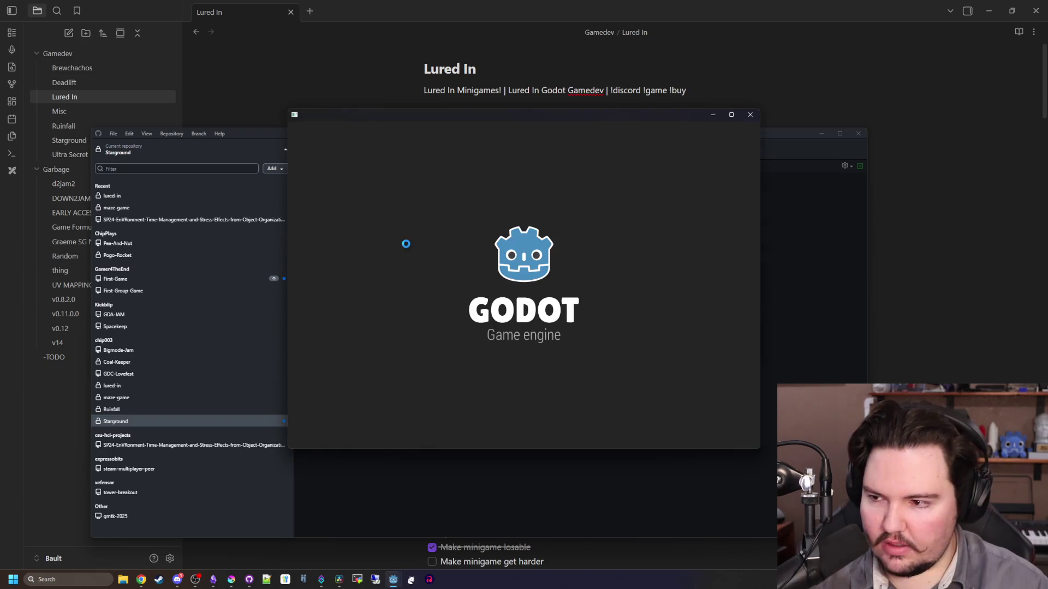
pyautogui.doubleClick(390, 181)
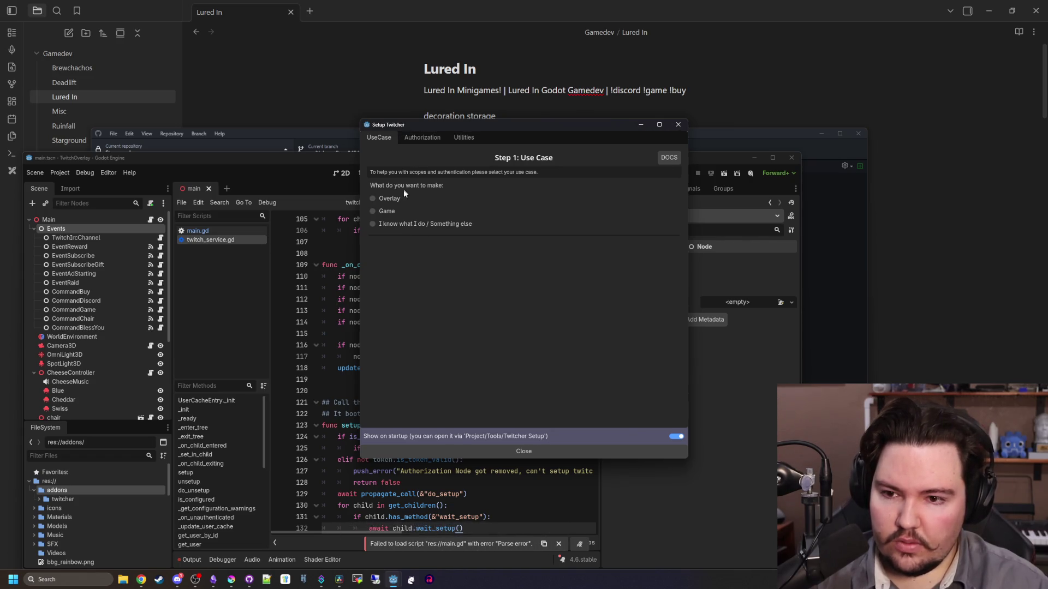
# Choose the Overlay use case and preview the scope save dialog without saving
pyautogui.click(393, 201)
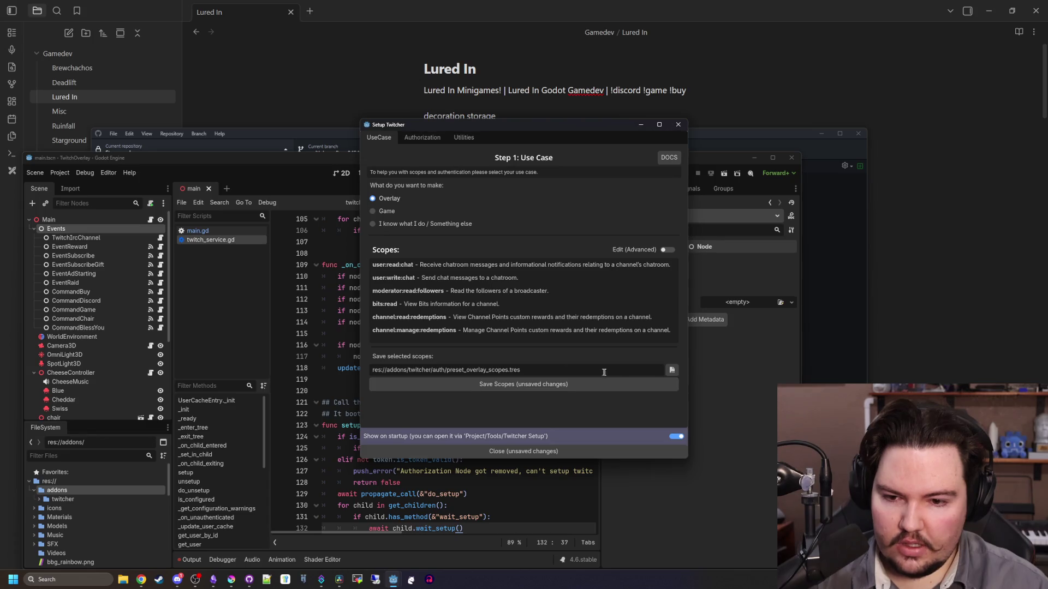
pyautogui.click(667, 370)
pyautogui.scroll(-2, 542, 284)
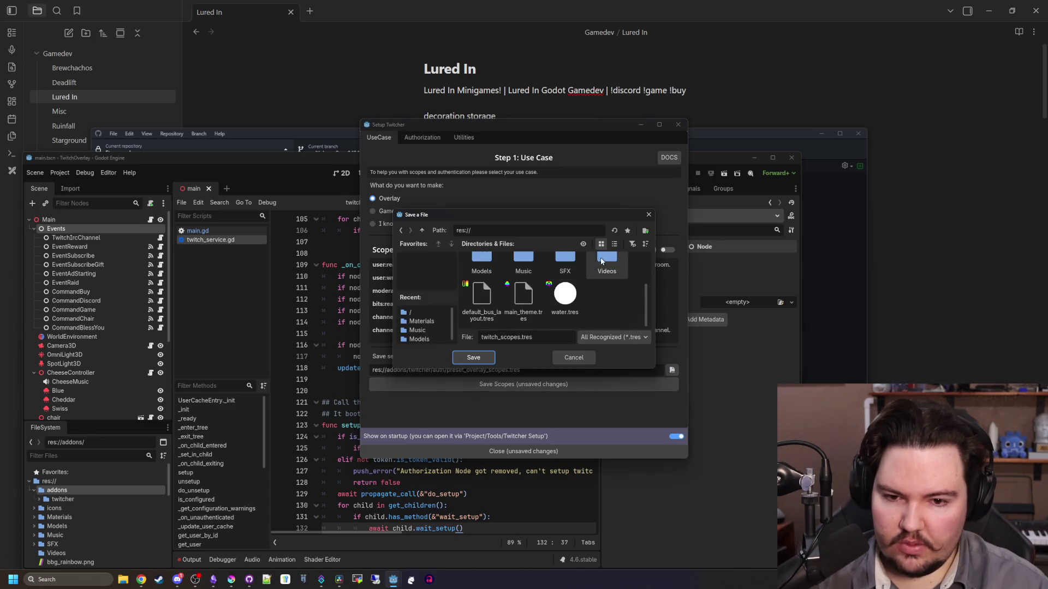
pyautogui.scroll(2, 579, 277)
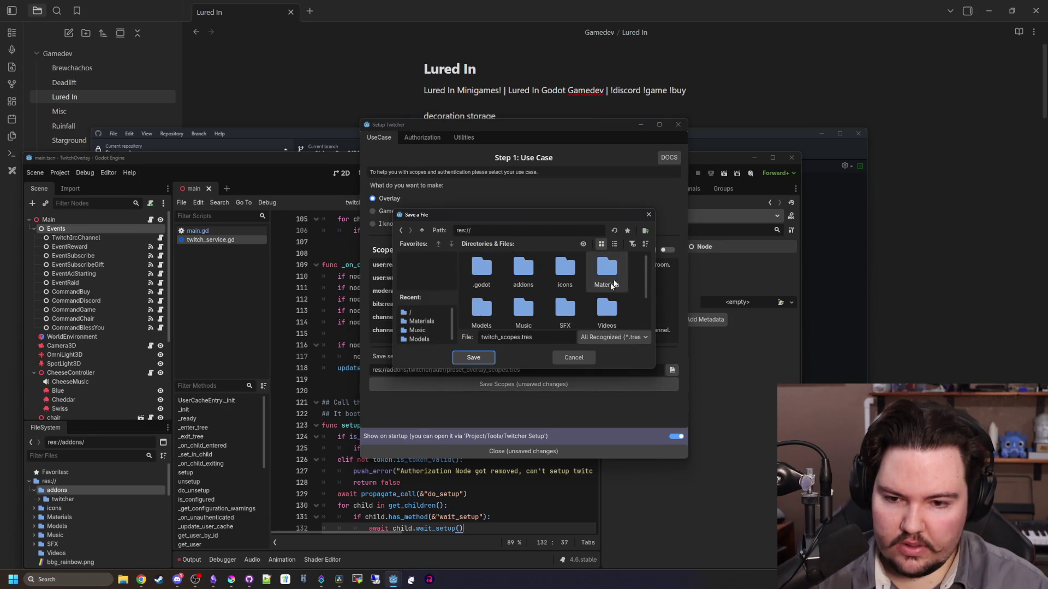
pyautogui.click(649, 215)
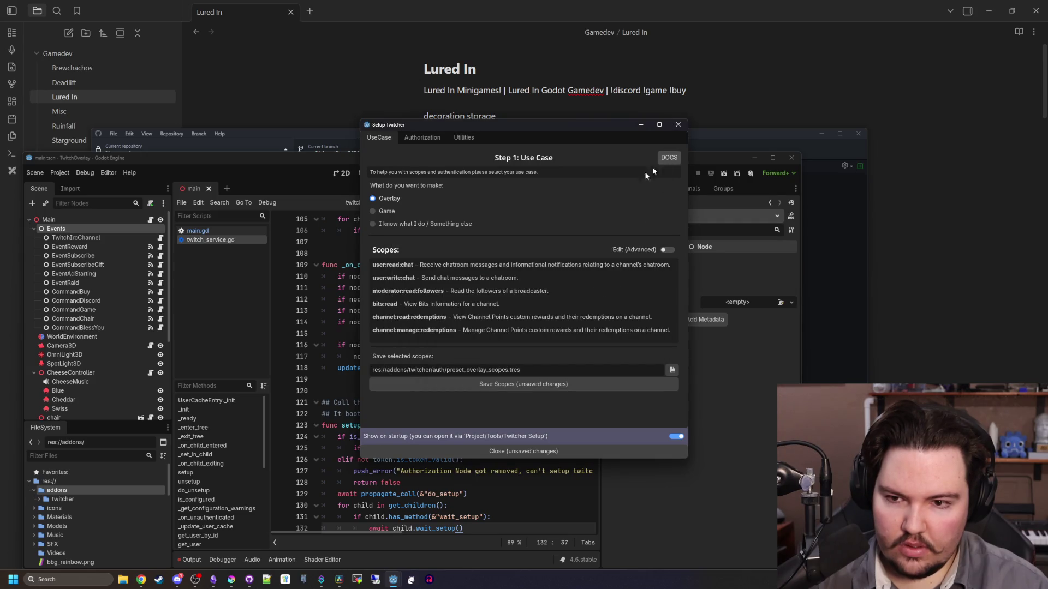
# Compare the Game and custom use cases, return to Overlay, and open Utilities
pyautogui.click(396, 212)
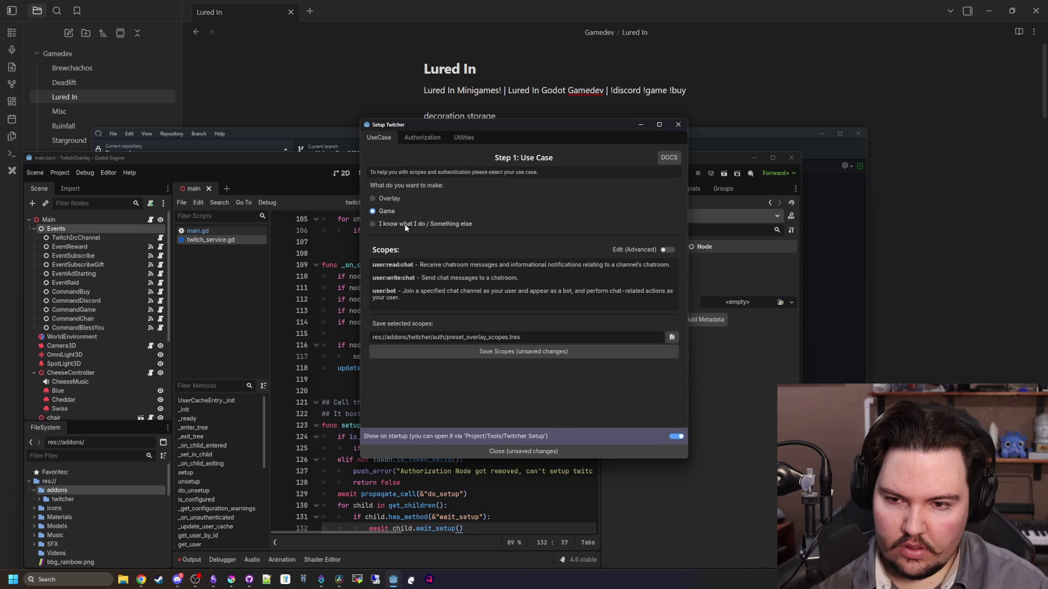
pyautogui.click(406, 227)
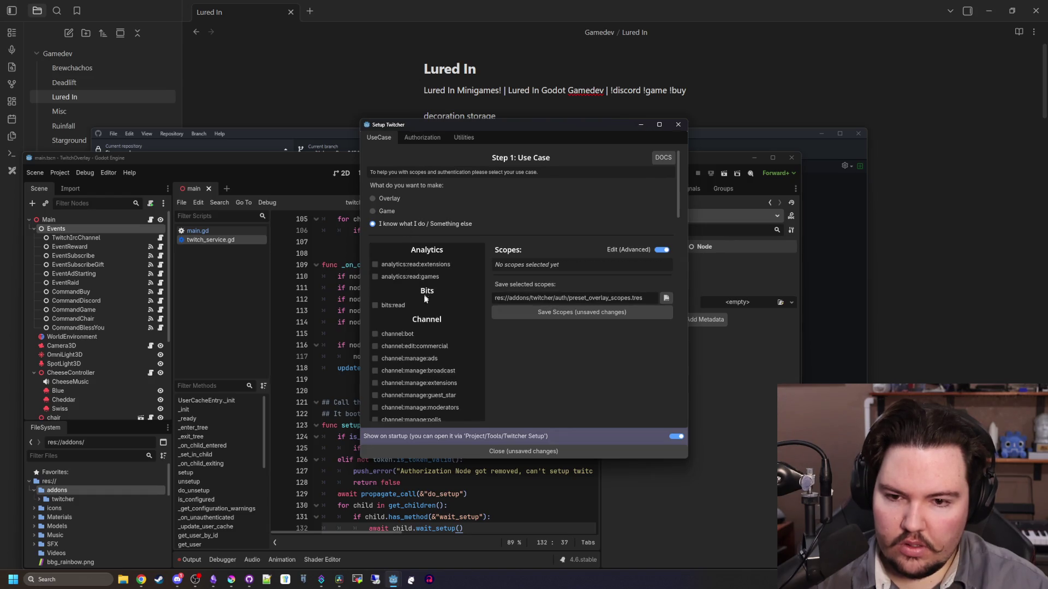
pyautogui.scroll(-15, 423, 305)
pyautogui.scroll(-3, 422, 311)
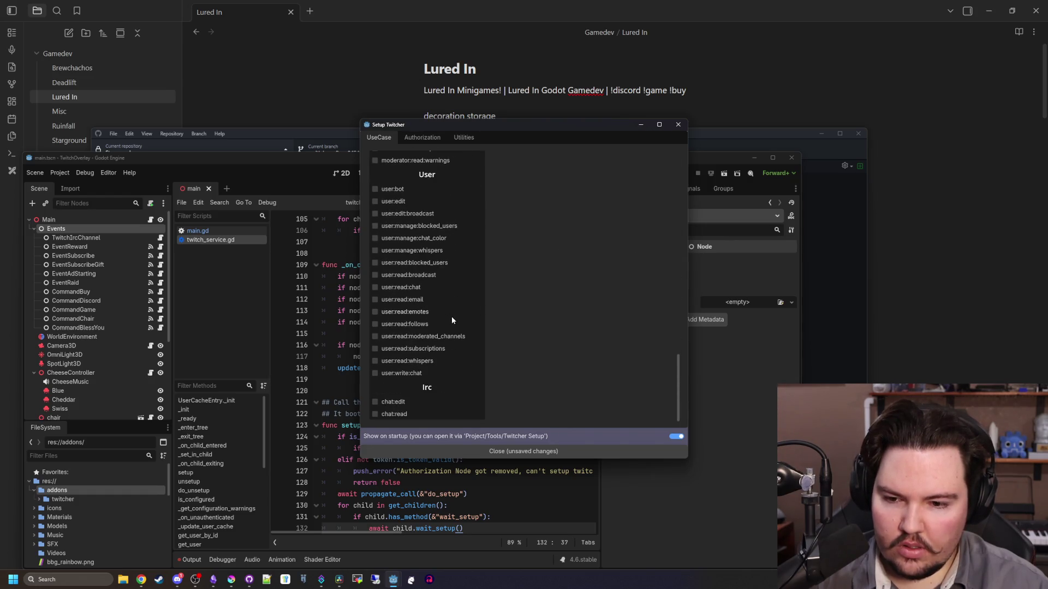
pyautogui.scroll(15, 451, 316)
pyautogui.click(386, 201)
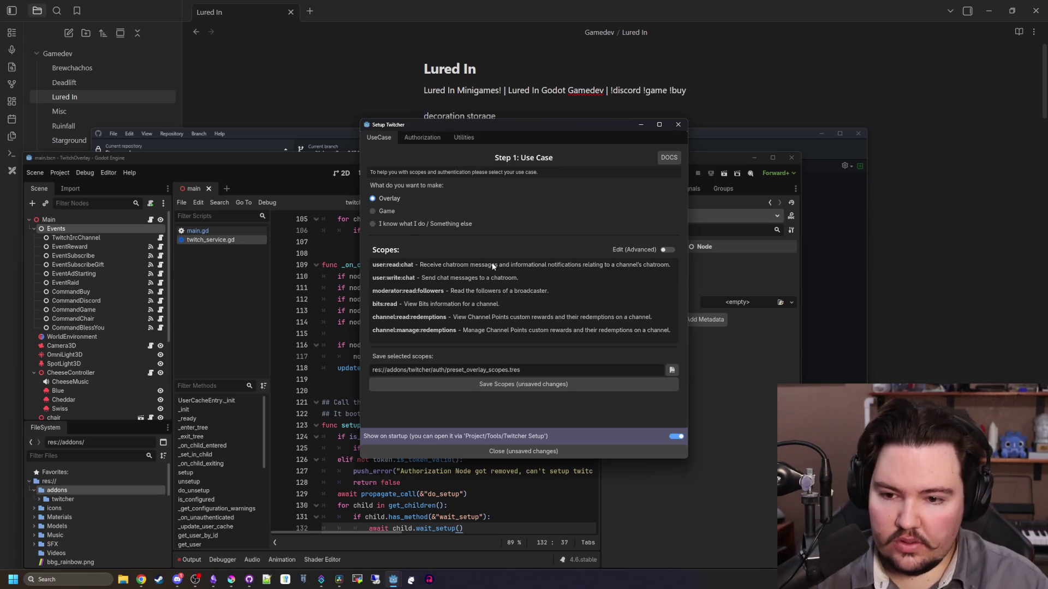
pyautogui.click(461, 138)
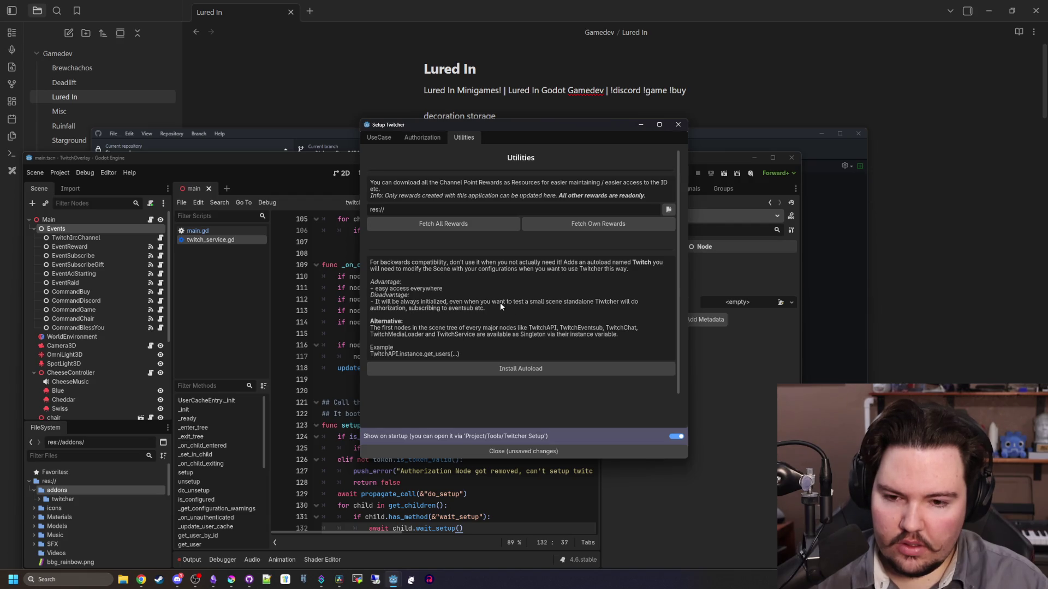
# Install the Twitch autoload and look at the Authorization step
pyautogui.scroll(-1, 482, 293)
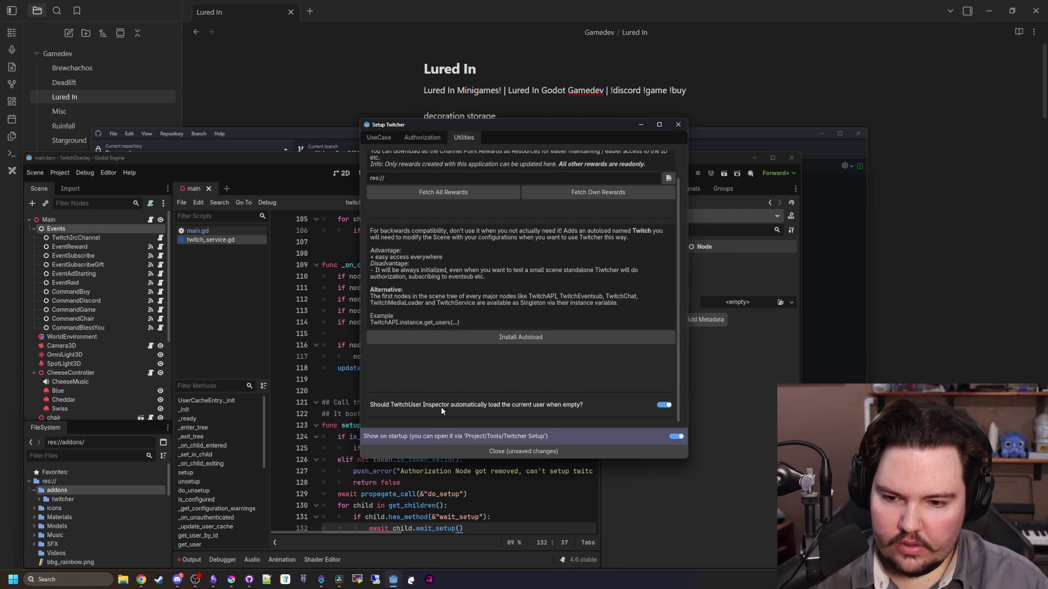
pyautogui.scroll(1, 513, 375)
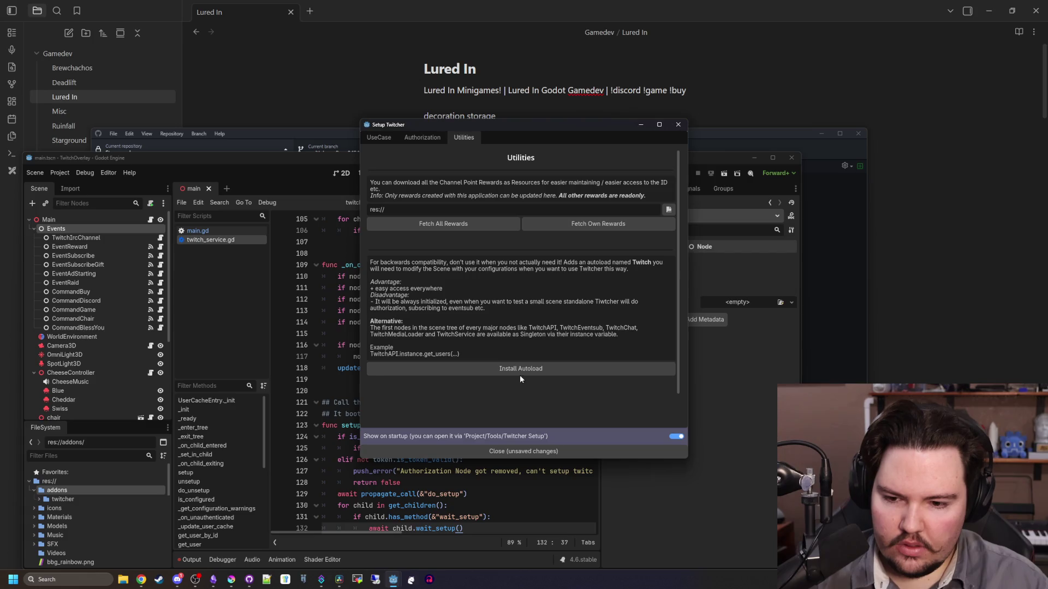
pyautogui.click(523, 369)
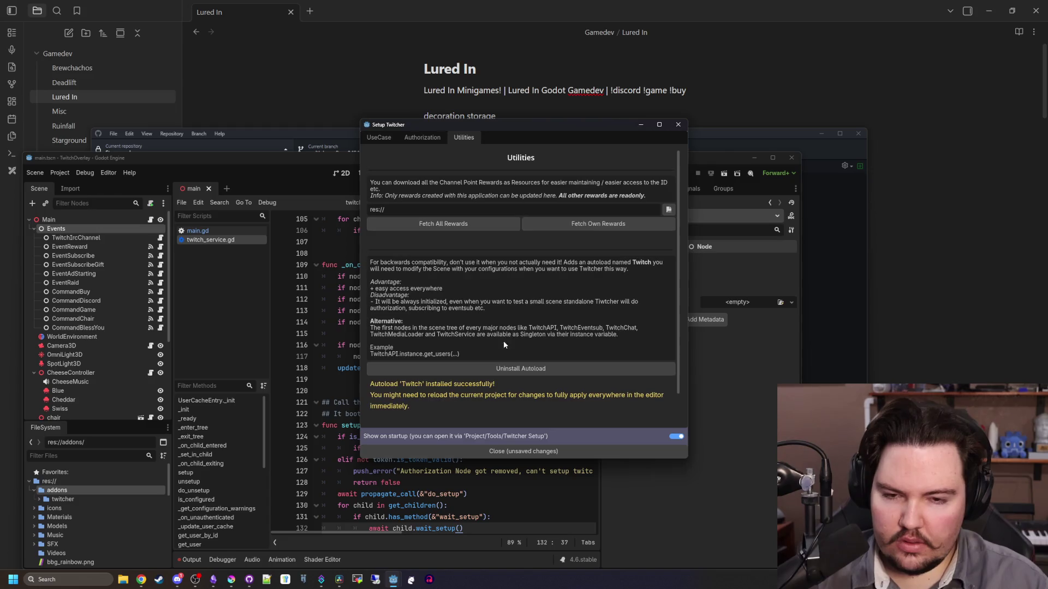
pyautogui.click(422, 137)
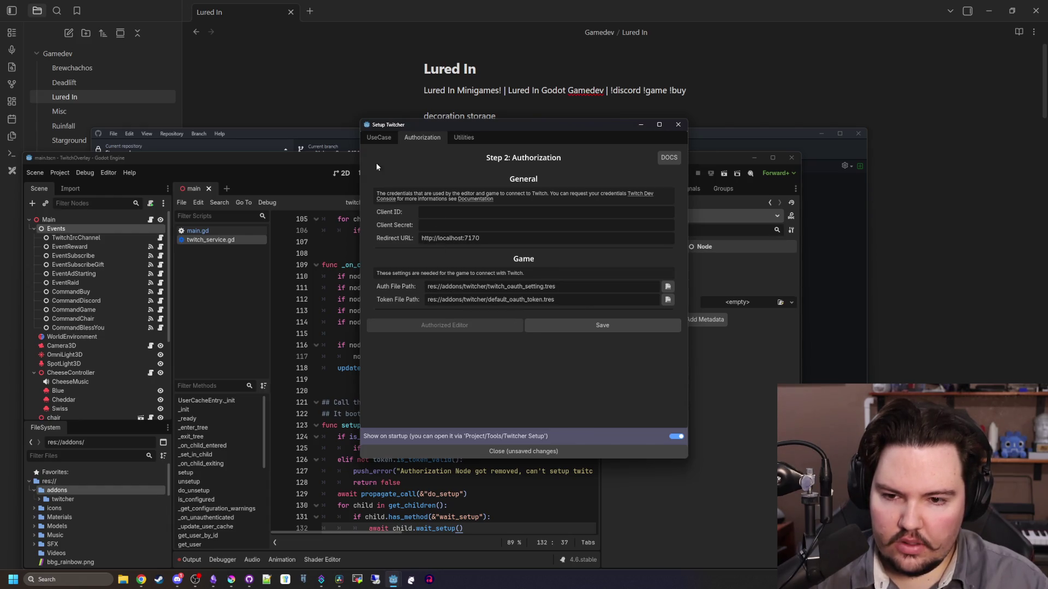
# Back on UseCase, choose the custom use case and tick analytics:read:extensions and analytics:read:games
pyautogui.click(380, 138)
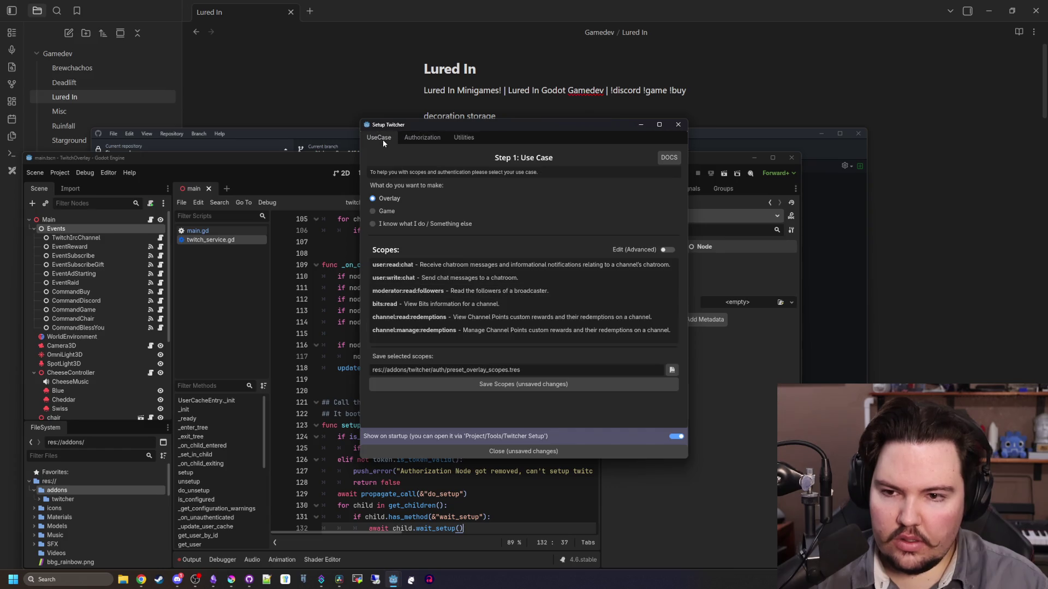
pyautogui.click(434, 223)
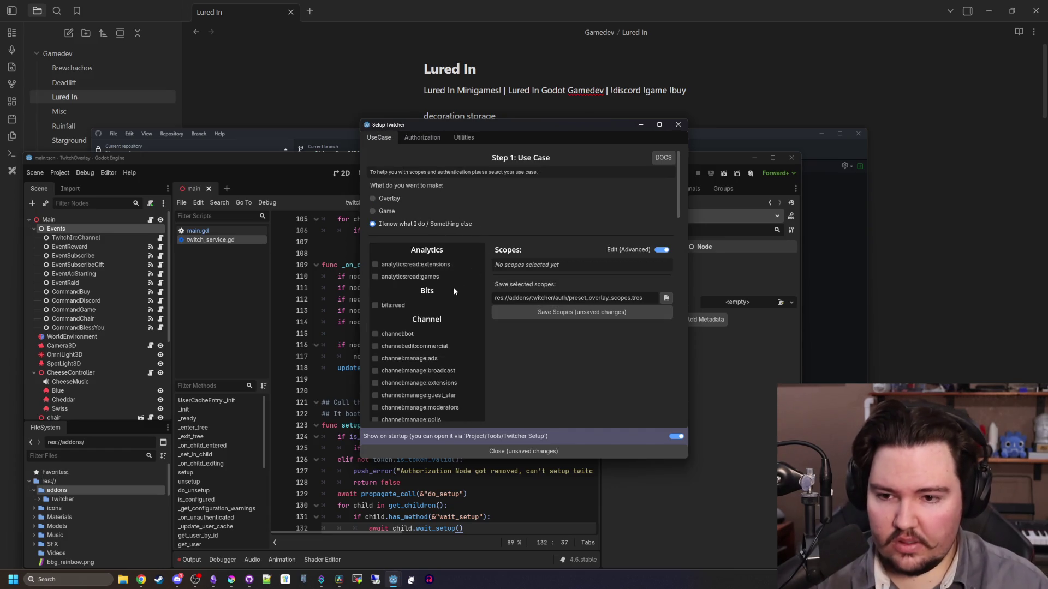
pyautogui.click(434, 264)
pyautogui.click(433, 277)
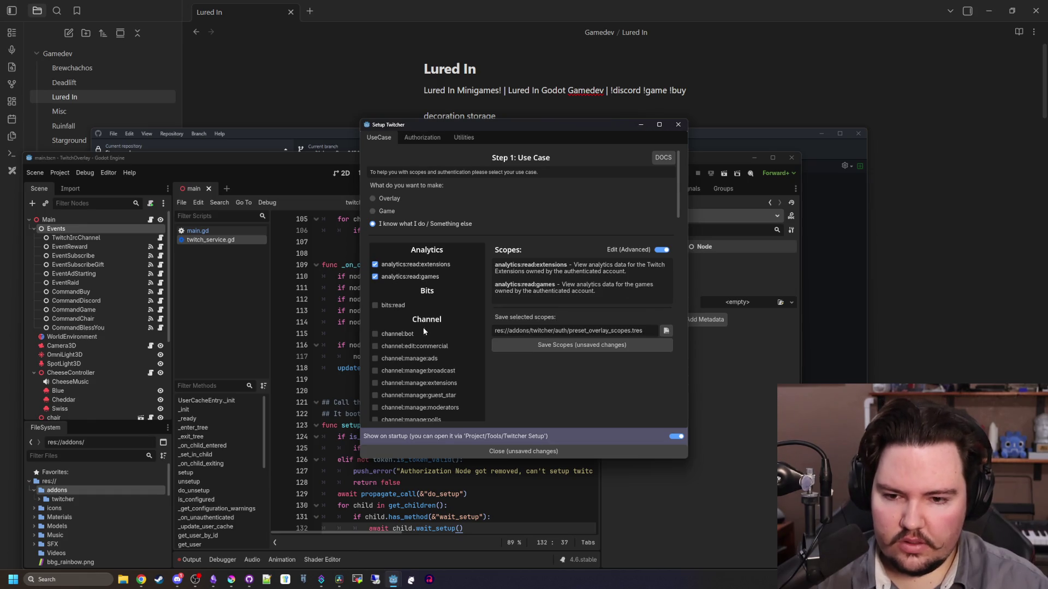
# Tick bits:read and save the scopes to a new file named every_scope.tres
pyautogui.click(393, 306)
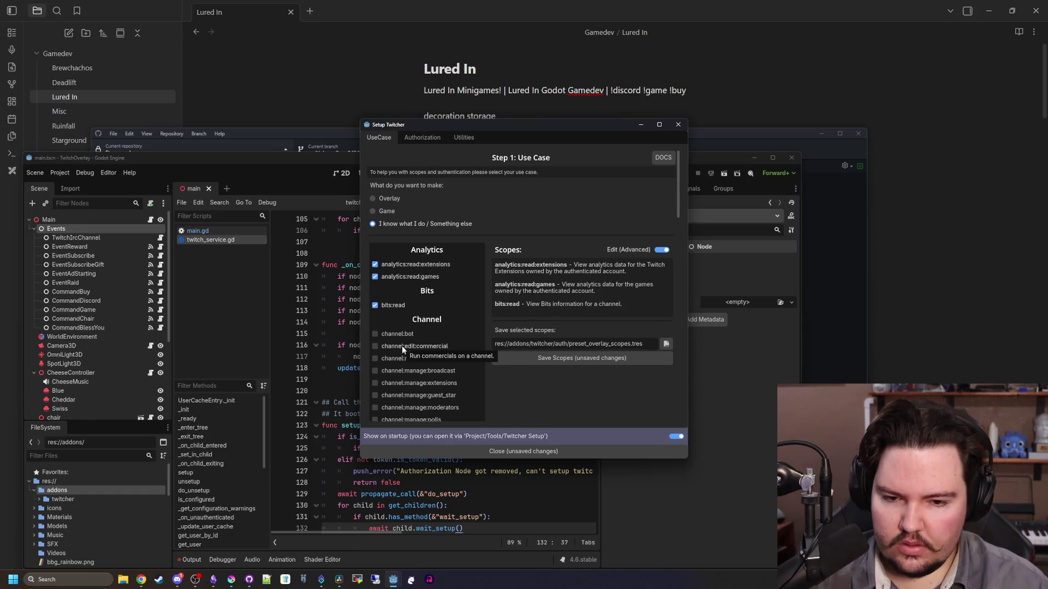
pyautogui.click(667, 343)
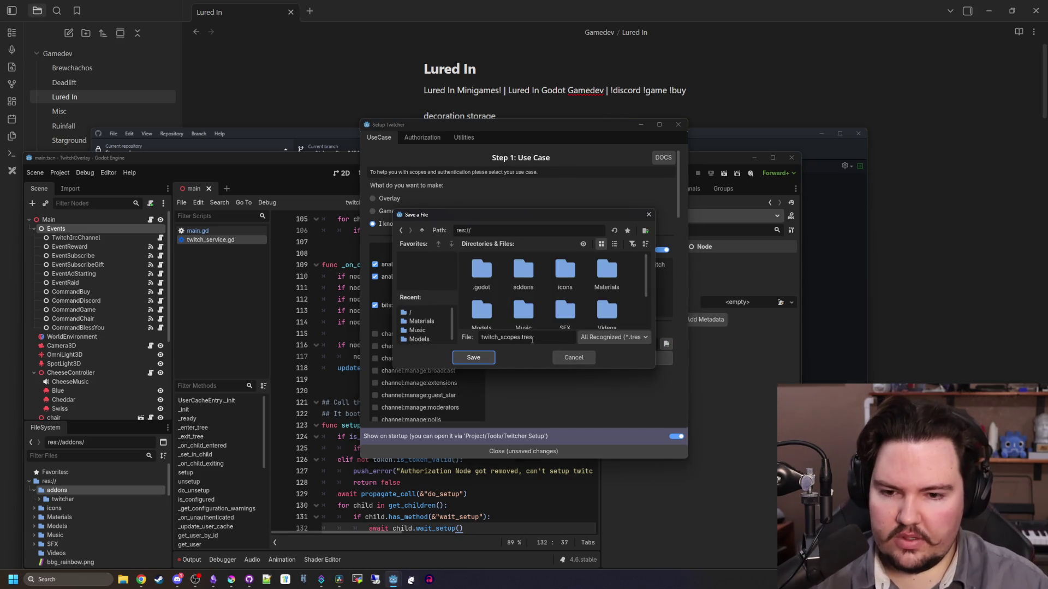
pyautogui.doubleClick(519, 338)
pyautogui.write('every_sc')
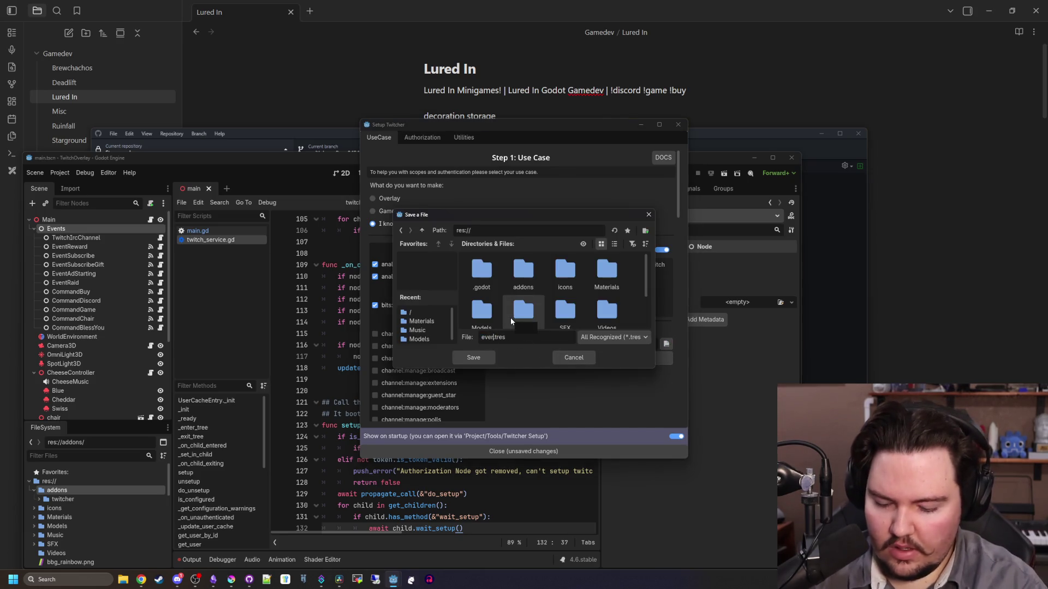
pyautogui.write('ope')
pyautogui.click(473, 358)
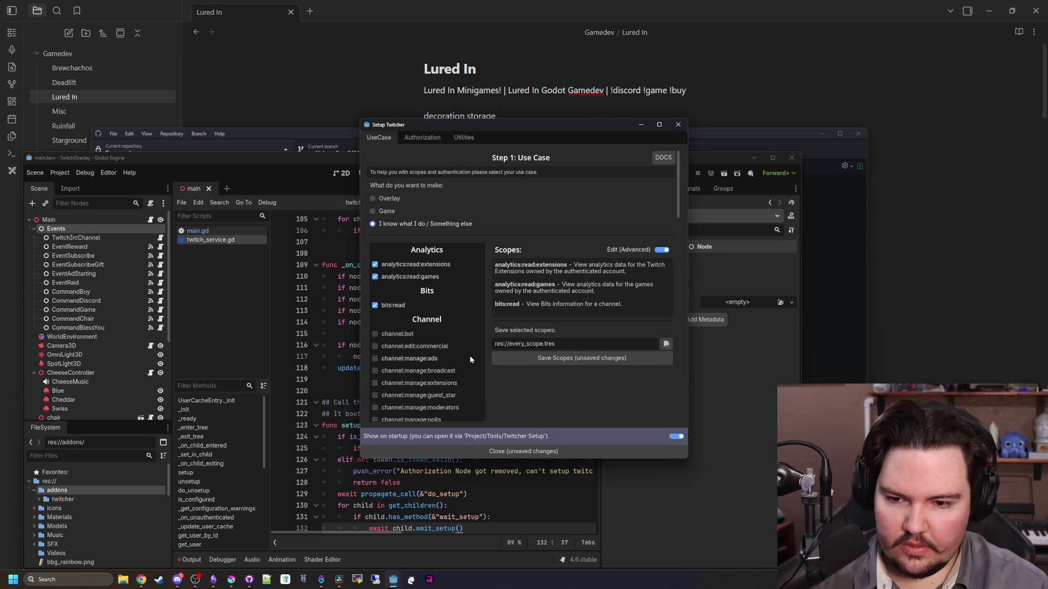
# Tick channel:bot, channel:edit:commercial and channel:manage ads, broadcast, extensions and guest_star scopes
pyautogui.click(401, 334)
pyautogui.click(402, 346)
pyautogui.click(401, 358)
pyautogui.click(401, 371)
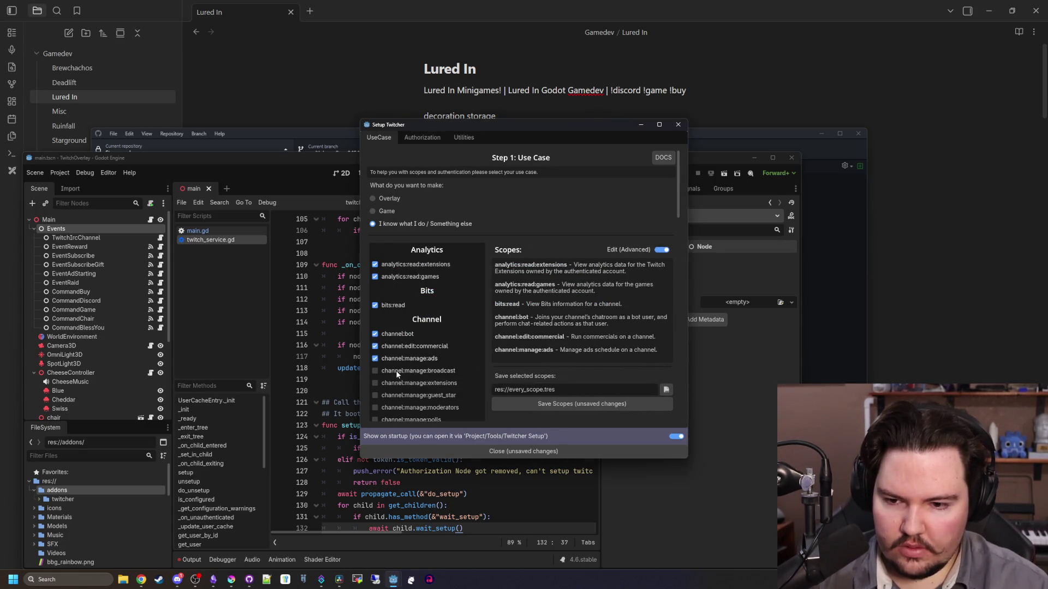
pyautogui.click(399, 383)
pyautogui.click(401, 395)
# Tick chat:edit, user:bot, and the user:write, user:read and user:manage scopes
pyautogui.scroll(-10, 405, 408)
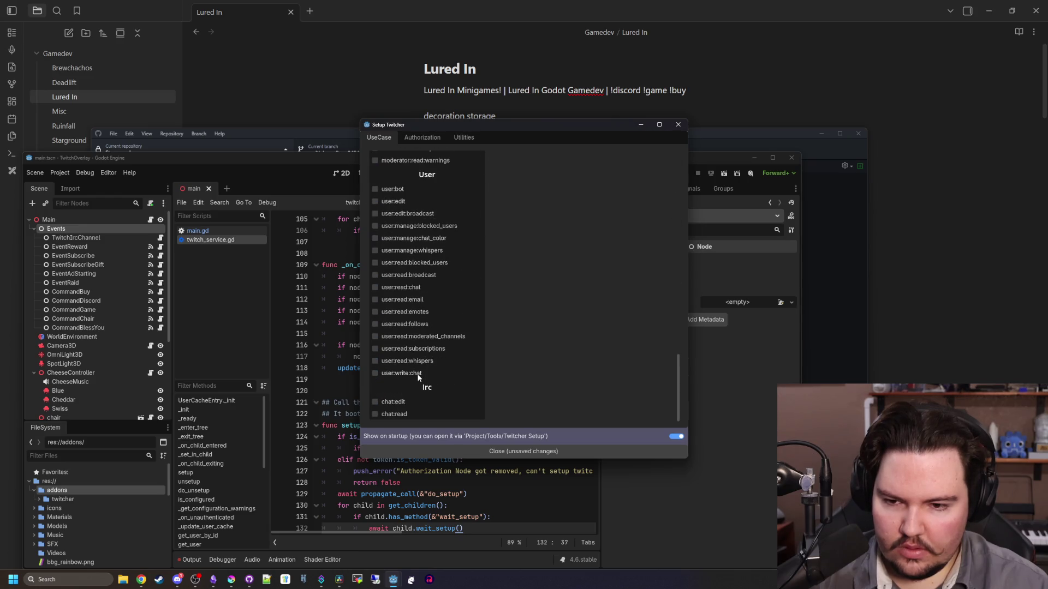
pyautogui.click(393, 403)
pyautogui.click(397, 374)
pyautogui.click(402, 349)
pyautogui.click(406, 337)
pyautogui.click(410, 324)
pyautogui.click(412, 288)
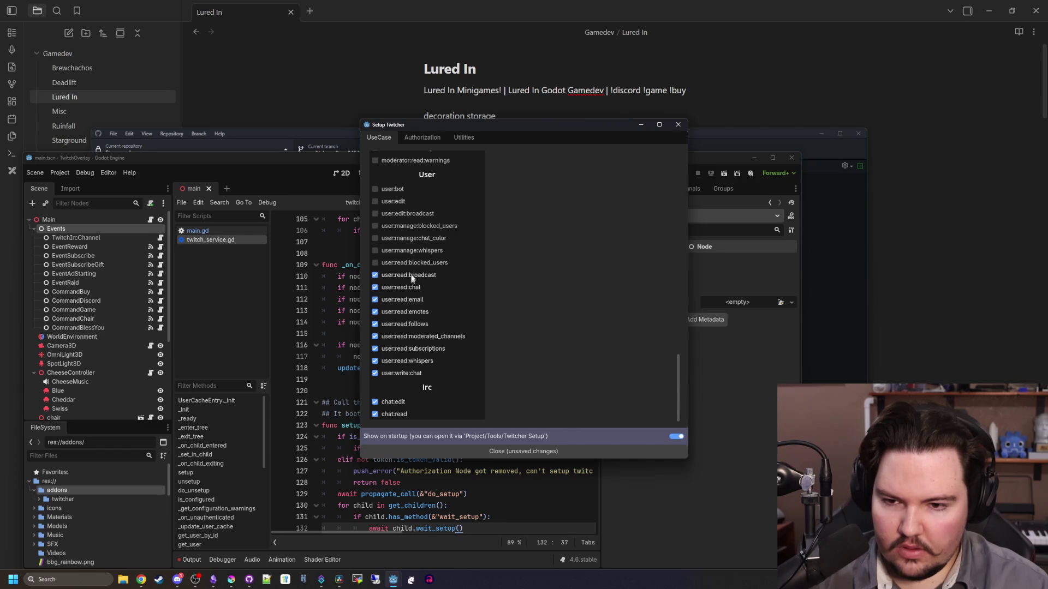
pyautogui.click(412, 250)
pyautogui.click(412, 238)
pyautogui.click(411, 226)
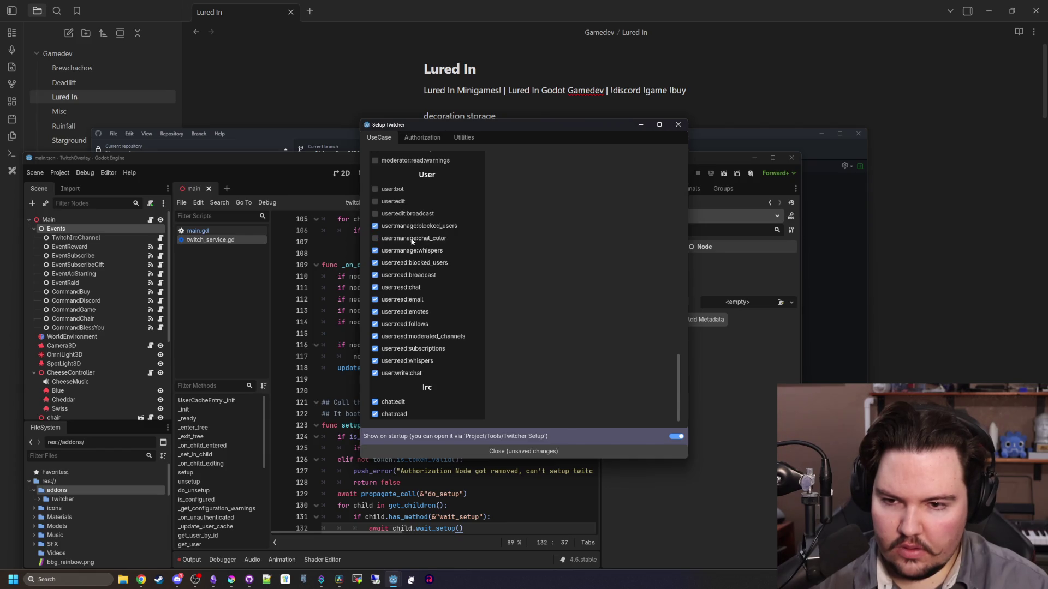
pyautogui.click(407, 191)
# Tick moderator:read unban_requests, suspicious_users, shoutouts, shield_mode, moderators, guest_star and followers
pyautogui.scroll(3, 422, 297)
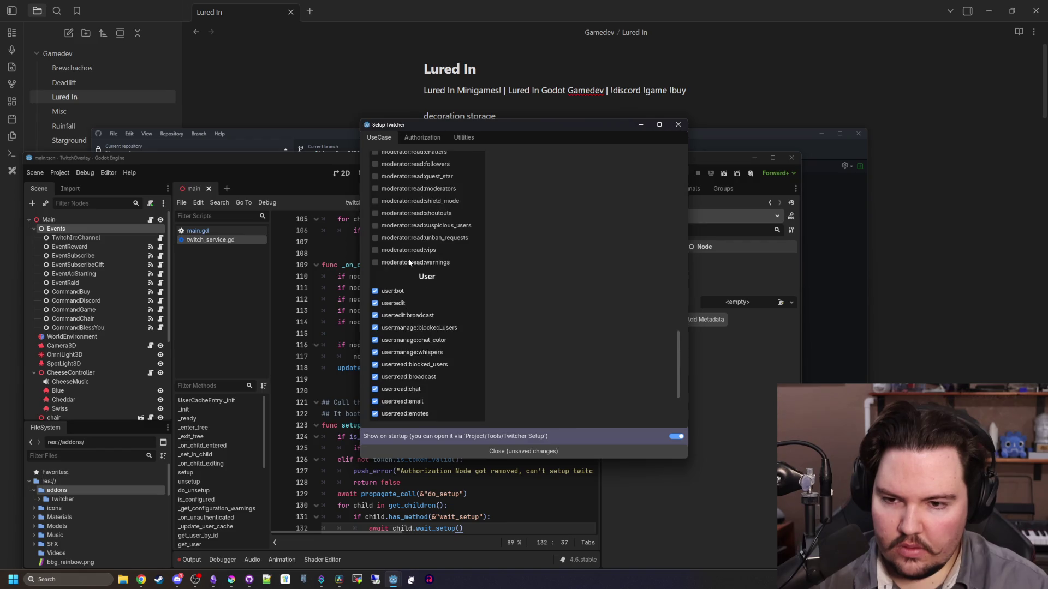
pyautogui.click(414, 238)
pyautogui.click(416, 226)
pyautogui.click(418, 212)
pyautogui.click(421, 201)
pyautogui.click(426, 188)
pyautogui.click(431, 177)
pyautogui.click(436, 165)
# Tick moderator chatters, chat_settings, chat_messages, blocked_terms, banned_users, automod_settings and warnings scopes
pyautogui.scroll(3, 437, 166)
pyautogui.click(436, 254)
pyautogui.click(438, 241)
pyautogui.click(439, 229)
pyautogui.click(440, 216)
pyautogui.click(440, 205)
pyautogui.click(437, 192)
pyautogui.click(436, 180)
# Tick the moderator:manage scopes, from unban_requests and shoutouts through automod and announcements
pyautogui.scroll(3, 436, 181)
pyautogui.click(423, 267)
pyautogui.click(428, 256)
pyautogui.click(433, 244)
pyautogui.click(438, 232)
pyautogui.click(446, 196)
pyautogui.click(451, 182)
pyautogui.click(453, 170)
pyautogui.click(453, 159)
pyautogui.scroll(3, 453, 158)
pyautogui.click(414, 280)
# Tick channel:read vips, subscriptions, stream_key, redemptions, predictions, polls and editors
pyautogui.scroll(-1, 427, 299)
pyautogui.click(423, 297)
pyautogui.click(428, 285)
pyautogui.click(431, 273)
pyautogui.click(433, 260)
pyautogui.click(439, 250)
pyautogui.click(436, 235)
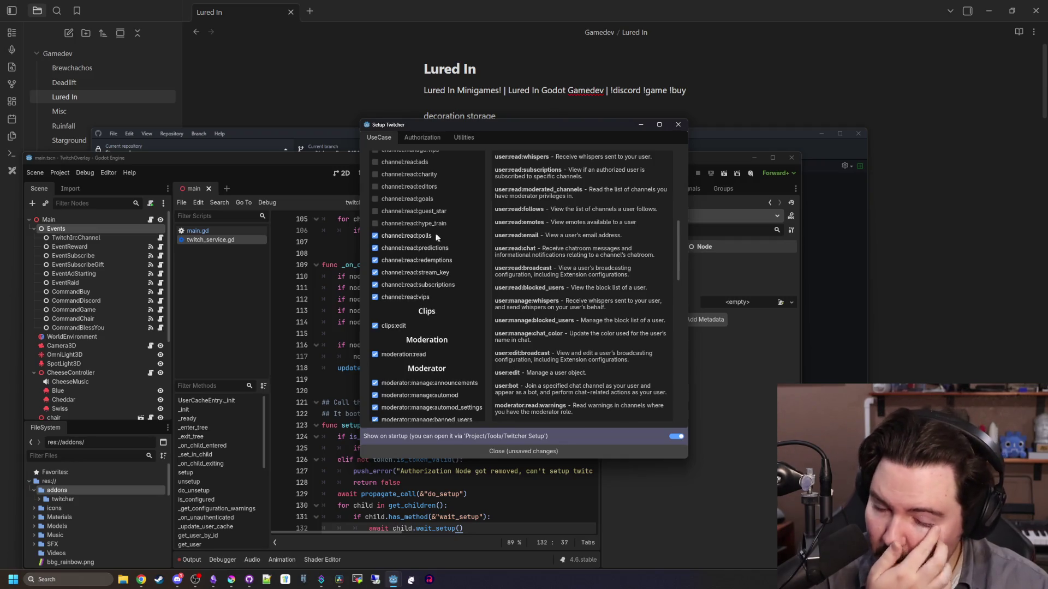
pyautogui.click(420, 186)
# Tick channel:read hype_train, guest_star, goals and charity scopes
pyautogui.scroll(2, 417, 304)
pyautogui.click(376, 292)
pyautogui.click(375, 279)
pyautogui.click(376, 267)
pyautogui.click(397, 241)
# Tick channel:manage videos, schedule, redemptions, raids, predictions and polls scopes
pyautogui.click(419, 205)
pyautogui.click(417, 193)
pyautogui.click(421, 181)
pyautogui.click(416, 169)
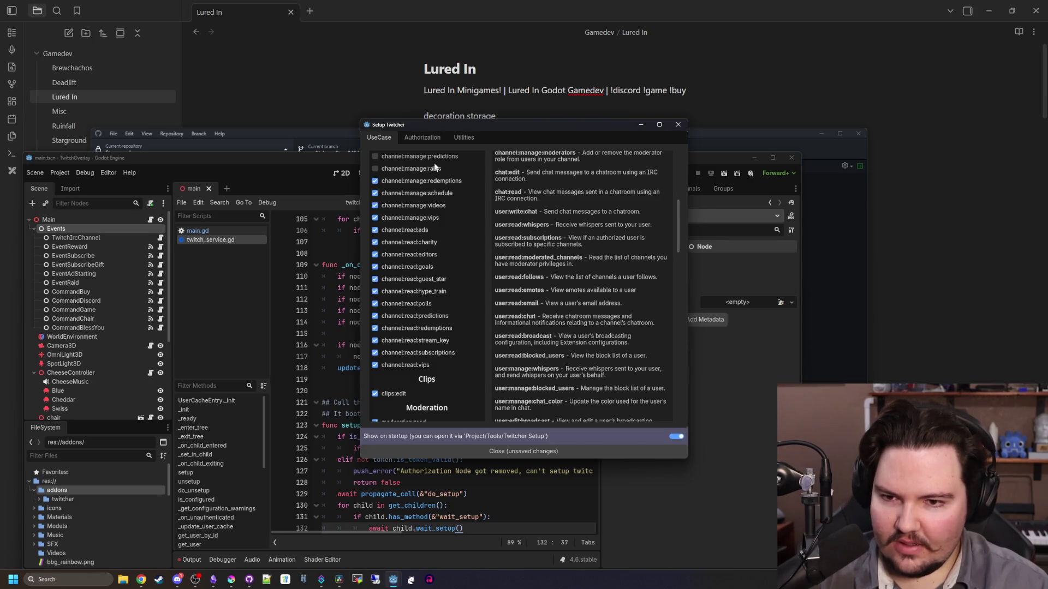
pyautogui.click(431, 156)
pyautogui.scroll(5, 406, 306)
pyautogui.click(406, 314)
# Save all the ticked scopes to every_scope.tres
pyautogui.scroll(-10, 453, 273)
pyautogui.scroll(15, 429, 277)
pyautogui.scroll(-8, 441, 303)
pyautogui.scroll(-10, 526, 348)
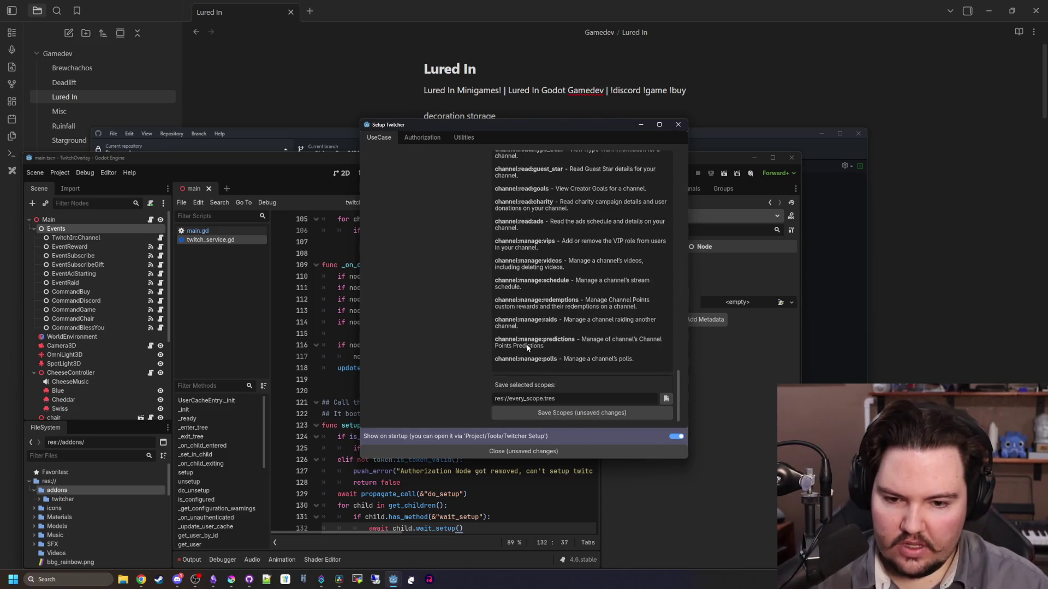
pyautogui.click(555, 414)
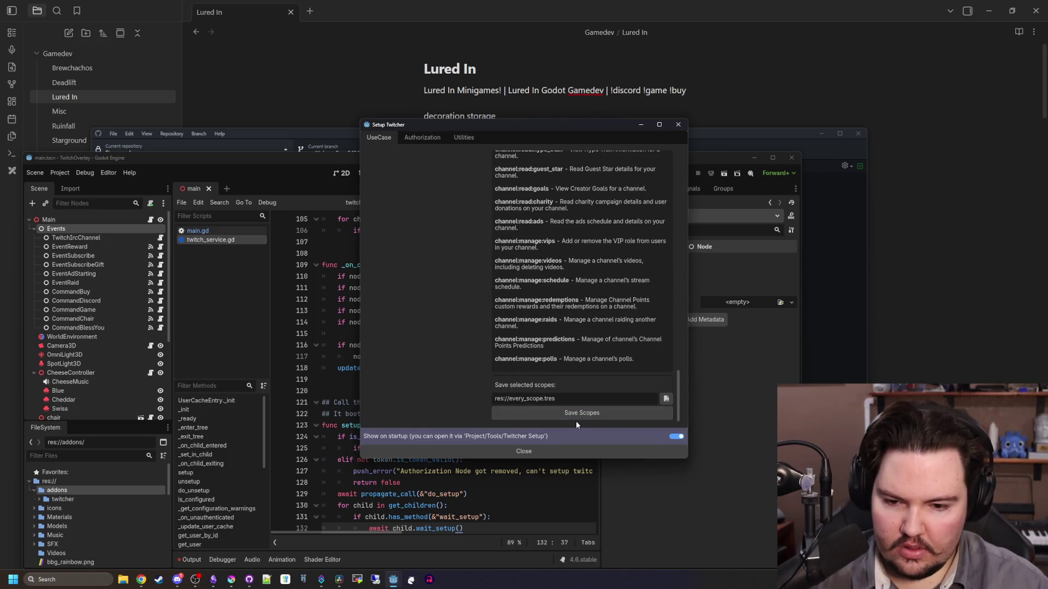
pyautogui.scroll(15, 459, 336)
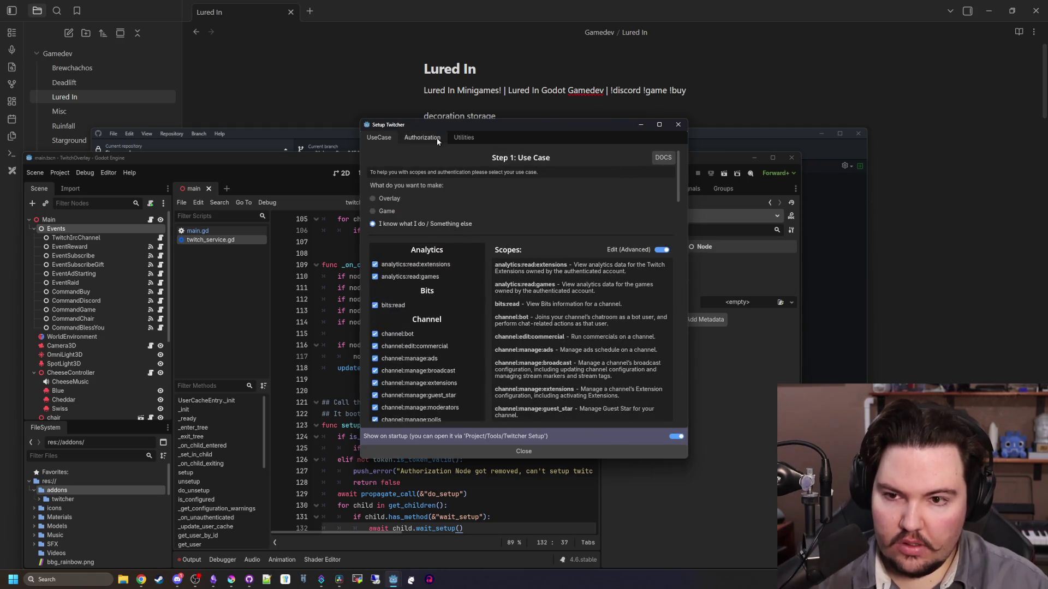
# Open the Authorization step, then switch away from the setup window to the script editor
pyautogui.click(437, 138)
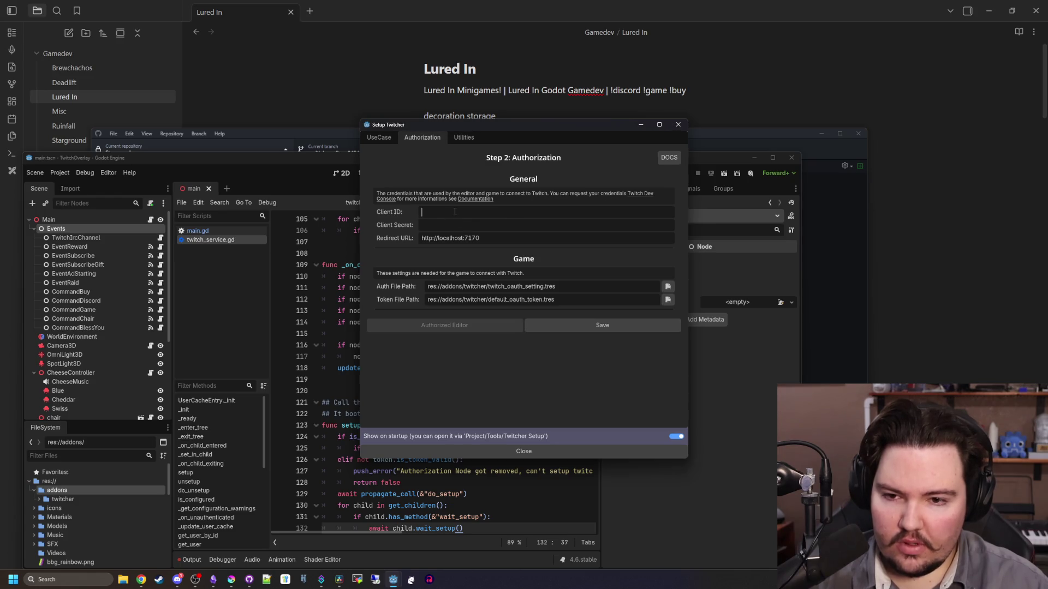
pyautogui.hotkey('alt', 'Tab')
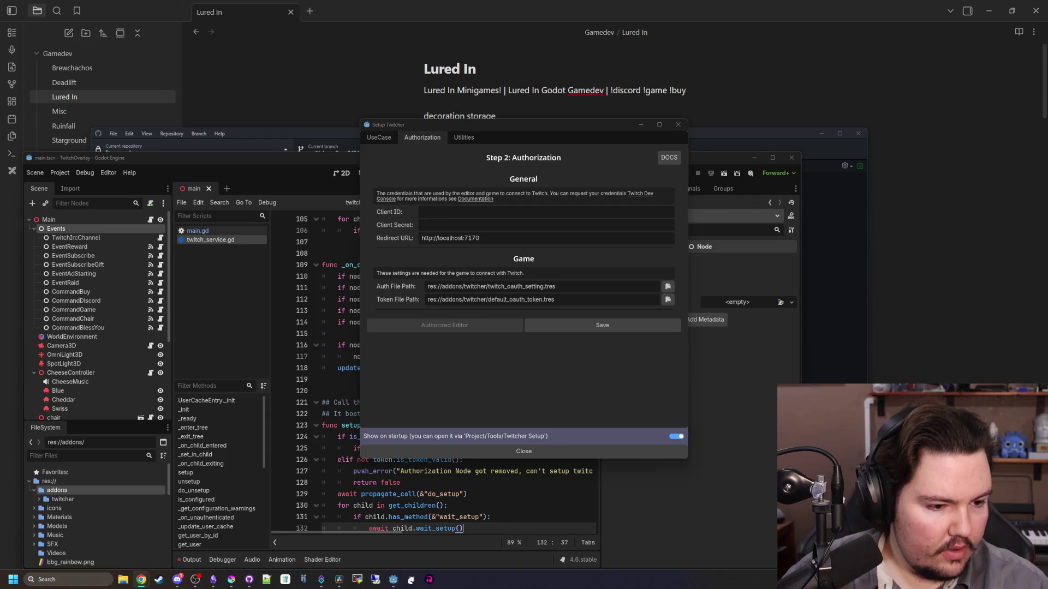
pyautogui.press('Escape')
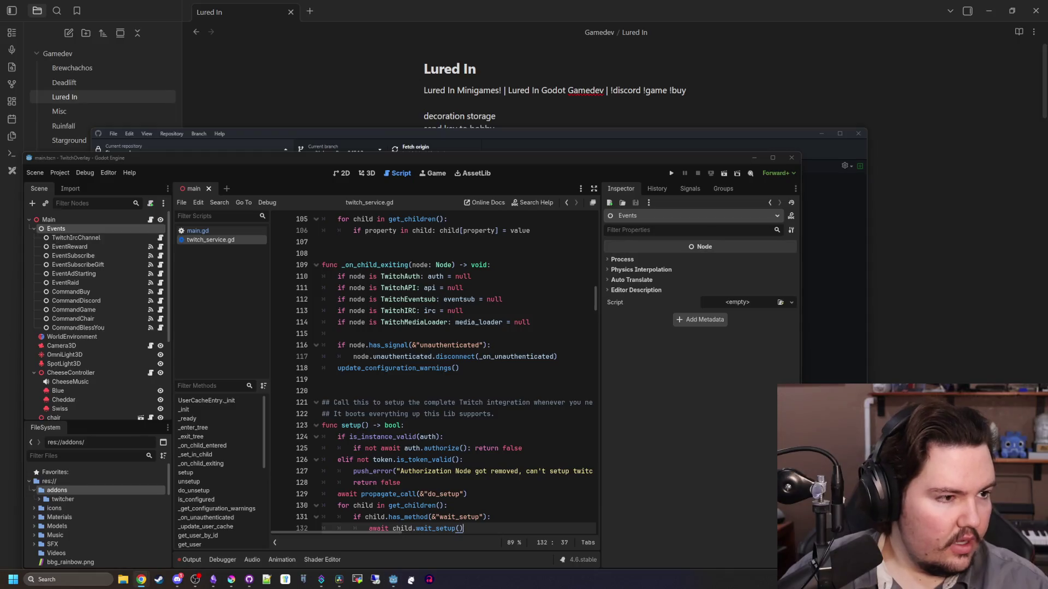
# Copy the Client ID and Client Secret from the Twitch developer console into the Authorization fields
pyautogui.hotkey('alt', 'Tab')
pyautogui.hotkey('alt', 'Tab')
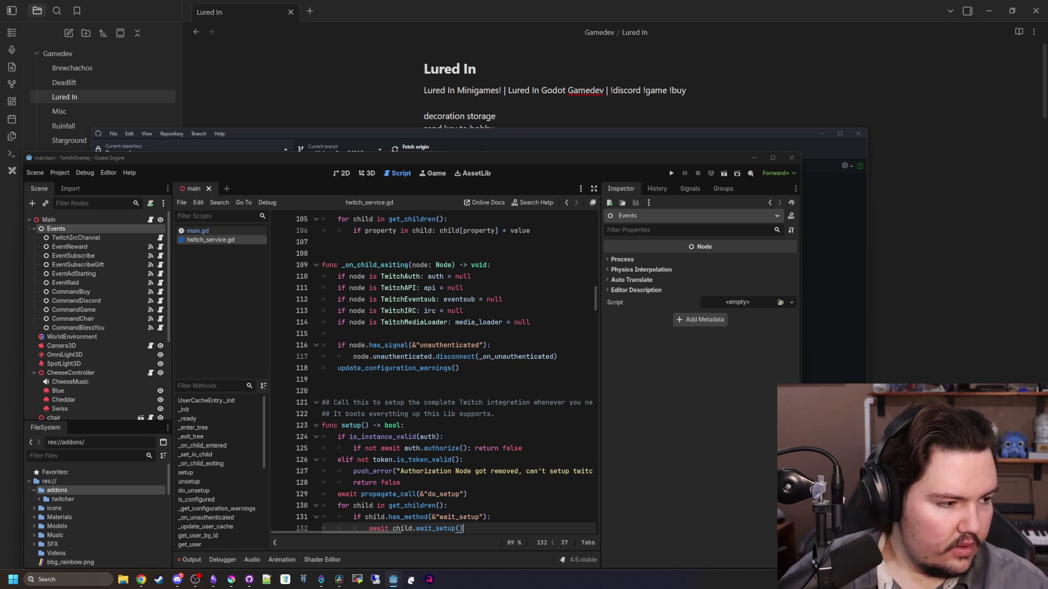
pyautogui.hotkey('alt', 'Tab')
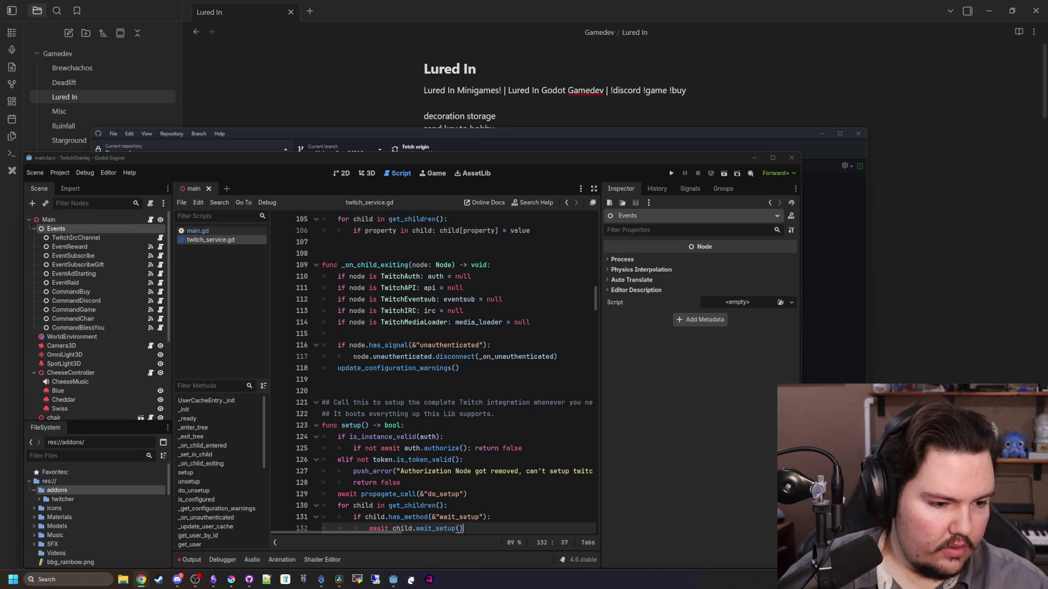
pyautogui.hotkey('alt', 'Tab')
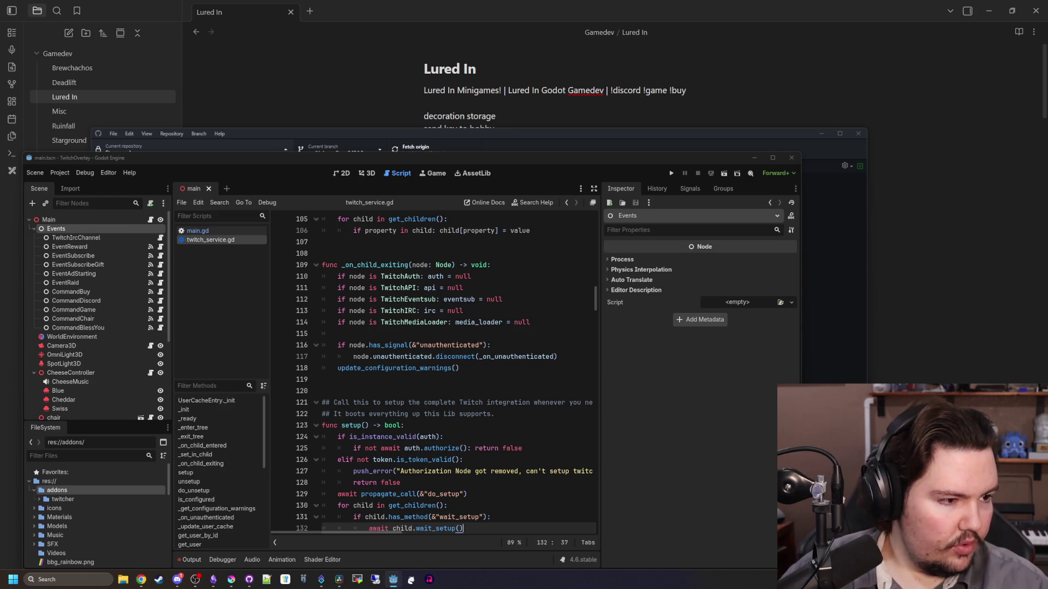
pyautogui.hotkey('alt', 'Tab')
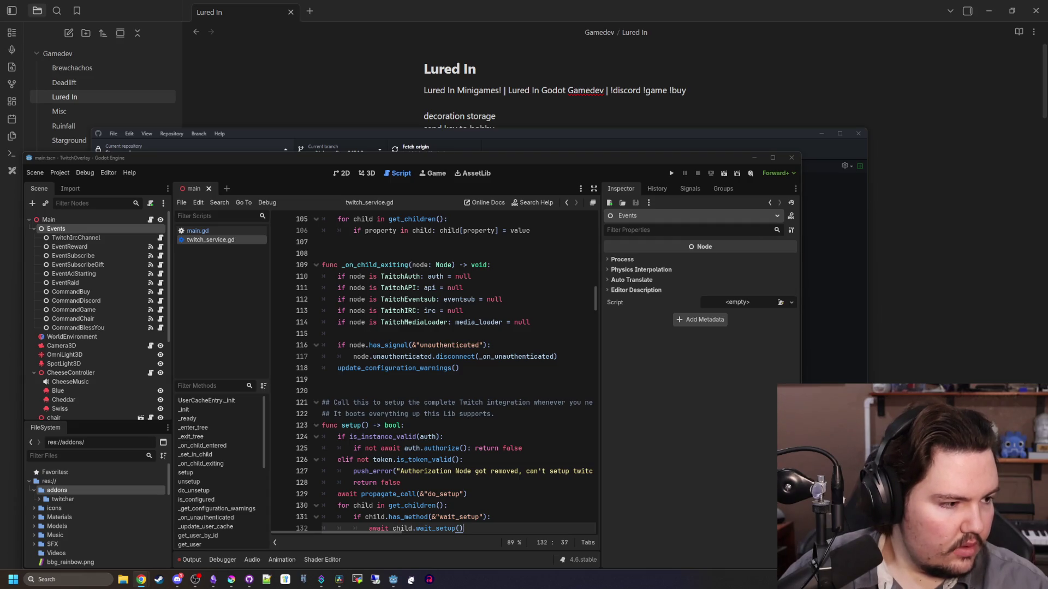
pyautogui.hotkey('alt', 'Tab')
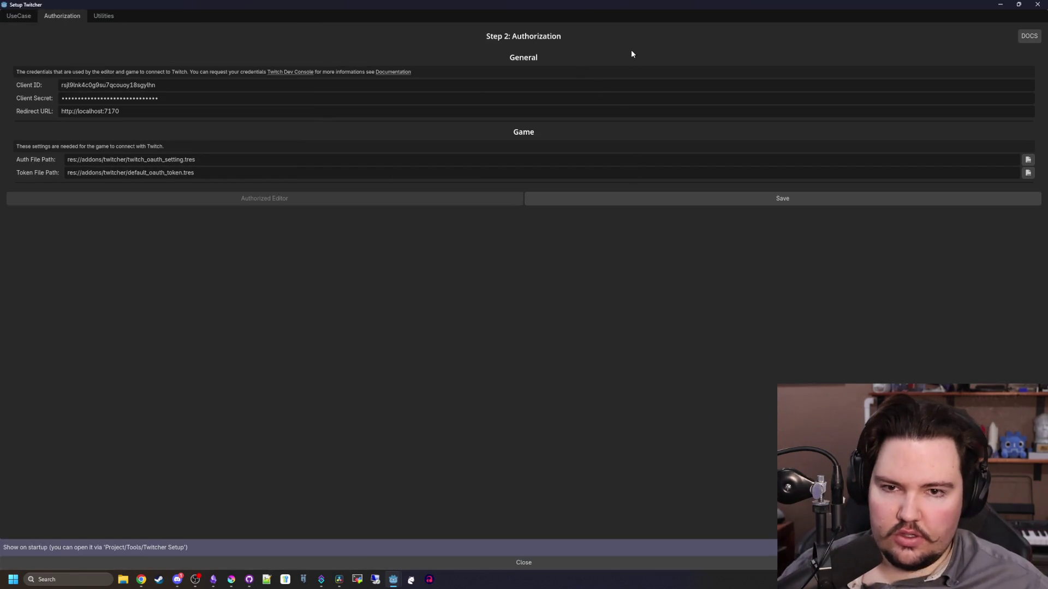
# On the Utilities page, try fetching channel point rewards and cancel the rewards folder chooser
pyautogui.moveTo(642, 12); pyautogui.dragTo(597, 115)
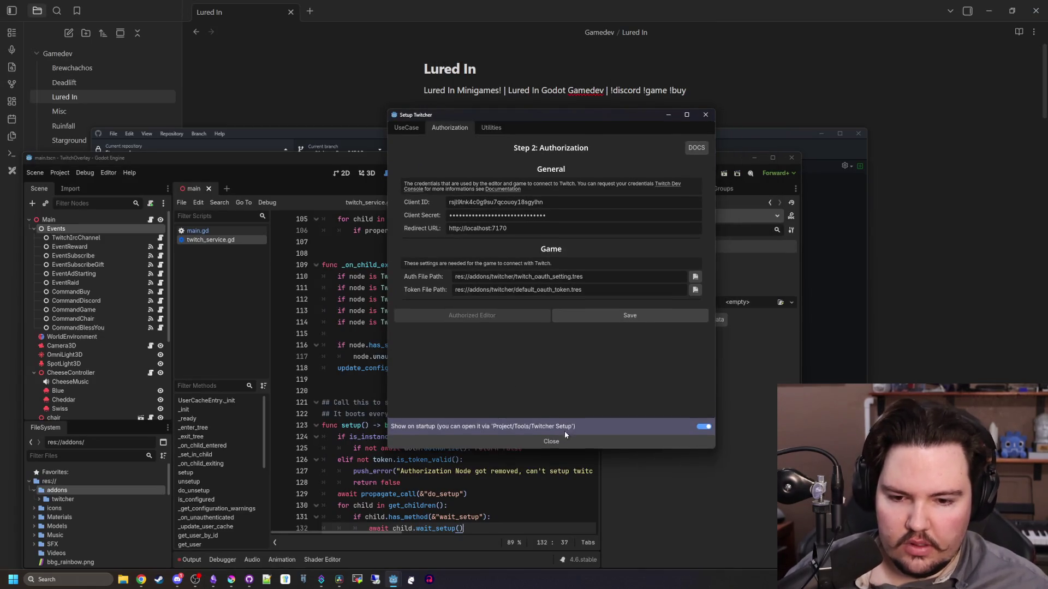
pyautogui.click(492, 128)
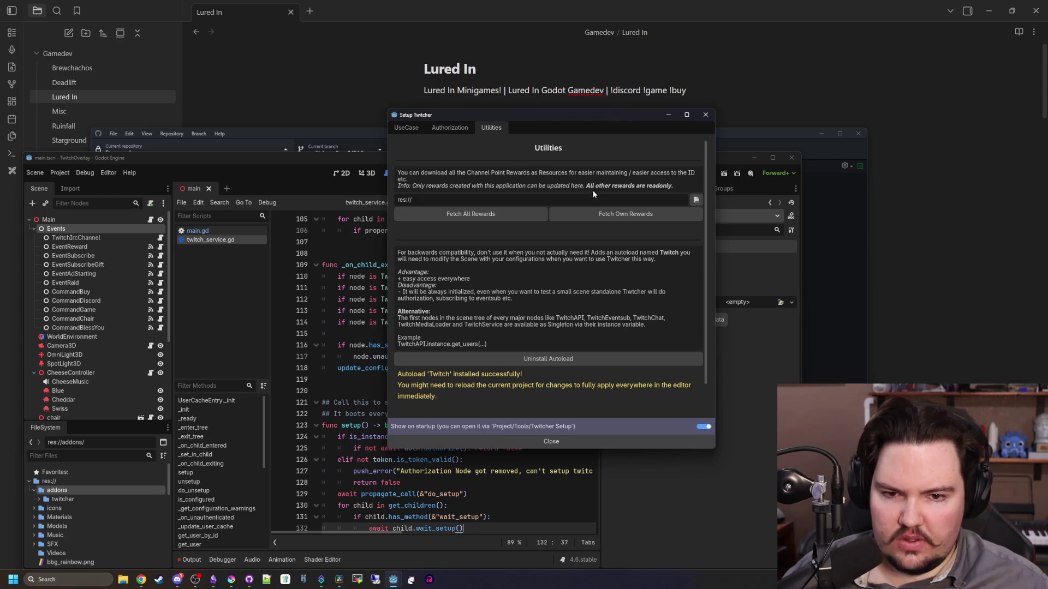
pyautogui.click(593, 216)
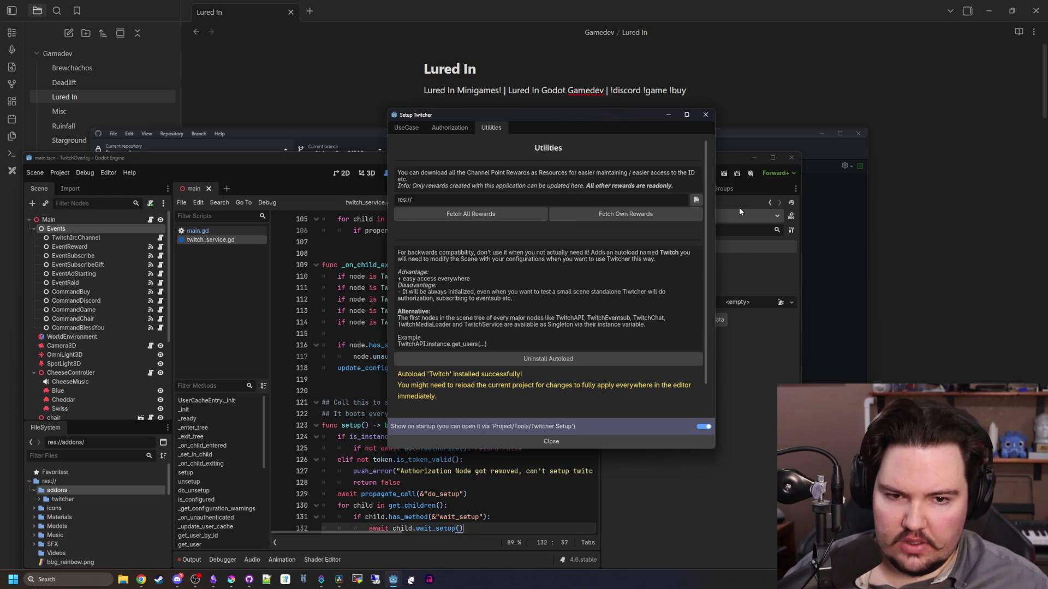
pyautogui.click(696, 199)
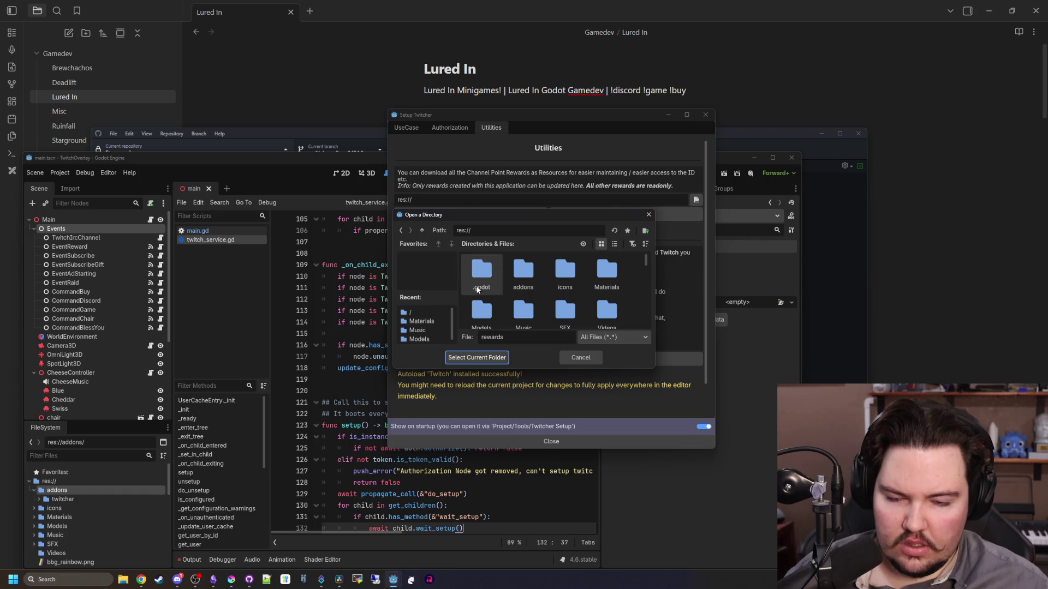
pyautogui.click(573, 356)
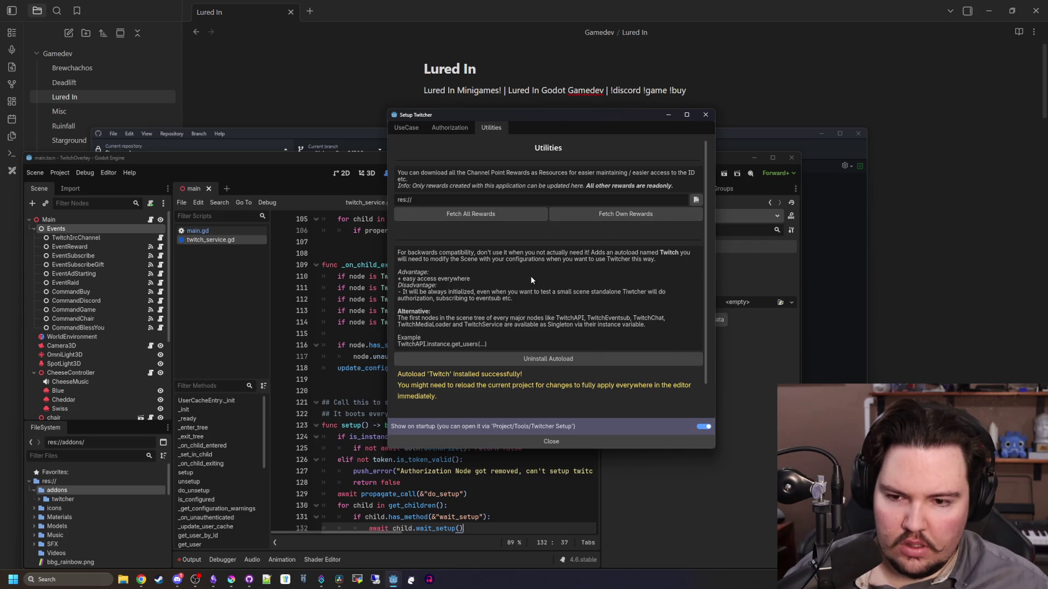
# Revisit the UseCase scopes, then close the Setup Twitcher wizard
pyautogui.scroll(-2, 531, 276)
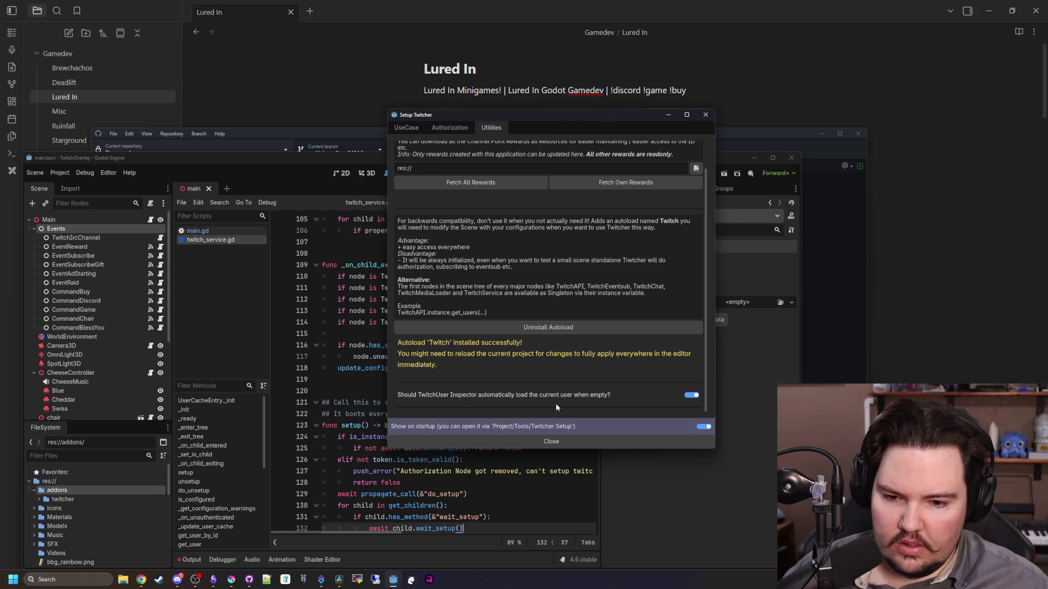
pyautogui.scroll(2, 492, 237)
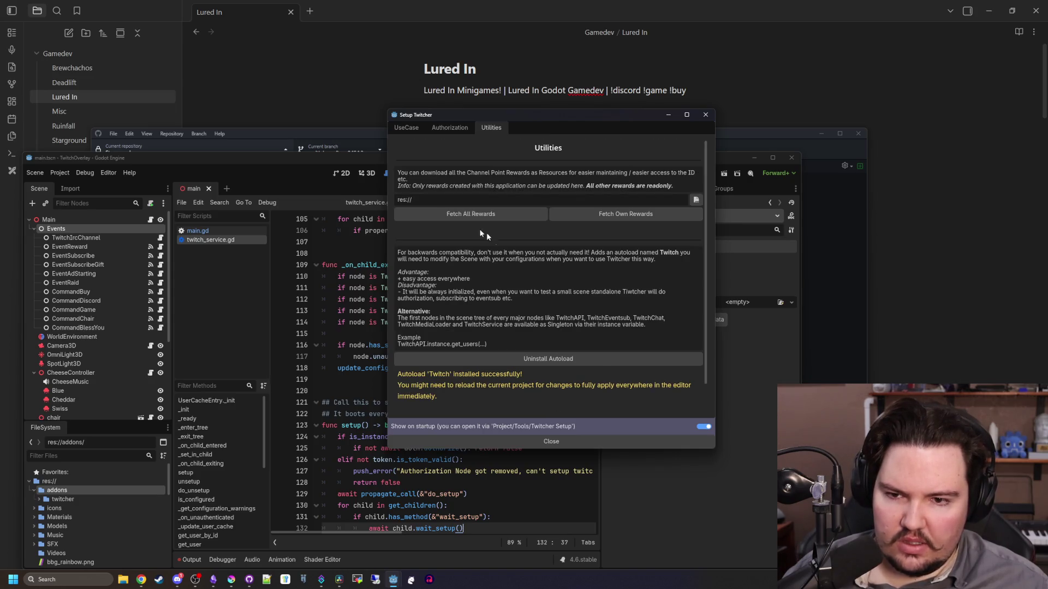
pyautogui.scroll(-2, 492, 245)
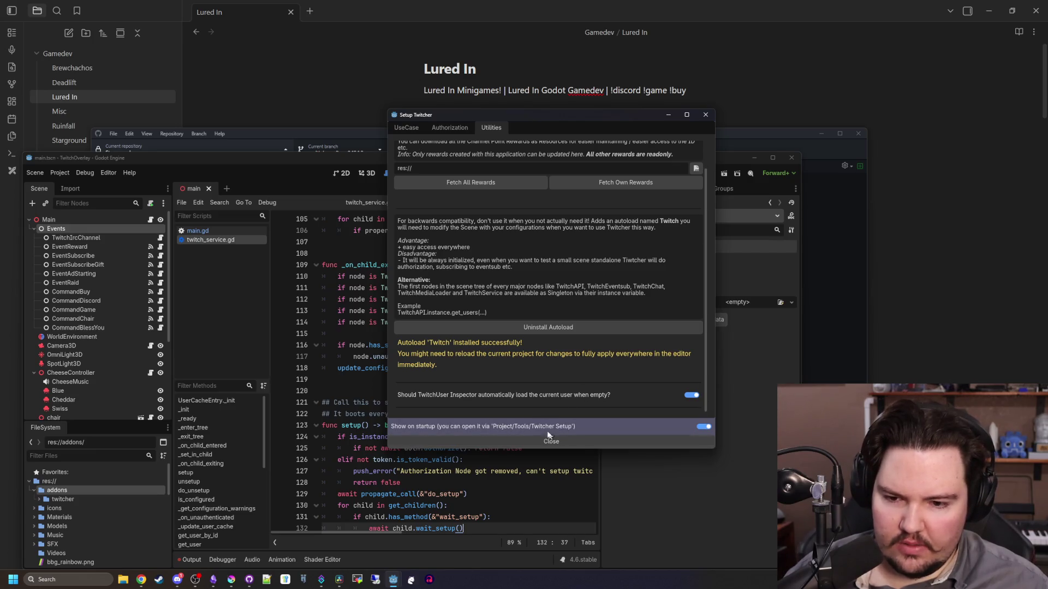
pyautogui.scroll(2, 517, 405)
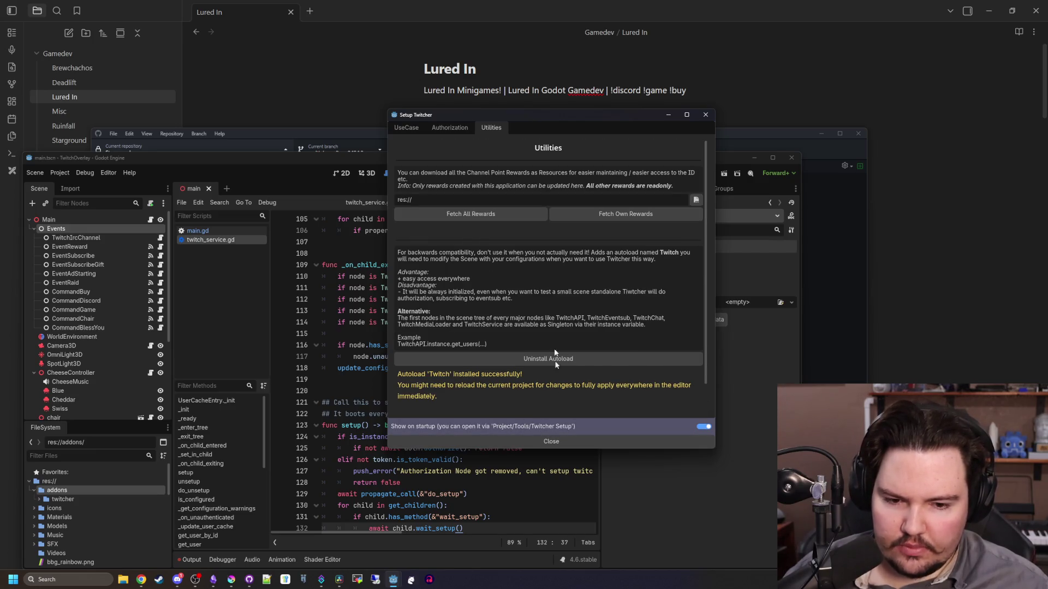
pyautogui.click(394, 126)
pyautogui.scroll(-10, 532, 250)
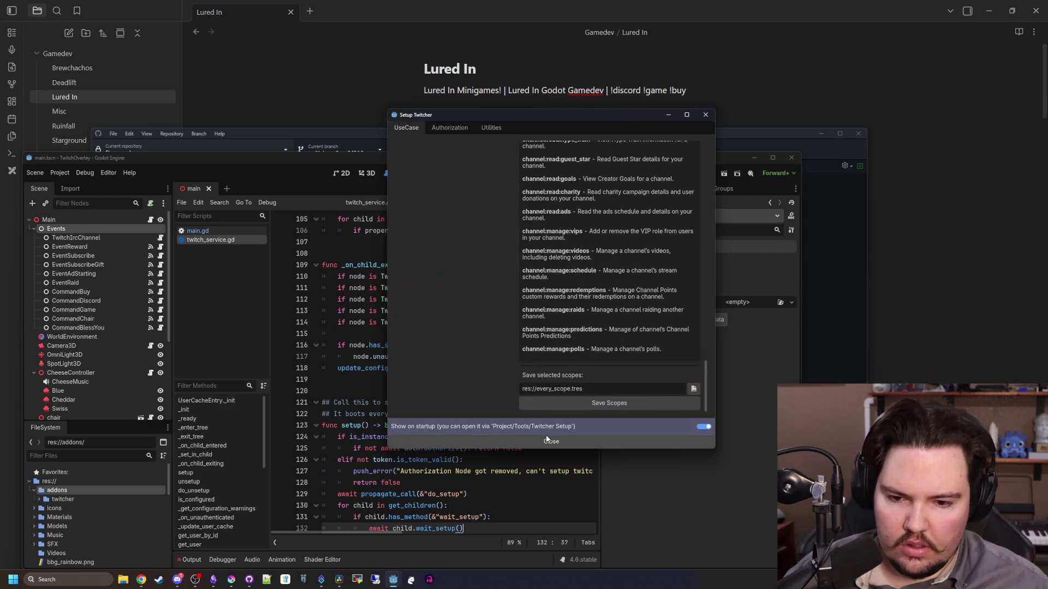
pyautogui.click(556, 441)
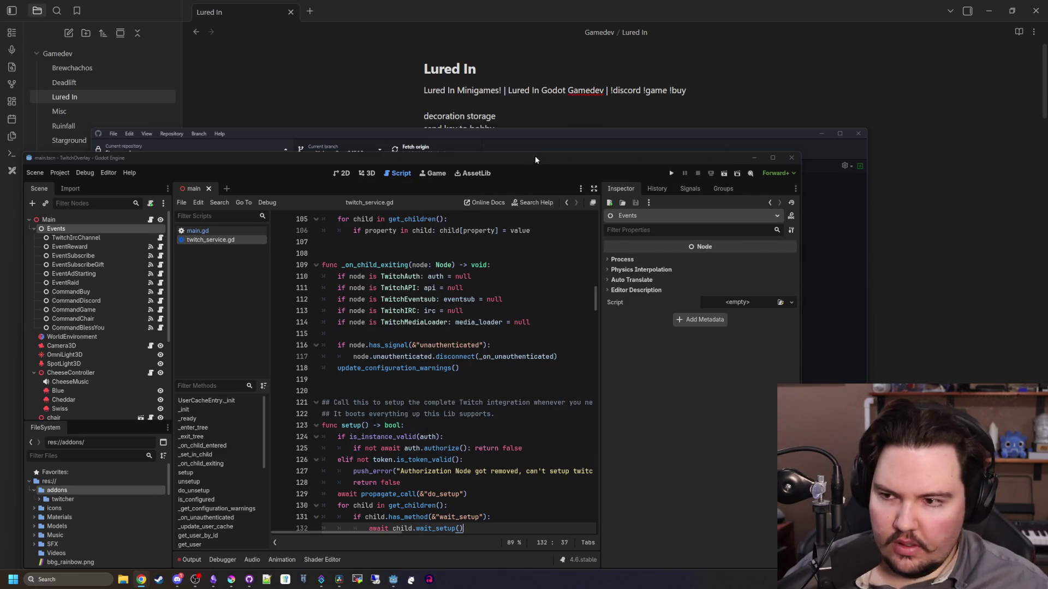
# Close the Godot editor, launch a fresh Godot instance from the taskbar, and open TwitchOverlay
pyautogui.moveTo(535, 155); pyautogui.dragTo(584, 112)
pyautogui.click(820, 113)
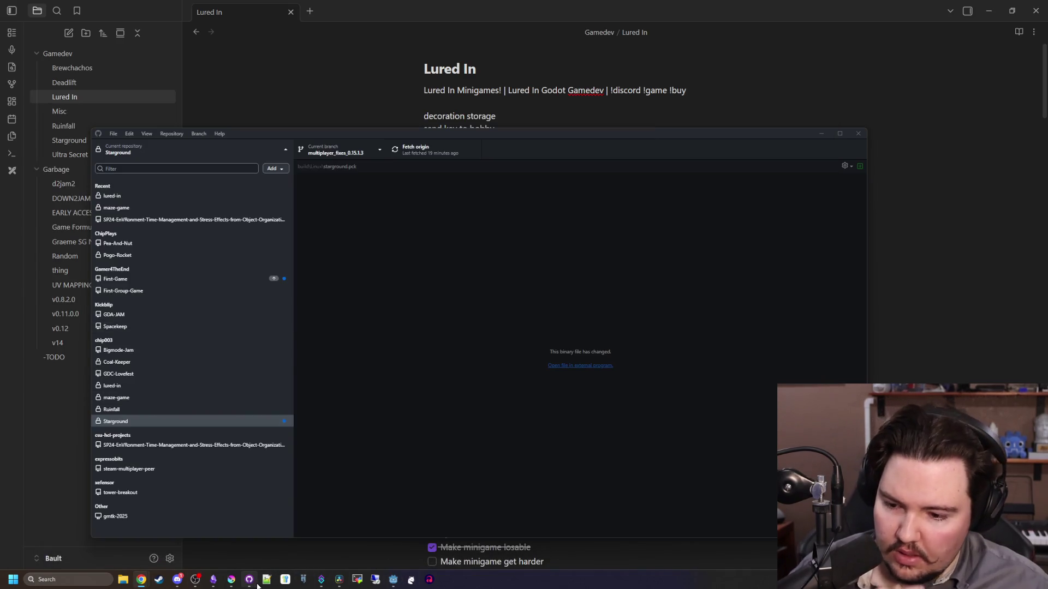
pyautogui.moveTo(249, 582)
pyautogui.rightClick(390, 581)
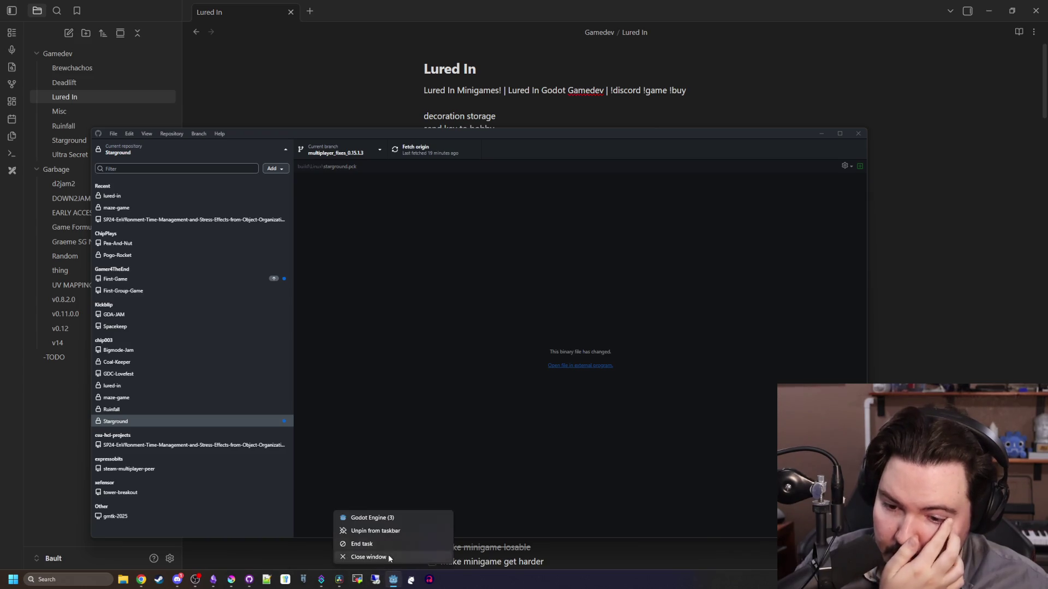
pyautogui.click(386, 519)
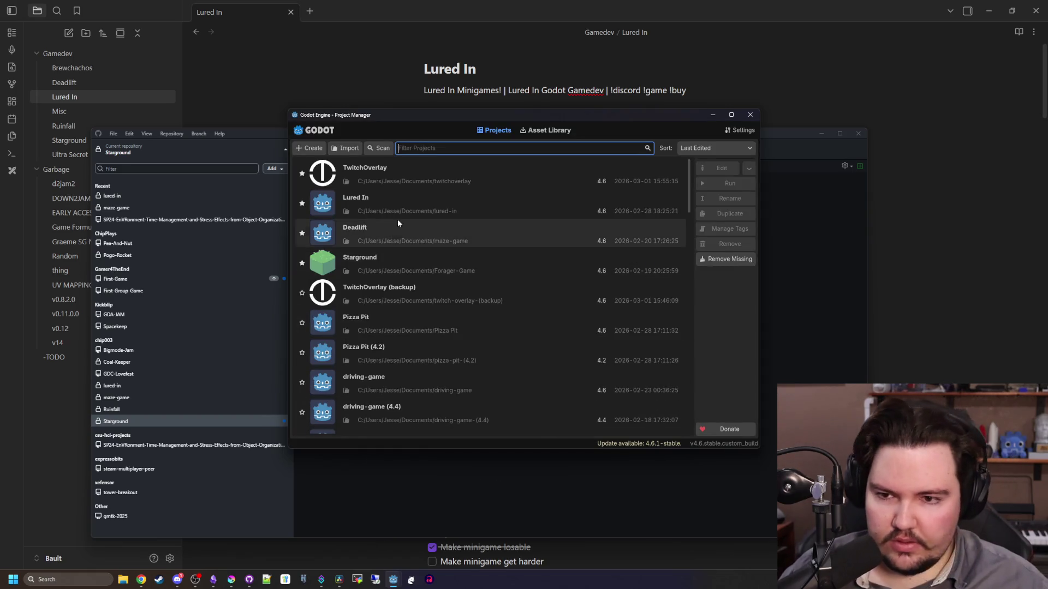
pyautogui.doubleClick(399, 189)
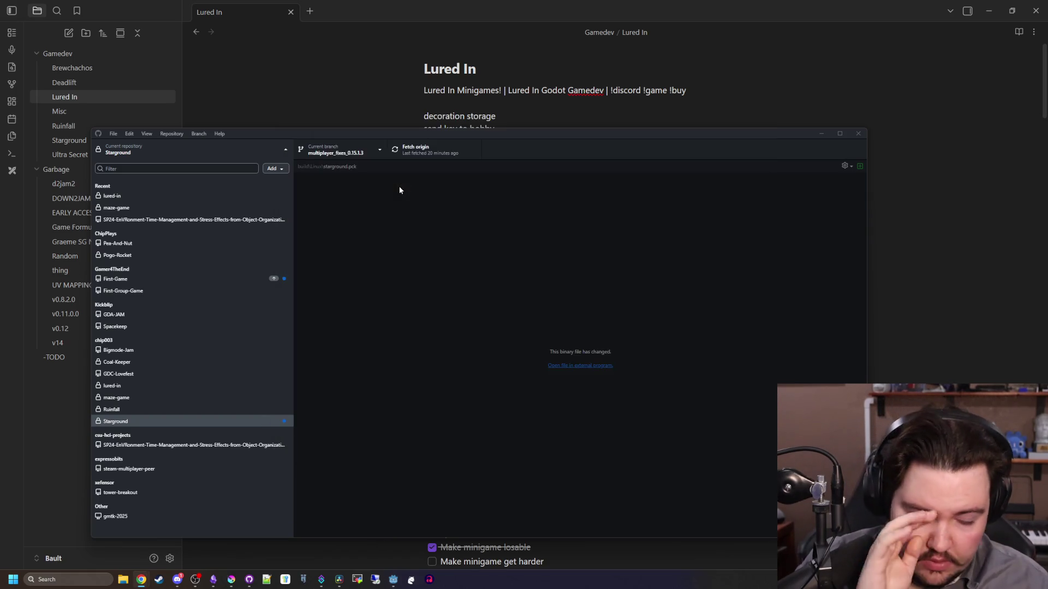
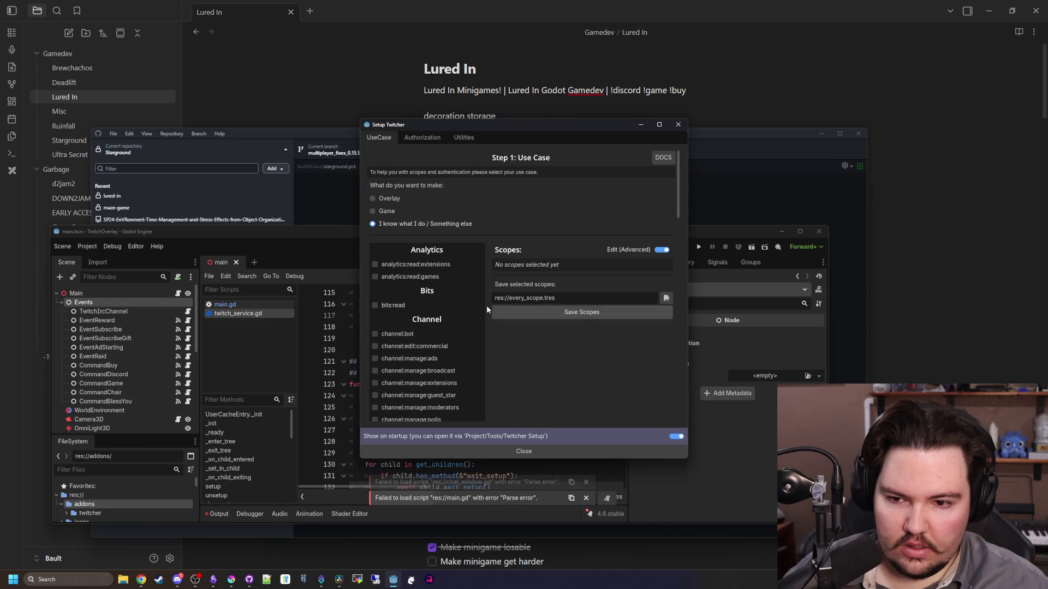
# Review the Twitcher setup's Edit (Advanced), Authorization and Utilities tabs, then close it and maximize the editor
pyautogui.scroll(-10, 411, 323)
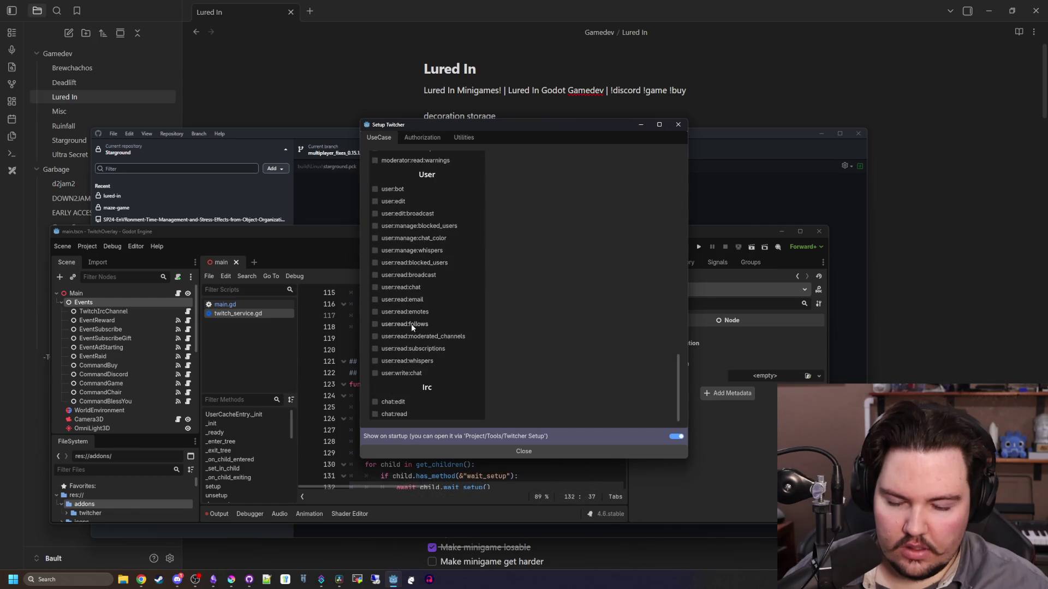
pyautogui.scroll(15, 411, 323)
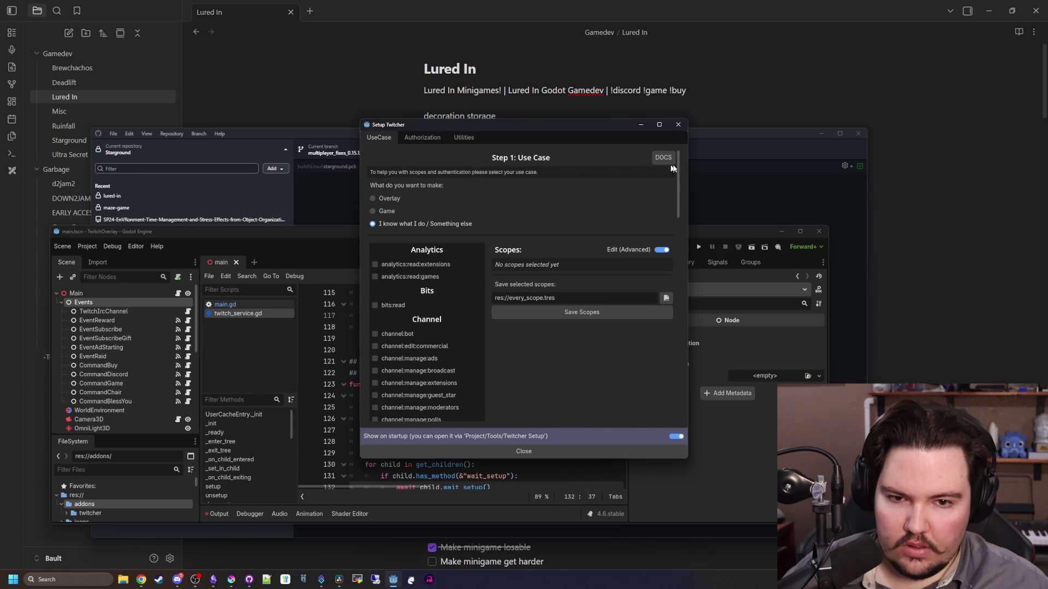
pyautogui.click(662, 249)
pyautogui.click(666, 250)
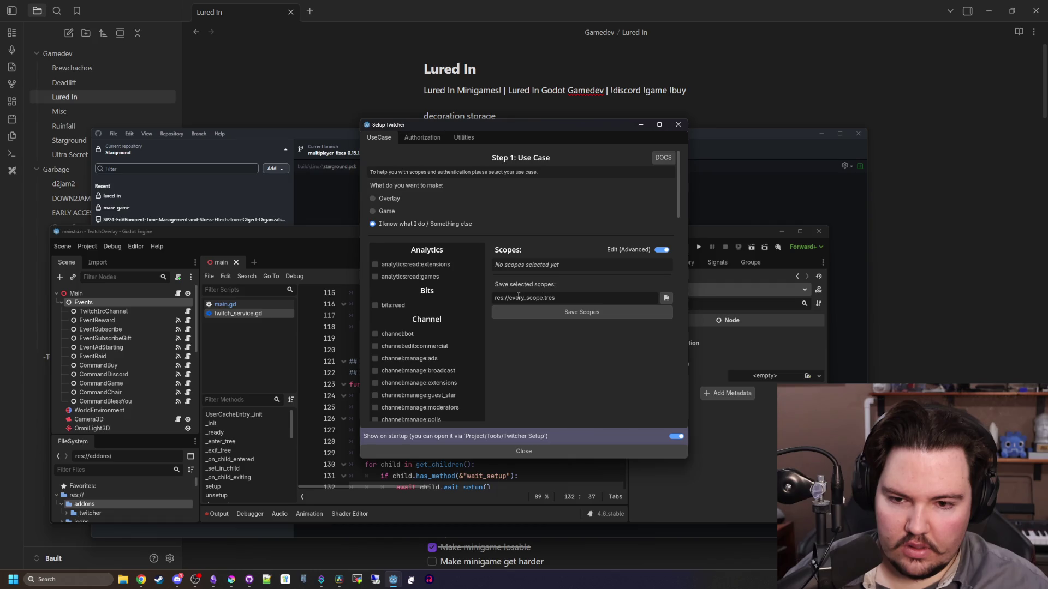
pyautogui.click(422, 137)
pyautogui.click(464, 137)
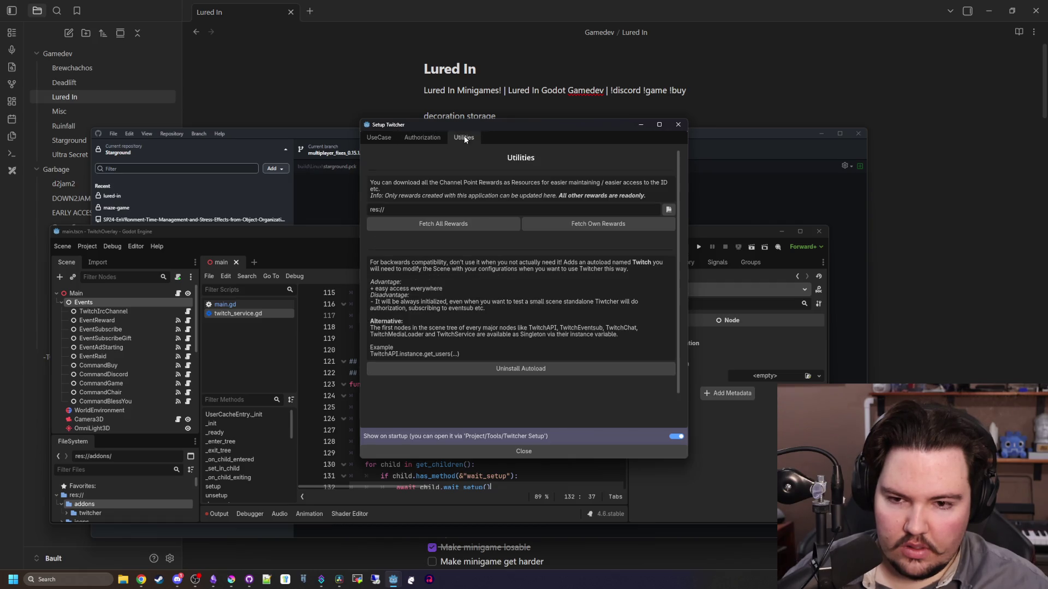
pyautogui.click(679, 126)
pyautogui.doubleClick(578, 229)
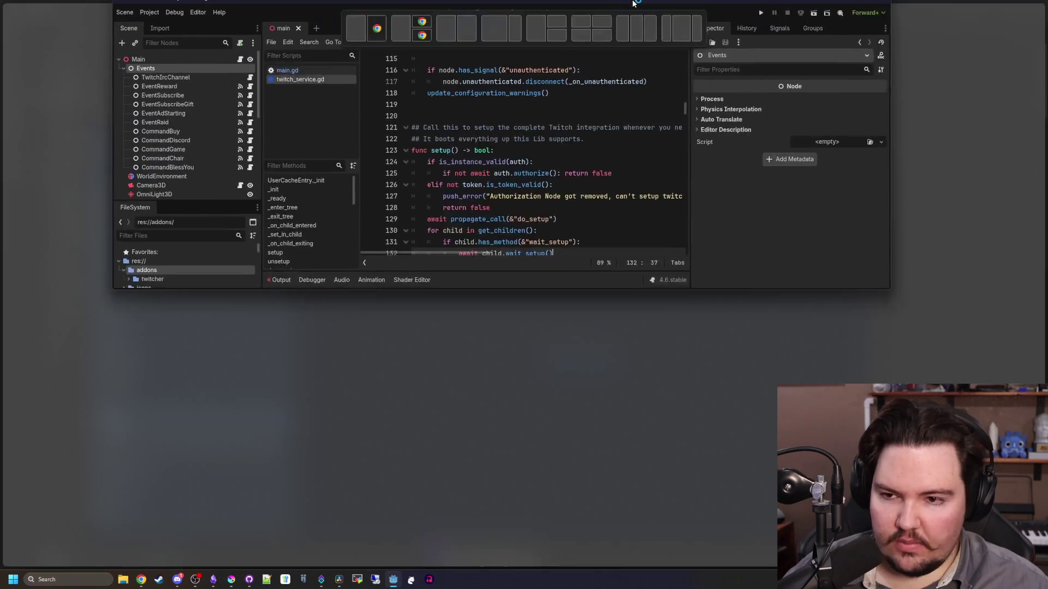
# Close the twitch_service.gd script
pyautogui.click(371, 305)
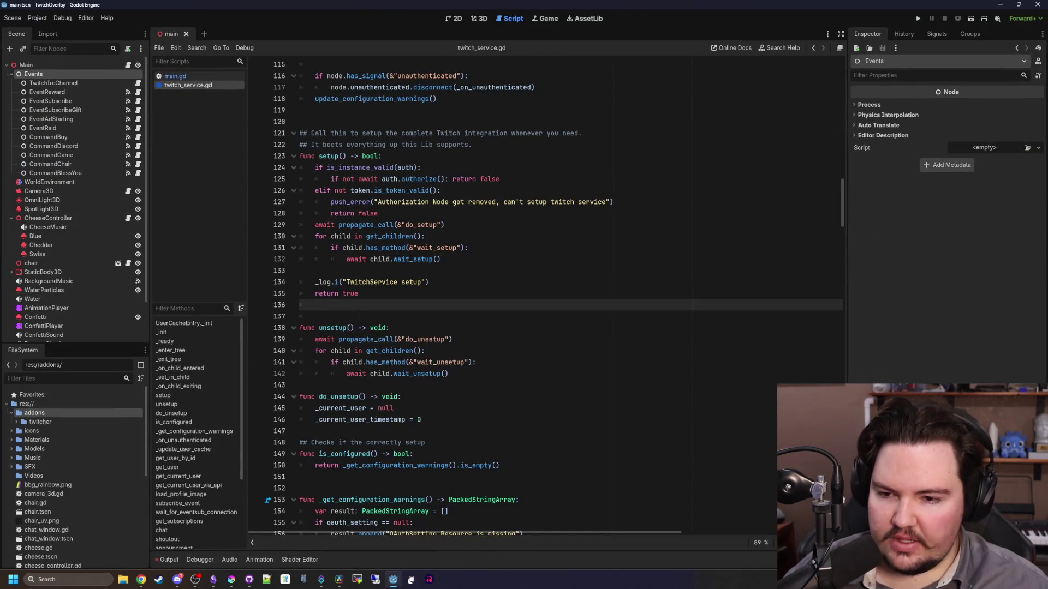
pyautogui.scroll(20, 358, 315)
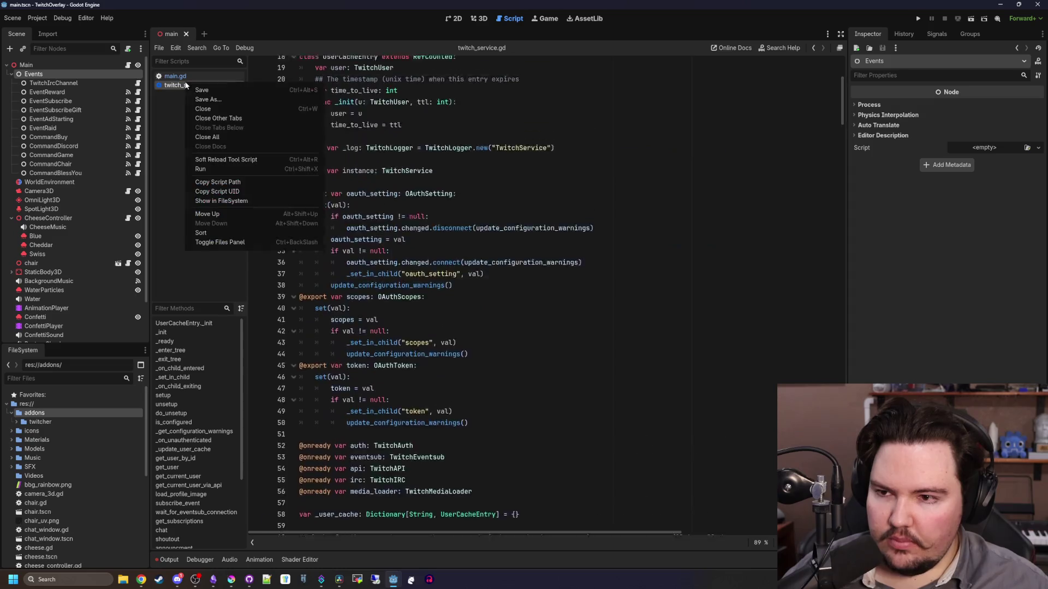
pyautogui.rightClick(186, 85)
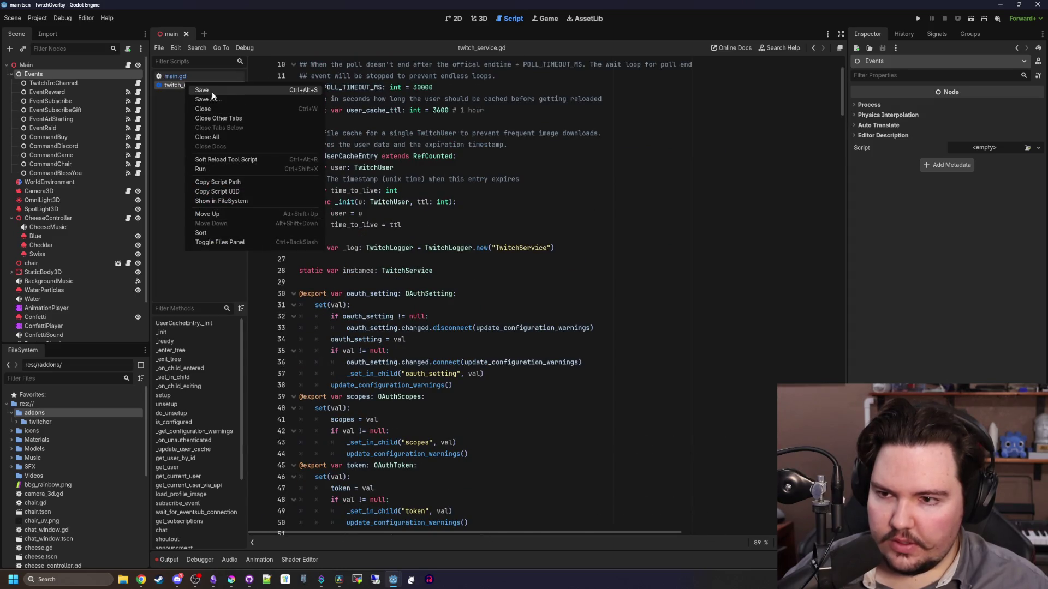
pyautogui.click(203, 109)
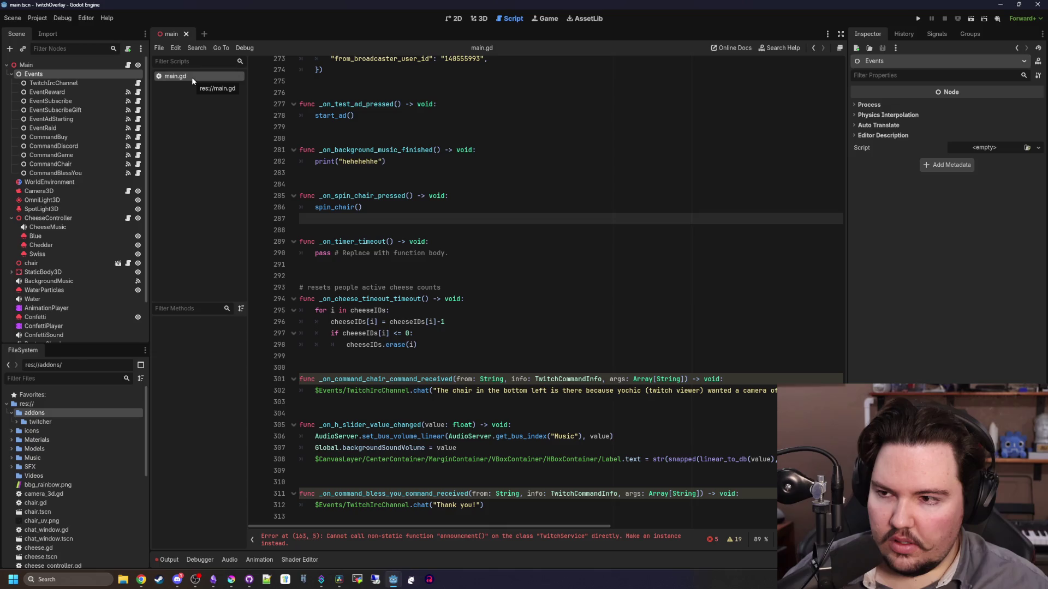
# Look over the CommandBlessYou node and its neighbours in the scene tree
pyautogui.click(137, 165)
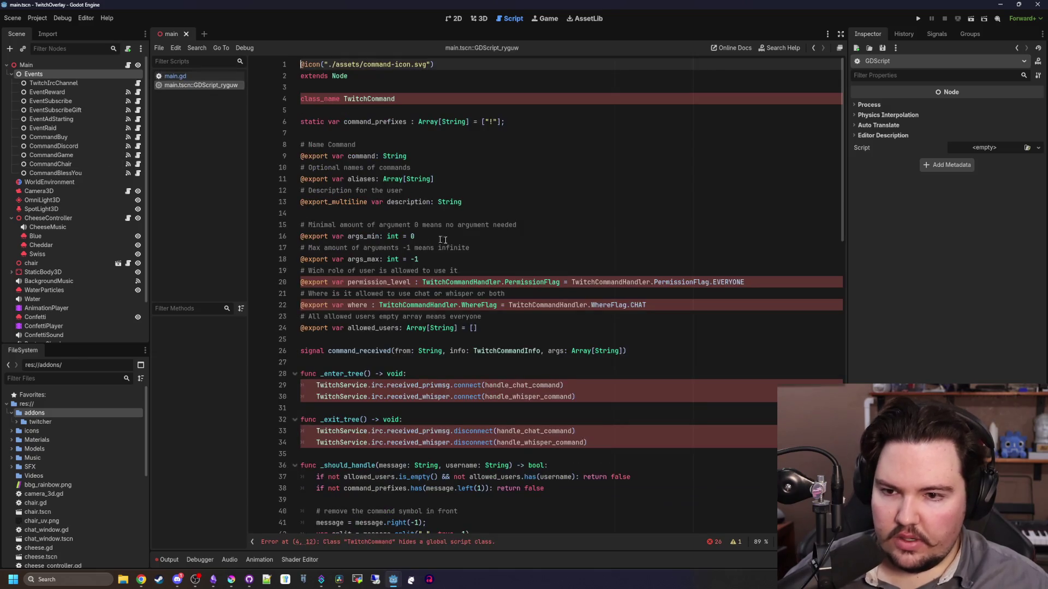
pyautogui.click(50, 174)
pyautogui.press('Up')
pyautogui.press('Up')
pyautogui.press('Up')
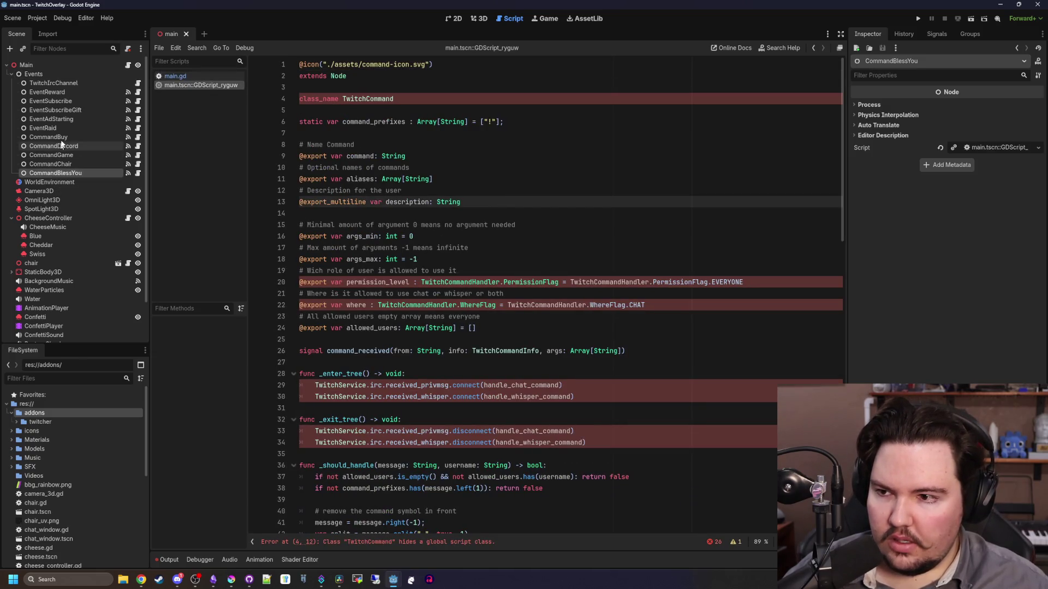
pyautogui.press('Down')
pyautogui.press('Down')
pyautogui.press('Down')
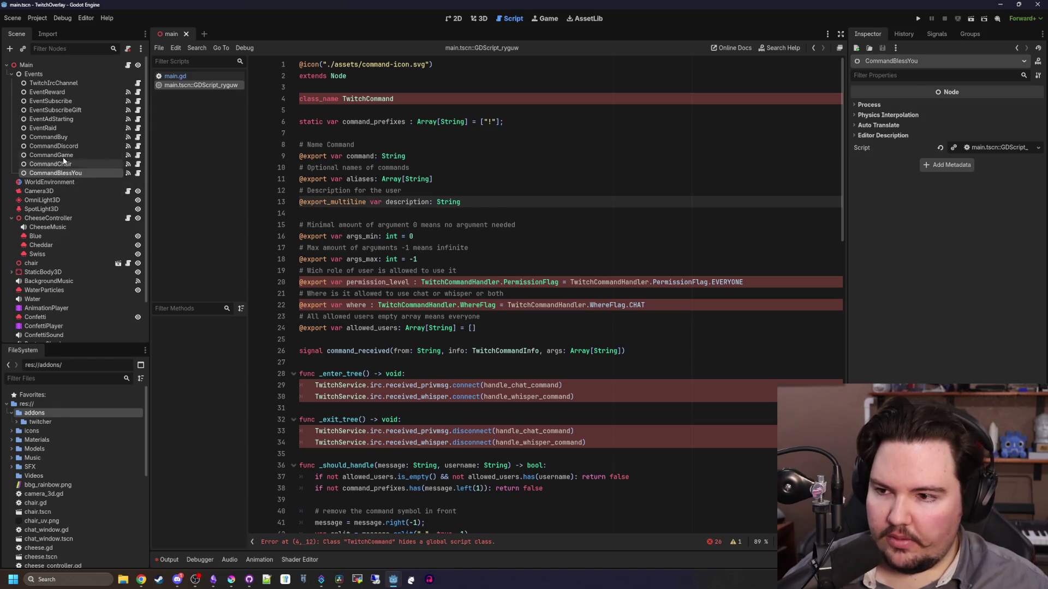
# Browse the Twitcher node types for a child of Events, then cancel without adding one
pyautogui.click(41, 76)
pyautogui.rightClick(40, 76)
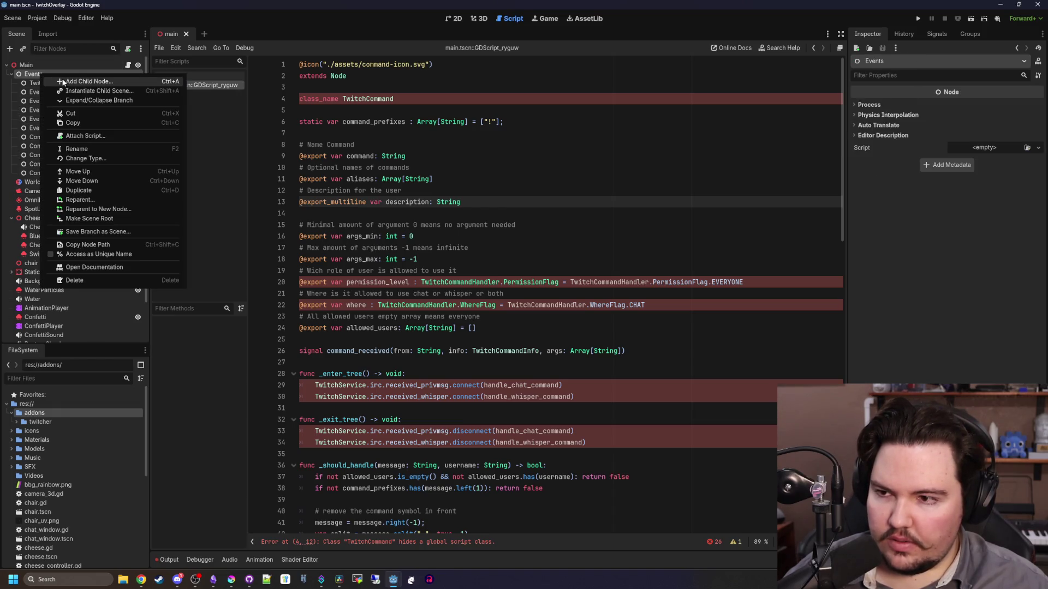
pyautogui.click(158, 82)
pyautogui.click(417, 311)
pyautogui.scroll(-3, 433, 321)
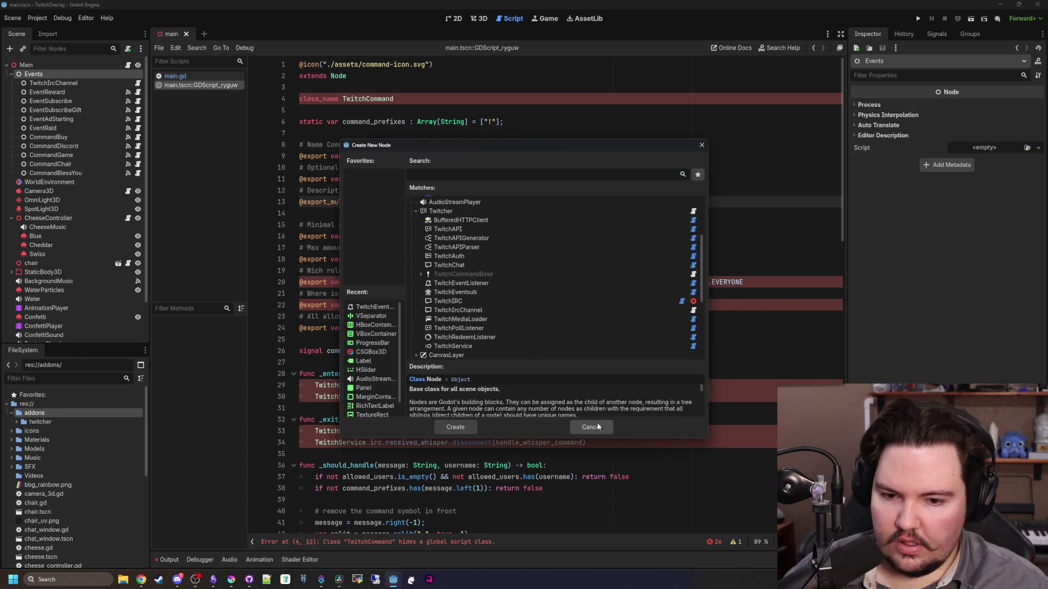
pyautogui.click(591, 427)
# Detach the scripts from CommandBuy–CommandBlessYou and from EventReward–EventRaid
pyautogui.click(55, 173)
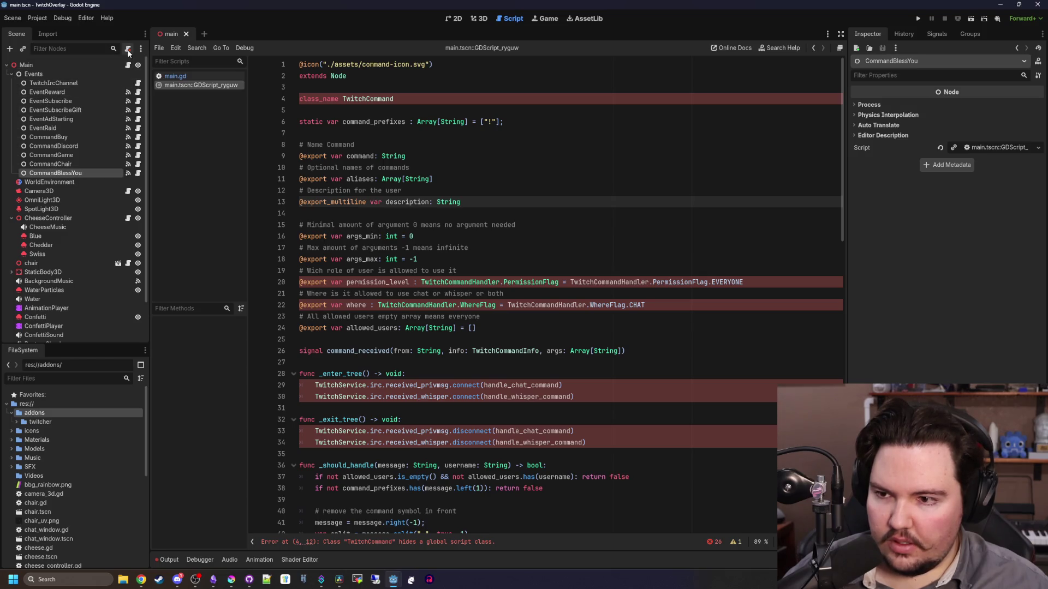
pyautogui.keyDown('shift'); pyautogui.click(57, 137); pyautogui.keyUp('shift')
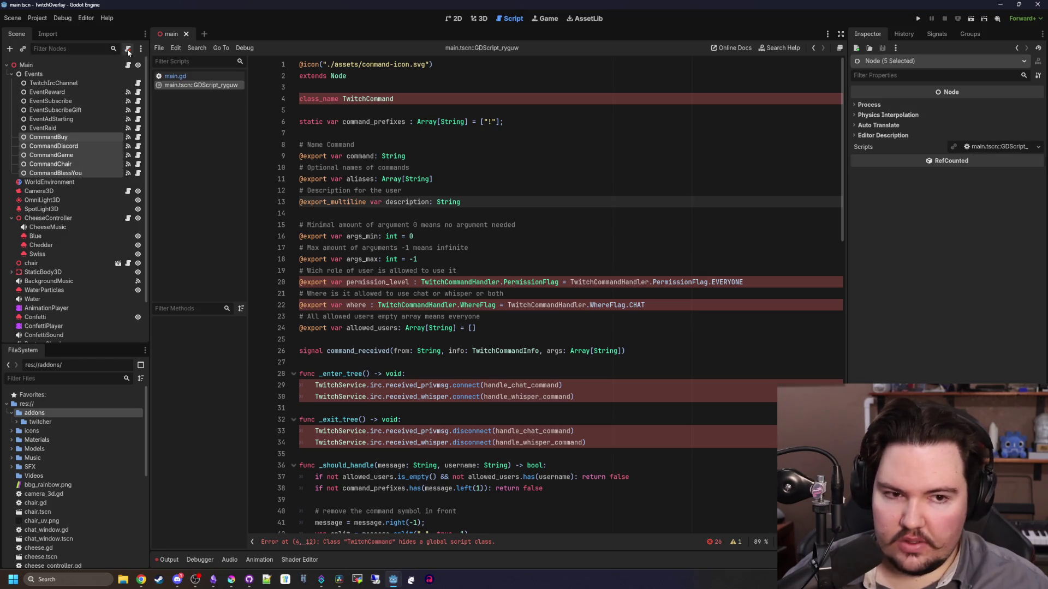
pyautogui.click(128, 49)
pyautogui.click(76, 128)
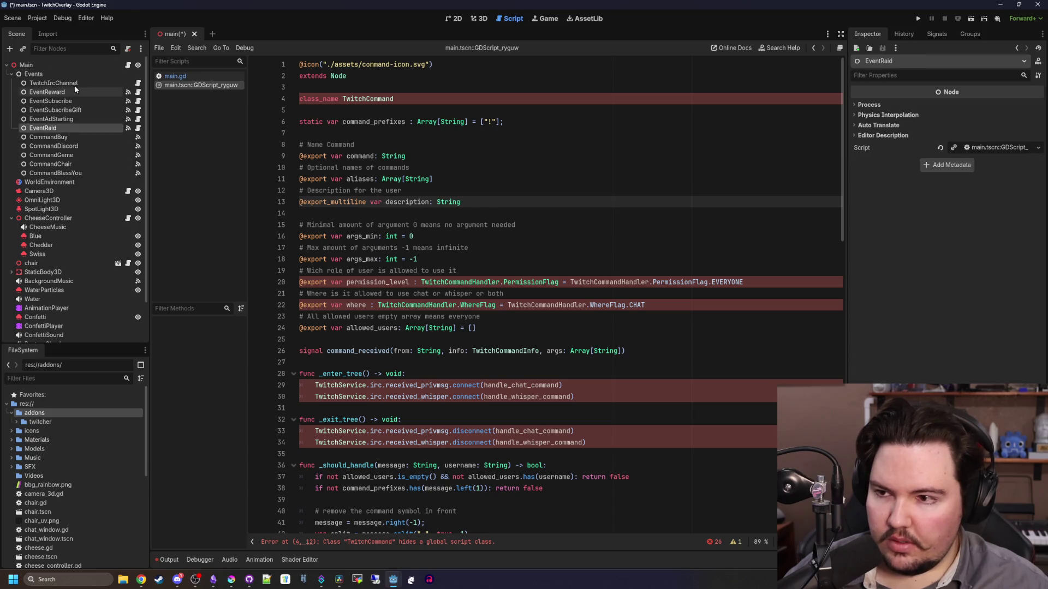
pyautogui.keyDown('shift'); pyautogui.click(73, 82); pyautogui.keyUp('shift')
pyautogui.click(47, 92)
pyautogui.keyDown('shift'); pyautogui.click(59, 126); pyautogui.keyUp('shift')
pyautogui.click(131, 48)
pyautogui.click(50, 137)
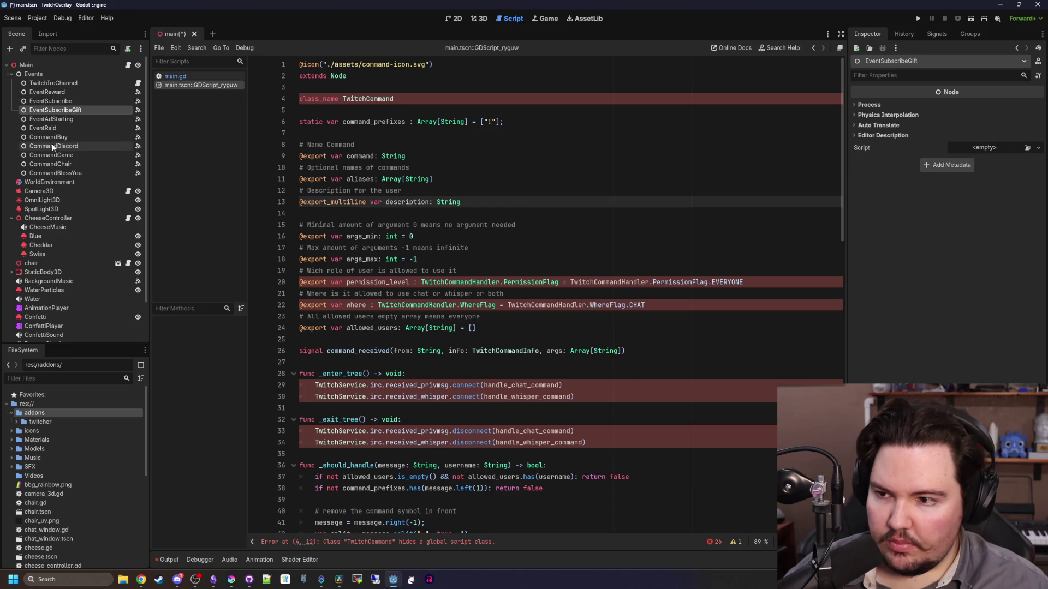
pyautogui.keyDown('shift'); pyautogui.click(66, 172); pyautogui.keyUp('shift')
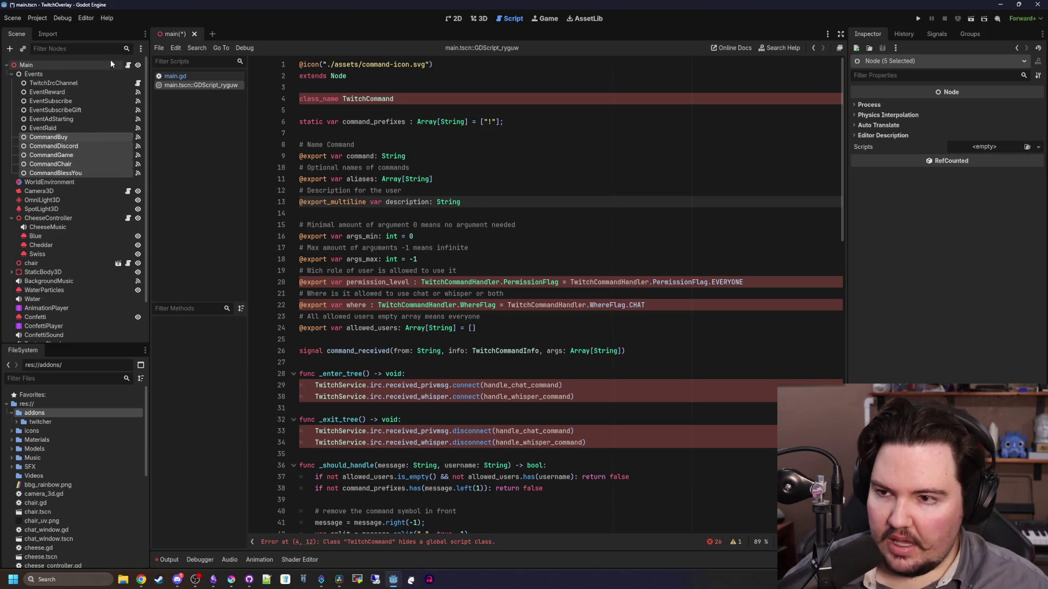
# Change the five selected Command nodes' type to TwitchCommand
pyautogui.rightClick(89, 143)
pyautogui.click(135, 184)
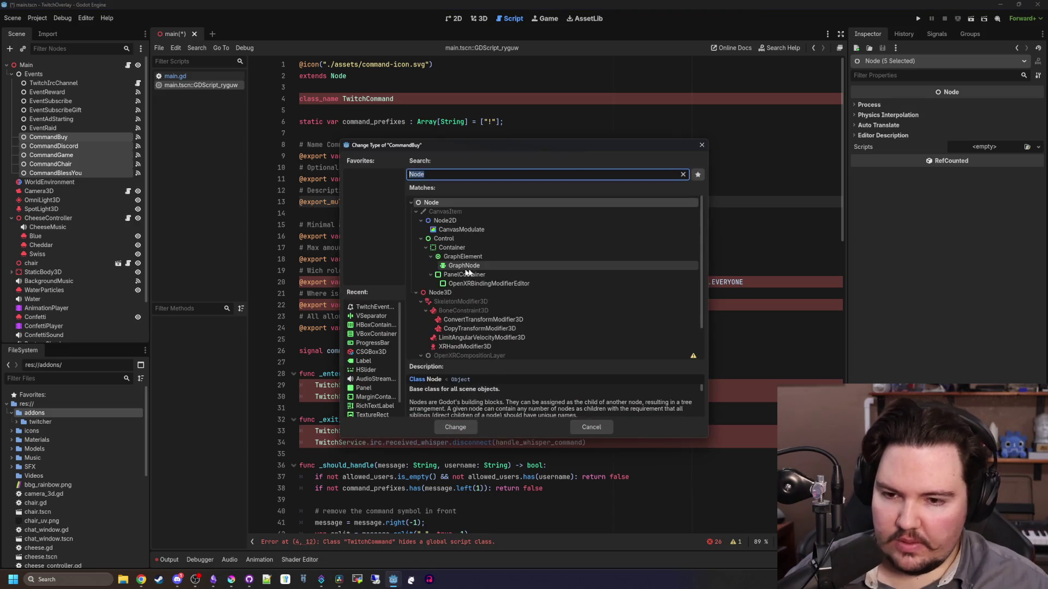
pyautogui.write('and')
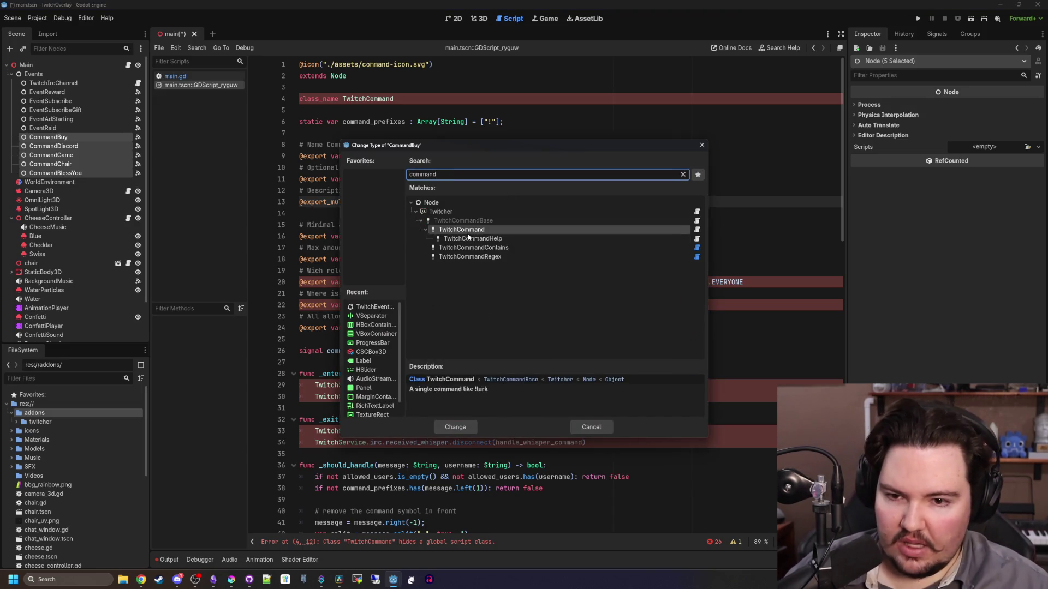
pyautogui.doubleClick(473, 230)
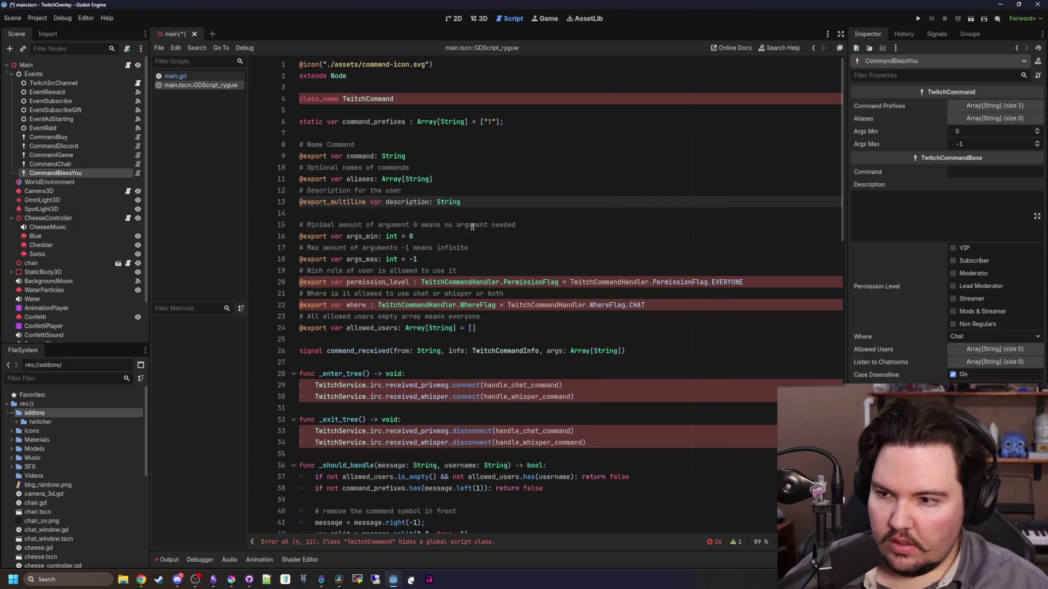
# Set CommandBlessYou's Command to bless_you, checking its Command Prefixes list holds '!'
pyautogui.click(58, 173)
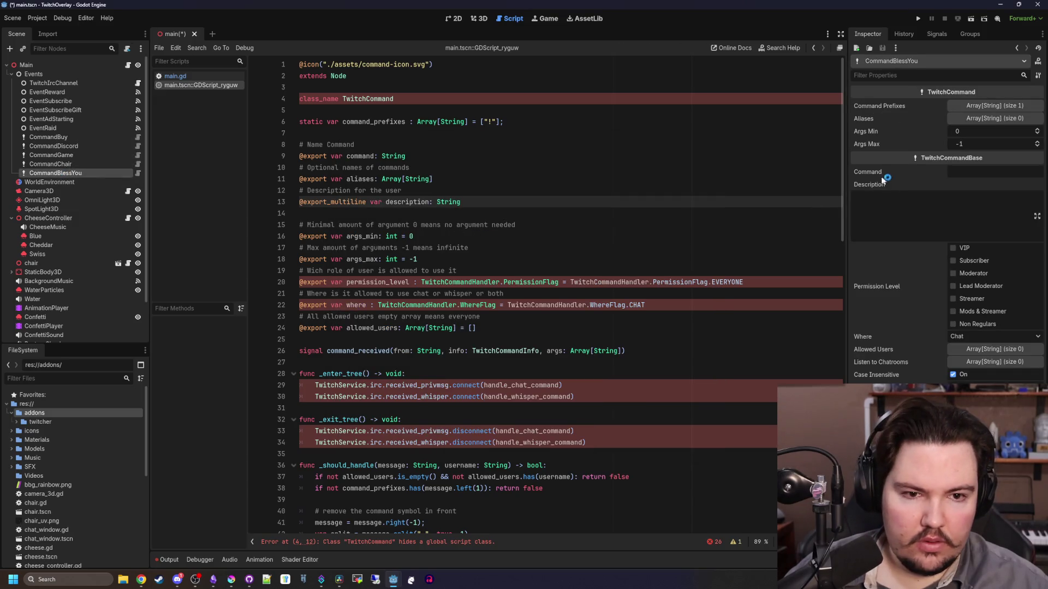
pyautogui.moveTo(848, 165); pyautogui.dragTo(738, 170)
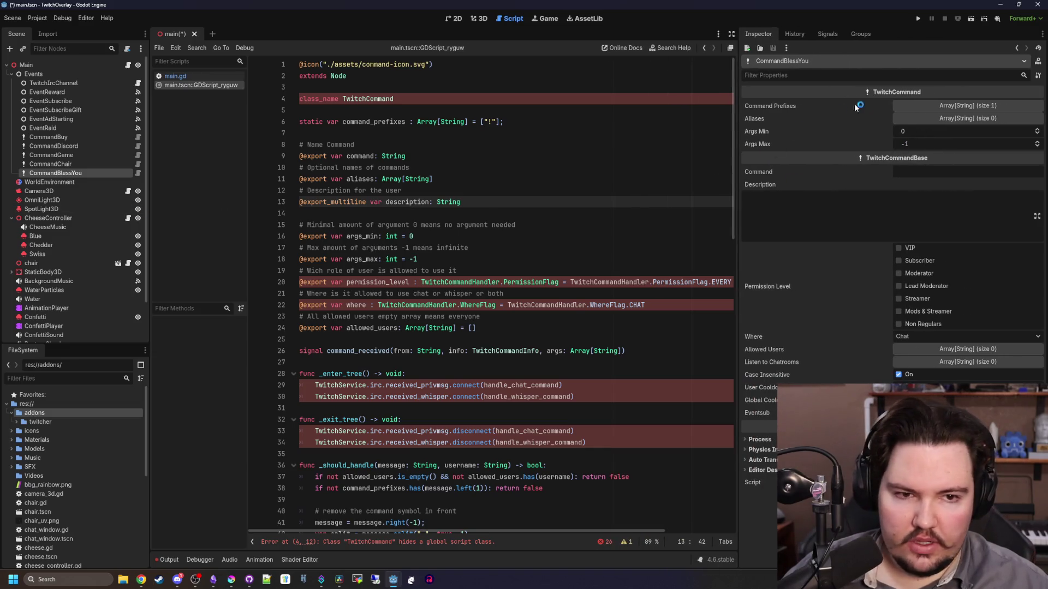
pyautogui.click(916, 173)
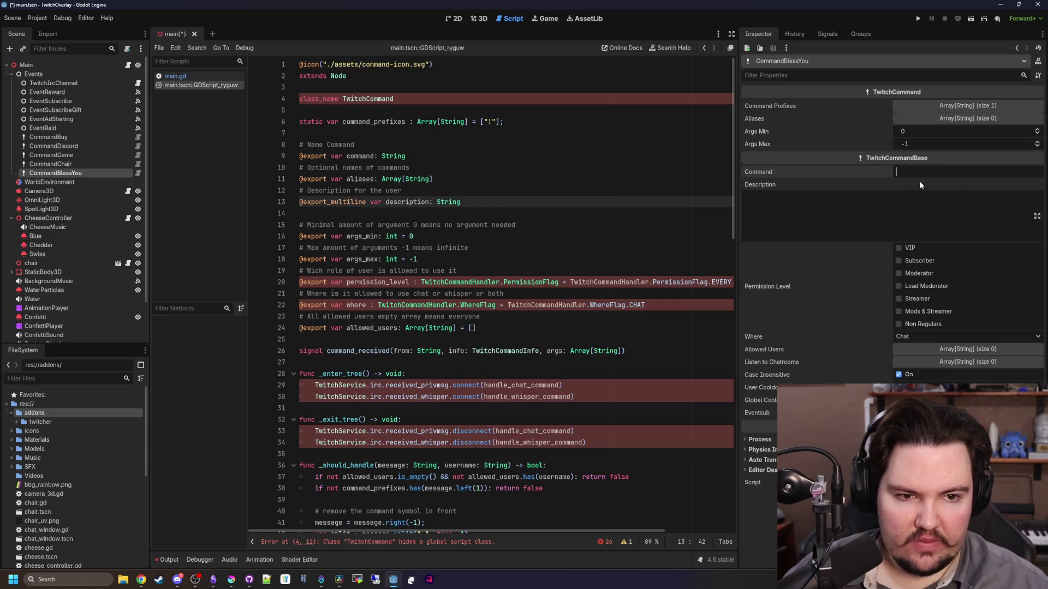
pyautogui.click(988, 106)
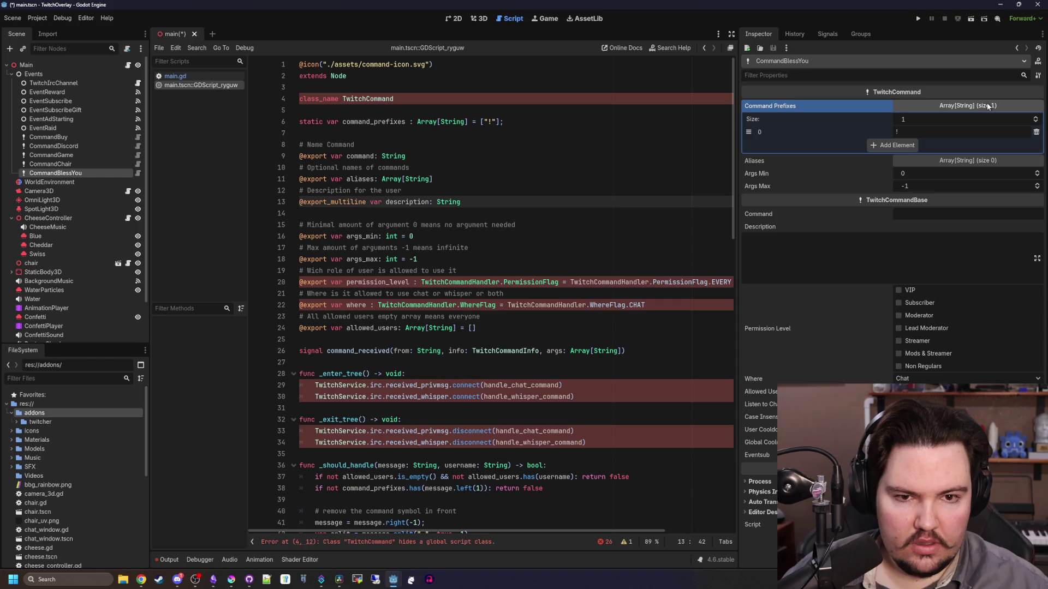
pyautogui.click(987, 103)
pyautogui.click(987, 104)
pyautogui.click(987, 104)
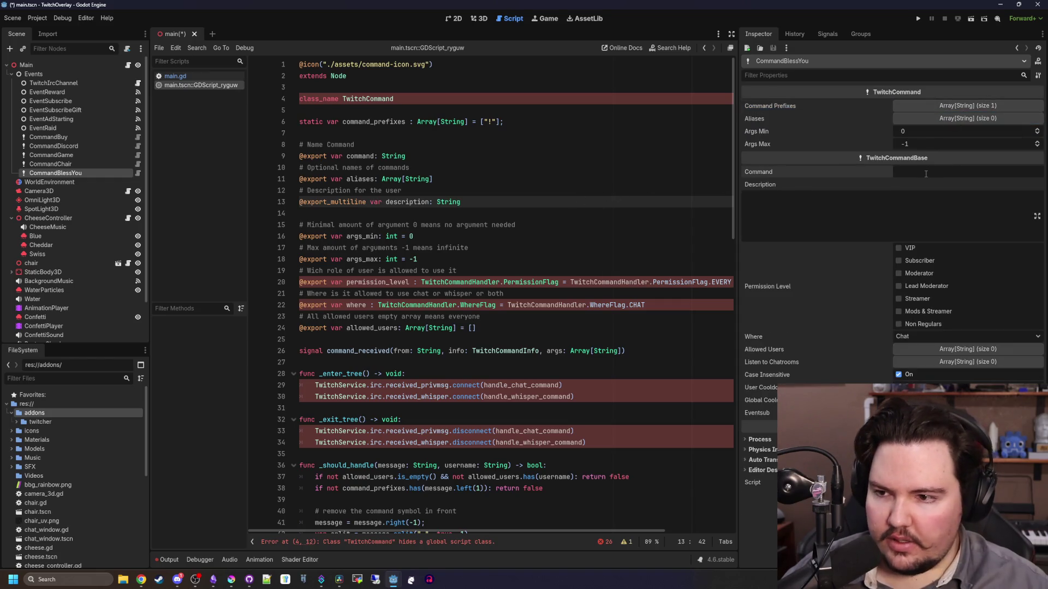
pyautogui.write('bless_you')
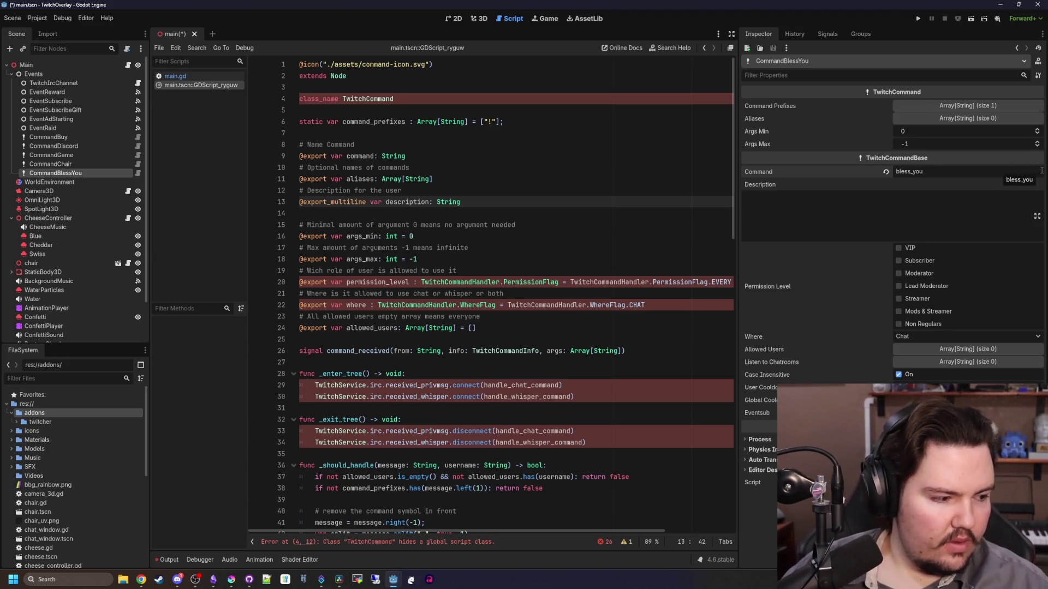
pyautogui.click(71, 164)
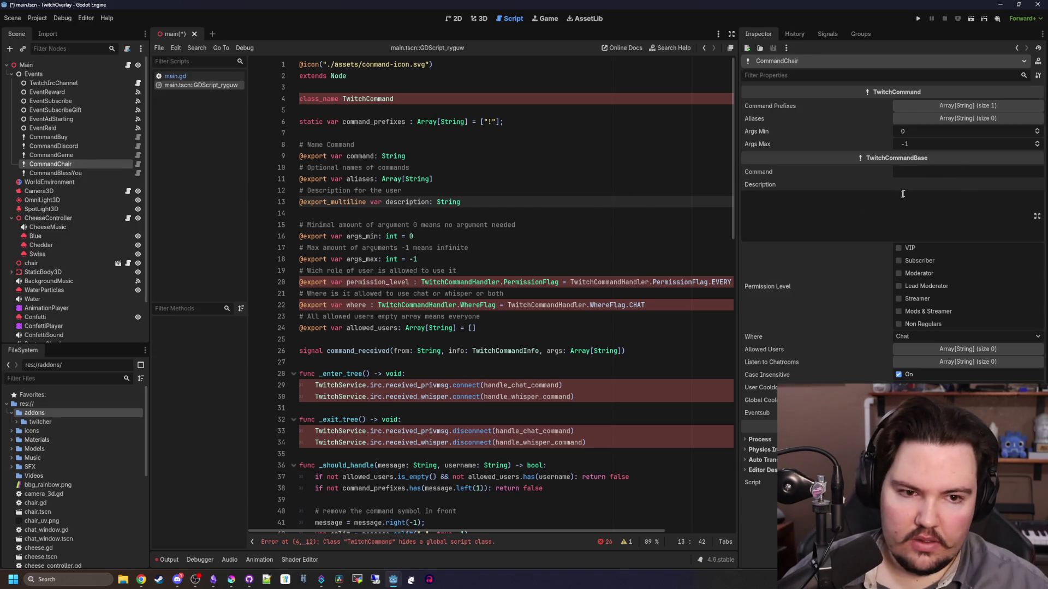
# Close the built-in TwitchCommand script that opened in the script editor
pyautogui.click(921, 174)
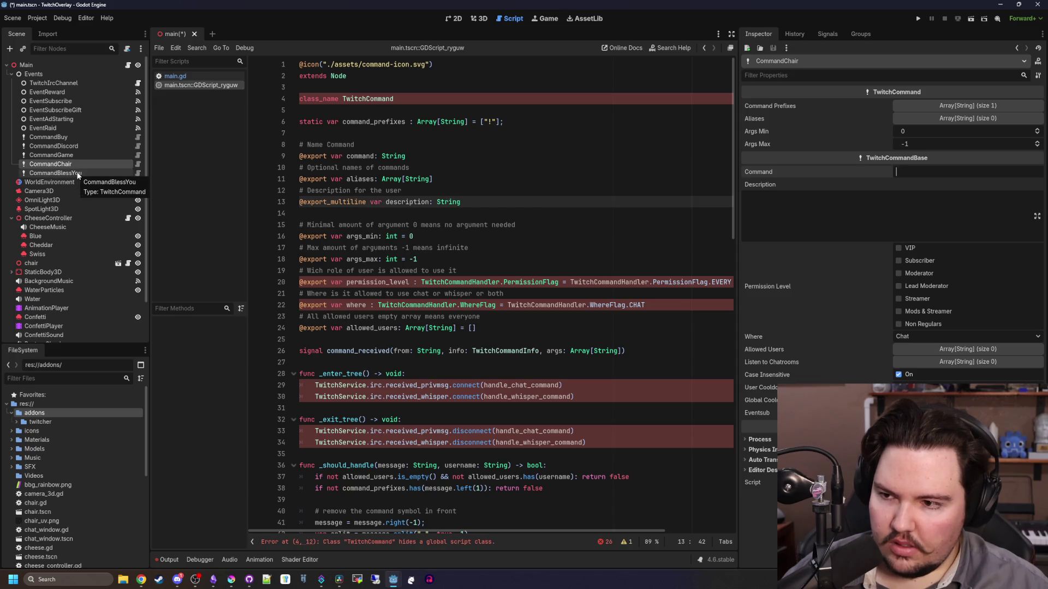
pyautogui.click(552, 228)
pyautogui.hotkey('ctrl', 'f')
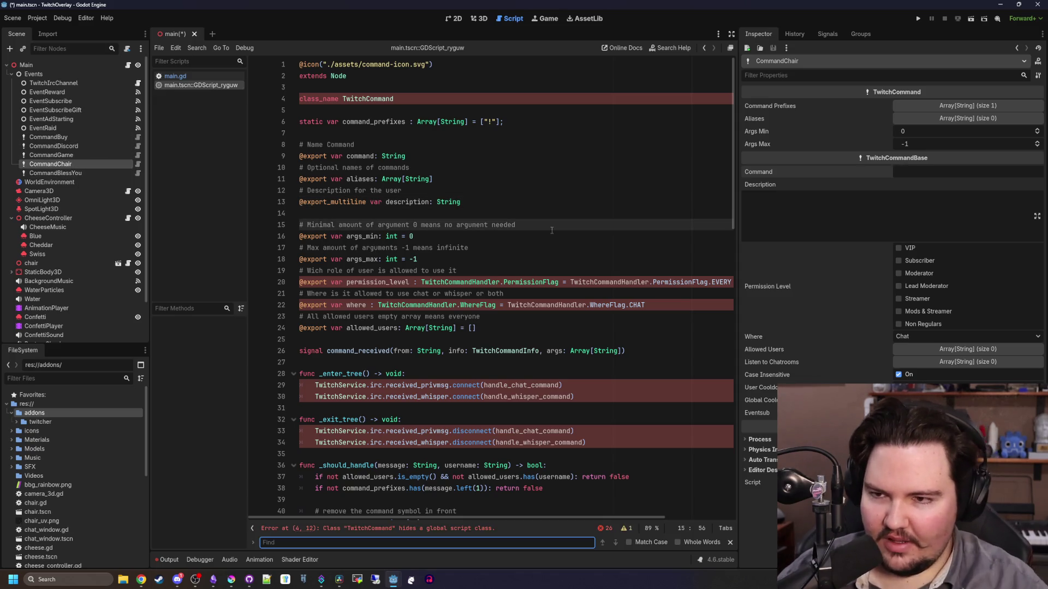
pyautogui.rightClick(194, 85)
pyautogui.click(207, 111)
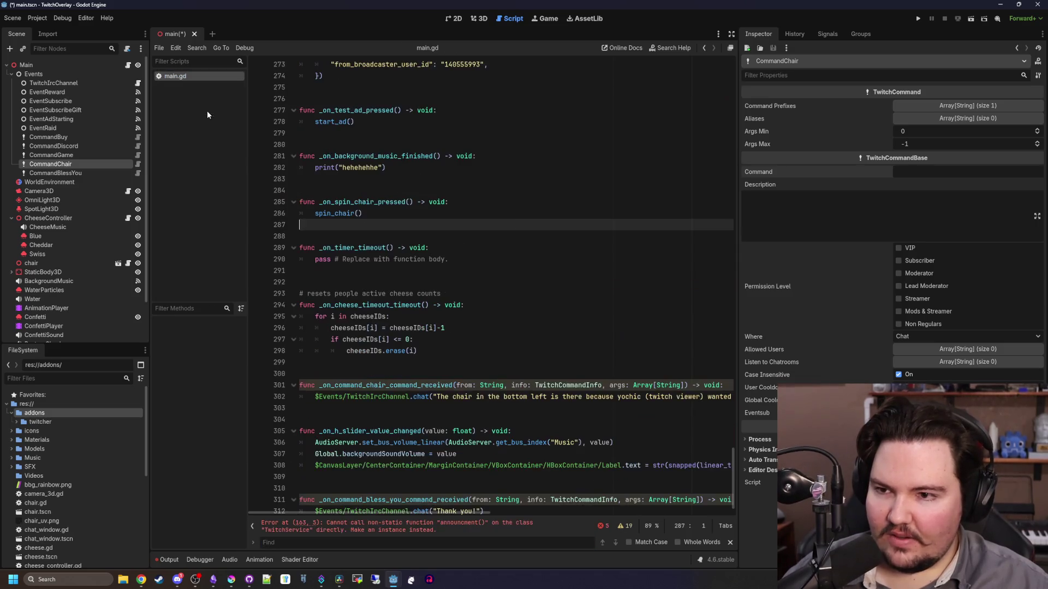
# Search main.gd for 'command' to locate the command handlers, finding 15 matches
pyautogui.click(506, 217)
pyautogui.hotkey('ctrl', 'f')
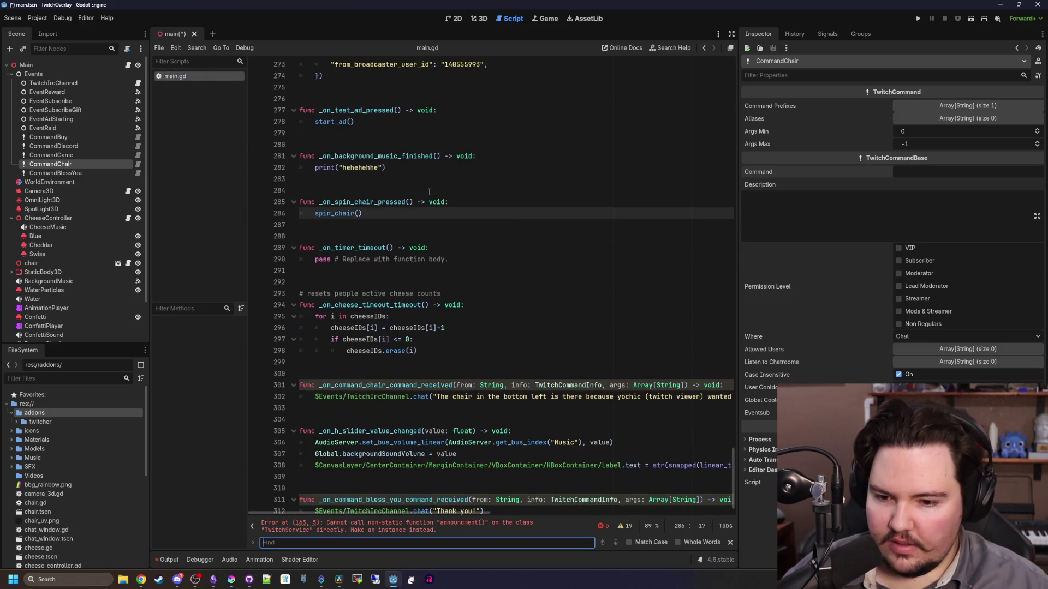
pyautogui.write('command')
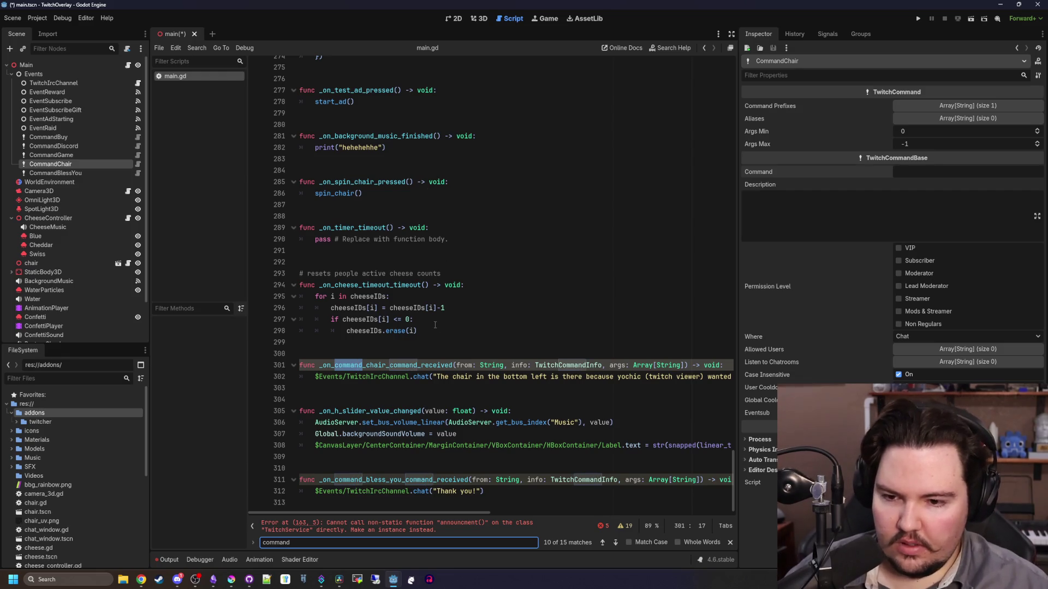
pyautogui.click(657, 341)
pyautogui.click(52, 173)
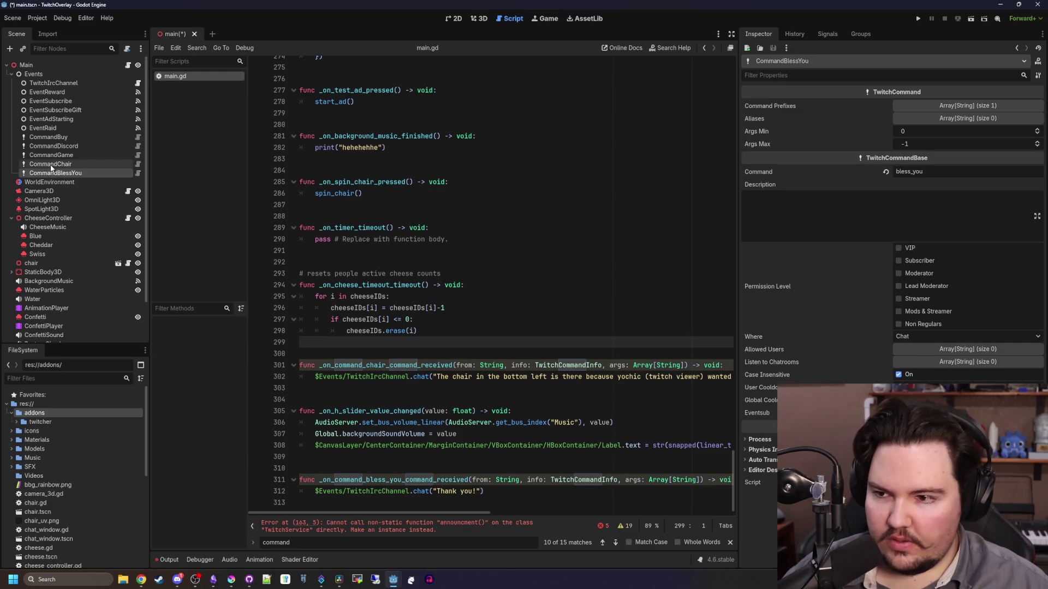
pyautogui.click(50, 164)
# Give CommandChair, CommandGame, CommandDiscord and CommandBuy the commands chair, game, discord and buy
pyautogui.click(928, 172)
pyautogui.write('chair')
pyautogui.click(93, 156)
pyautogui.click(928, 171)
pyautogui.write('game')
pyautogui.scroll(2, 600, 395)
pyautogui.scroll(-2, 599, 396)
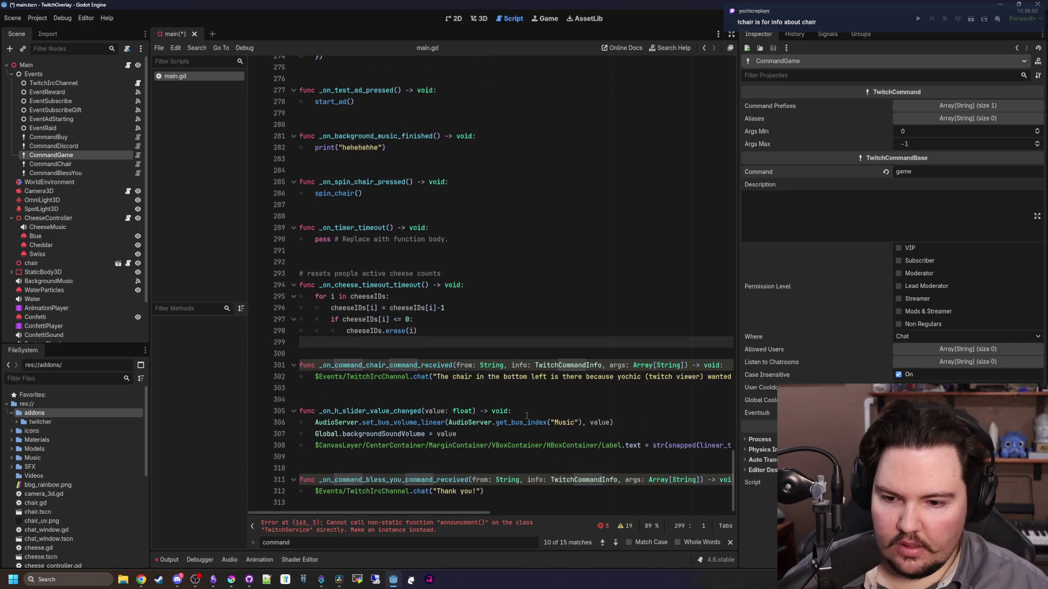
pyautogui.click(71, 147)
pyautogui.click(970, 171)
pyautogui.write('discord')
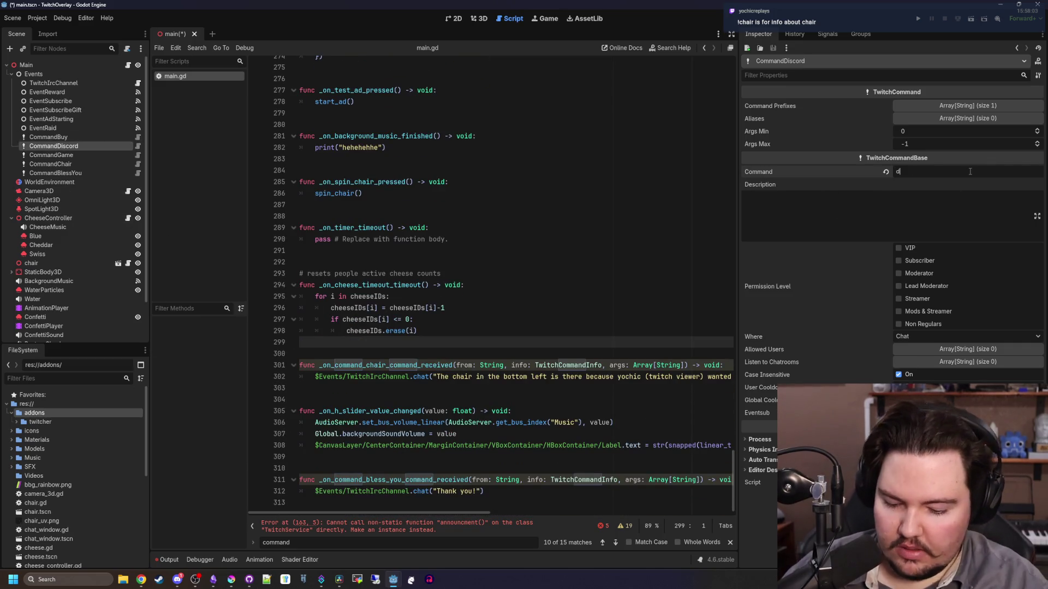
pyautogui.click(53, 138)
pyautogui.click(970, 172)
pyautogui.write('buy')
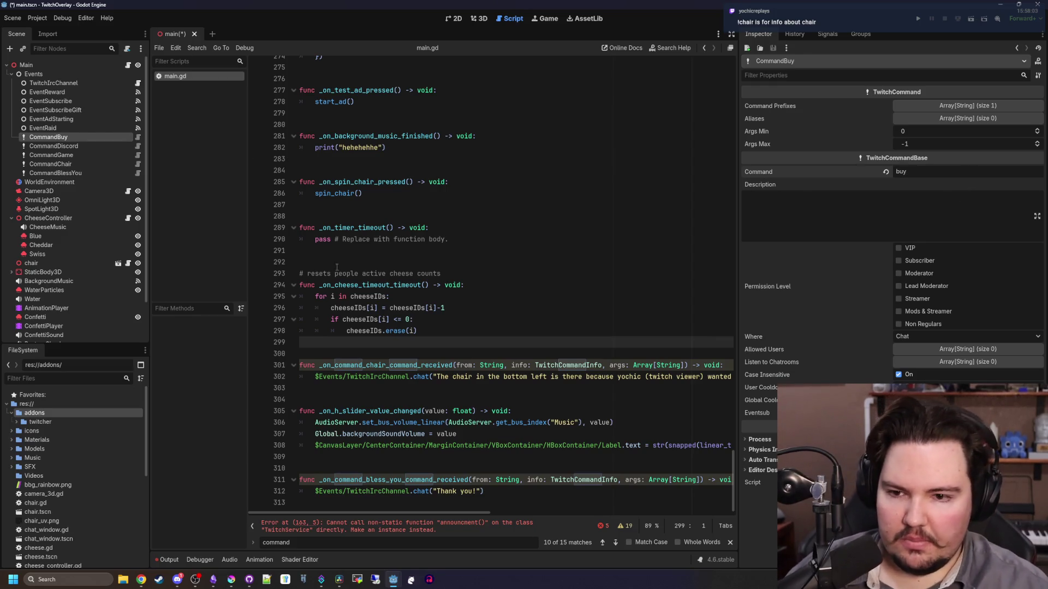
# Save main.tscn with Ctrl+S
pyautogui.click(337, 263)
pyautogui.press('Up')
pyautogui.hotkey('ctrl', 's')
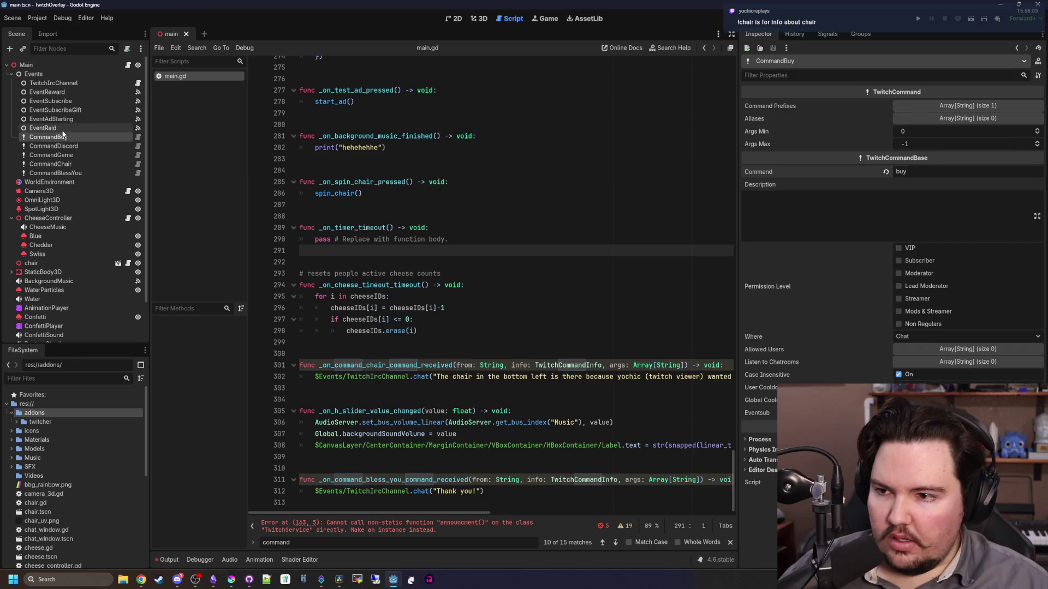
pyautogui.rightClick(69, 76)
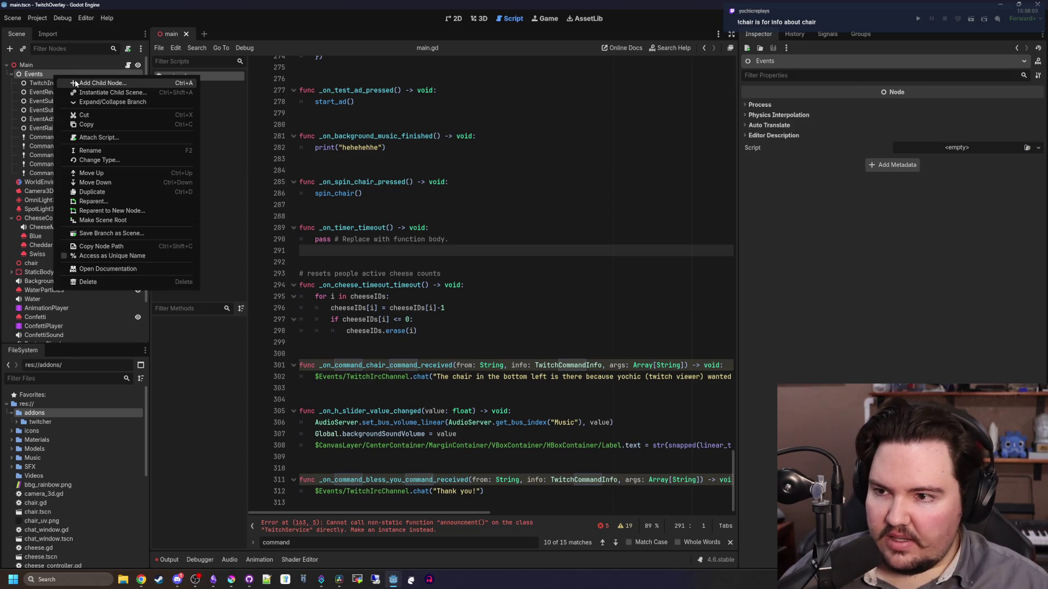
# Read the Twitcher node descriptions, through TwitchEventListener, in Add Child Node, then cancel
pyautogui.click(75, 83)
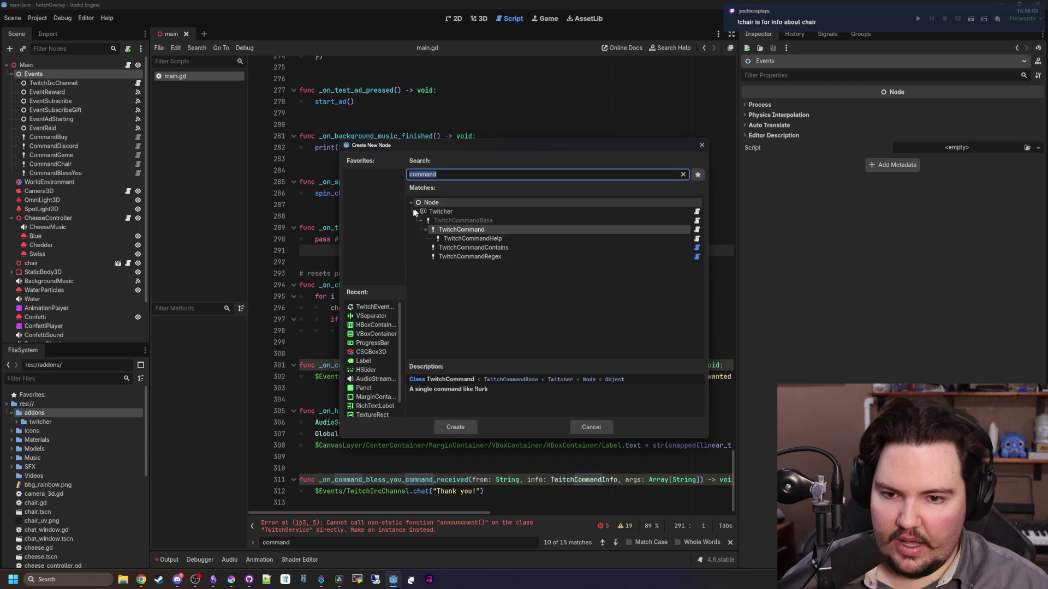
pyautogui.press('BackSpace')
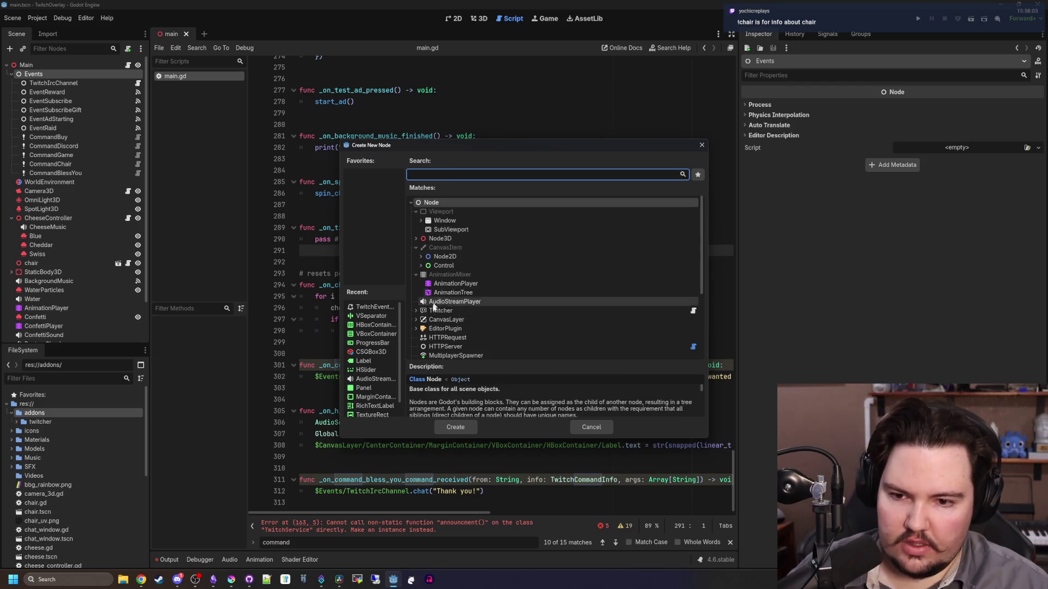
pyautogui.scroll(-3, 440, 321)
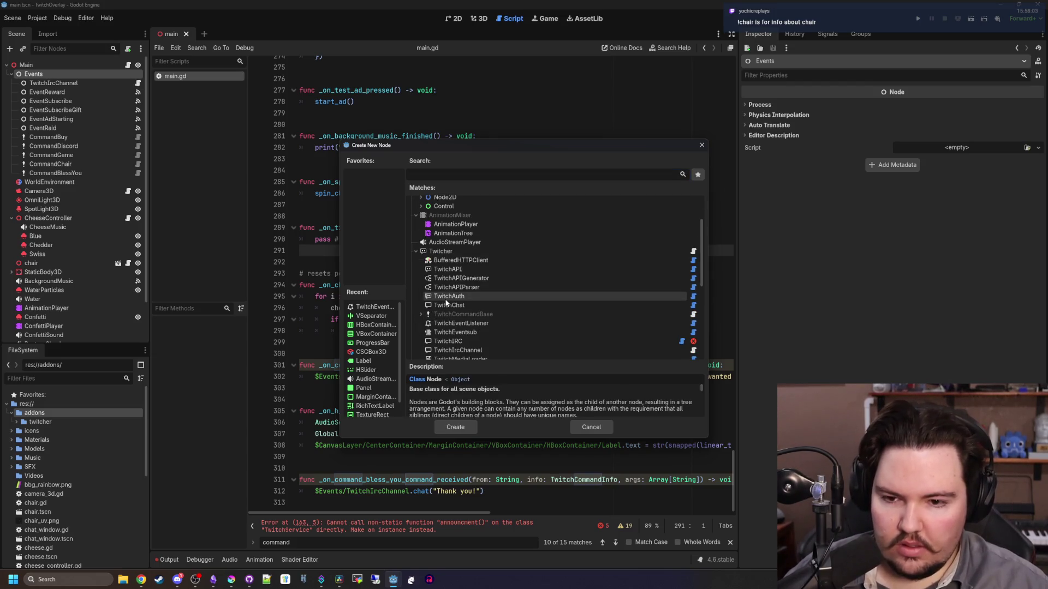
pyautogui.click(462, 269)
pyautogui.click(472, 279)
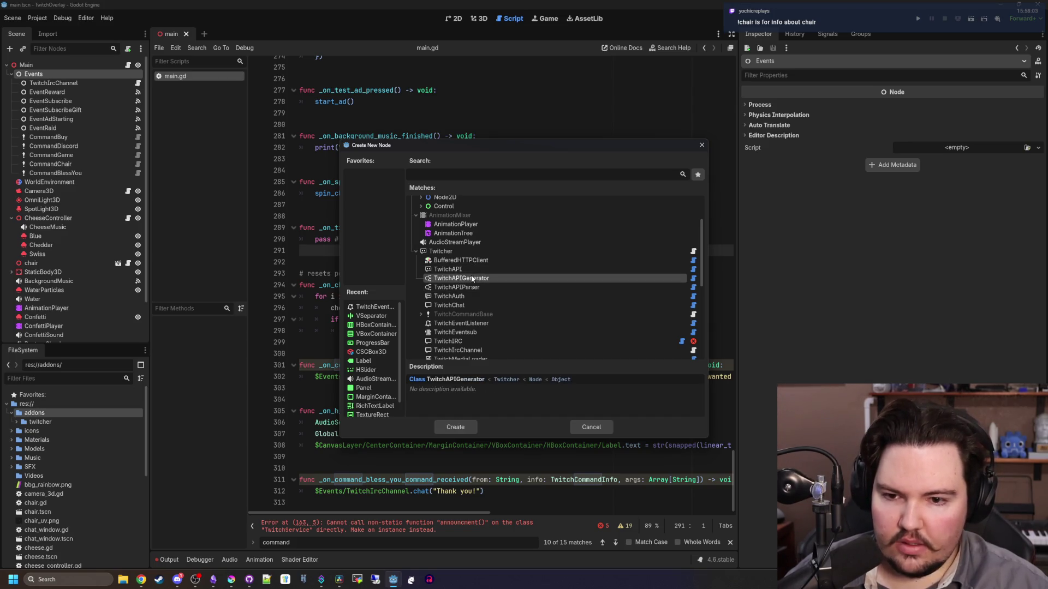
pyautogui.click(472, 287)
pyautogui.click(470, 296)
pyautogui.scroll(-2, 471, 297)
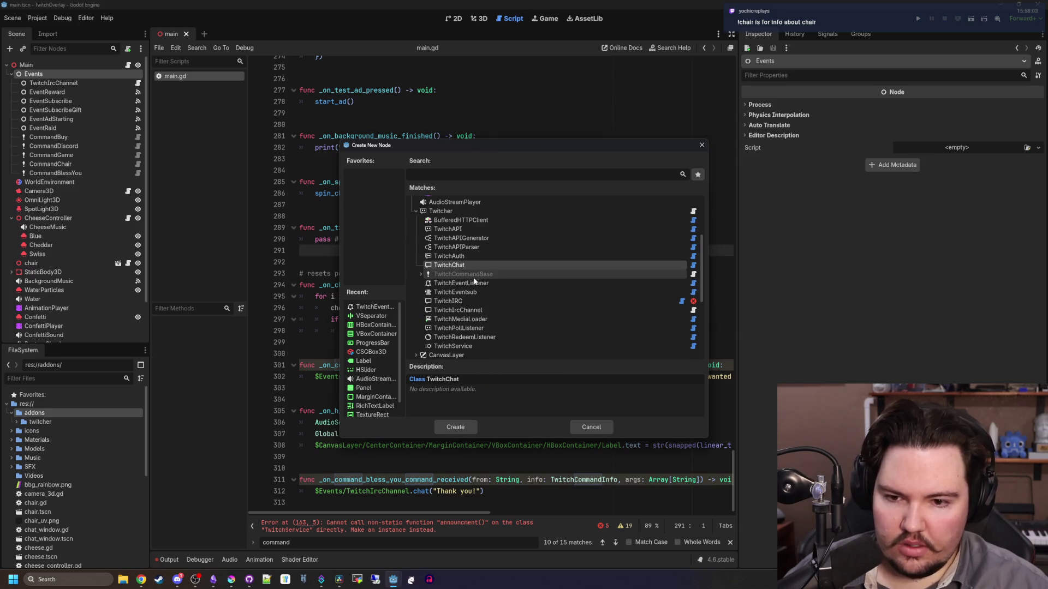
pyautogui.click(472, 282)
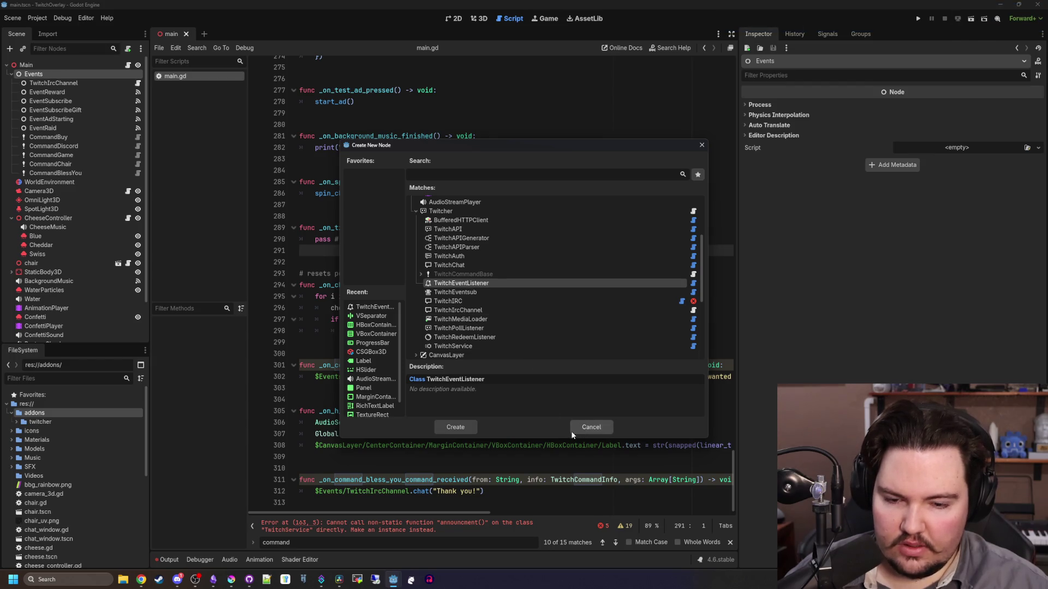
pyautogui.click(576, 429)
# Change EventReward through EventRaid to TwitchEventListener nodes
pyautogui.click(44, 128)
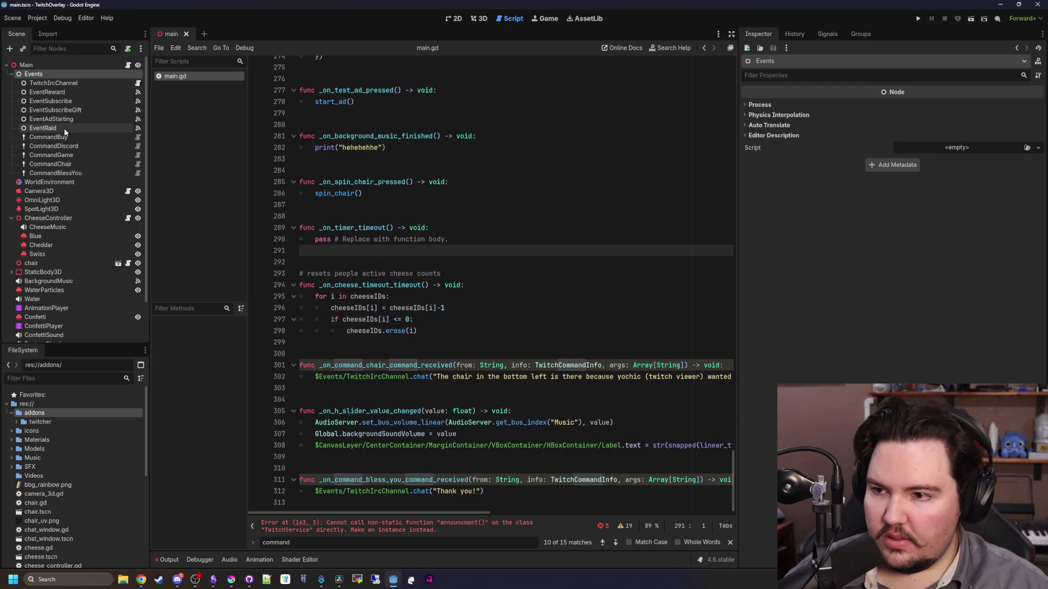
pyautogui.keyDown('shift'); pyautogui.click(63, 90); pyautogui.keyUp('shift')
pyautogui.rightClick(60, 90)
pyautogui.click(97, 131)
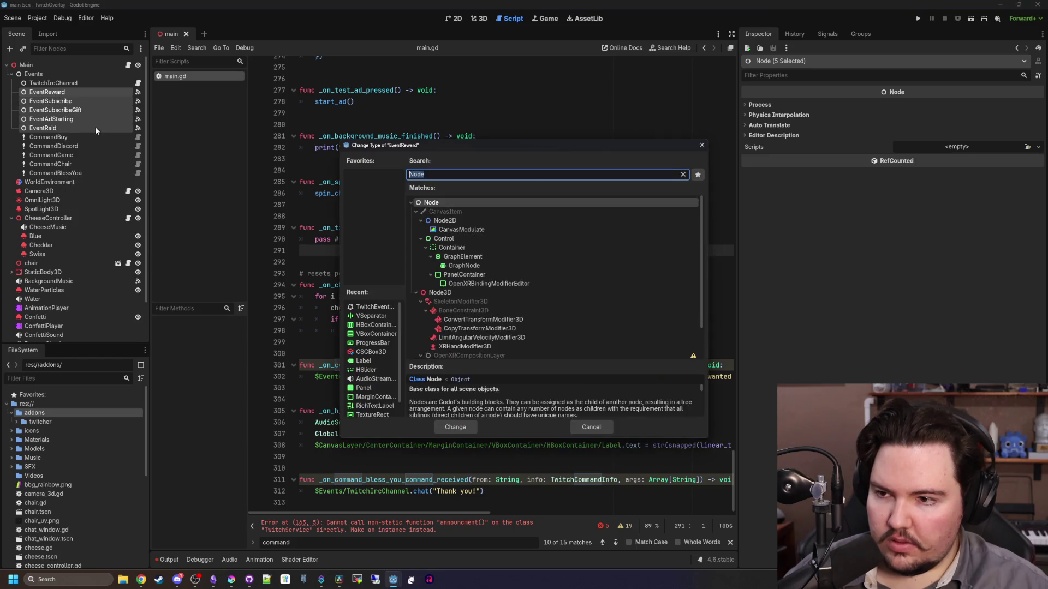
pyautogui.write('eve')
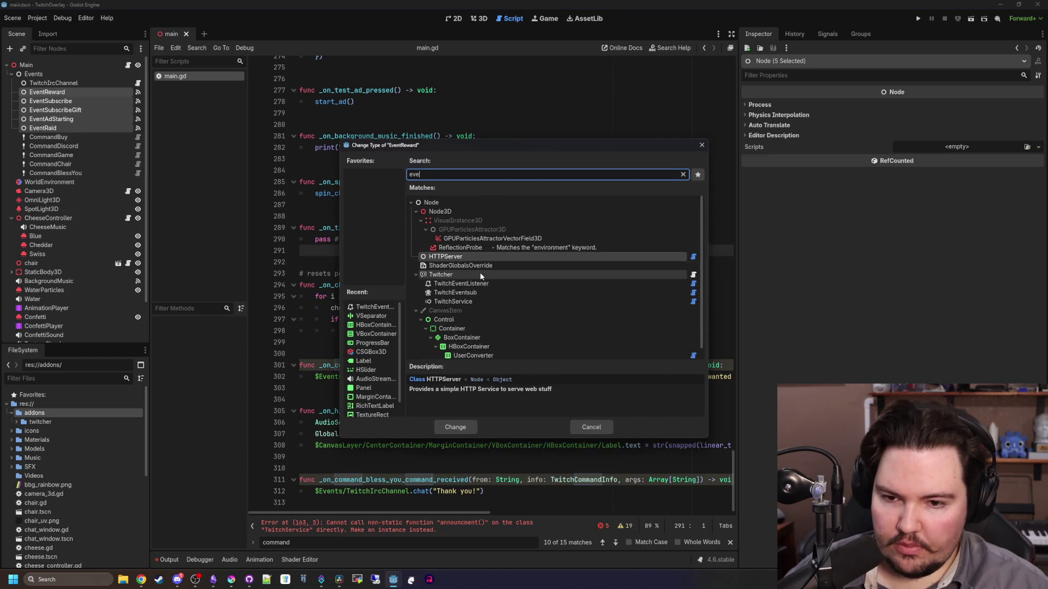
pyautogui.click(455, 428)
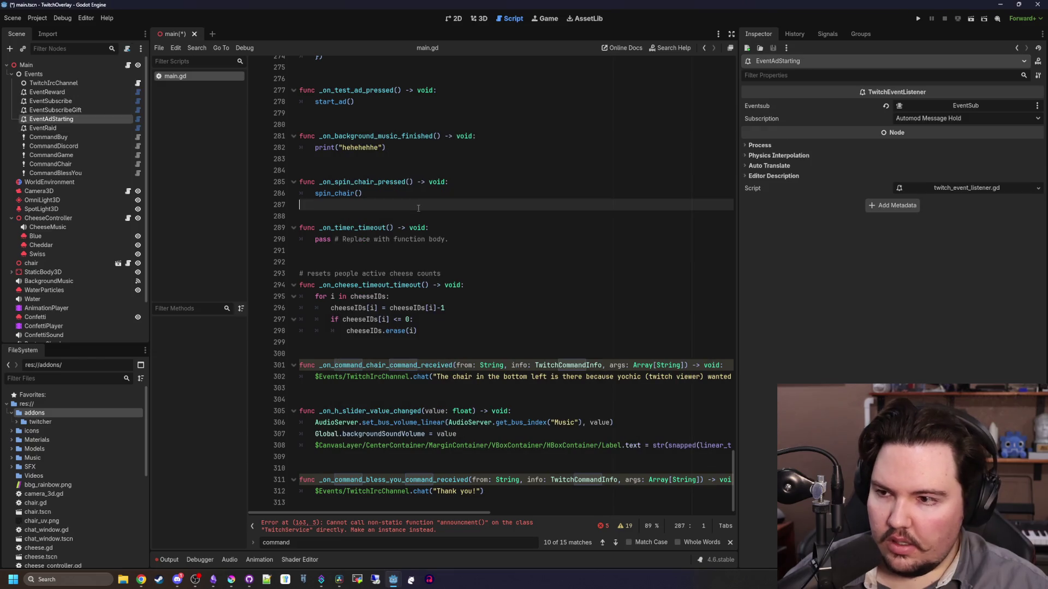
# Select TwitchIrcChannel and switch to the Twitcher Getting Started docs in the browser
pyautogui.click(60, 83)
pyautogui.hotkey('alt', 'Tab')
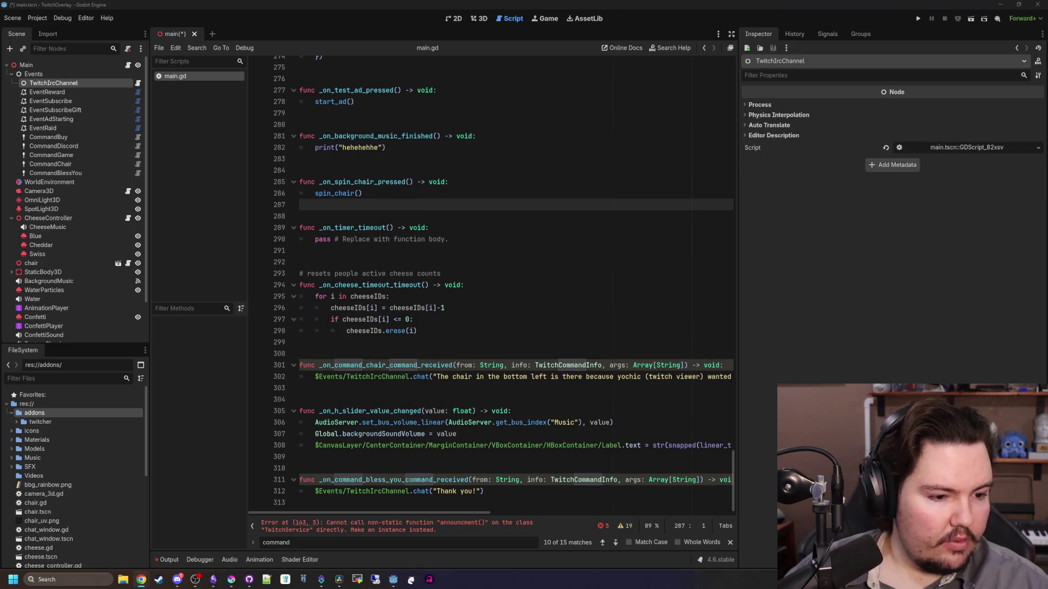
pyautogui.scroll(-10, 521, 257)
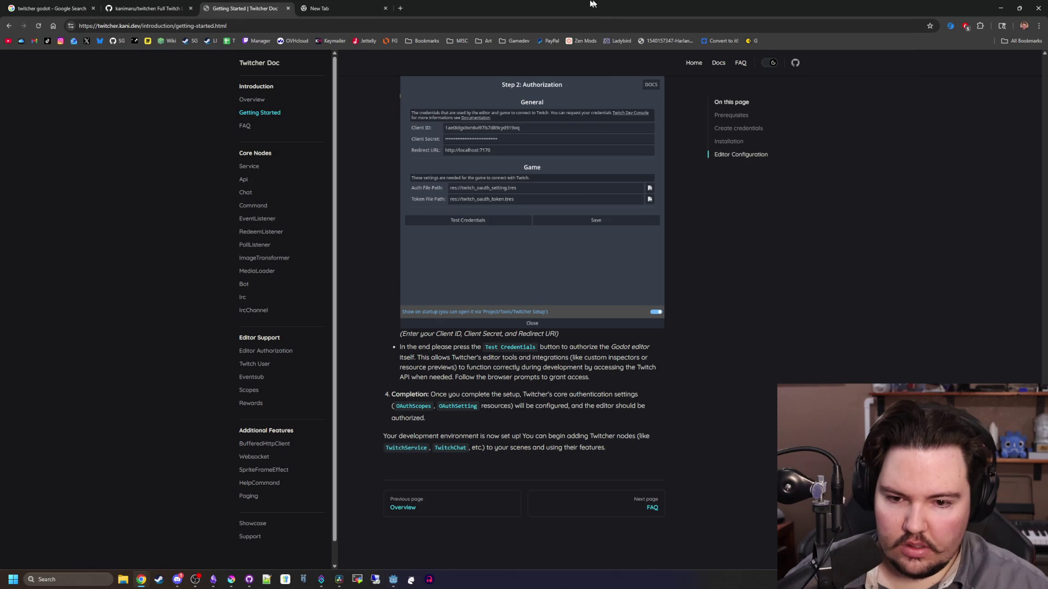
# Return from the docs to the Godot editor and bring up the Project menu
pyautogui.hotkey('alt', 'Tab')
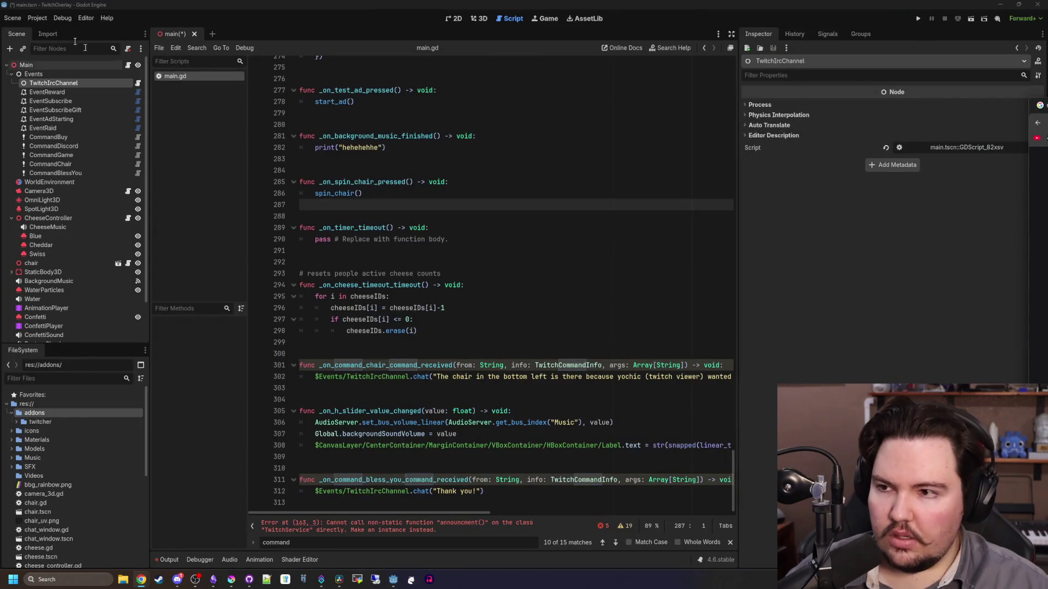
pyautogui.click(44, 19)
# Check the Twitcher editor, logging, authorization and Eventsub project settings, with every subscription On
pyautogui.click(50, 31)
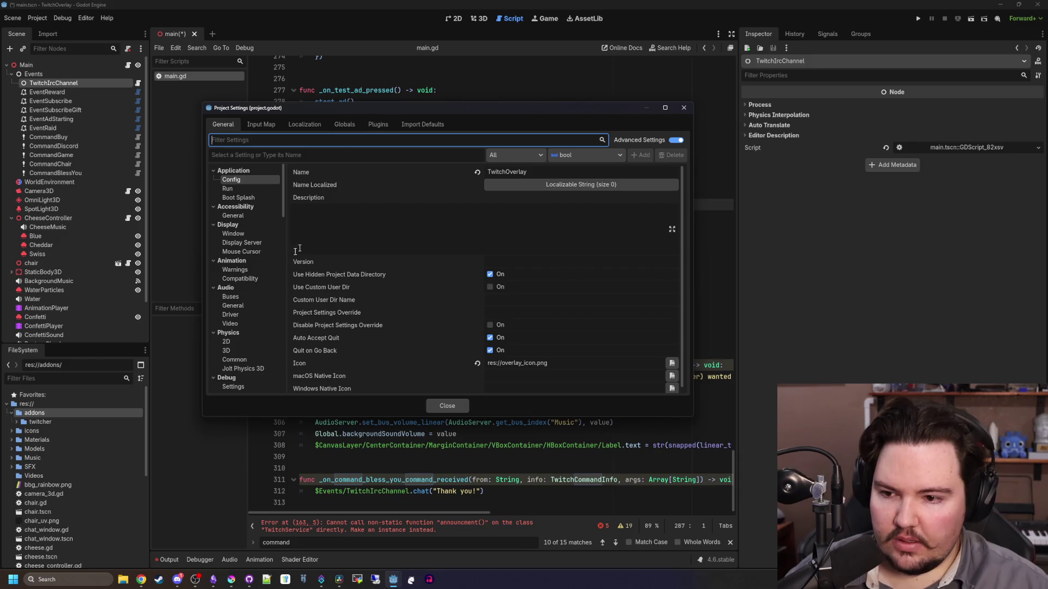
pyautogui.scroll(-10, 266, 264)
pyautogui.click(232, 380)
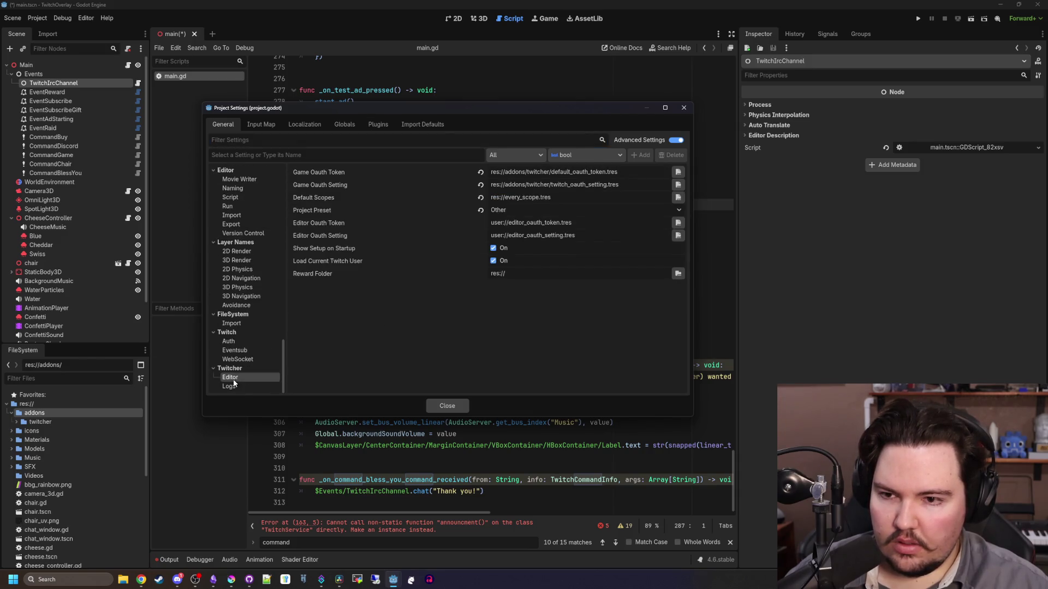
pyautogui.click(232, 386)
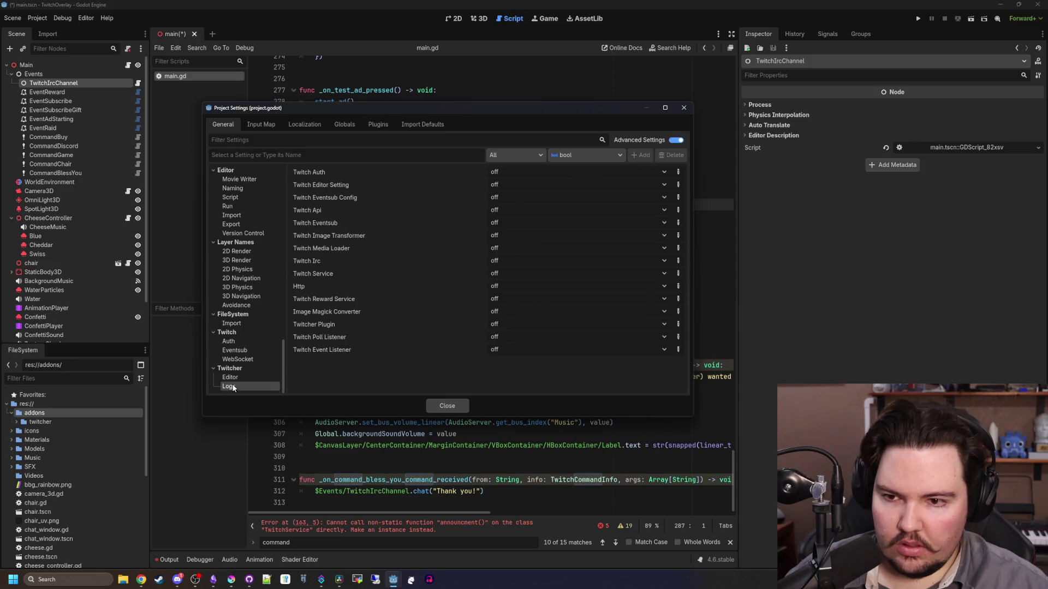
pyautogui.click(229, 342)
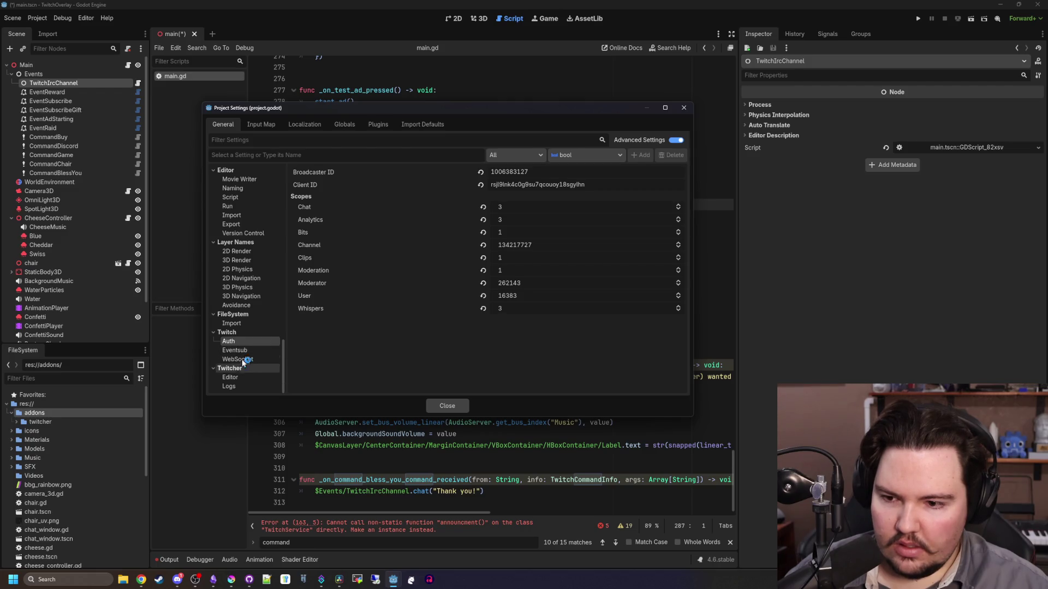
pyautogui.click(238, 351)
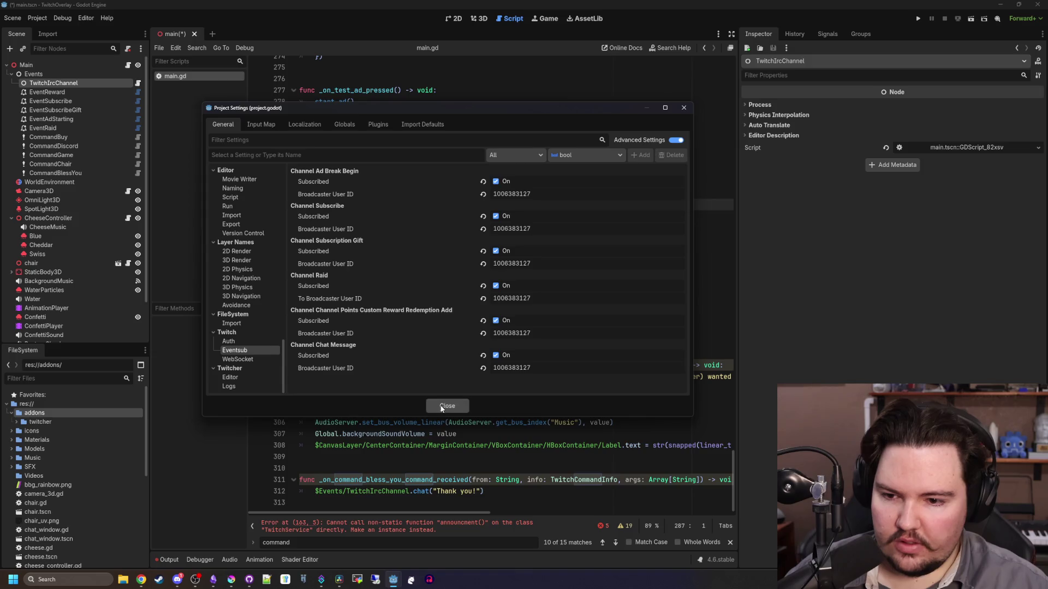
pyautogui.click(447, 405)
# Glance over main.gd and the Scene menu, then reopen and close Project Settings
pyautogui.click(407, 263)
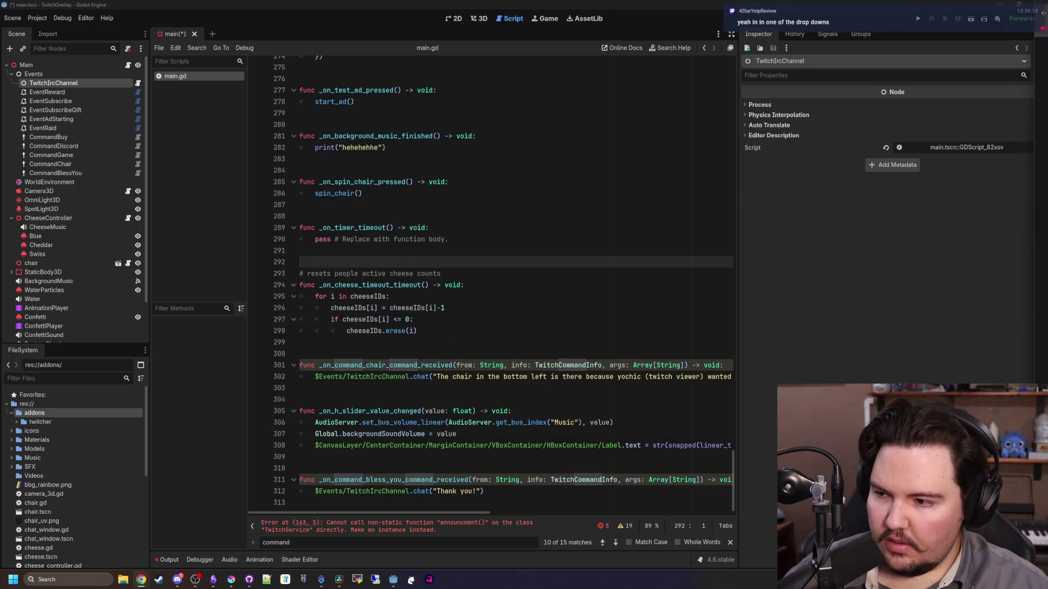
pyautogui.click(393, 148)
pyautogui.click(12, 18)
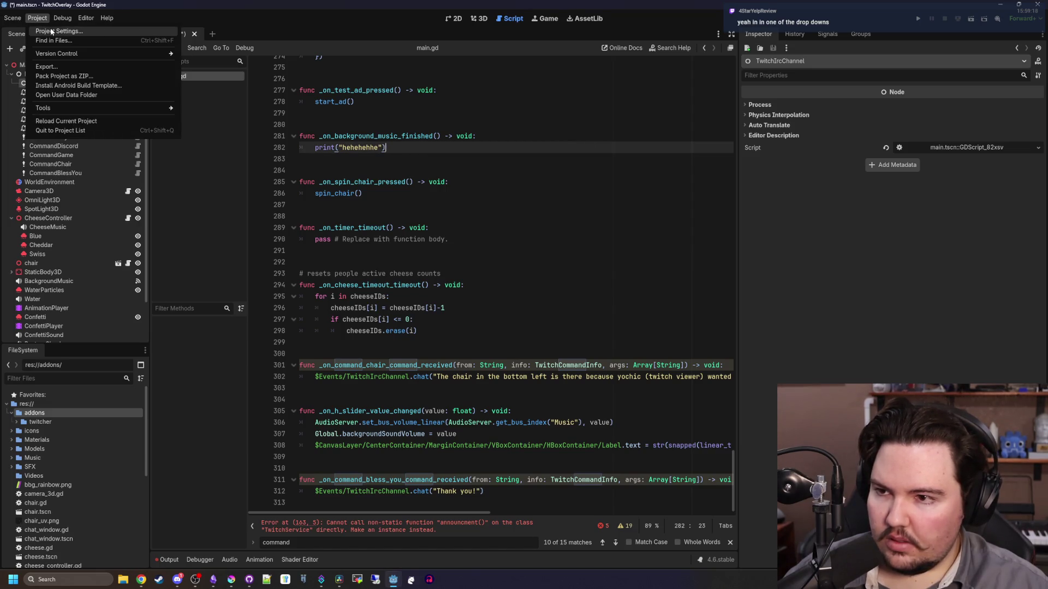
pyautogui.click(52, 31)
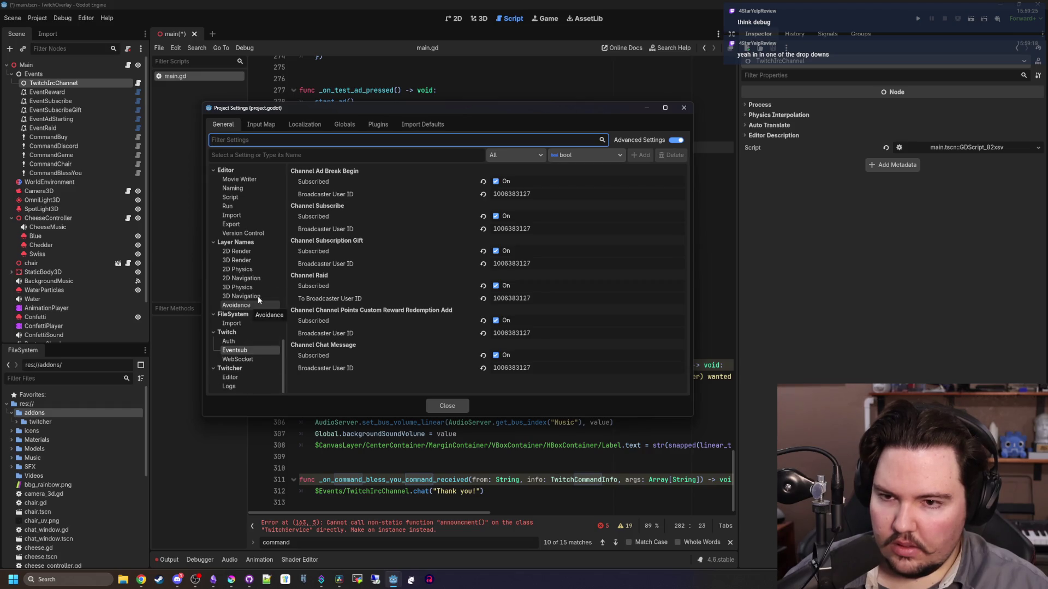
pyautogui.click(447, 406)
# Browse the Debug and Editor menus, then reopen Project Settings and close it
pyautogui.click(63, 18)
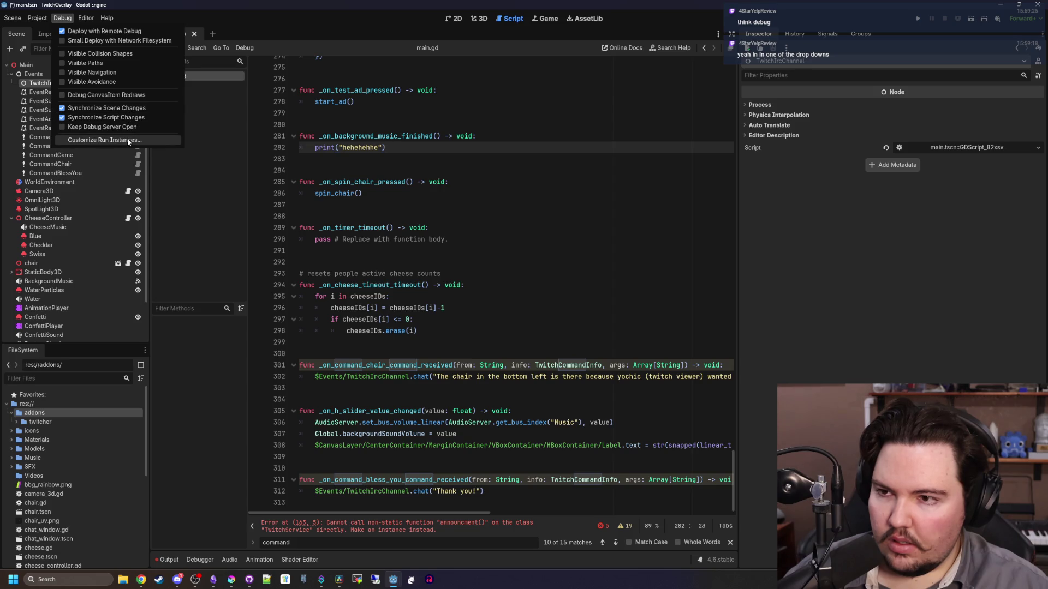
pyautogui.click(93, 19)
pyautogui.click(93, 19)
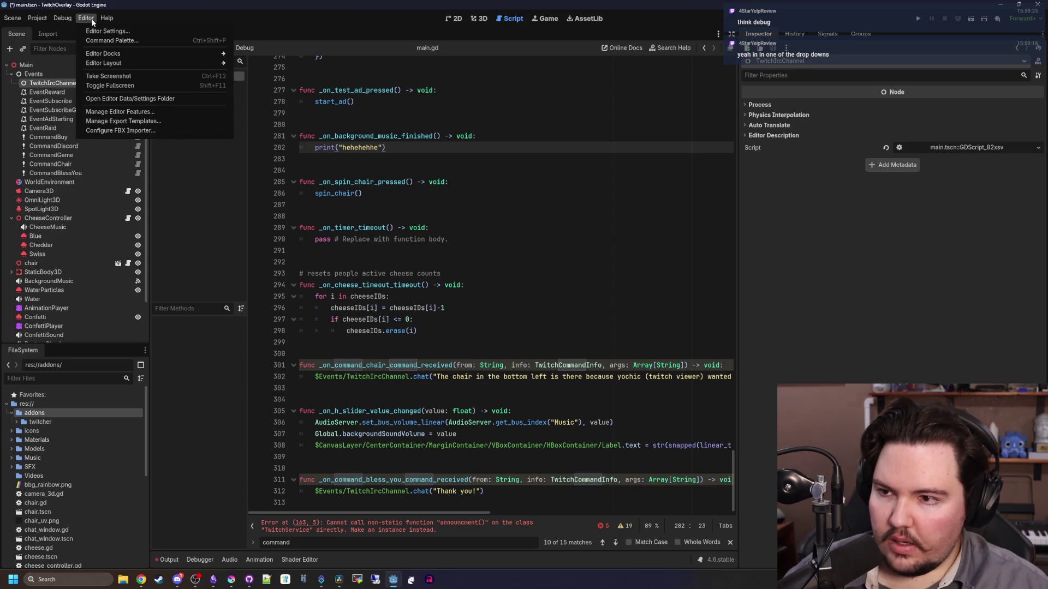
pyautogui.moveTo(41, 18)
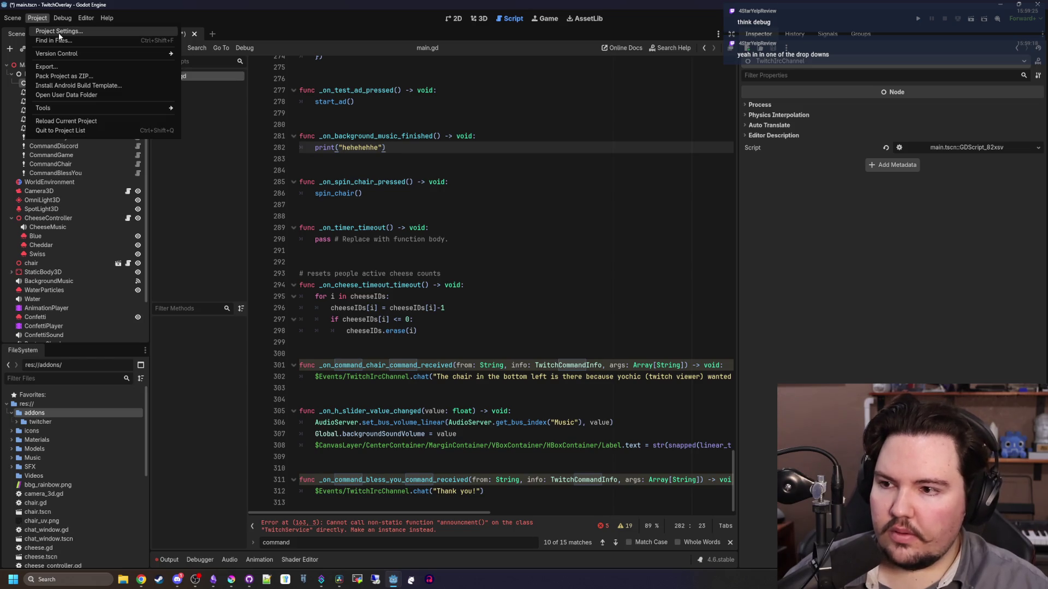
pyautogui.click(59, 33)
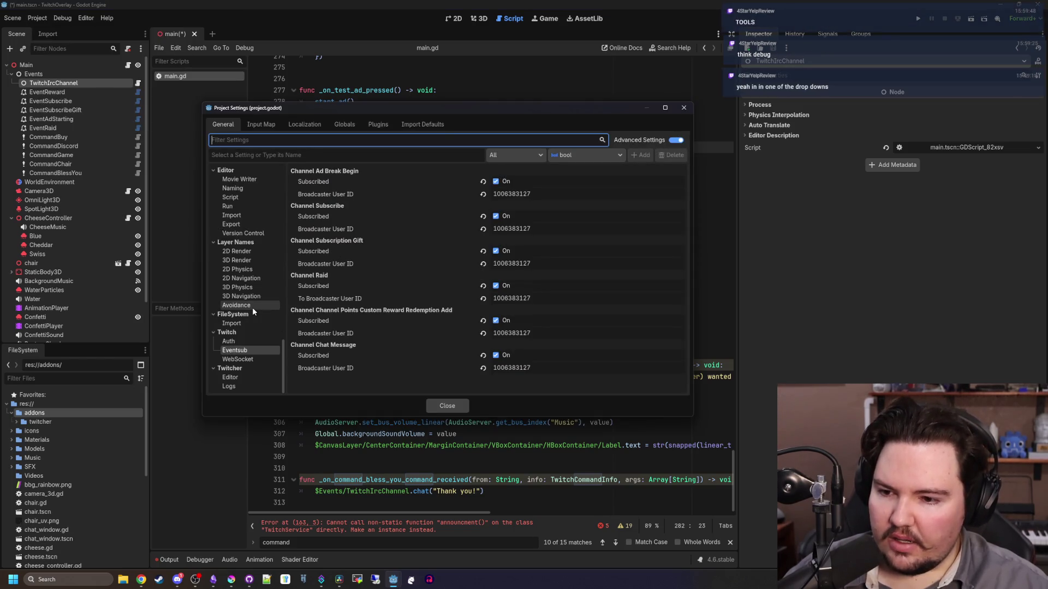
pyautogui.scroll(5, 252, 307)
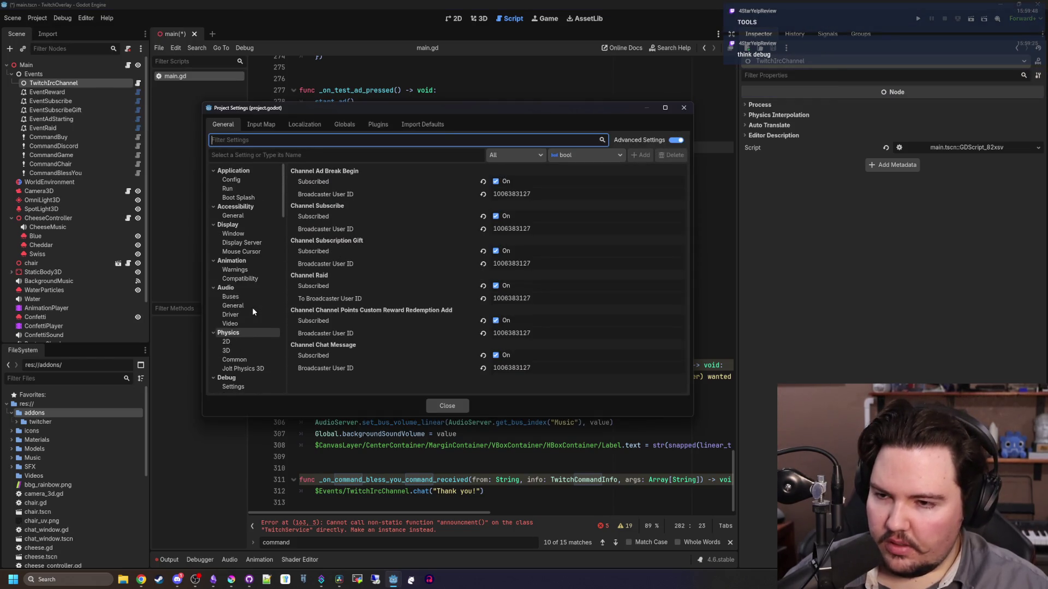
pyautogui.click(447, 406)
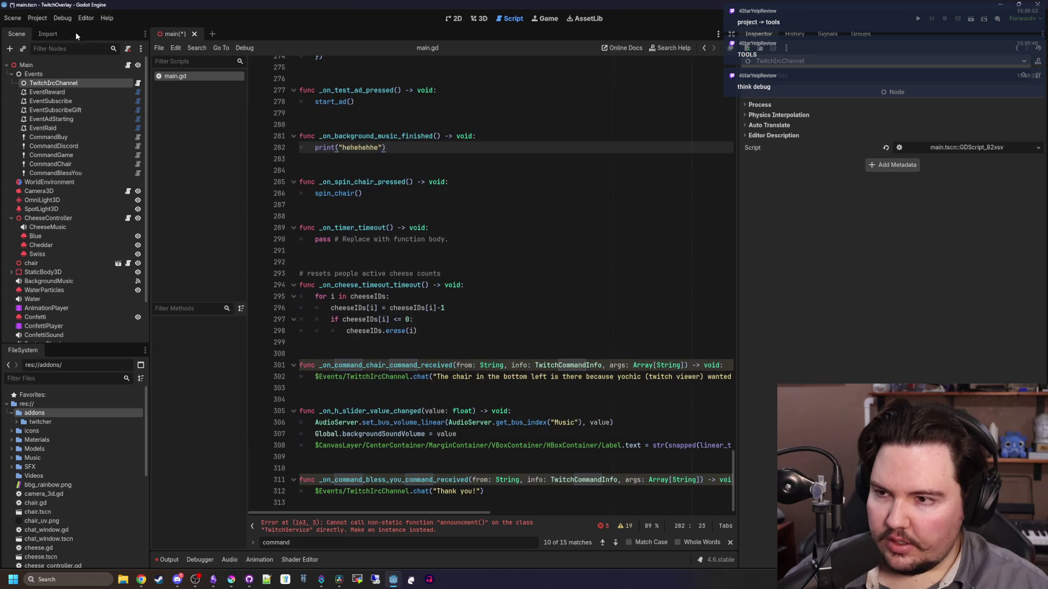
# Run Authorized Editor on Twitcher Setup's Authorization step until credentials read valid, then close setup
pyautogui.click(48, 18)
pyautogui.moveTo(61, 104)
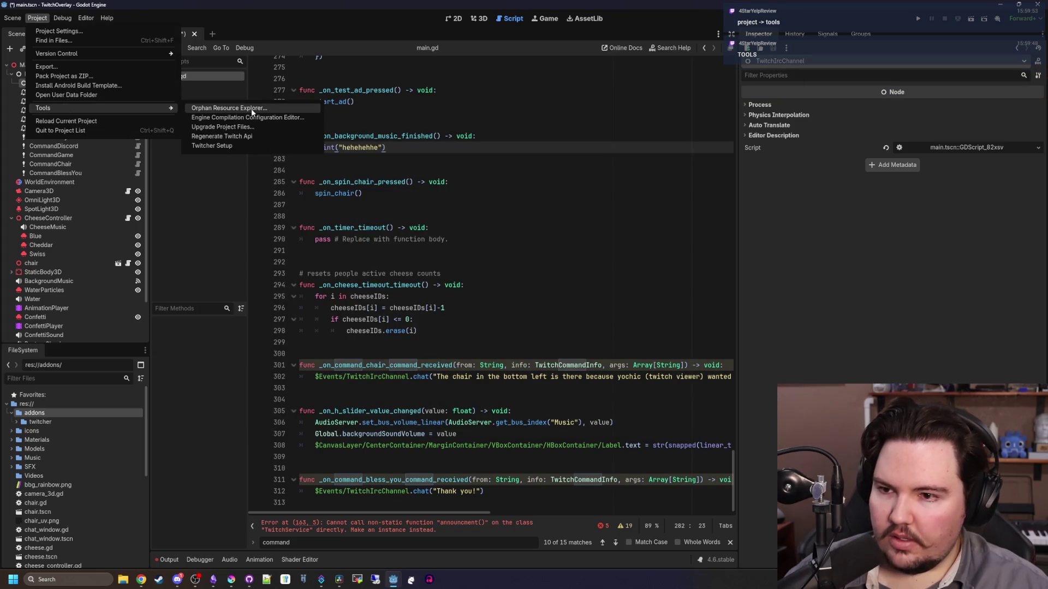
pyautogui.click(242, 143)
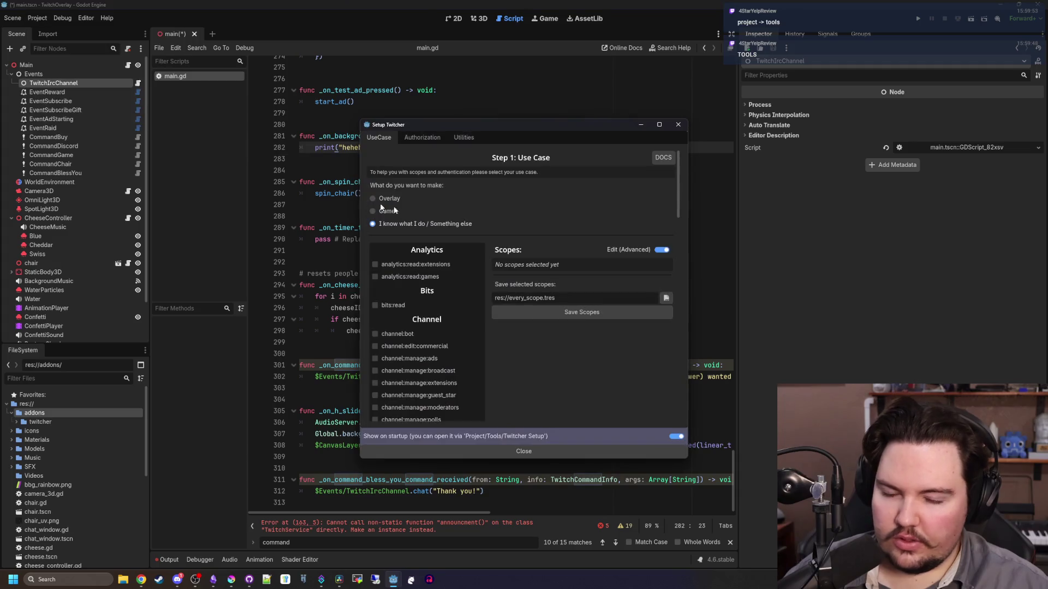
pyautogui.click(422, 138)
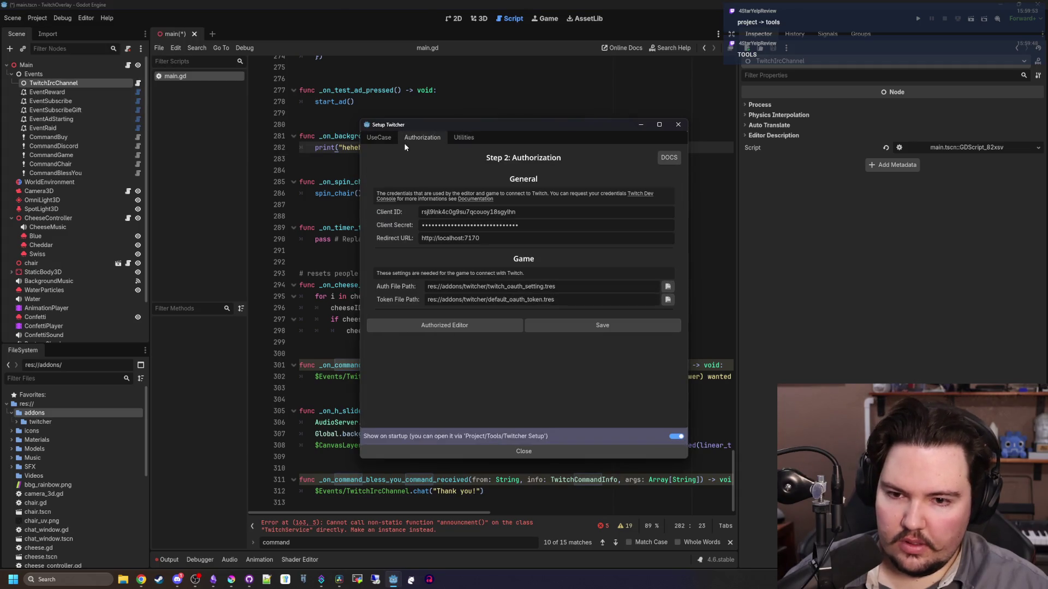
pyautogui.click(432, 326)
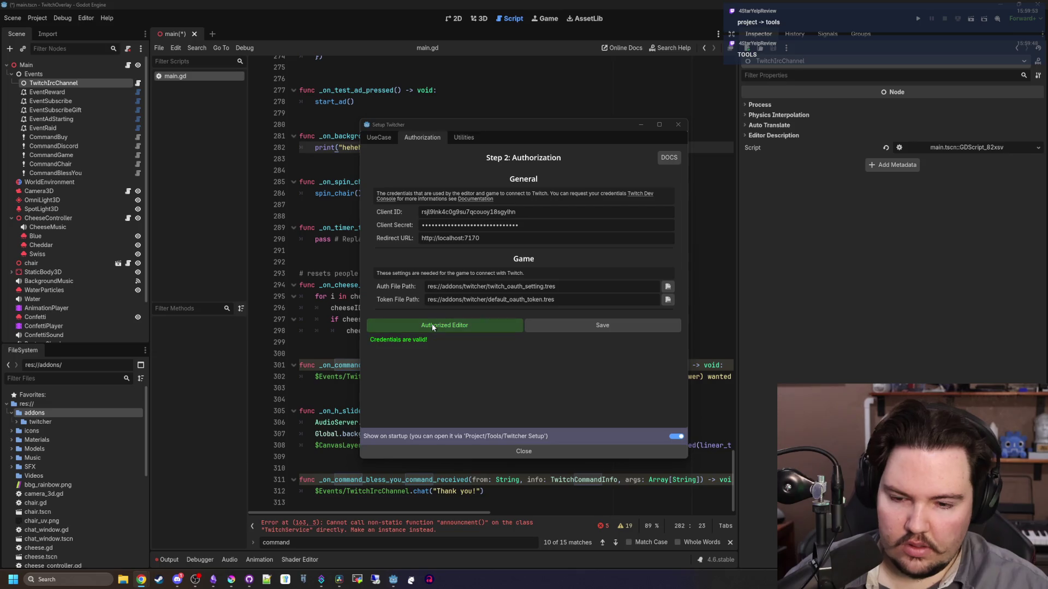
pyautogui.click(519, 451)
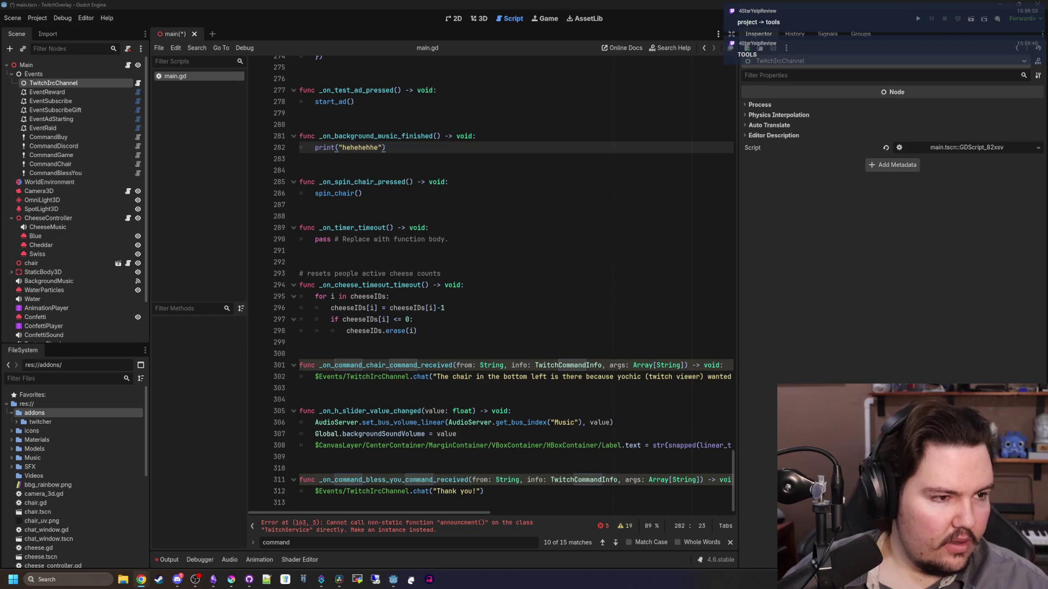
# Page through the FAQ and Using TwitchService examples on to the TwitchAPI Node page
pyautogui.hotkey('alt', 'Tab')
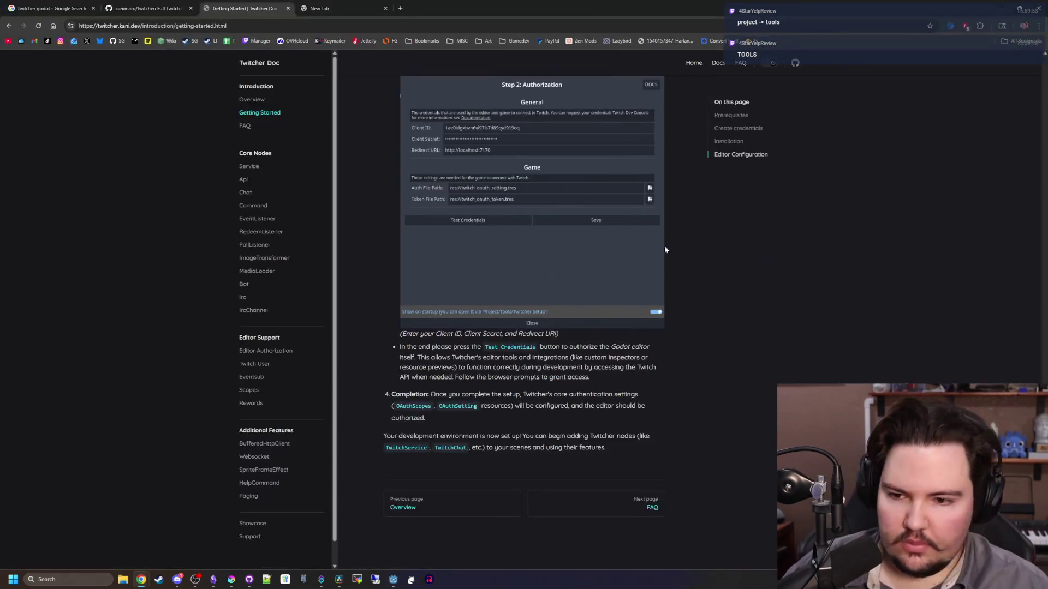
pyautogui.click(643, 508)
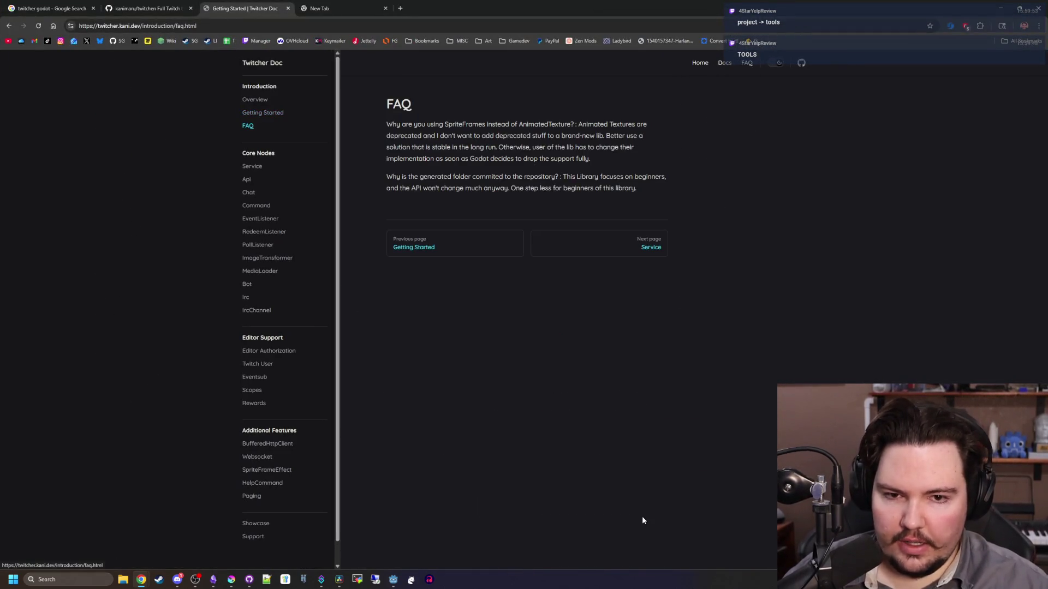
pyautogui.click(627, 249)
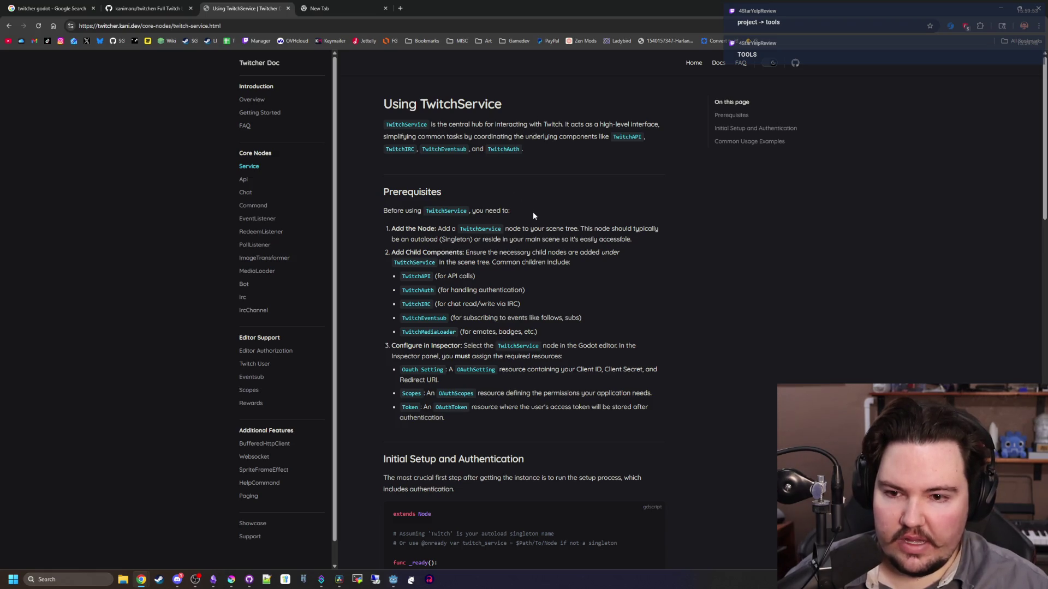
pyautogui.scroll(-4, 533, 212)
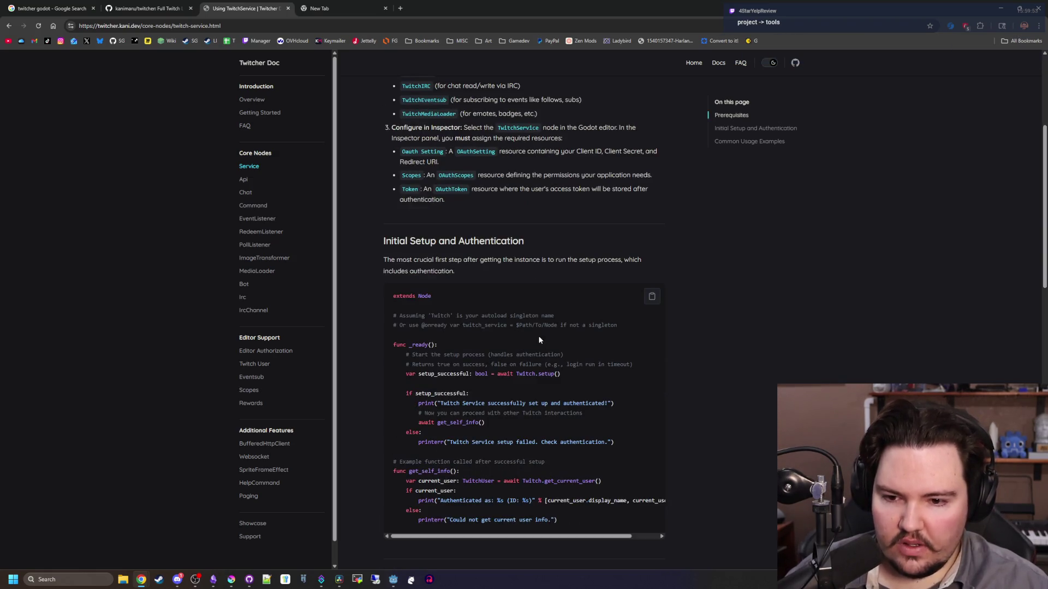
pyautogui.scroll(-7, 544, 353)
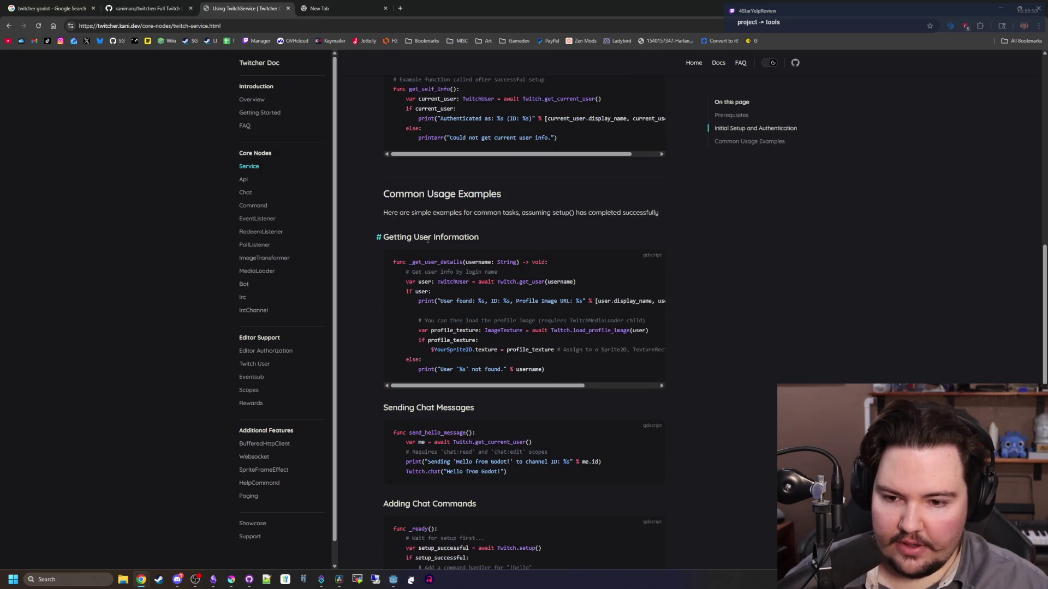
pyautogui.scroll(-3, 429, 295)
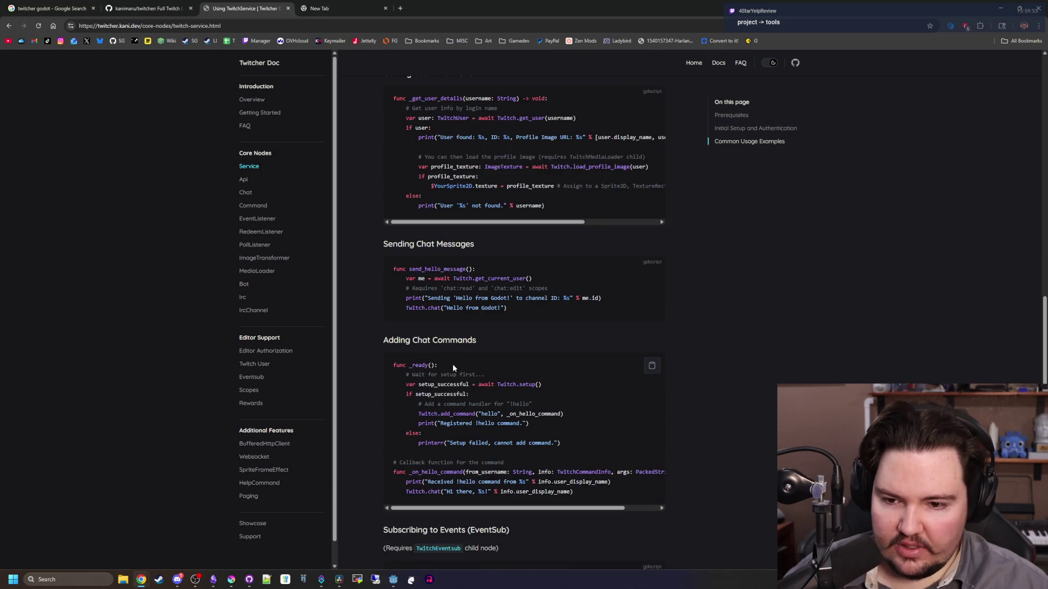
pyautogui.scroll(-5, 454, 364)
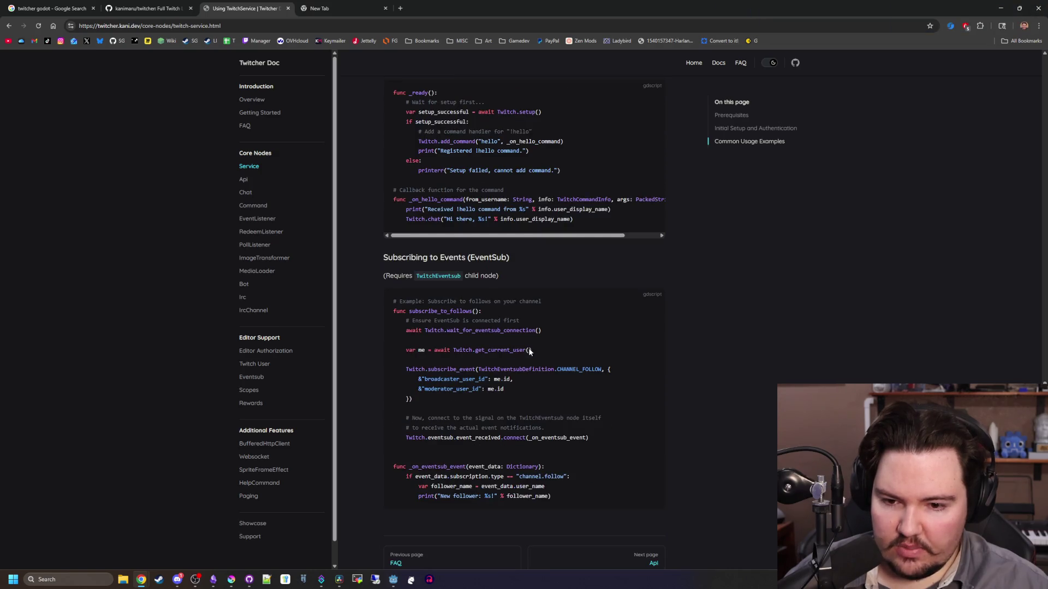
pyautogui.scroll(-1, 434, 280)
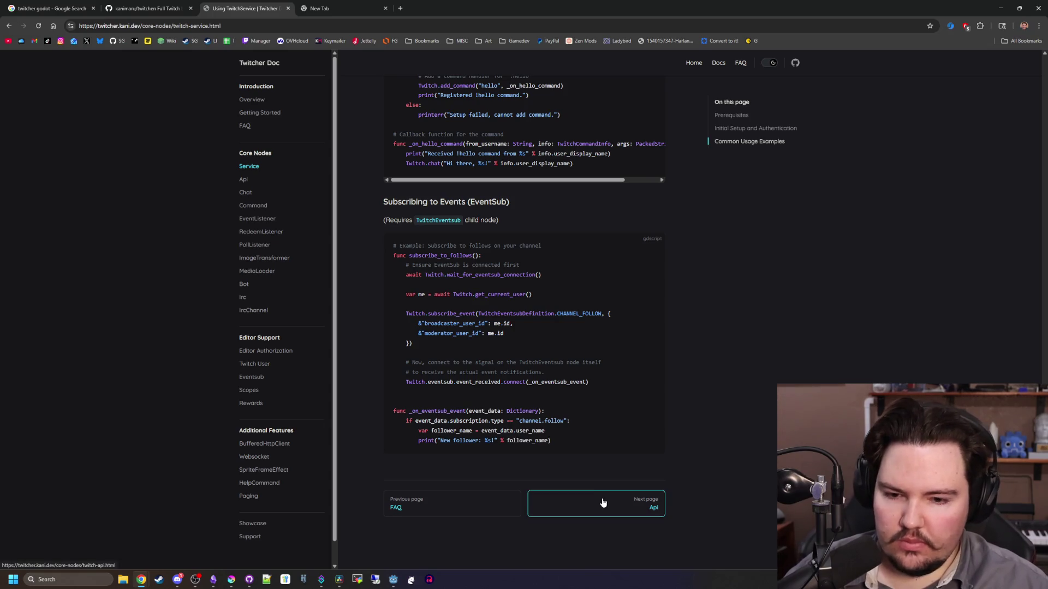
pyautogui.click(601, 518)
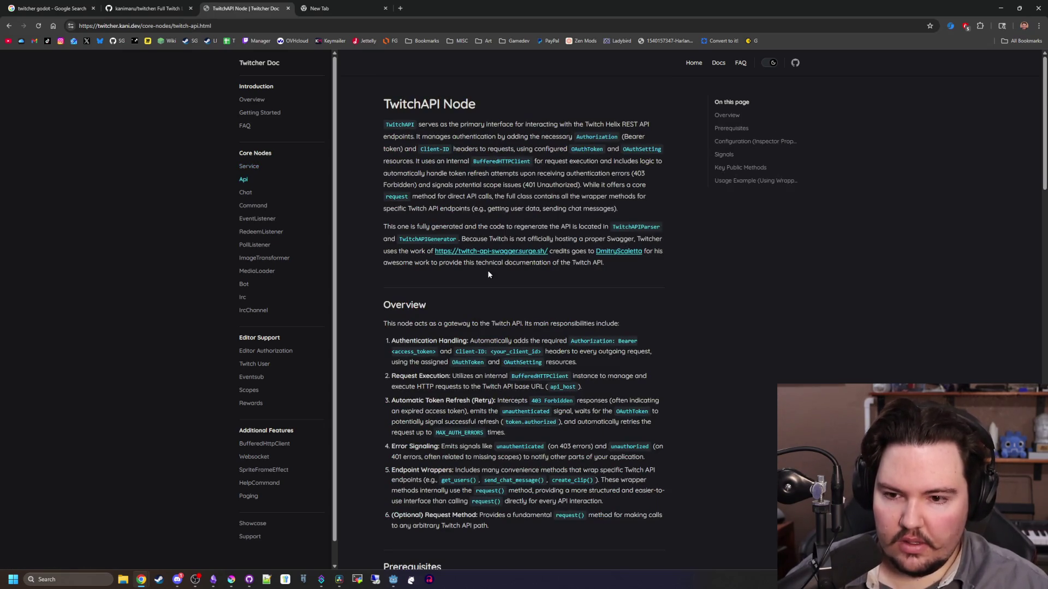
# Read the current Twitcher docs page, highlighting the list of wrapper method names
pyautogui.scroll(-3, 487, 270)
pyautogui.scroll(3, 534, 363)
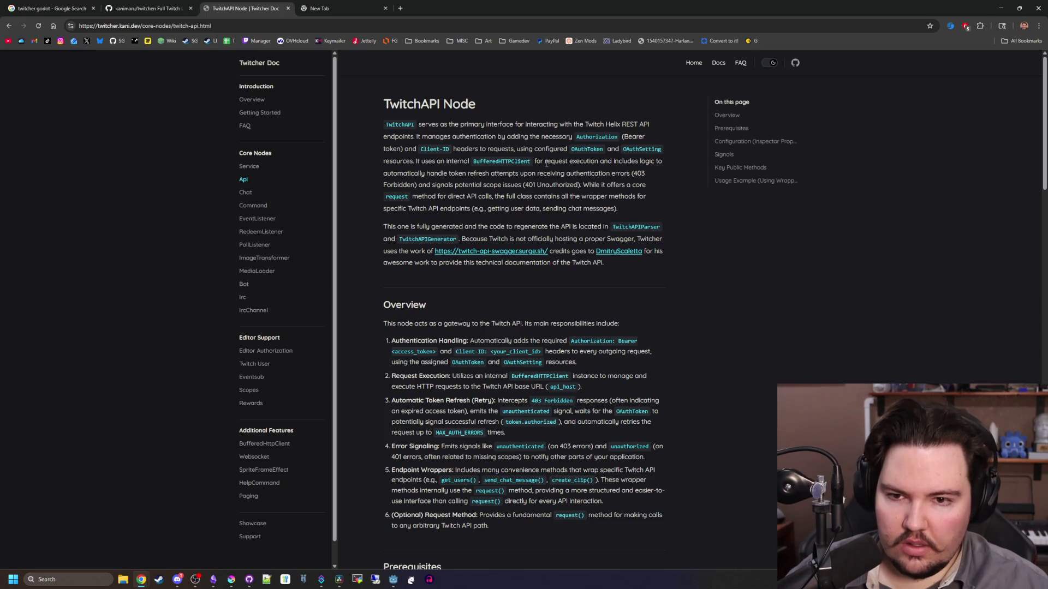
pyautogui.scroll(-4, 540, 175)
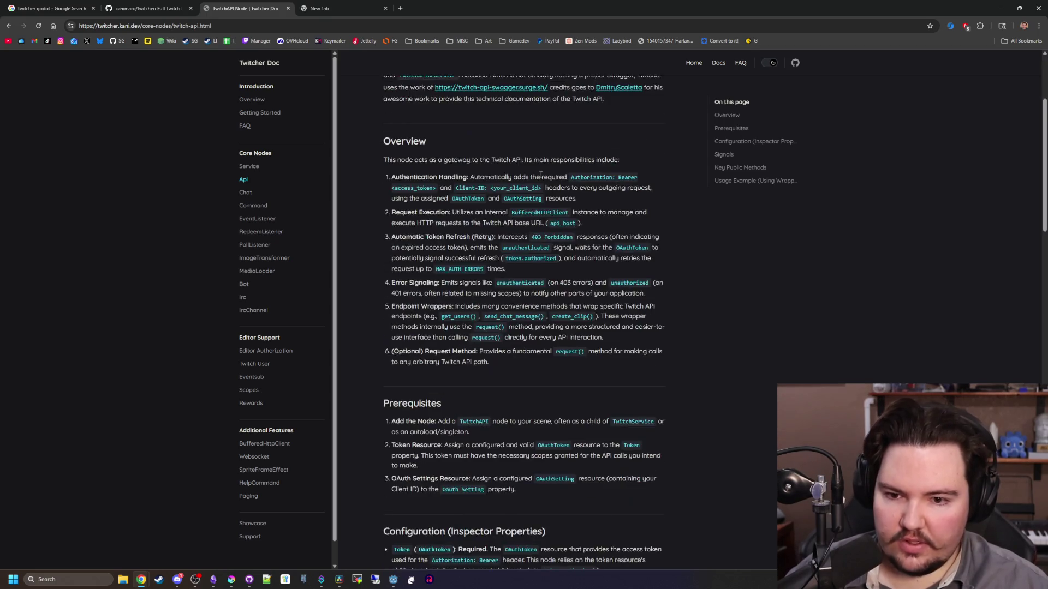
pyautogui.scroll(1, 500, 273)
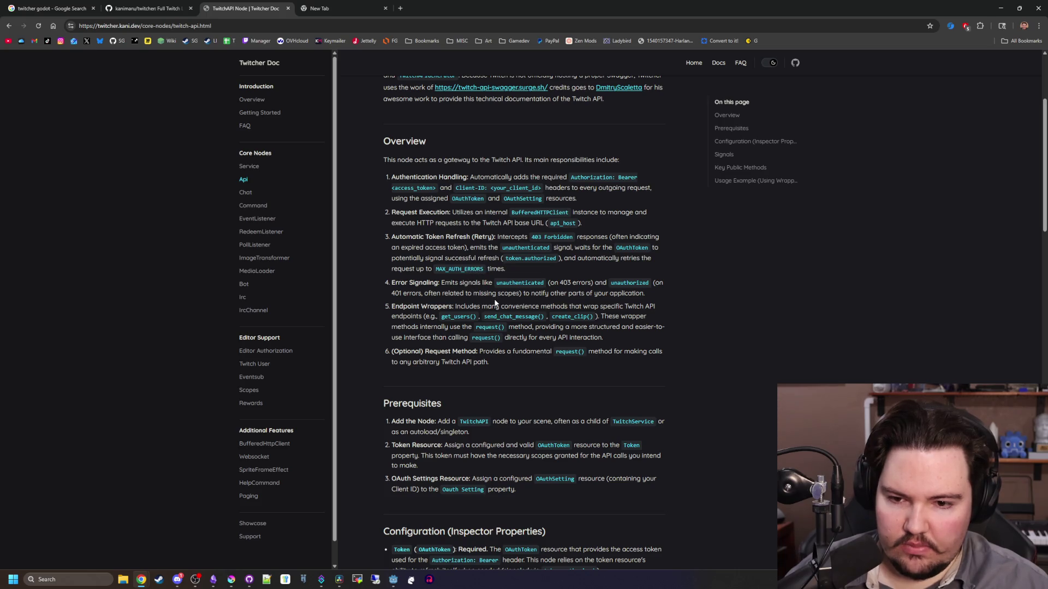
pyautogui.moveTo(442, 316); pyautogui.dragTo(590, 323)
pyautogui.click(589, 323)
pyautogui.scroll(-6, 627, 344)
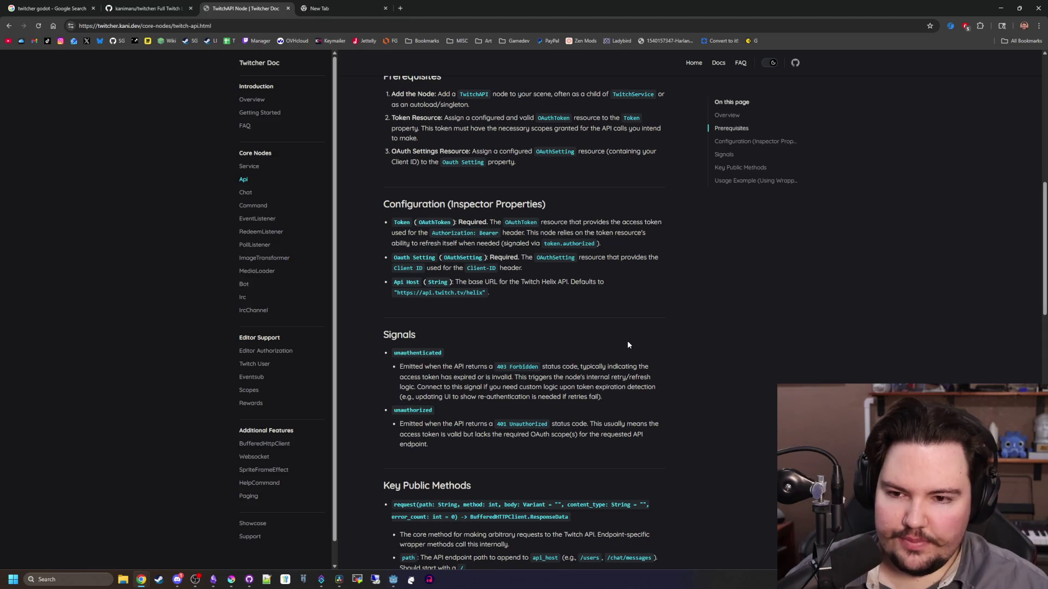
pyautogui.scroll(-8, 627, 345)
pyautogui.scroll(-6, 627, 345)
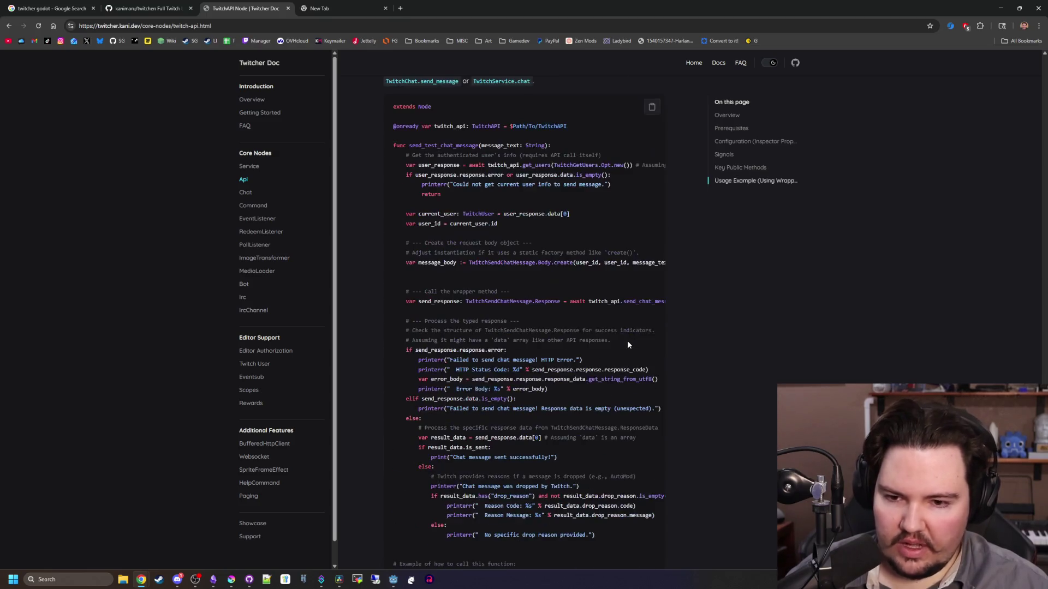
pyautogui.scroll(-3, 627, 345)
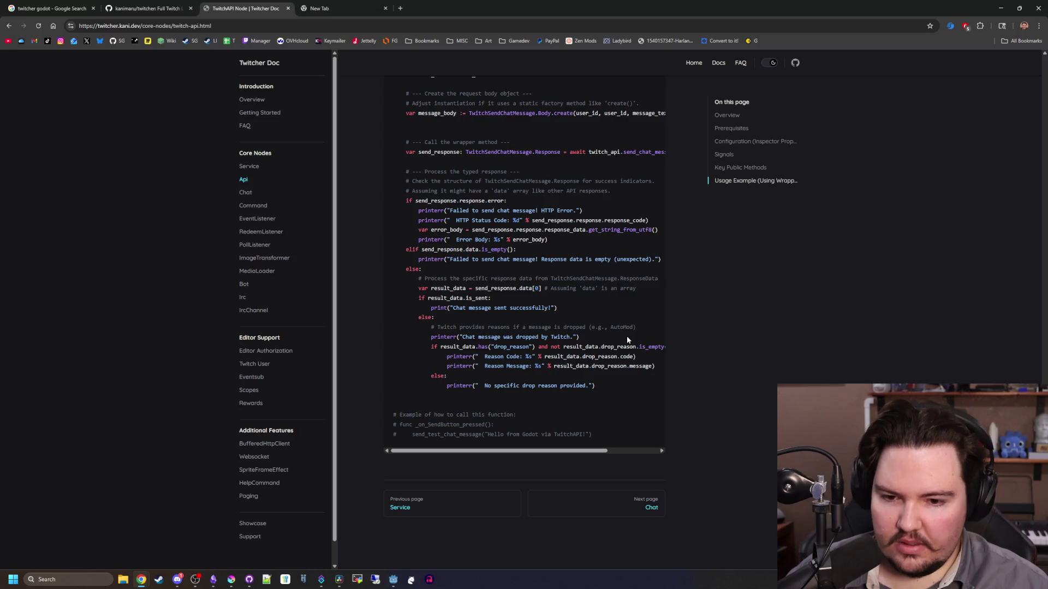
pyautogui.scroll(10, 627, 340)
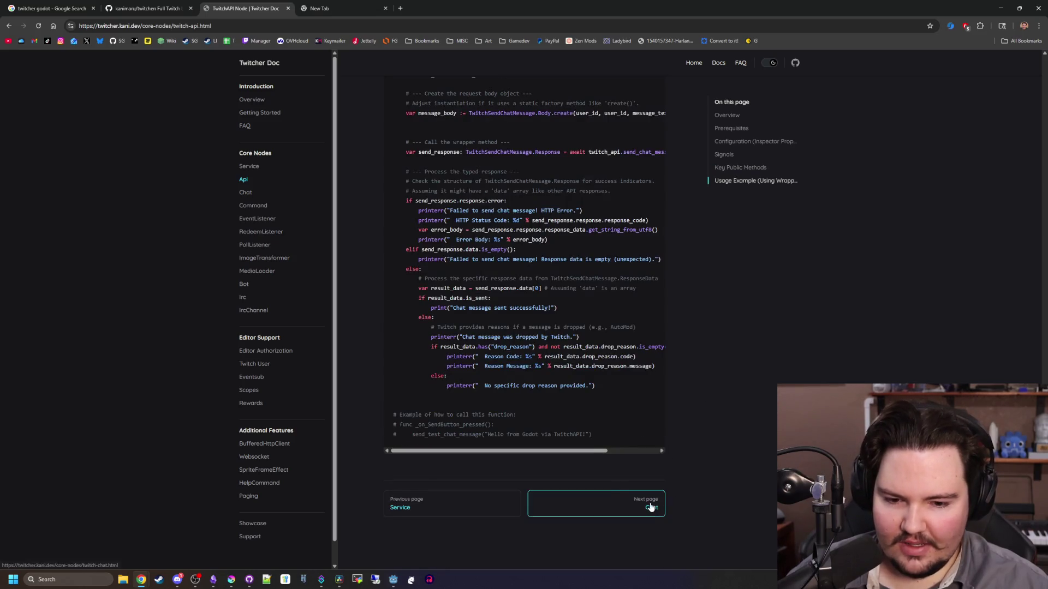
# Read through the TwitchChat Node and TwitchCommand Node documentation pages
pyautogui.click(650, 505)
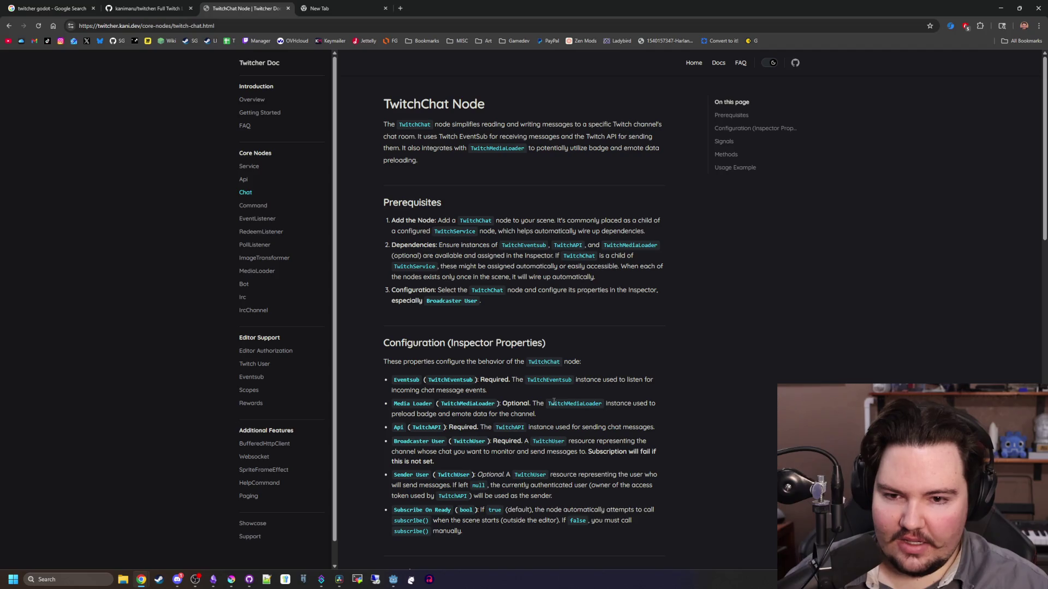
pyautogui.scroll(-7, 554, 403)
pyautogui.scroll(-10, 553, 401)
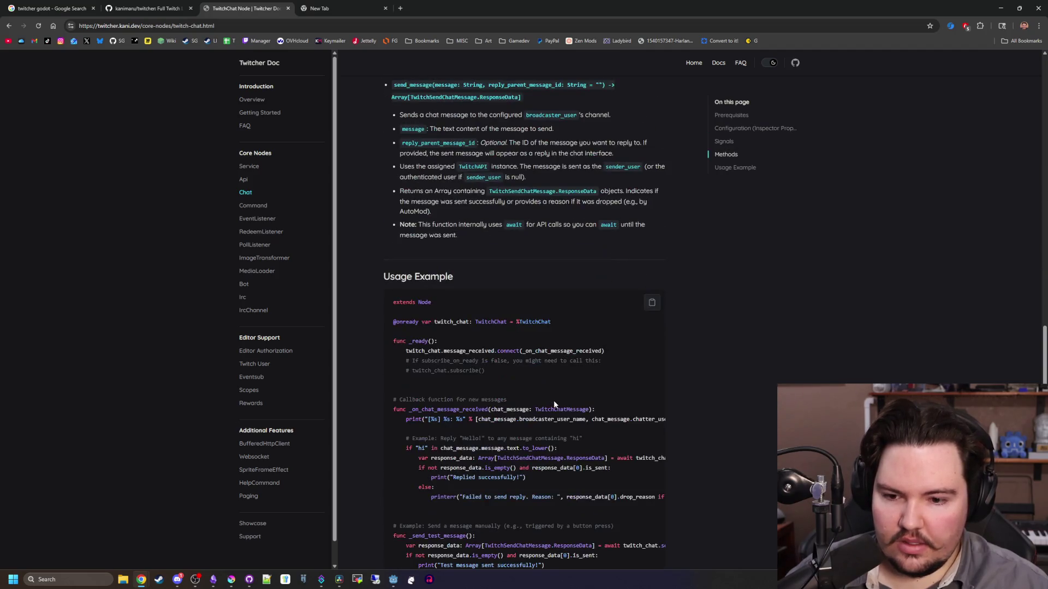
pyautogui.click(622, 506)
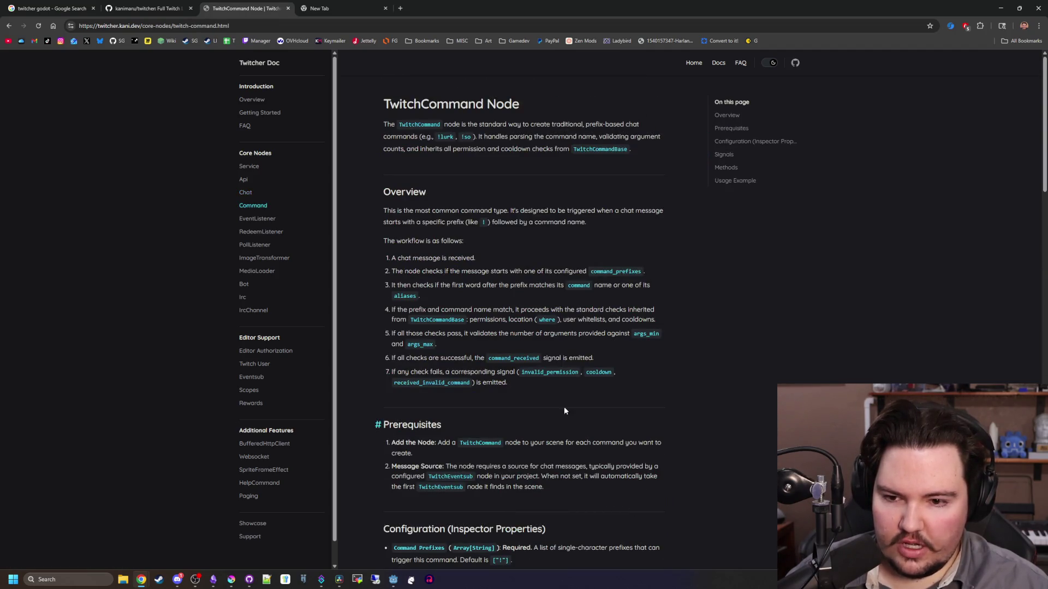
pyautogui.scroll(-8, 548, 379)
pyautogui.scroll(-2, 550, 372)
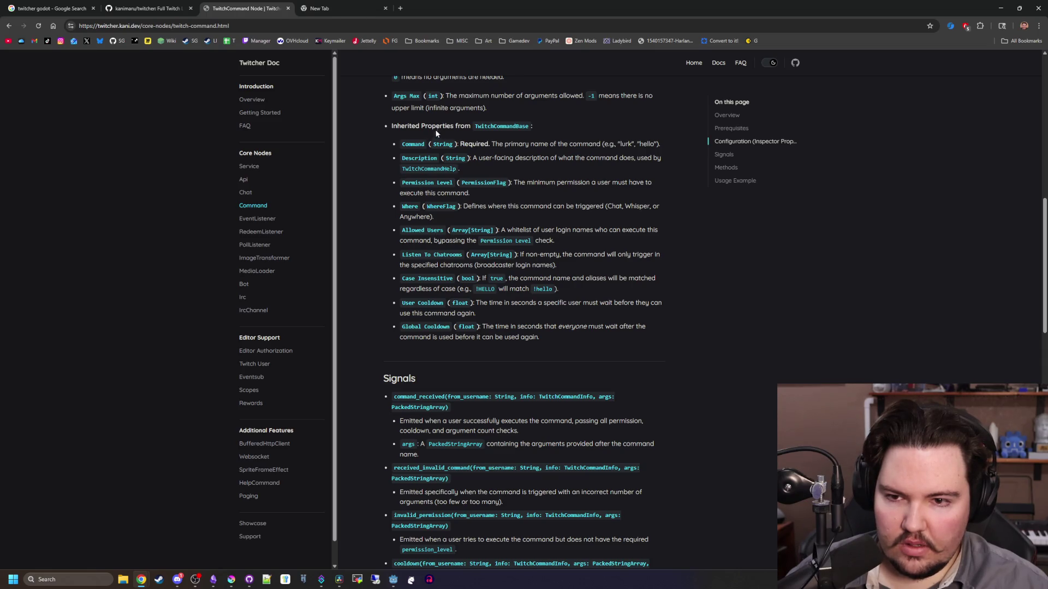
pyautogui.scroll(-5, 451, 378)
pyautogui.scroll(-5, 544, 368)
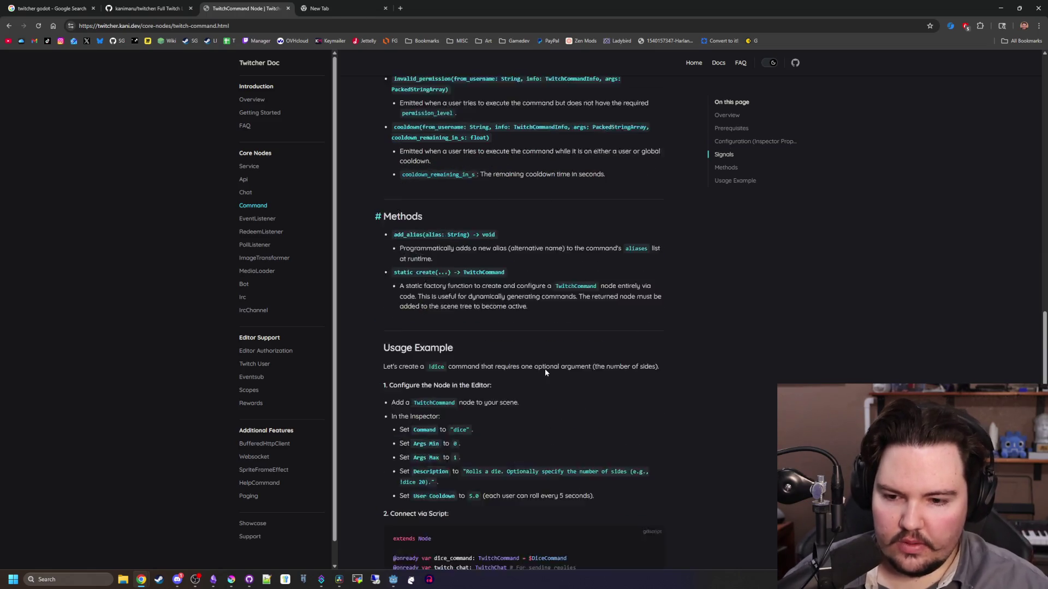
pyautogui.scroll(-6, 557, 362)
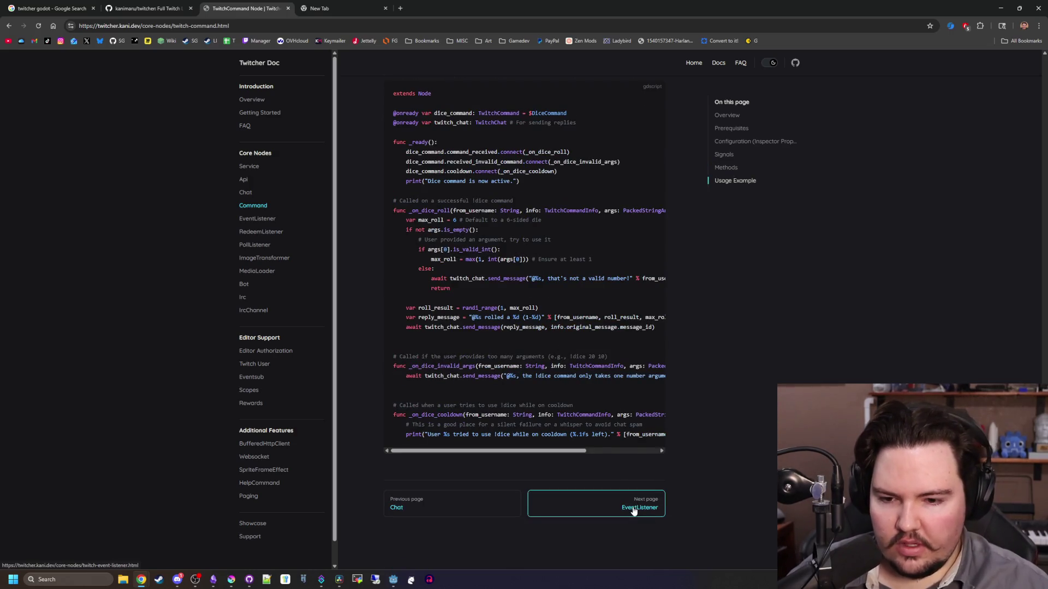
# Read the TwitchEventListener Node documentation page
pyautogui.click(633, 509)
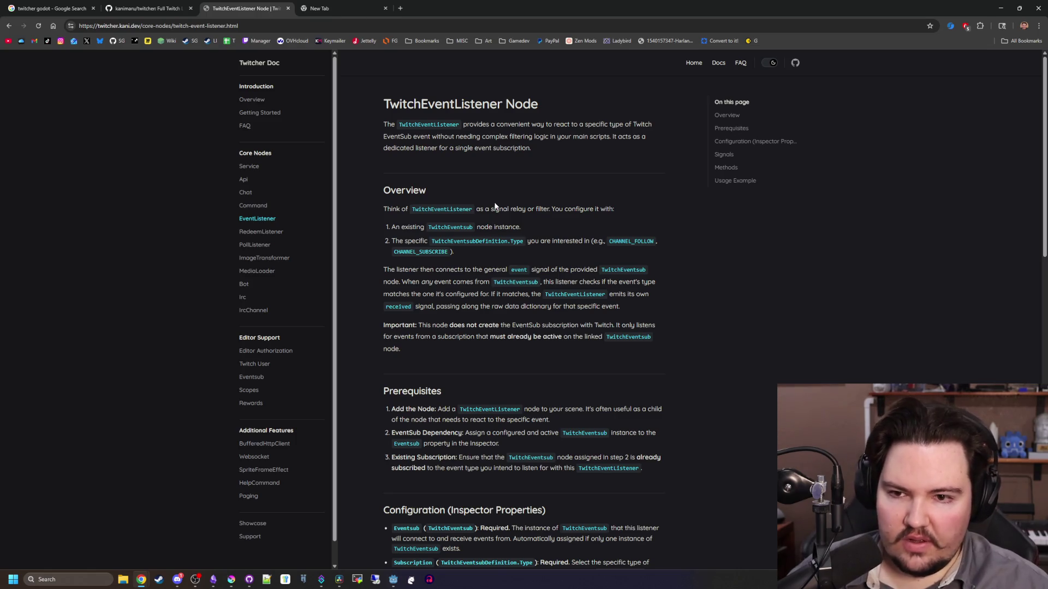
pyautogui.scroll(-5, 496, 206)
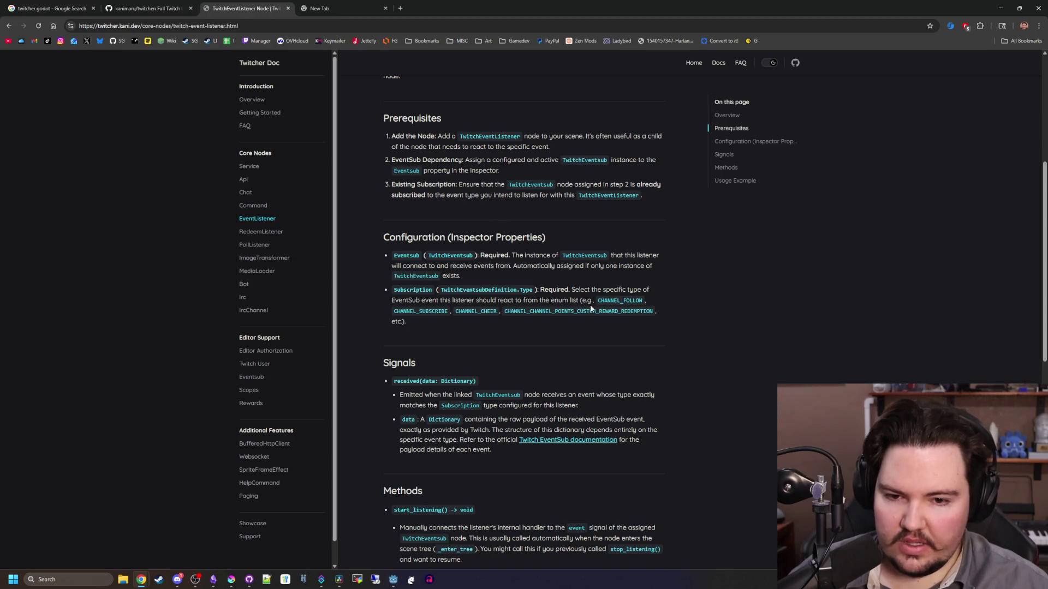
pyautogui.scroll(-6, 615, 332)
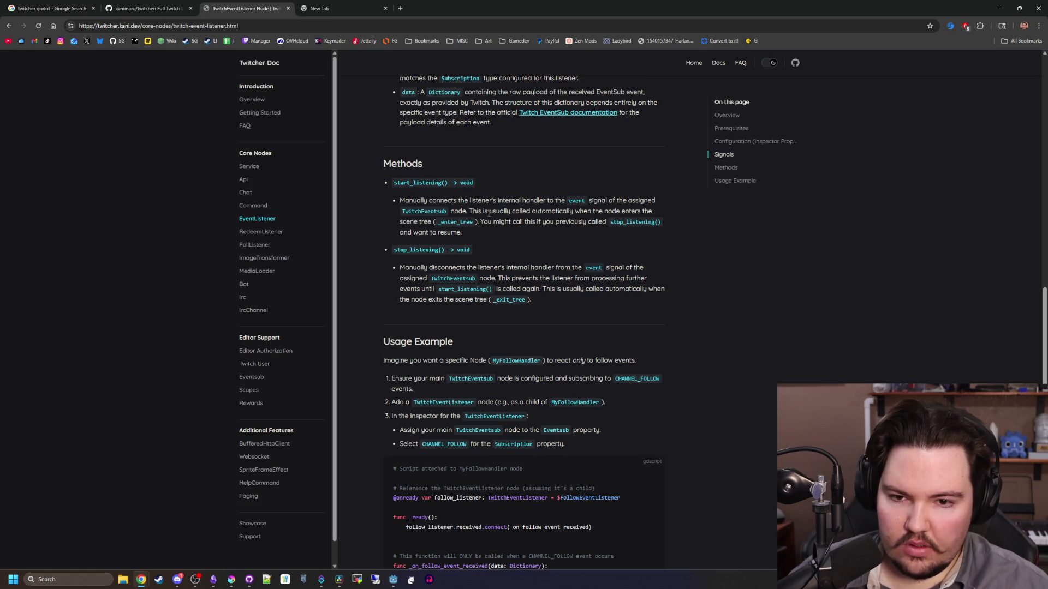
pyautogui.moveTo(489, 213); pyautogui.dragTo(579, 222)
pyautogui.click(552, 244)
pyautogui.scroll(-3, 553, 244)
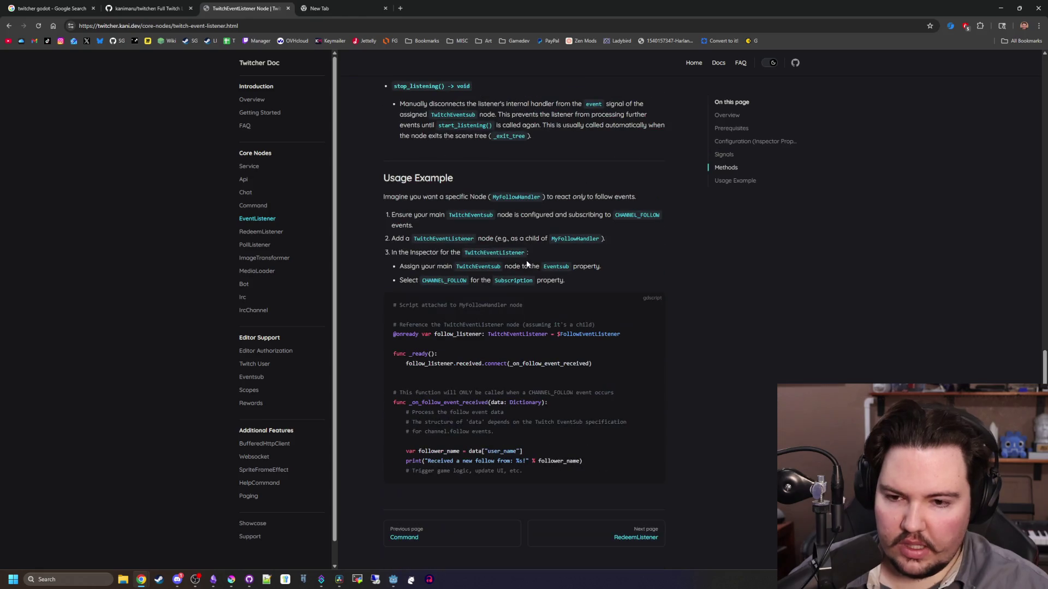
pyautogui.scroll(-2, 520, 310)
# Read the TwitchRedeemListener Node documentation page
pyautogui.click(633, 504)
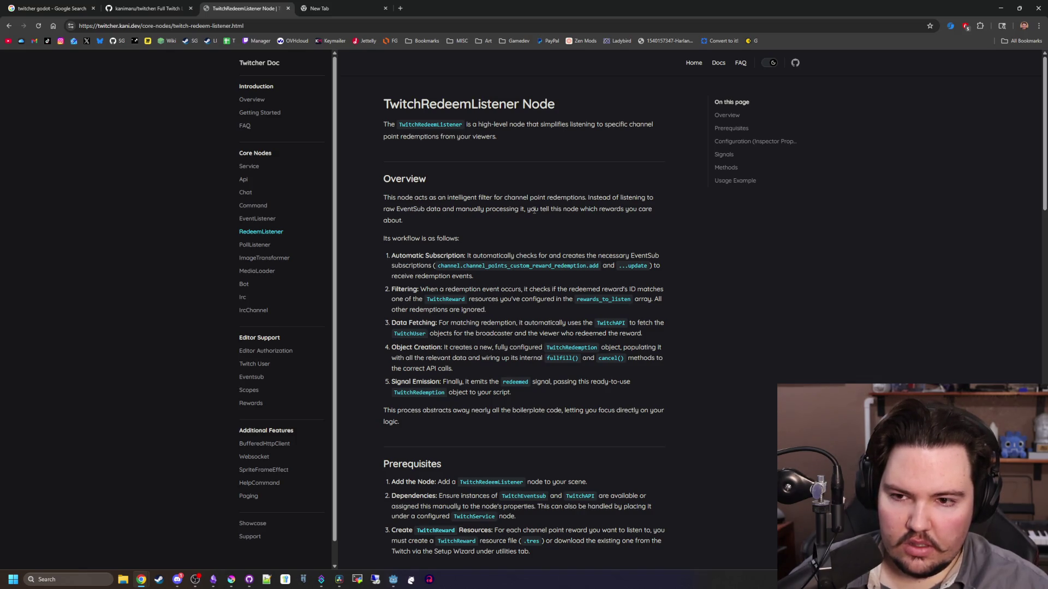
pyautogui.moveTo(546, 7)
pyautogui.mouseDown()
pyautogui.moveTo(595, 249)
pyautogui.moveTo(612, 262)
pyautogui.moveTo(573, 225)
pyautogui.moveTo(565, 200)
pyautogui.moveTo(540, 85)
pyautogui.moveTo(546, 1)
pyautogui.mouseUp()
pyautogui.scroll(-1, 543, 266)
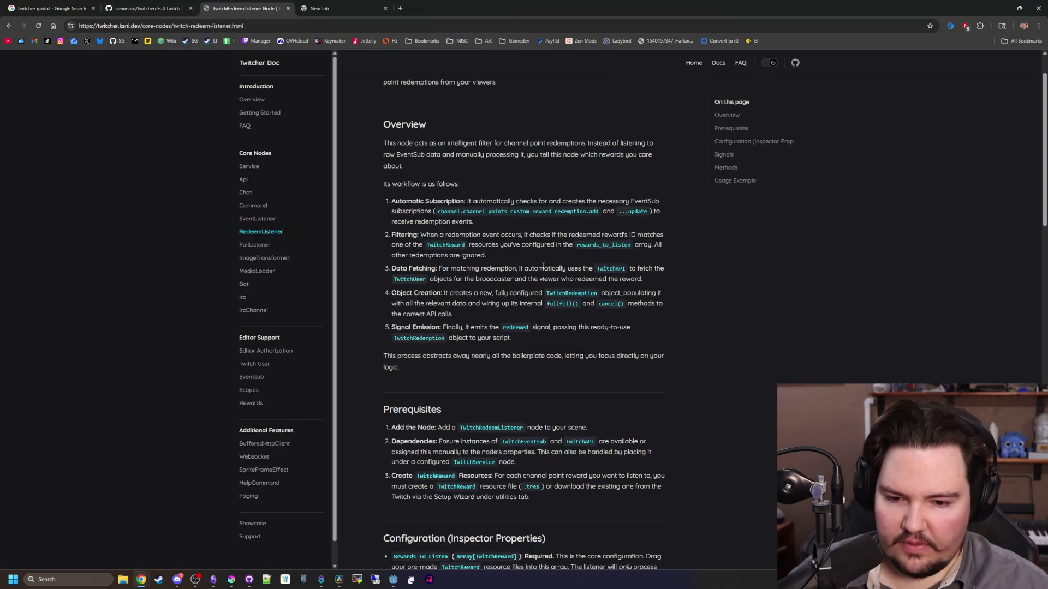
pyautogui.scroll(-3, 544, 265)
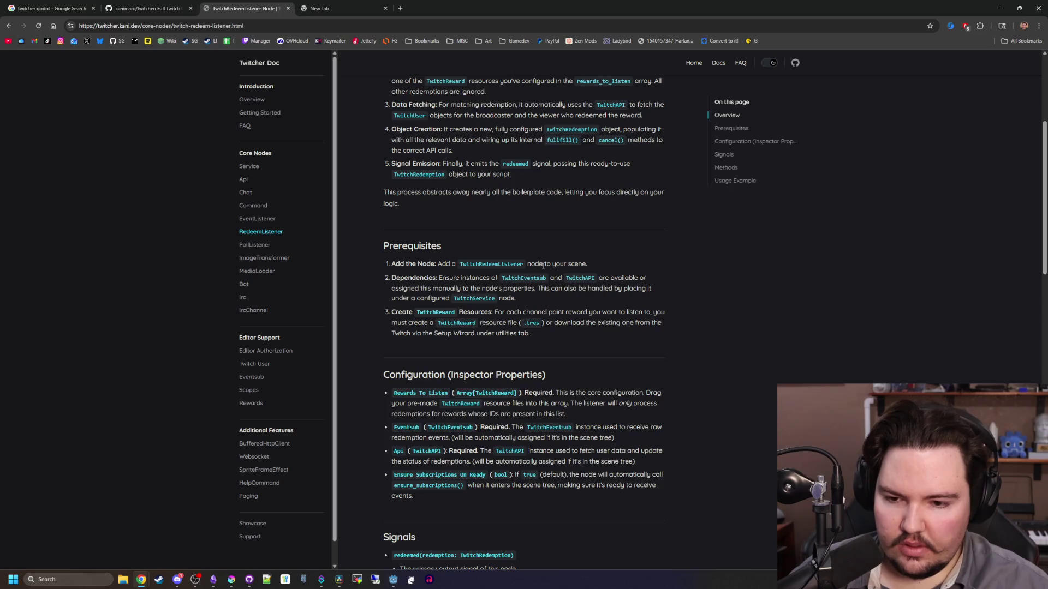
pyautogui.scroll(-5, 545, 269)
pyautogui.scroll(-7, 549, 271)
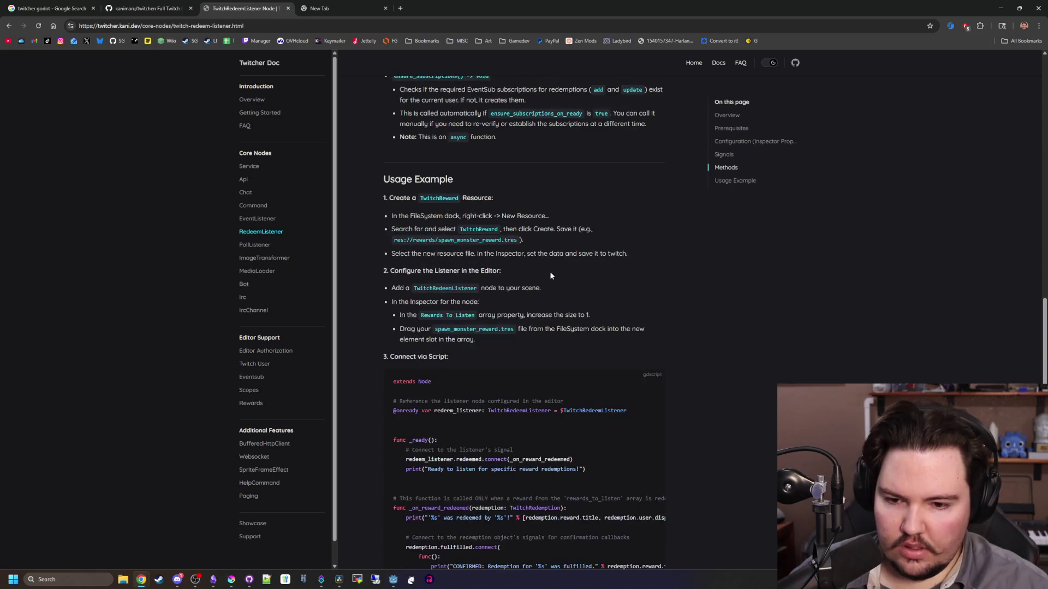
pyautogui.scroll(-7, 595, 443)
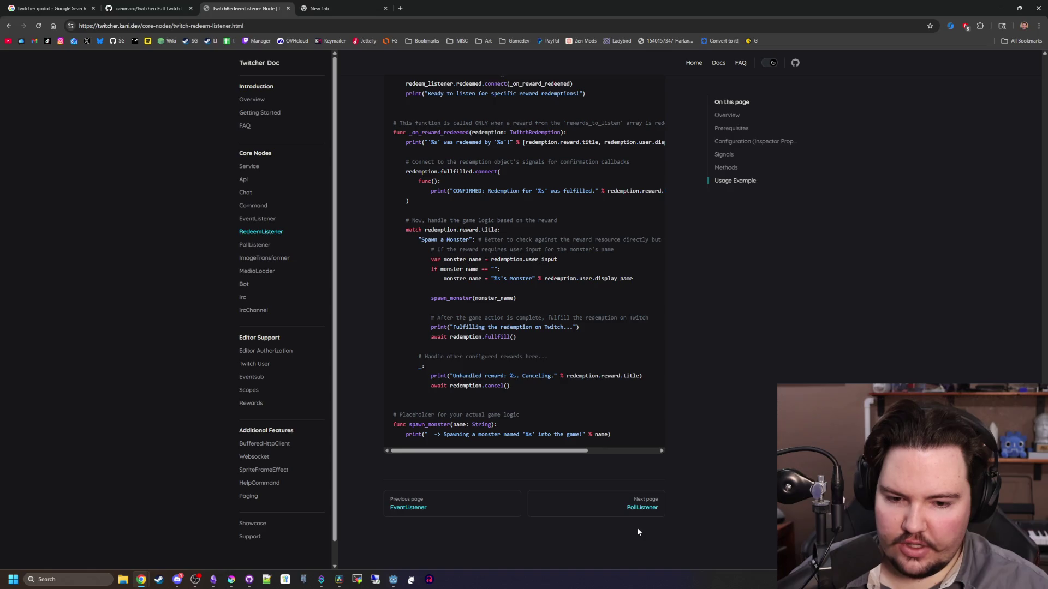
# Skim the PollListener and Image Transformer pages, ending on TwitchMediaLoader Node
pyautogui.click(642, 504)
pyautogui.scroll(-20, 561, 401)
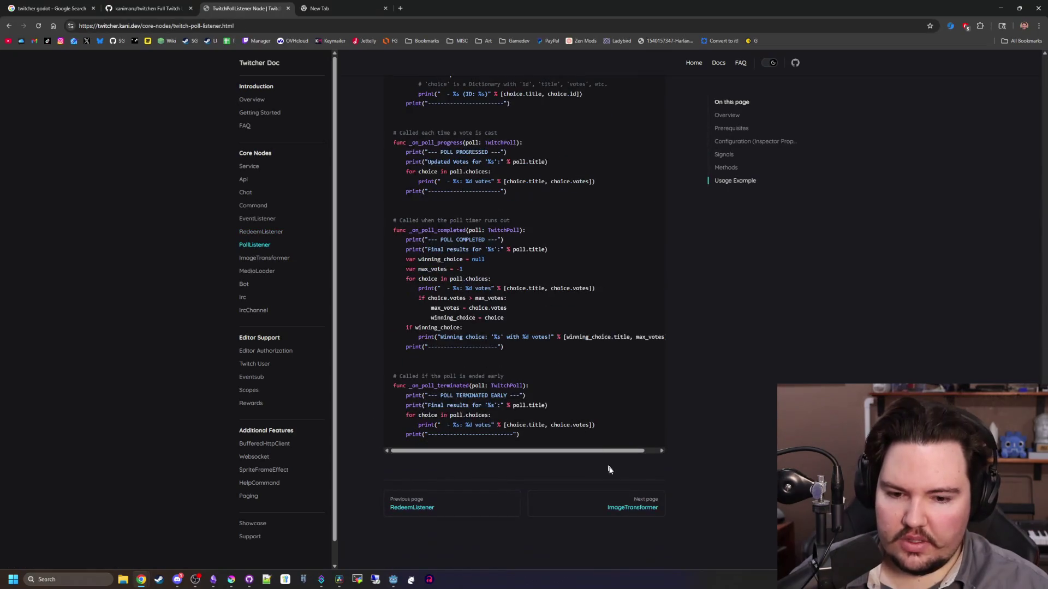
pyautogui.click(628, 511)
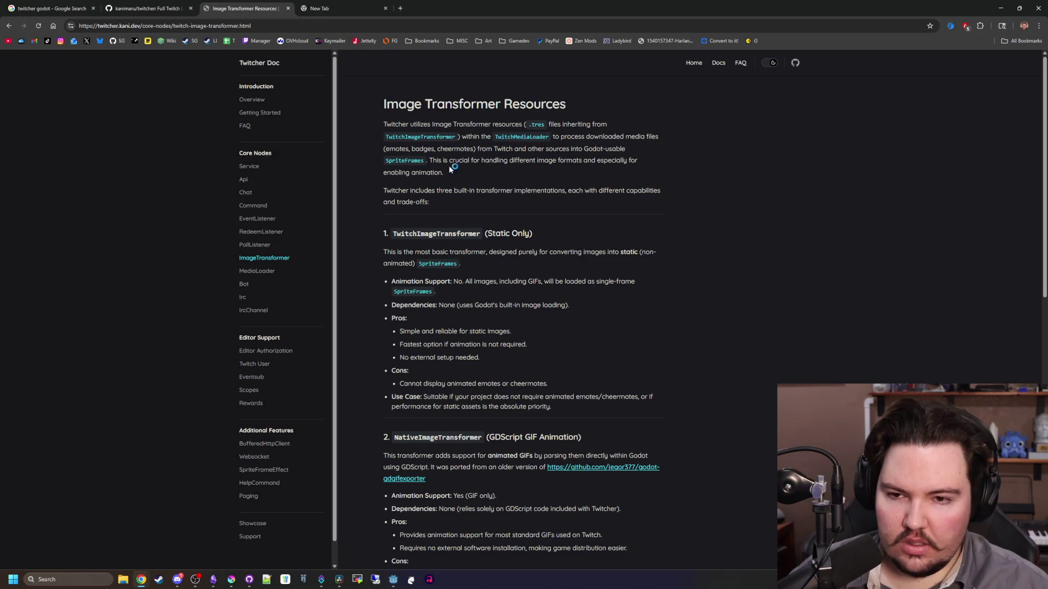
pyautogui.scroll(-9, 616, 301)
pyautogui.scroll(-3, 628, 382)
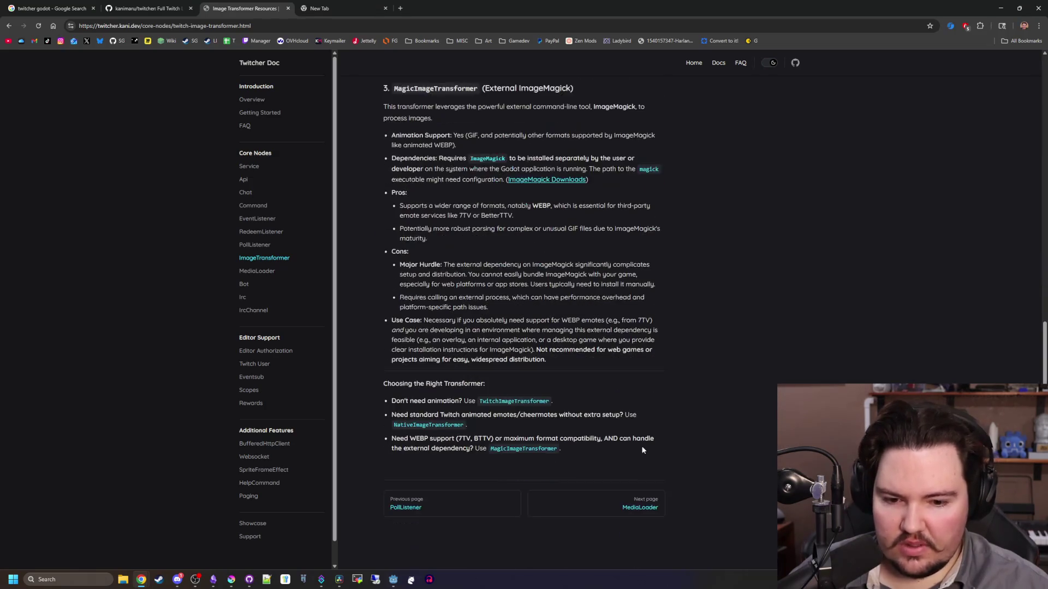
pyautogui.click(620, 506)
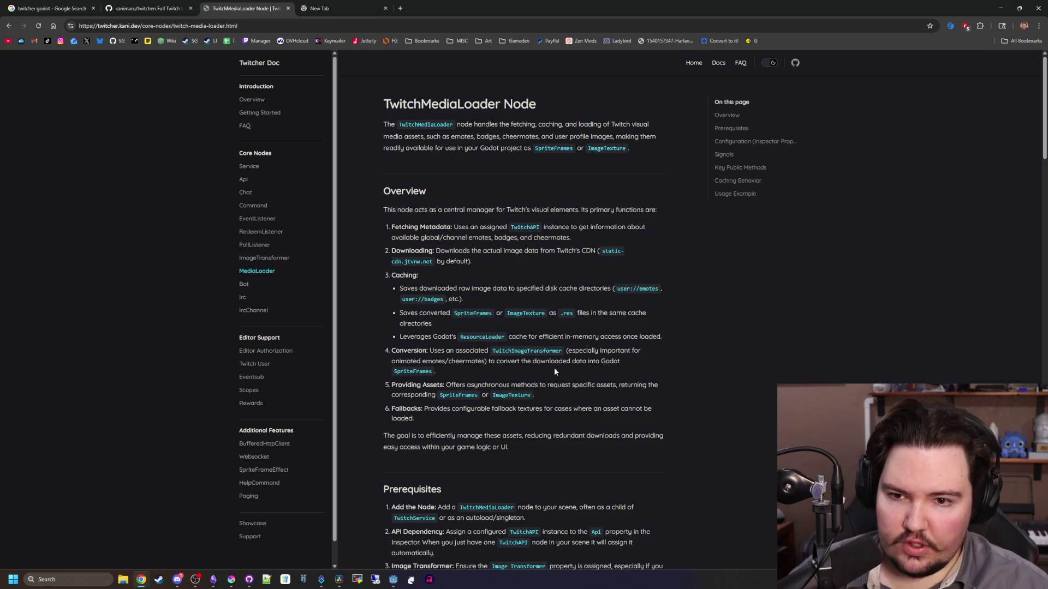
# Read through the TwitchBot Node and TwitchIRC Node documentation pages
pyautogui.scroll(-15, 555, 367)
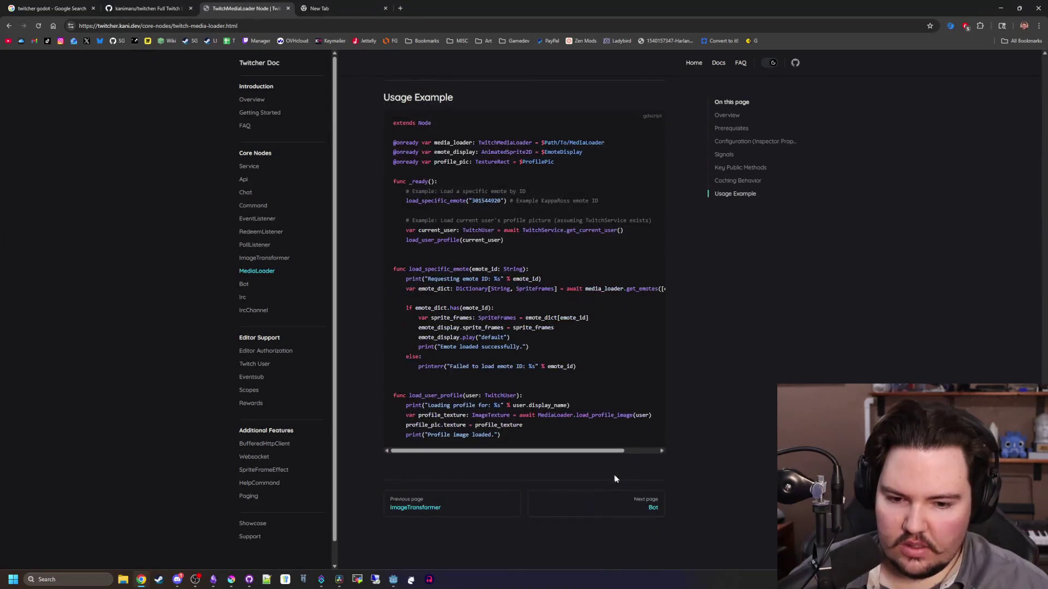
pyautogui.click(619, 501)
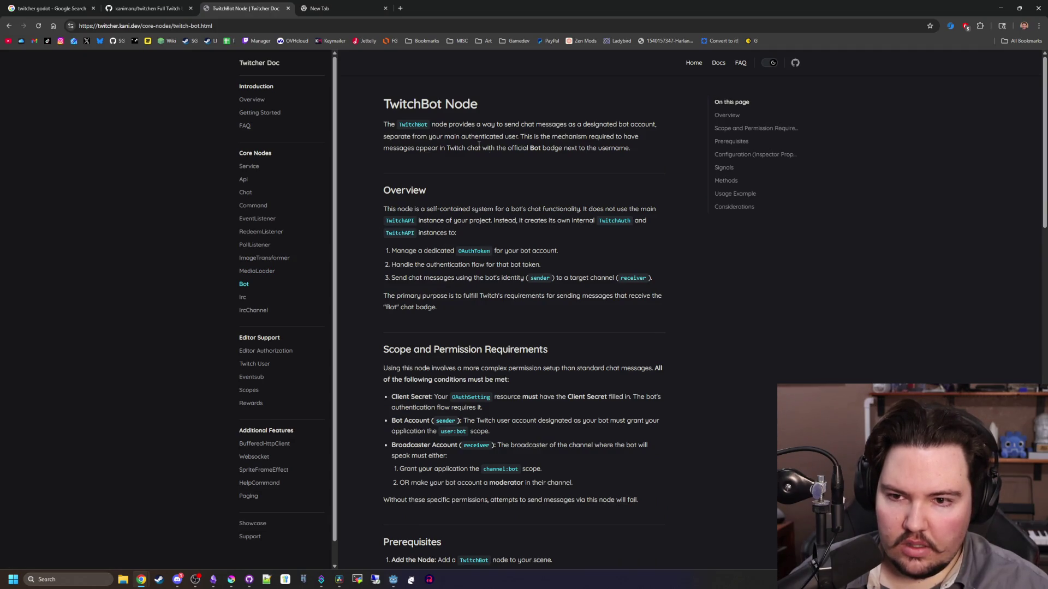
pyautogui.scroll(-12, 479, 145)
pyautogui.scroll(-4, 564, 428)
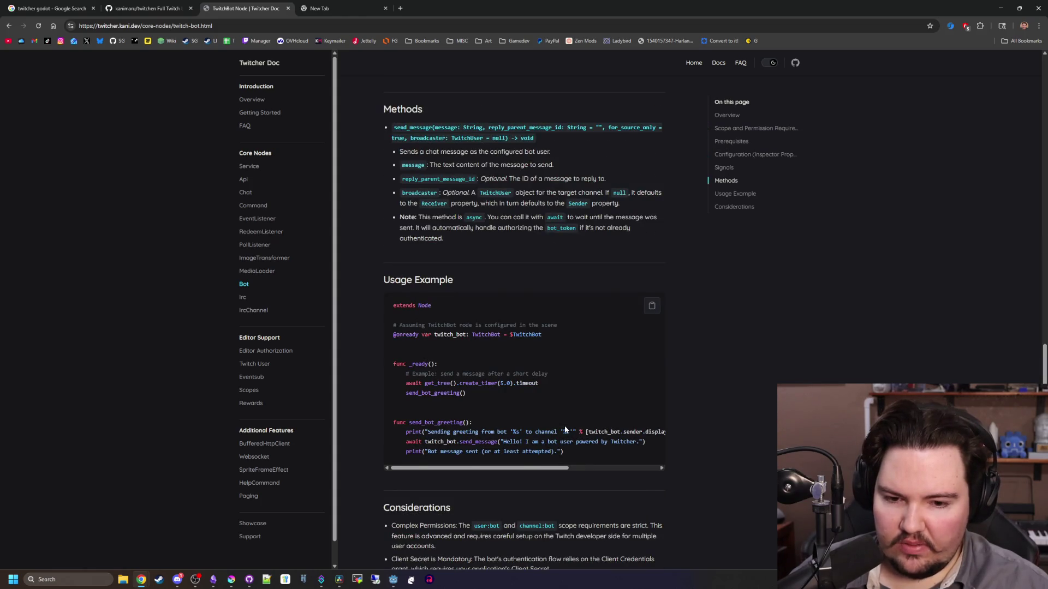
pyautogui.scroll(-3, 566, 429)
pyautogui.click(596, 505)
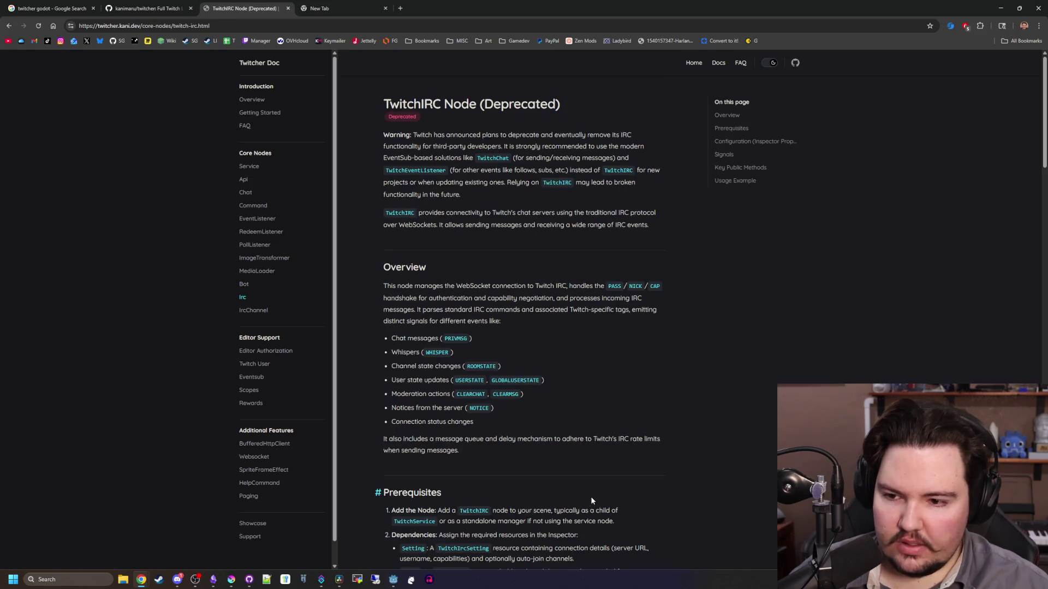
pyautogui.scroll(-15, 522, 388)
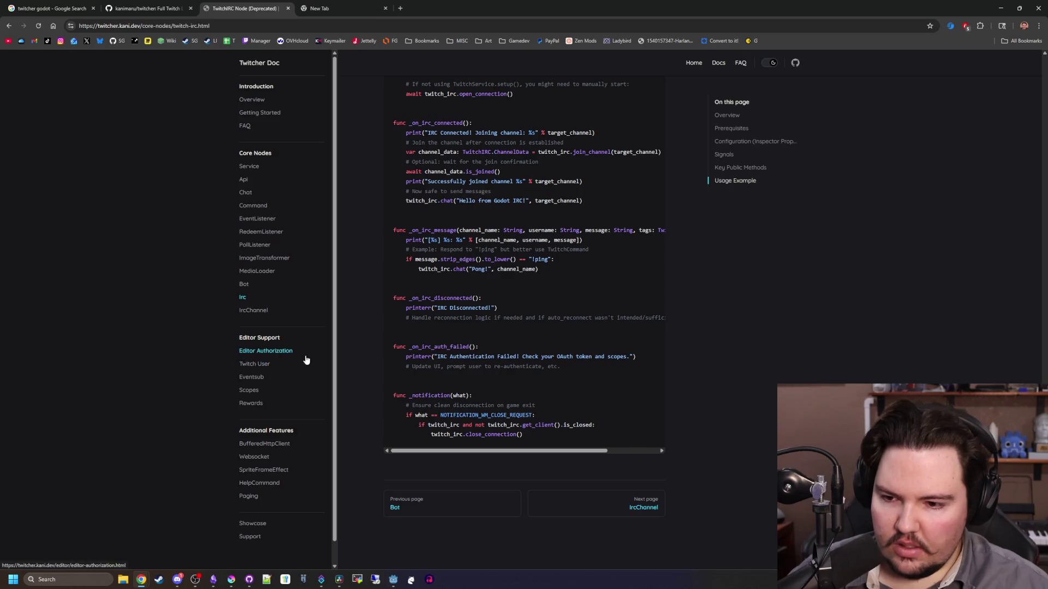
# Move through the EventSub Editor Helper and OAuth Scope Selector pages to Editor Reward
pyautogui.click(274, 378)
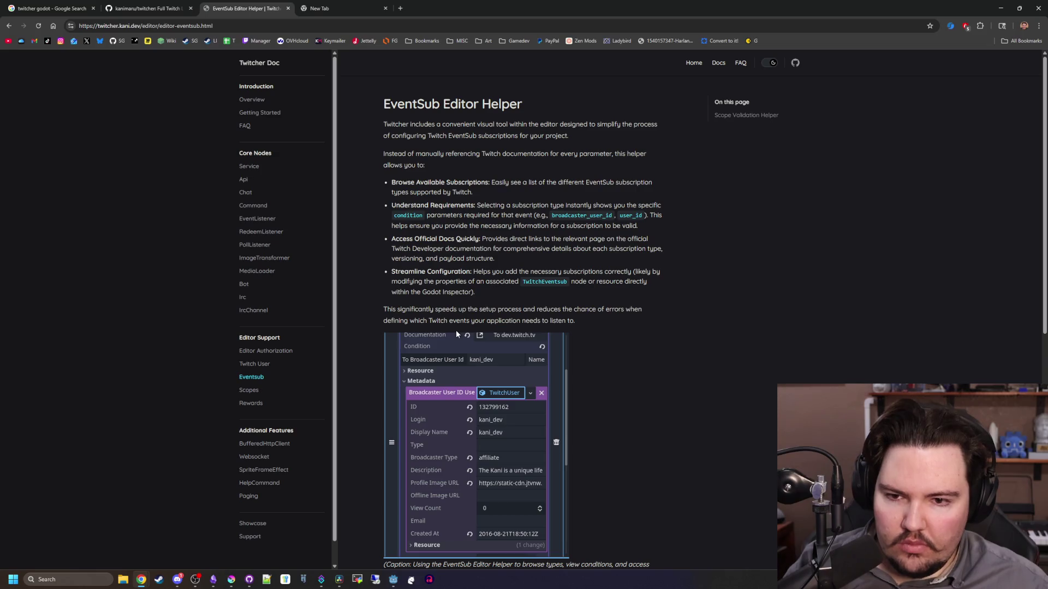
pyautogui.scroll(-7, 456, 330)
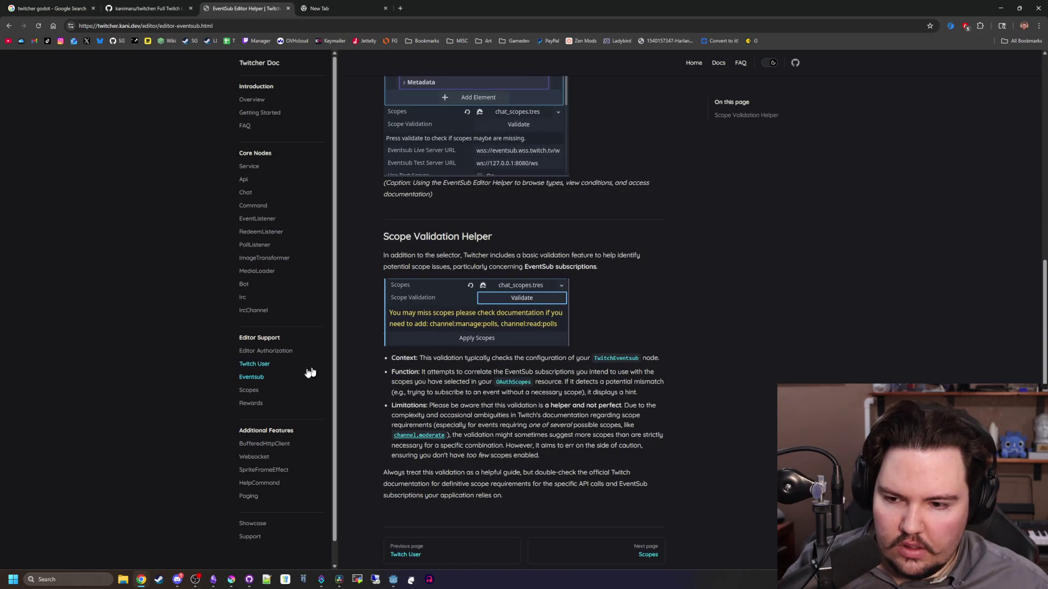
pyautogui.click(249, 390)
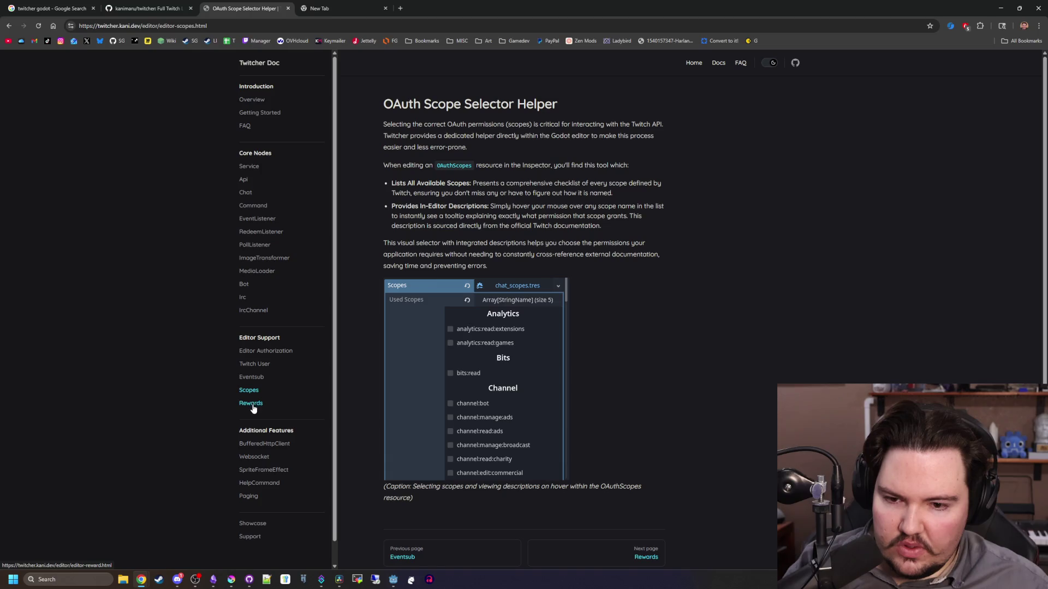
pyautogui.click(253, 407)
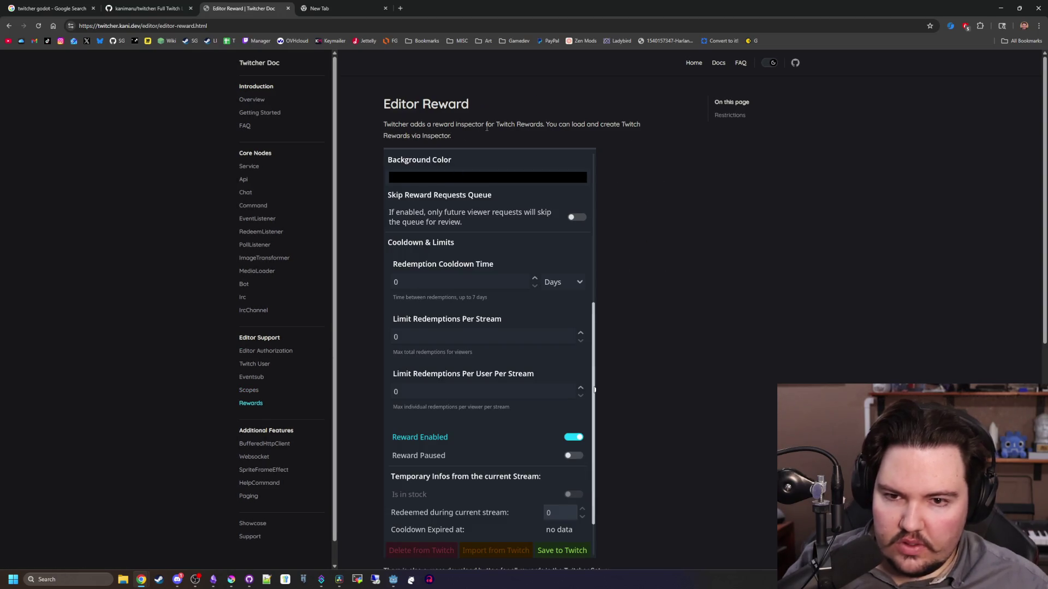
# Read the Editor Reward page down to Restrictions, then return to the Godot editor
pyautogui.tripleClick(463, 136)
pyautogui.rightClick(455, 132)
pyautogui.click(664, 296)
pyautogui.scroll(-5, 664, 297)
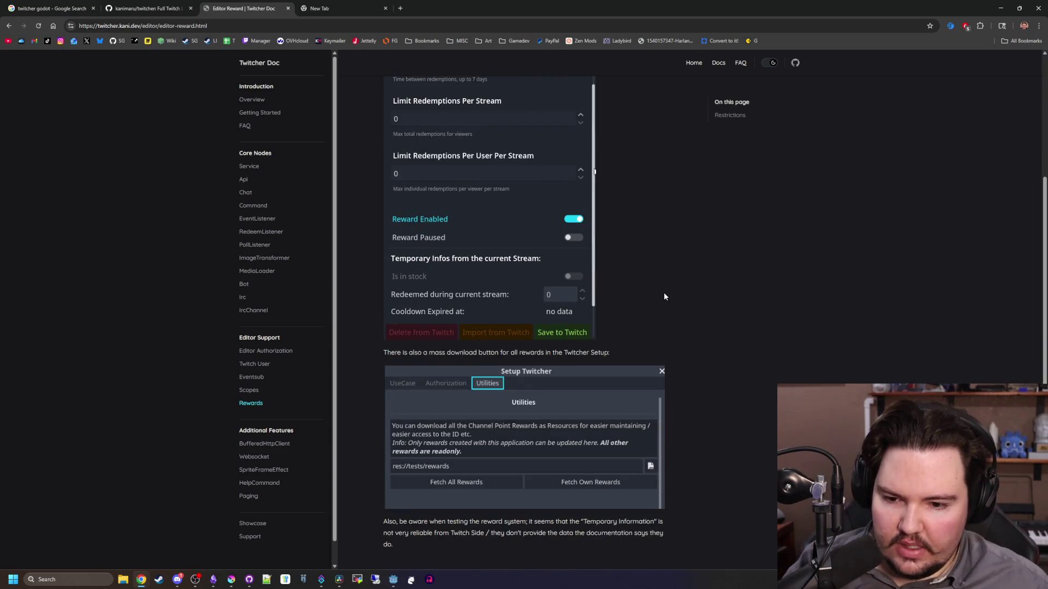
pyautogui.scroll(-3, 664, 293)
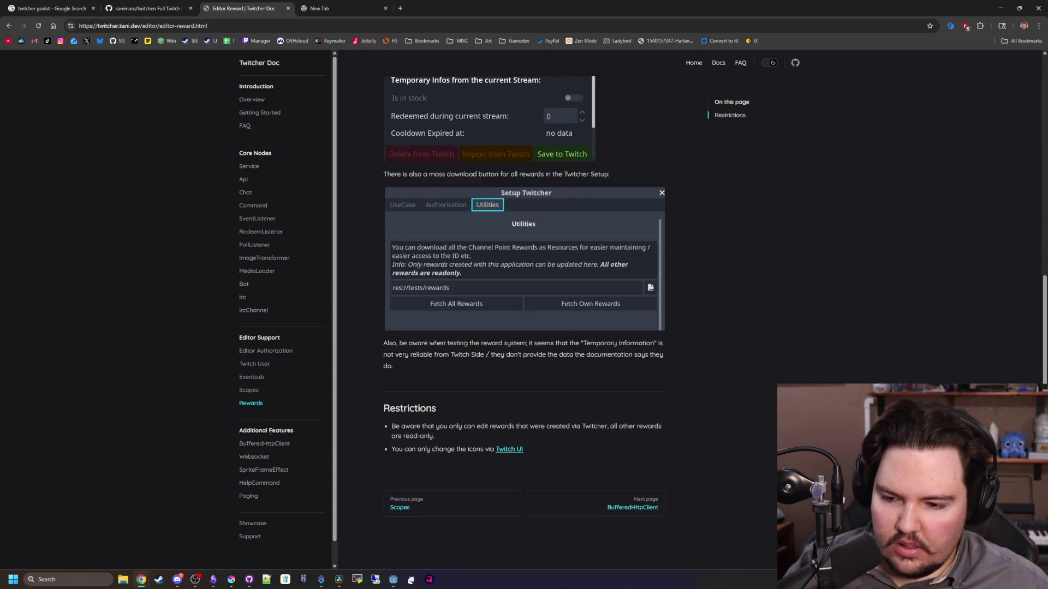
pyautogui.scroll(8, 470, 230)
pyautogui.hotkey('alt', 'Tab')
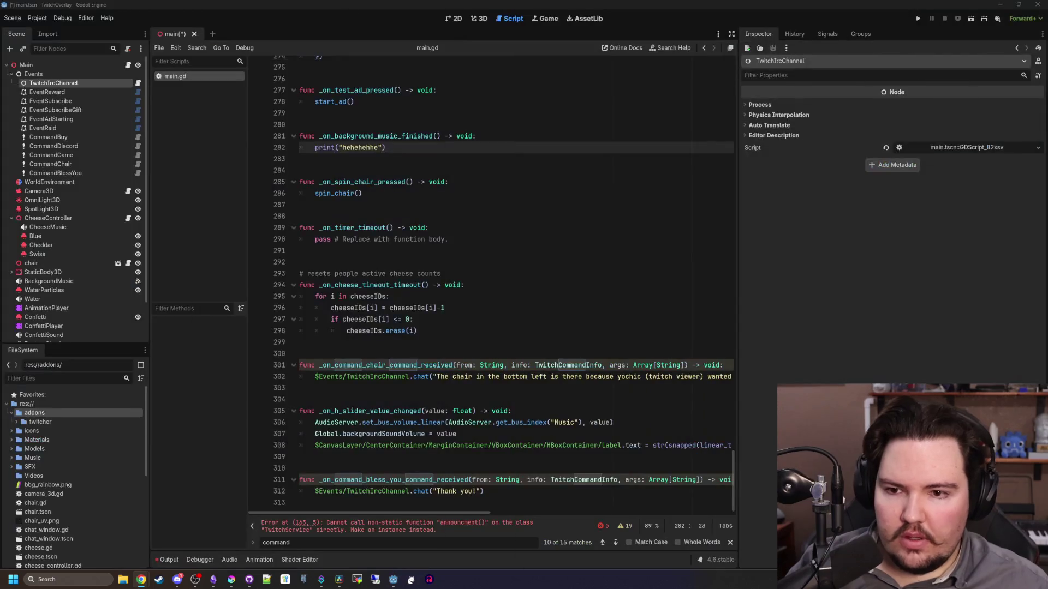
# Jump to the error on line 163 and replace TwitchService with TwitchAPI
pyautogui.click(403, 528)
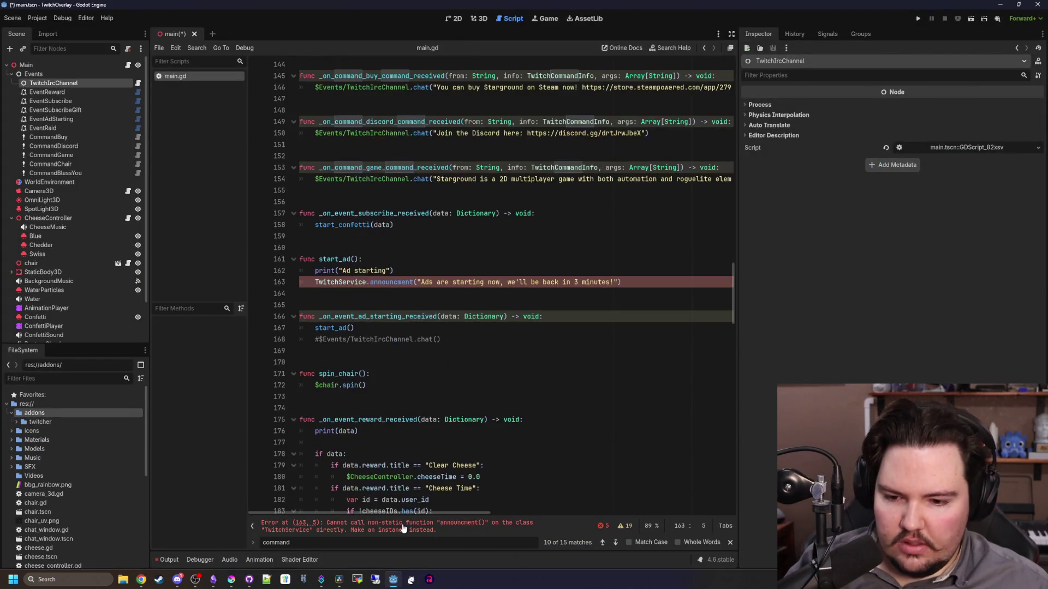
pyautogui.click(399, 301)
pyautogui.doubleClick(331, 283)
pyautogui.write('Twitch')
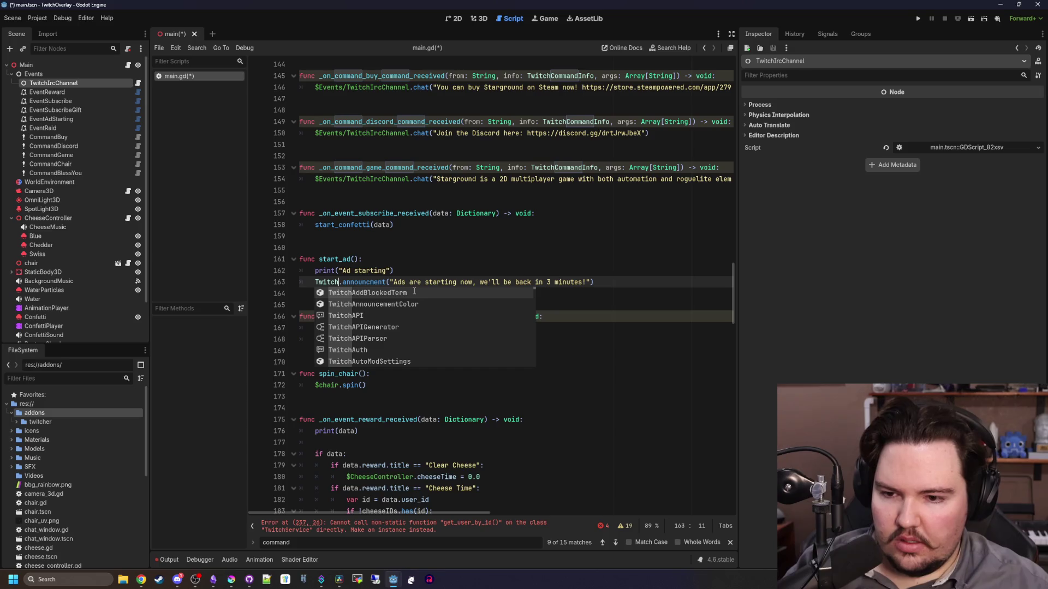
pyautogui.press('Down')
pyautogui.press('Down')
pyautogui.press('Return')
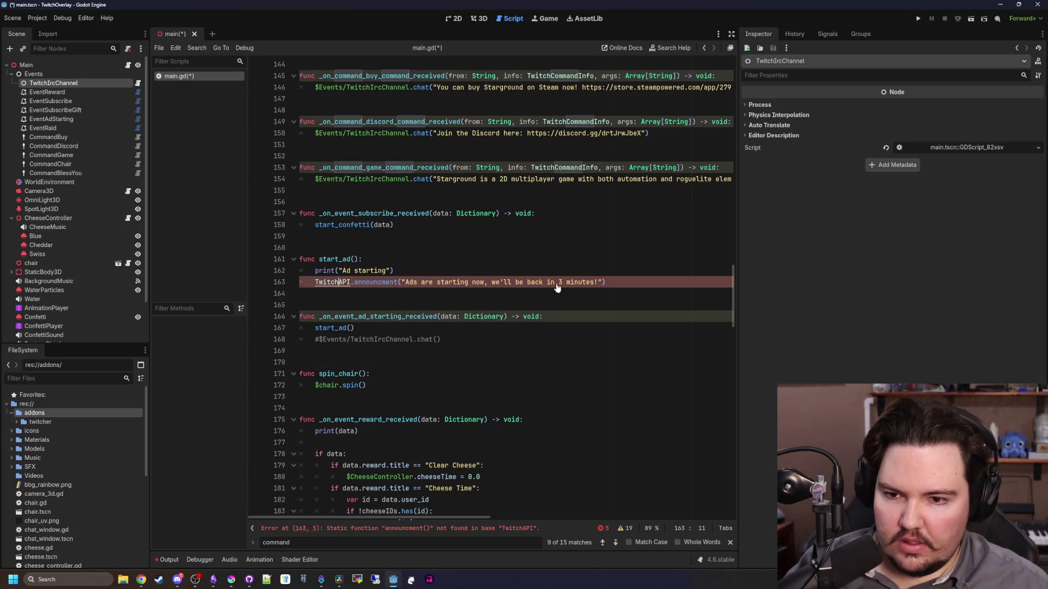
# Rename the call to send_chat_announcement and open its definition in twitch_api.gd
pyautogui.keyDown('ctrl'); pyautogui.click(352, 284); pyautogui.keyUp('ctrl')
pyautogui.write('announcement')
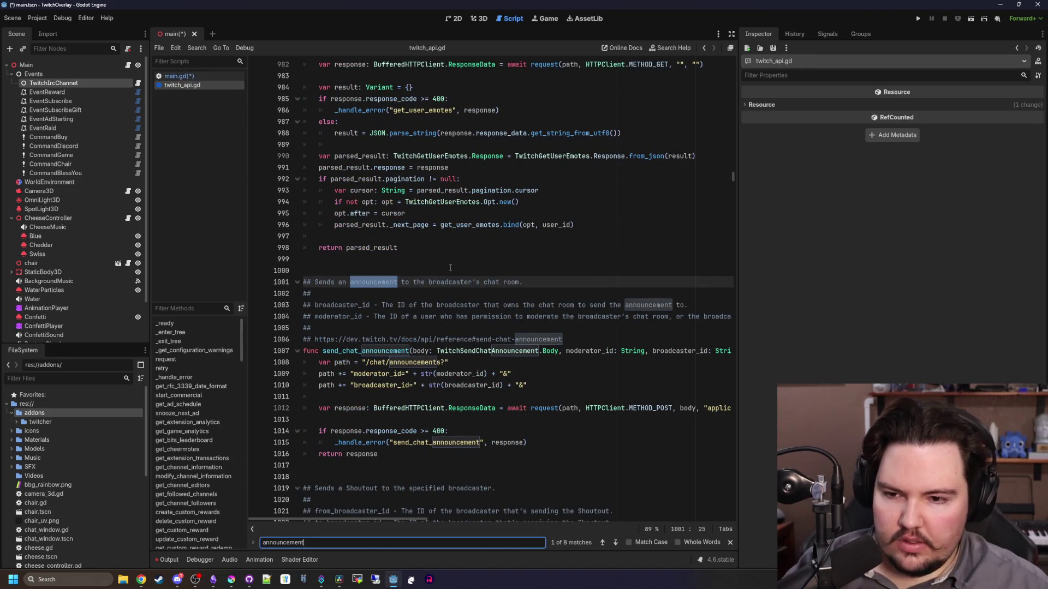
pyautogui.hotkey('alt', 'Left')
pyautogui.hotkey('alt', 'Left')
pyautogui.hotkey('alt', 'Left')
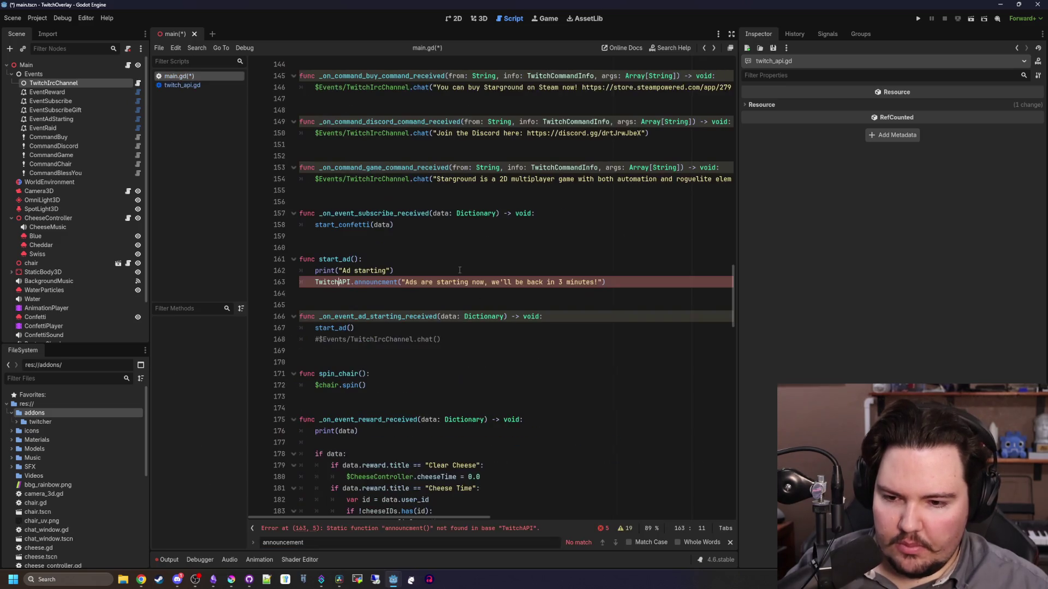
pyautogui.doubleClick(382, 282)
pyautogui.write('send_')
pyautogui.write('chat_an')
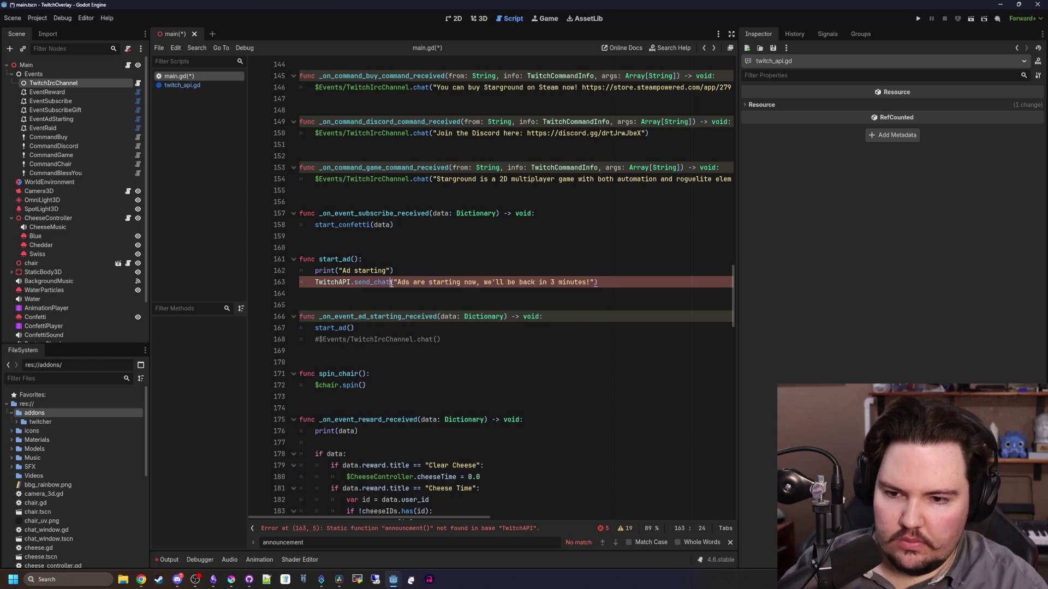
pyautogui.write('nouncement')
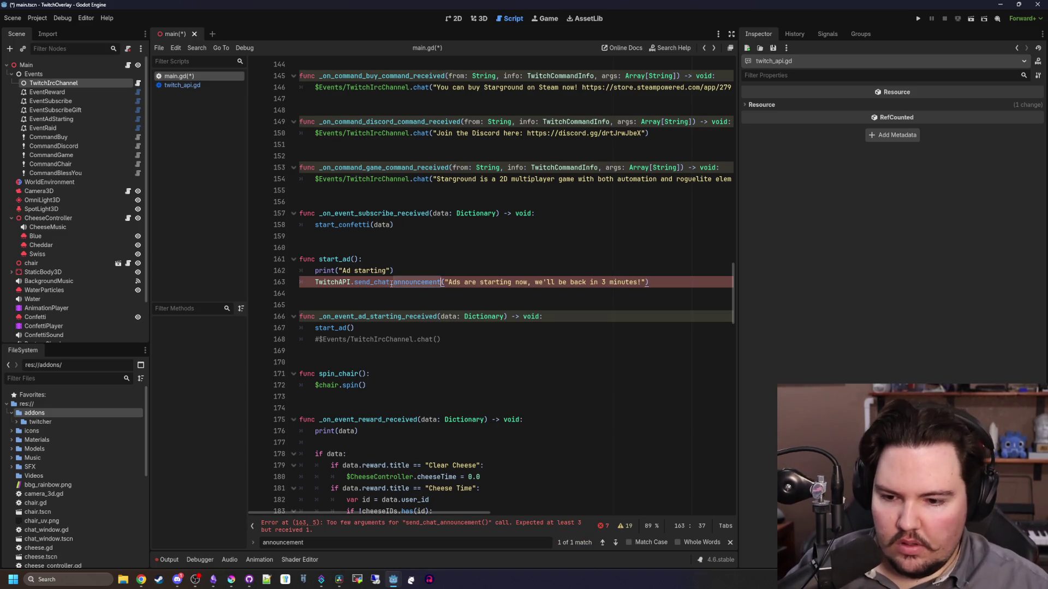
pyautogui.click(432, 275)
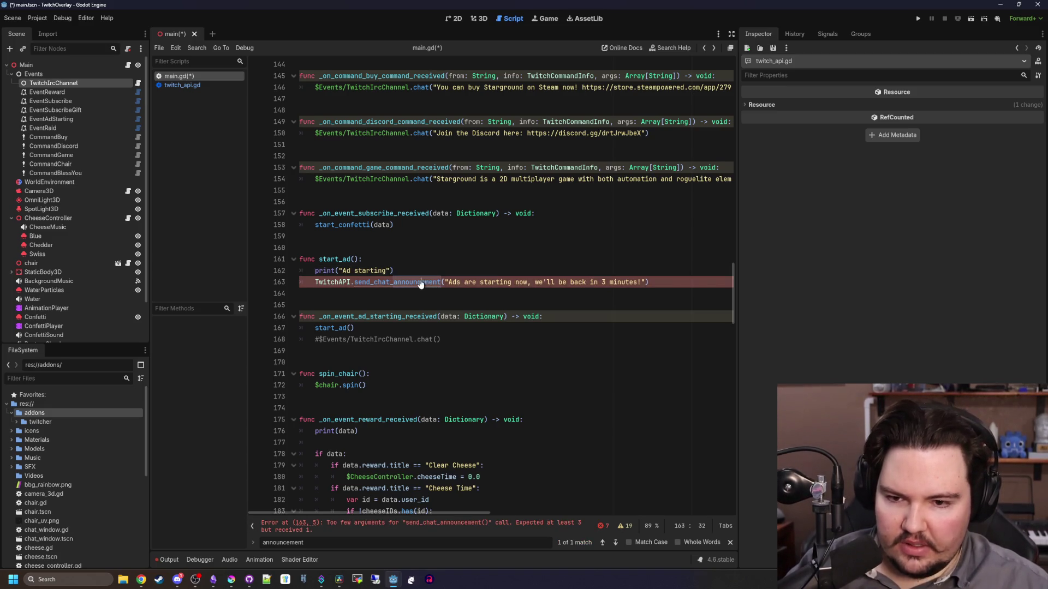
pyautogui.keyDown('ctrl'); pyautogui.click(423, 283); pyautogui.keyUp('ctrl')
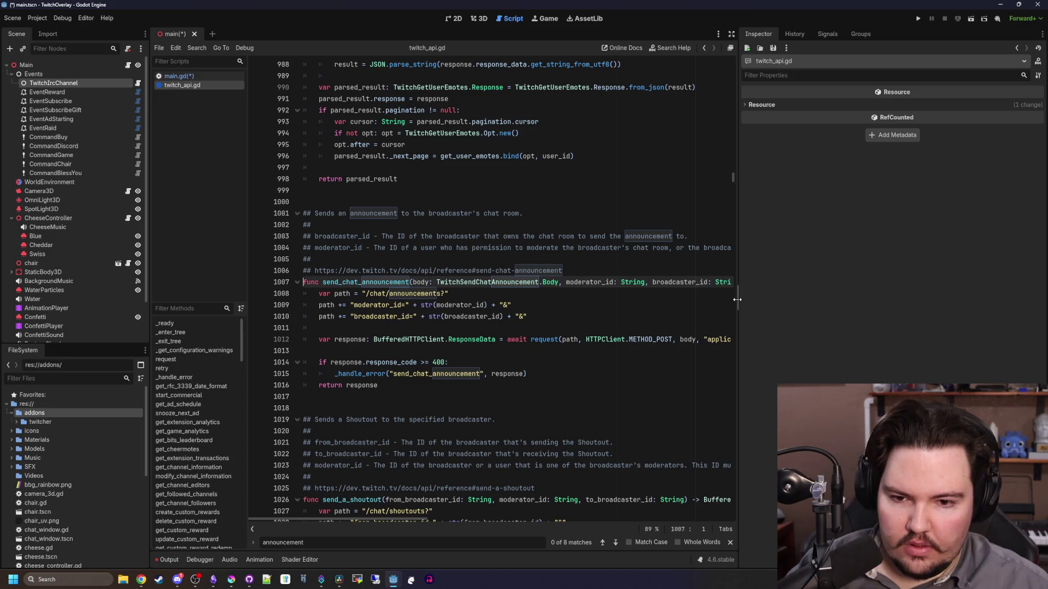
# Widen the code area and inspect the TwitchSendChatAnnouncement.Body class script
pyautogui.moveTo(738, 300); pyautogui.dragTo(956, 300)
pyautogui.keyDown('ctrl'); pyautogui.click(507, 284); pyautogui.keyUp('ctrl')
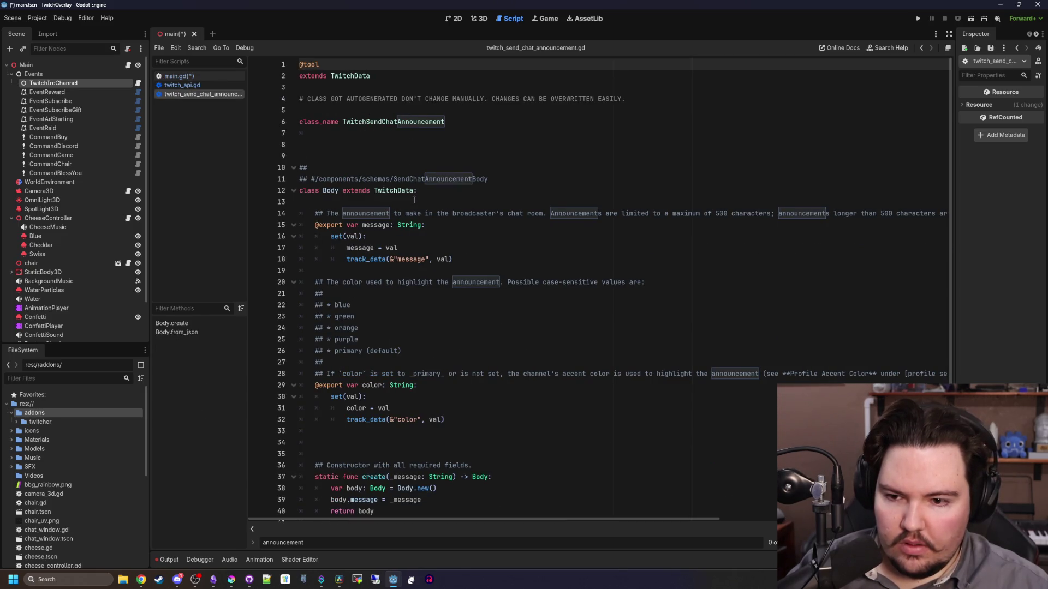
pyautogui.hotkey('alt', 'Left')
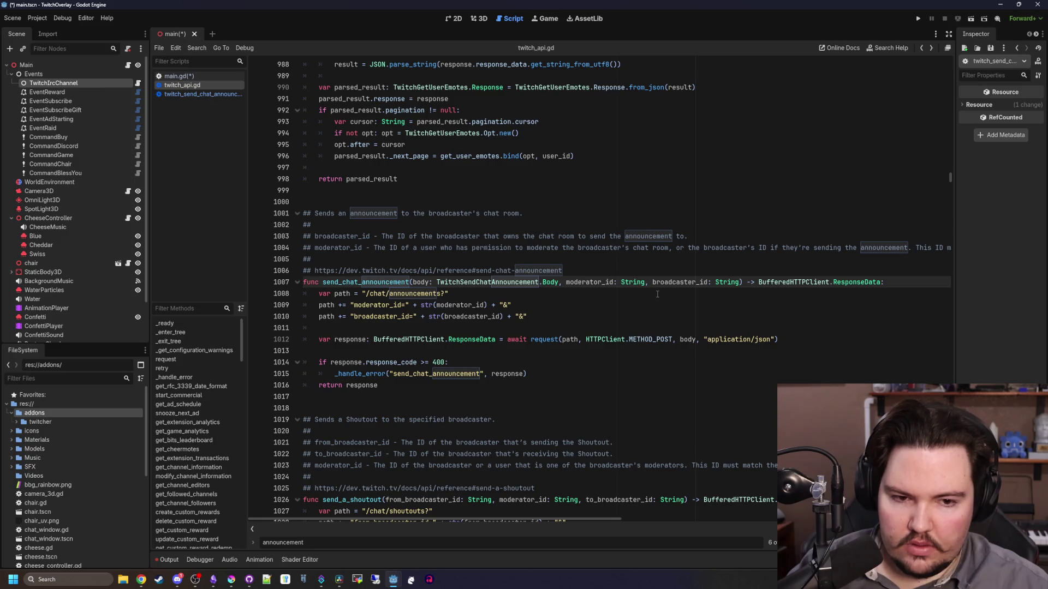
pyautogui.scroll(8, 392, 310)
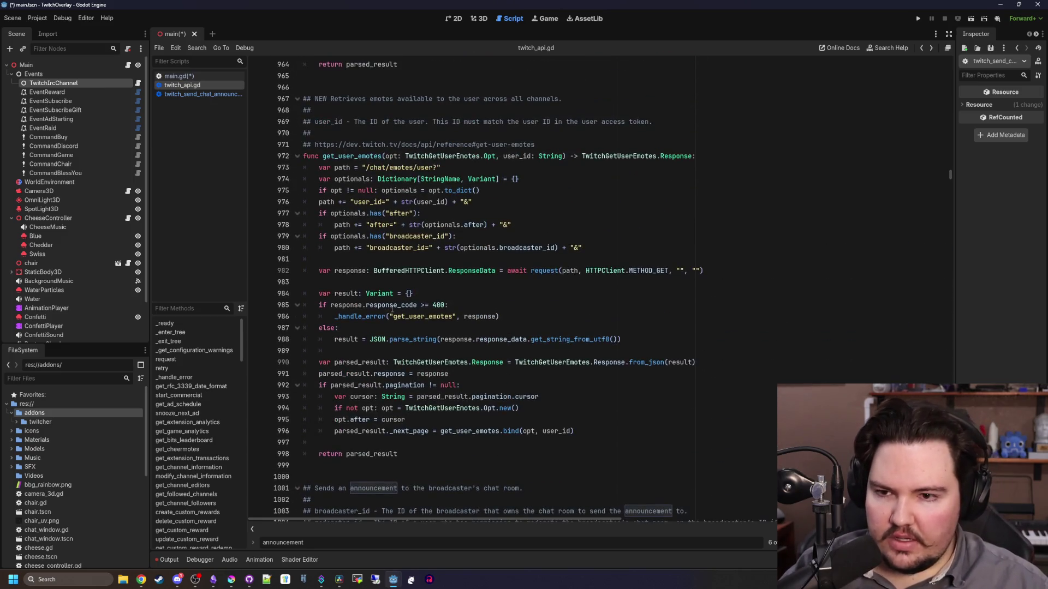
pyautogui.hotkey('ctrl', 'Home')
# Check the autoloads under Project Settings > Globals, then return to main.gd
pyautogui.click(37, 18)
pyautogui.click(53, 35)
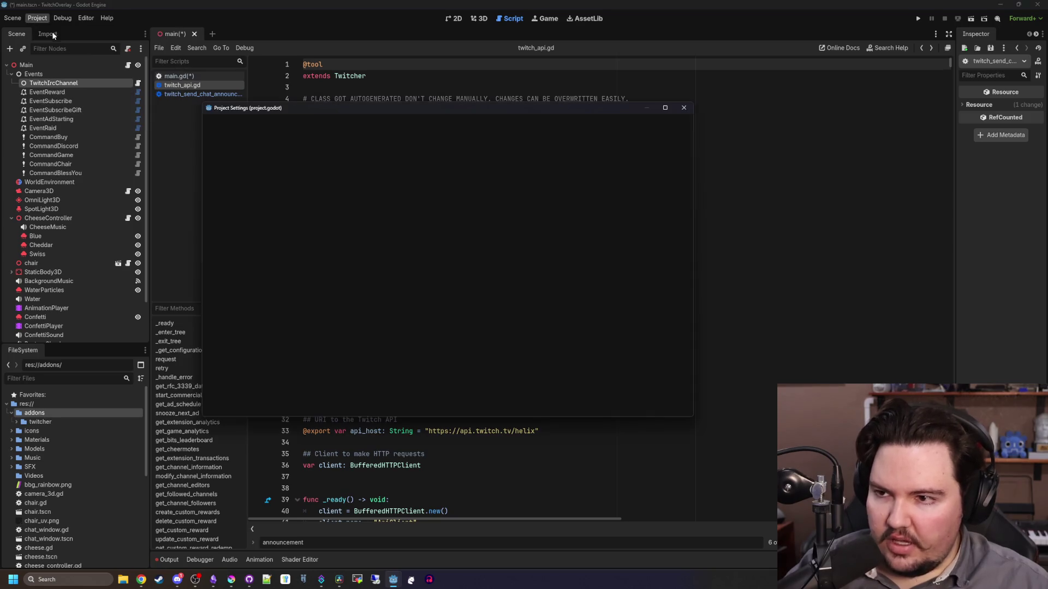
pyautogui.click(345, 124)
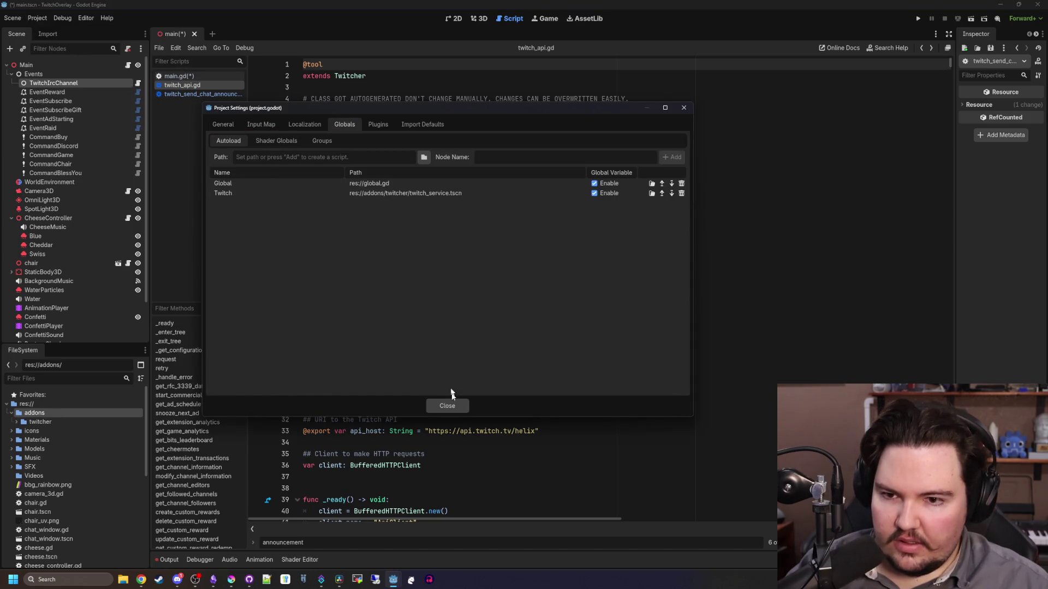
pyautogui.click(456, 408)
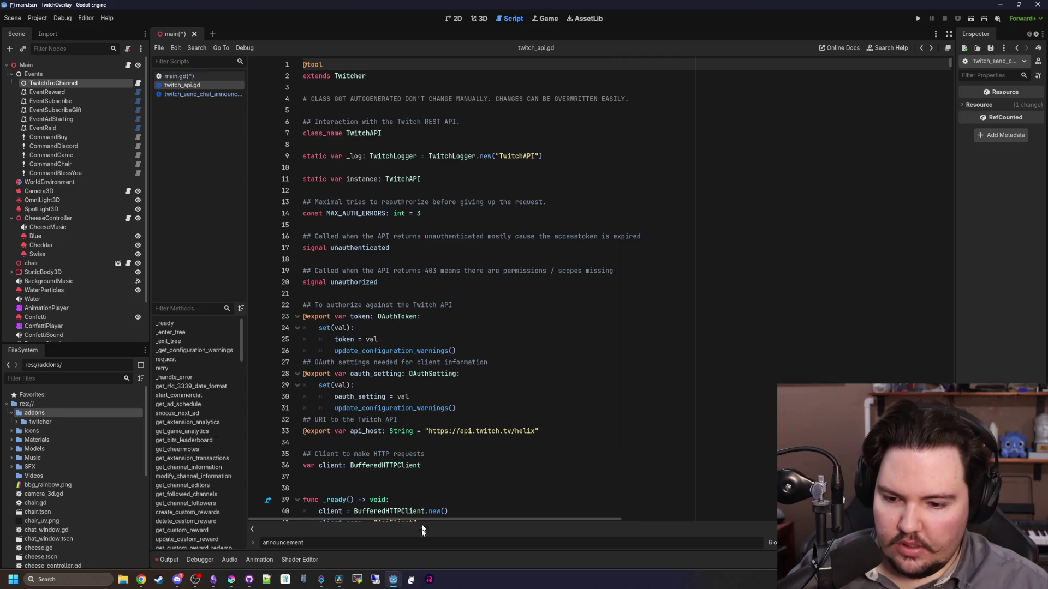
pyautogui.click(179, 76)
pyautogui.click(413, 270)
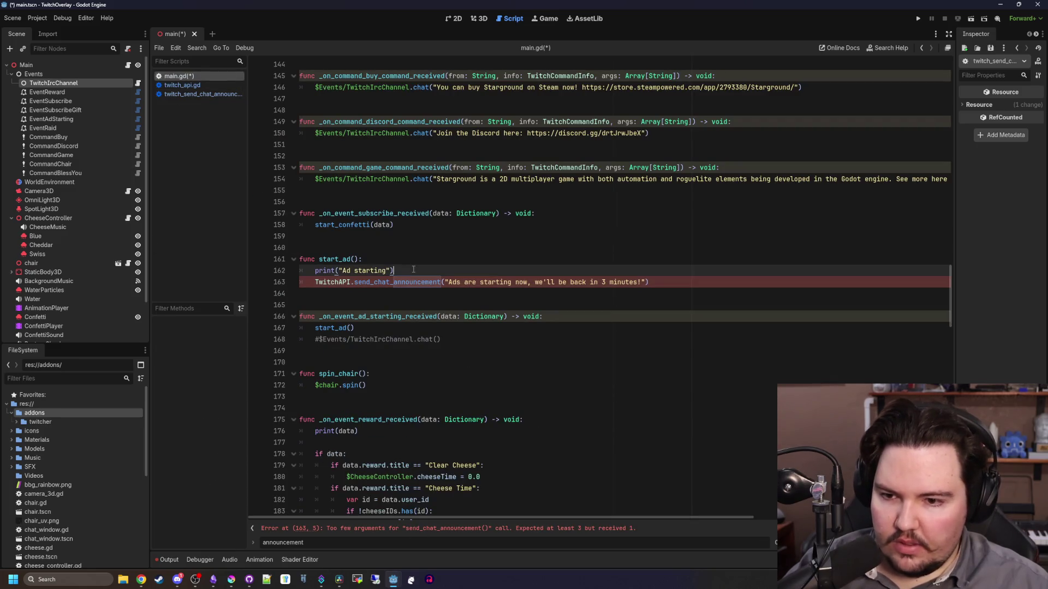
# Rewrite the ad announcement as a Twitch.announcment call with the ad message, removing the old line
pyautogui.press('Return')
pyautogui.write('Twitch.')
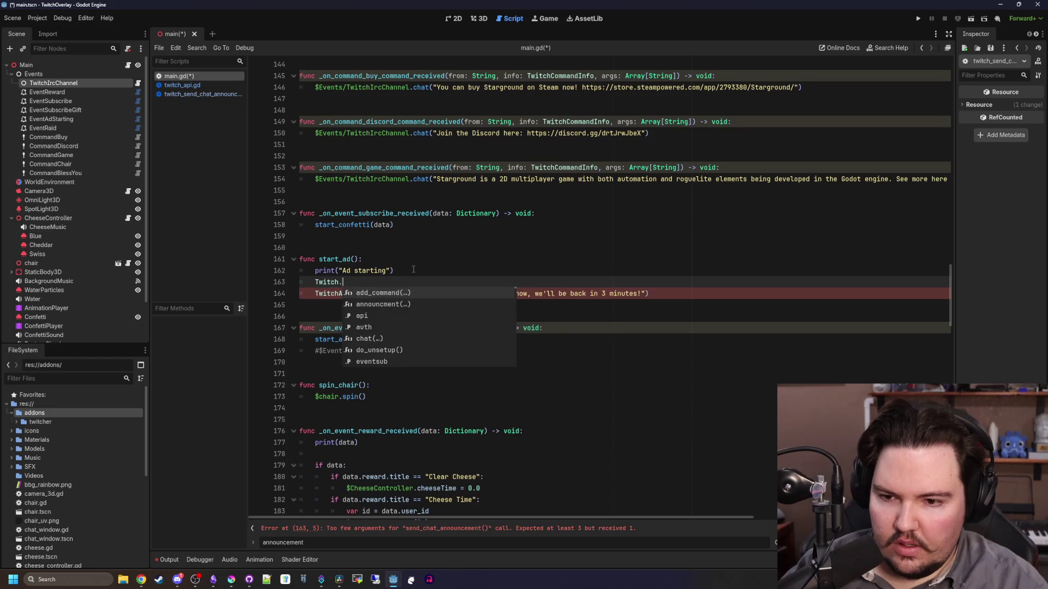
pyautogui.click(401, 304)
pyautogui.moveTo(394, 283); pyautogui.dragTo(340, 282)
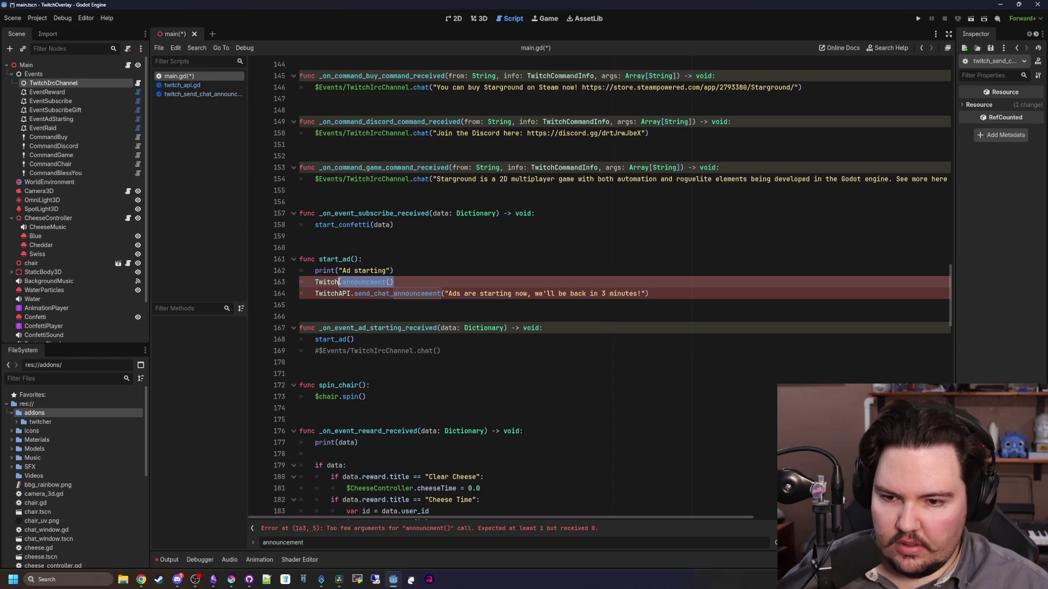
pyautogui.click(589, 293)
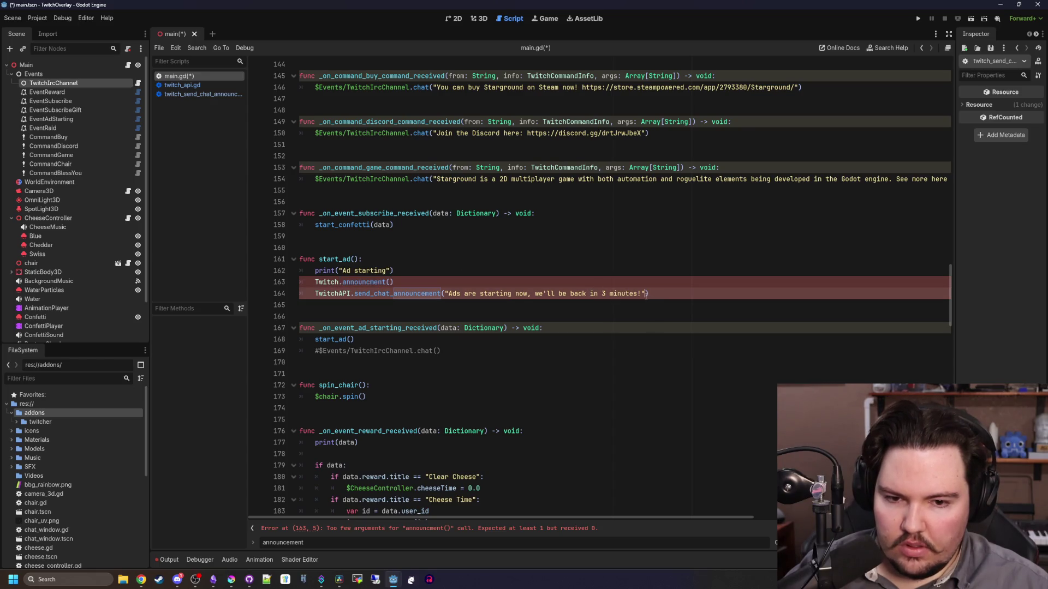
pyautogui.moveTo(646, 295); pyautogui.dragTo(273, 295)
pyautogui.press('BackSpace')
pyautogui.click(390, 282)
pyautogui.write('"Ads are starting now, we\'ll be back in 3 minutes!"')
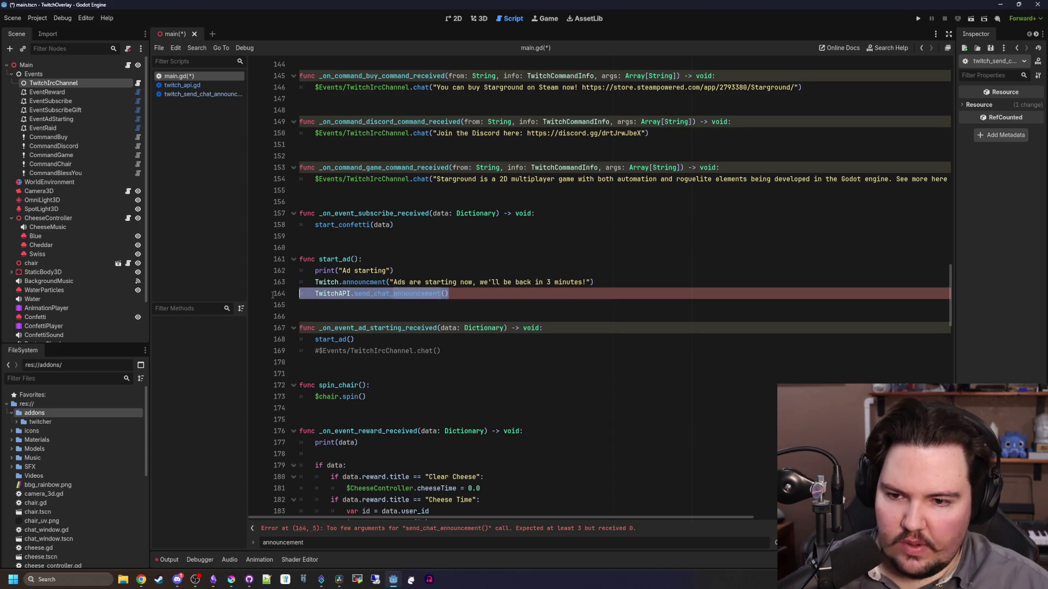
pyautogui.press('BackSpace')
pyautogui.press('BackSpace')
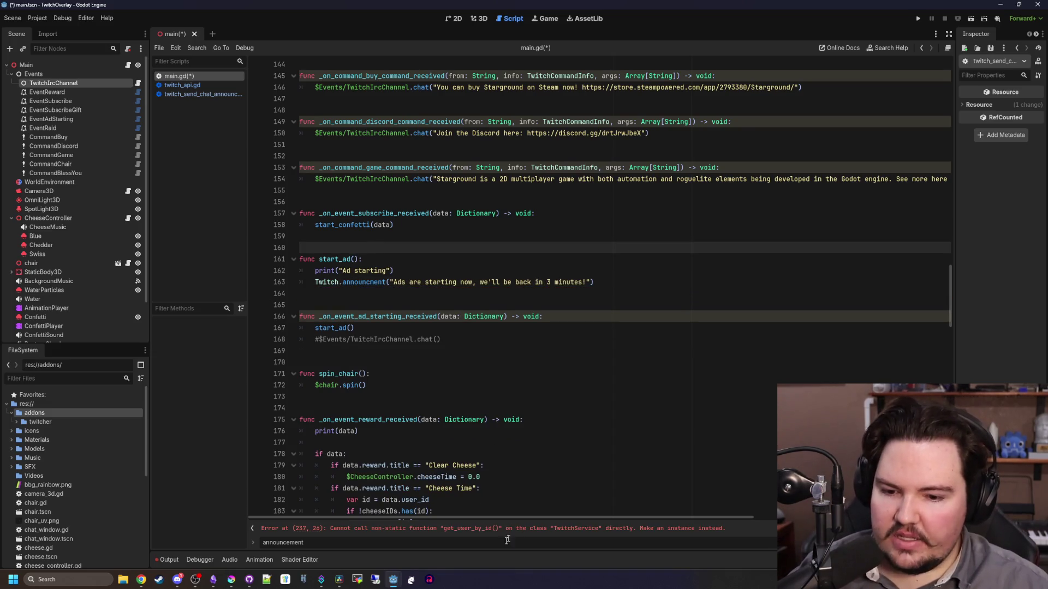
# Change TwitchService to Twitch in the shoutout call on line 263
pyautogui.click(509, 533)
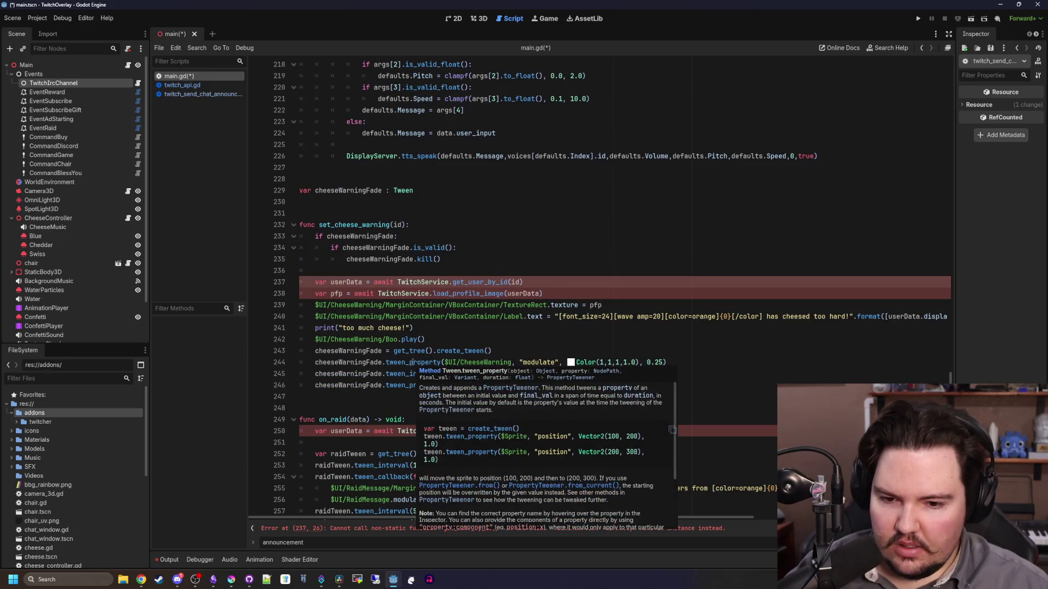
pyautogui.scroll(-2, 330, 380)
pyautogui.scroll(-8, 363, 337)
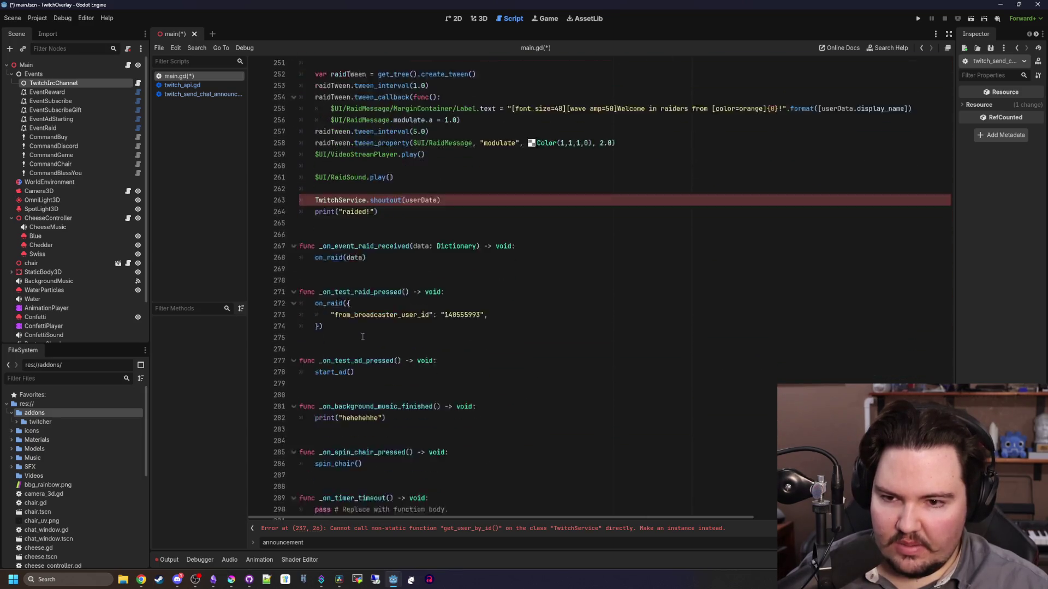
pyautogui.scroll(2, 374, 320)
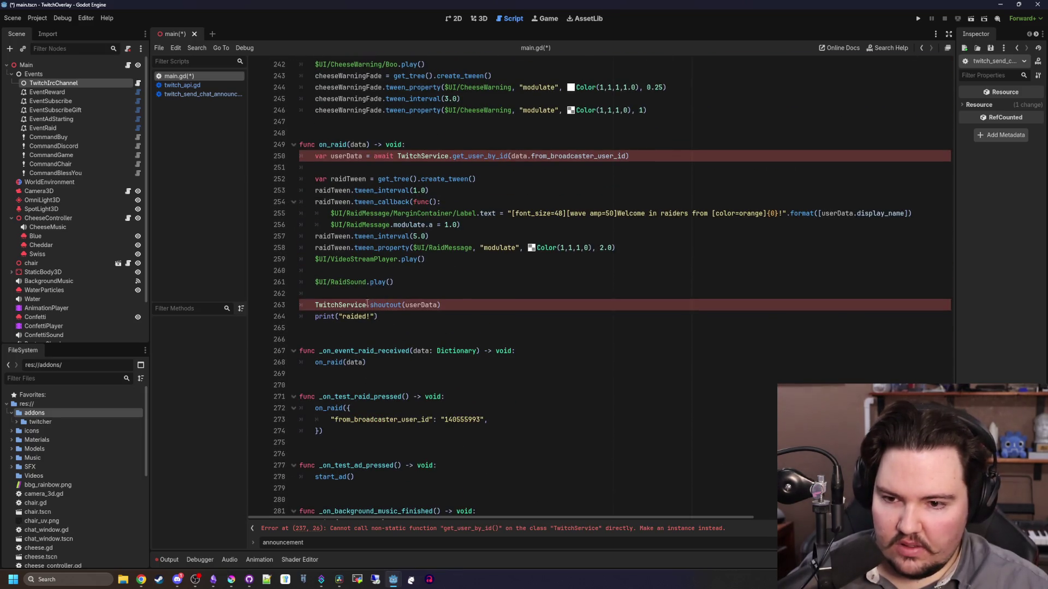
pyautogui.moveTo(368, 304); pyautogui.dragTo(342, 304)
pyautogui.press('BackSpace')
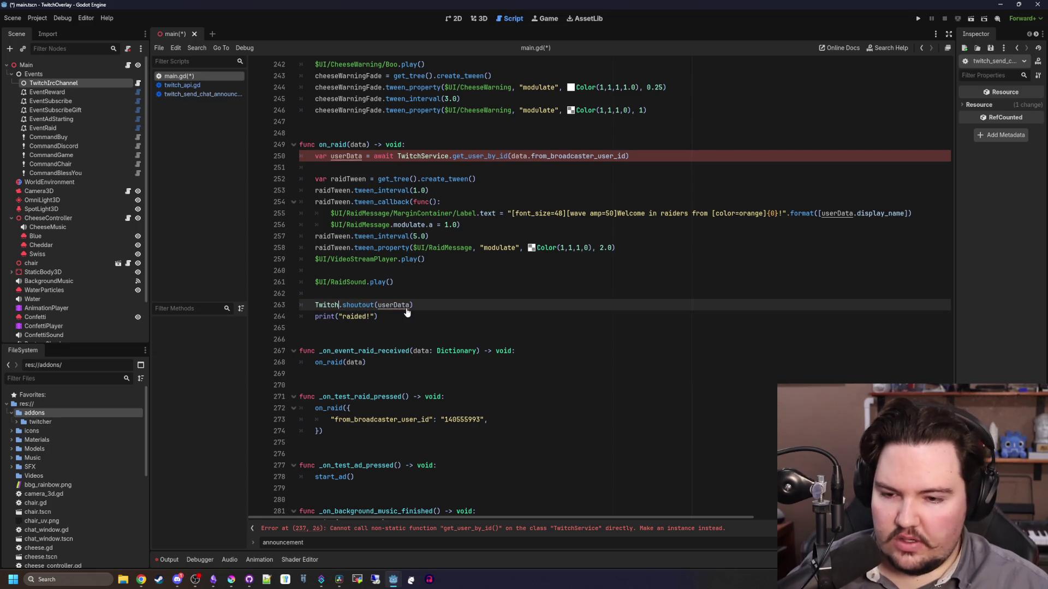
# Change TwitchService to Twitch on lines 250 and 237 in the raid and cheese-warning functions
pyautogui.scroll(3, 420, 295)
pyautogui.click(450, 268)
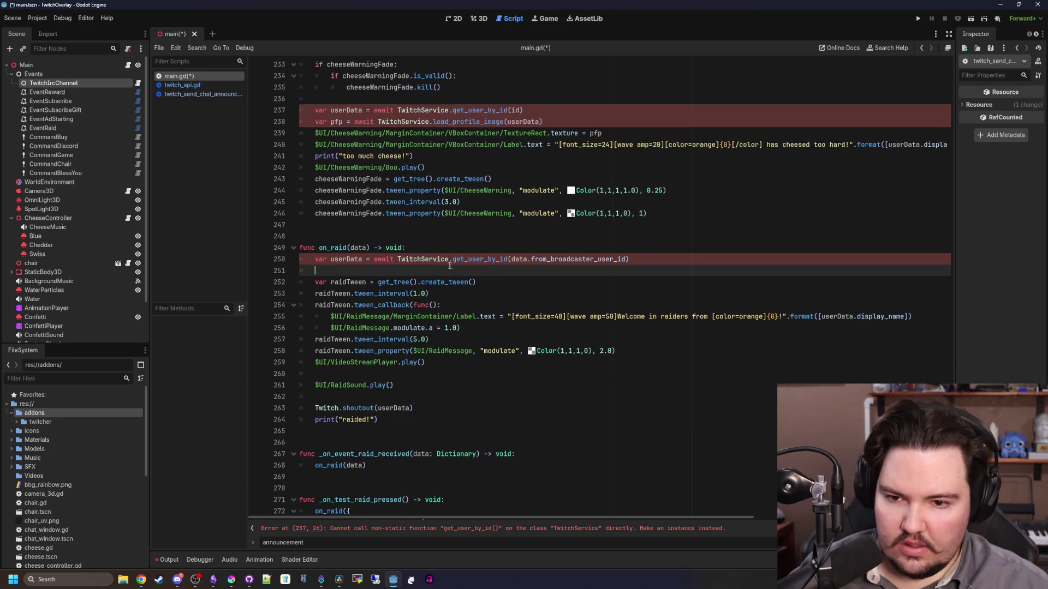
pyautogui.click(449, 259)
pyautogui.moveTo(449, 260); pyautogui.dragTo(422, 260)
pyautogui.press('BackSpace')
pyautogui.scroll(3, 432, 317)
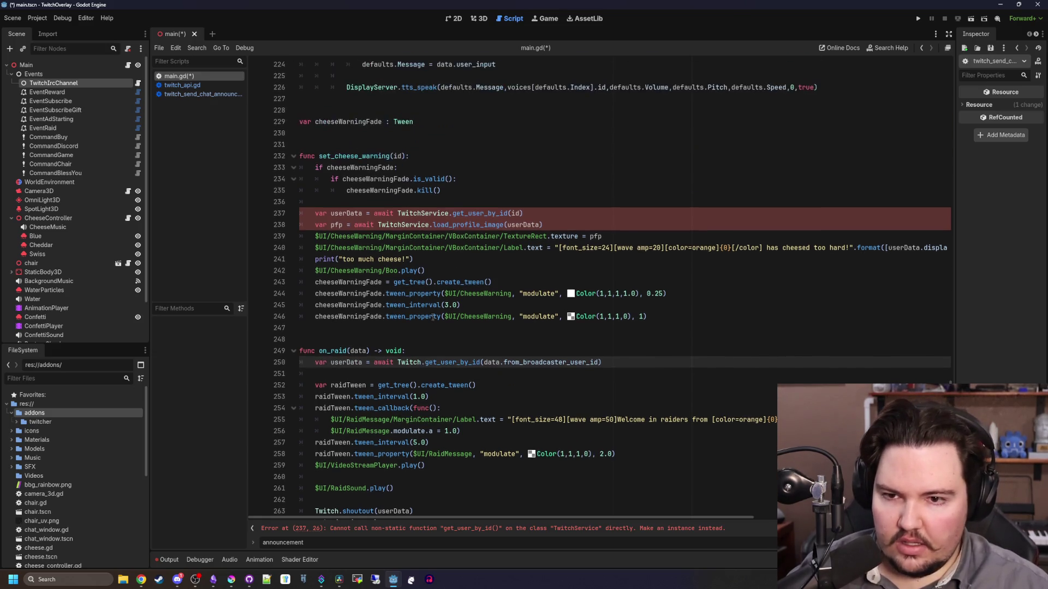
pyautogui.click(449, 213)
pyautogui.moveTo(448, 214); pyautogui.dragTo(403, 225)
pyautogui.press('BackSpace')
pyautogui.press('BackSpace')
pyautogui.scroll(-12, 450, 309)
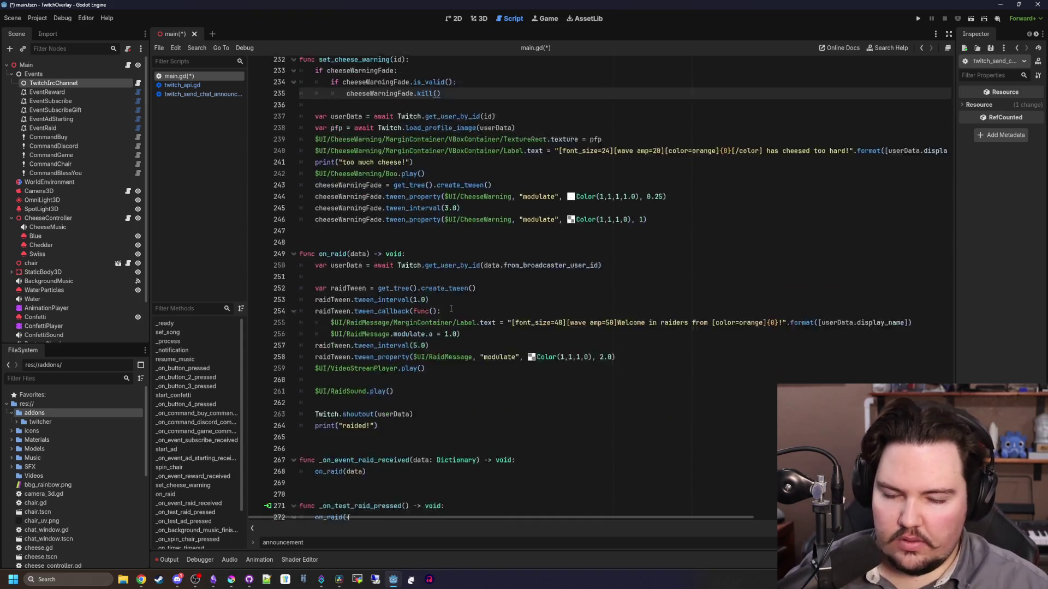
# Delete the commented-out regex lines 46–54 in main.gd
pyautogui.scroll(-3, 453, 311)
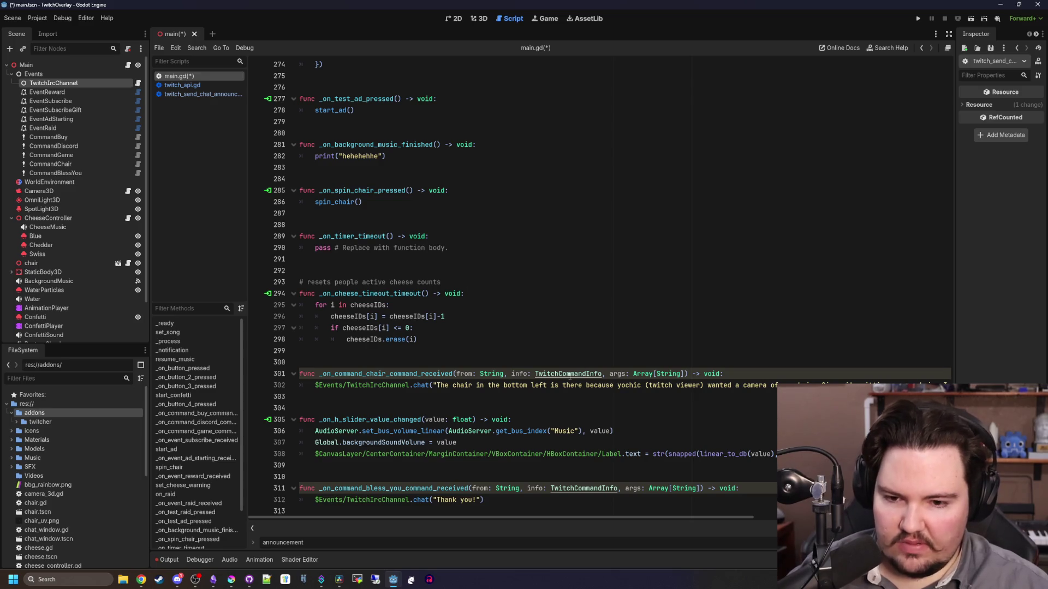
pyautogui.scroll(20, 433, 315)
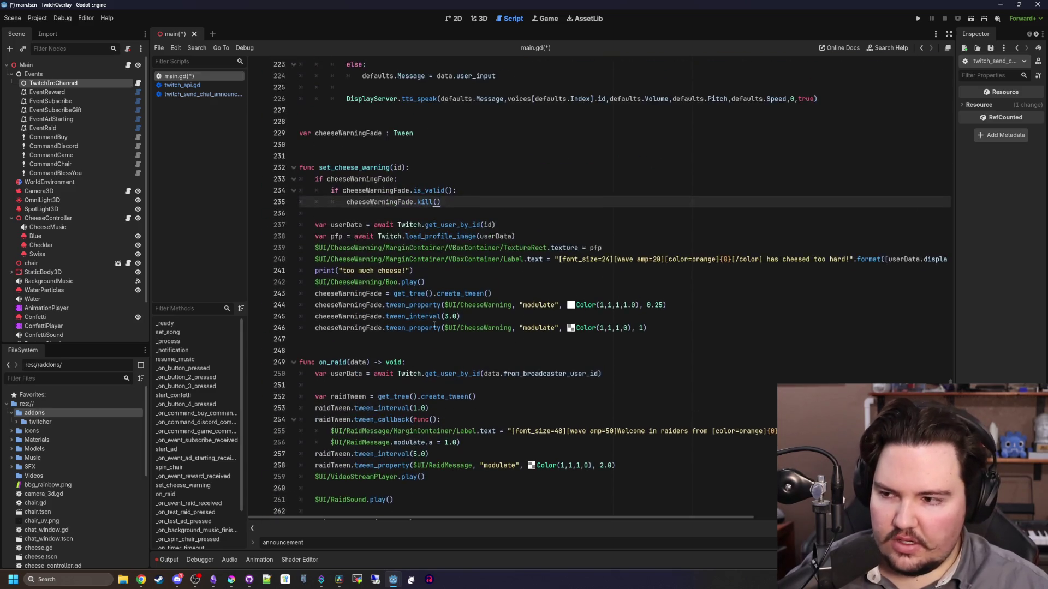
pyautogui.scroll(20, 434, 325)
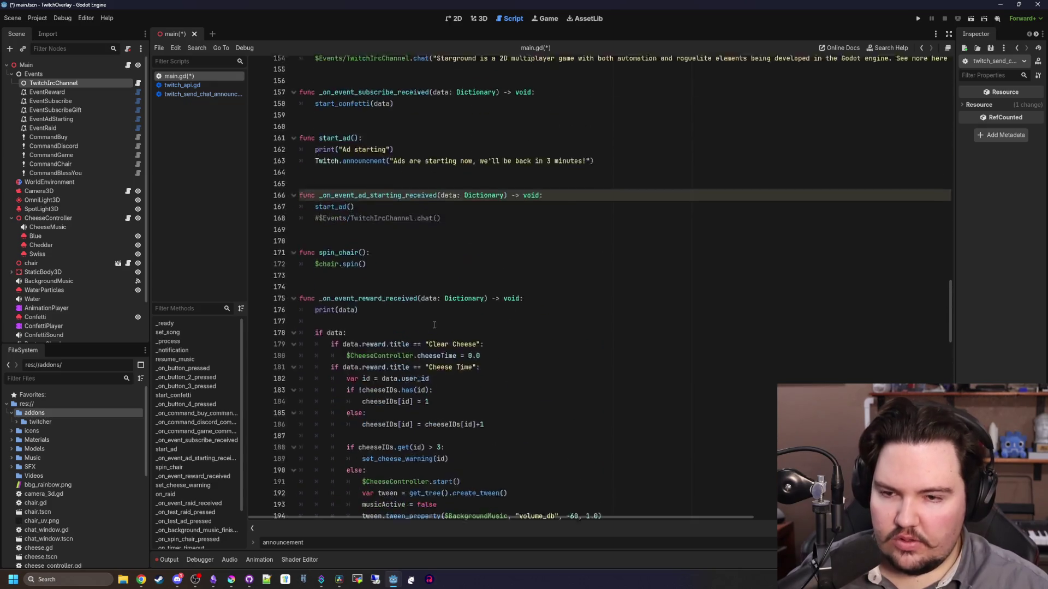
pyautogui.scroll(20, 435, 271)
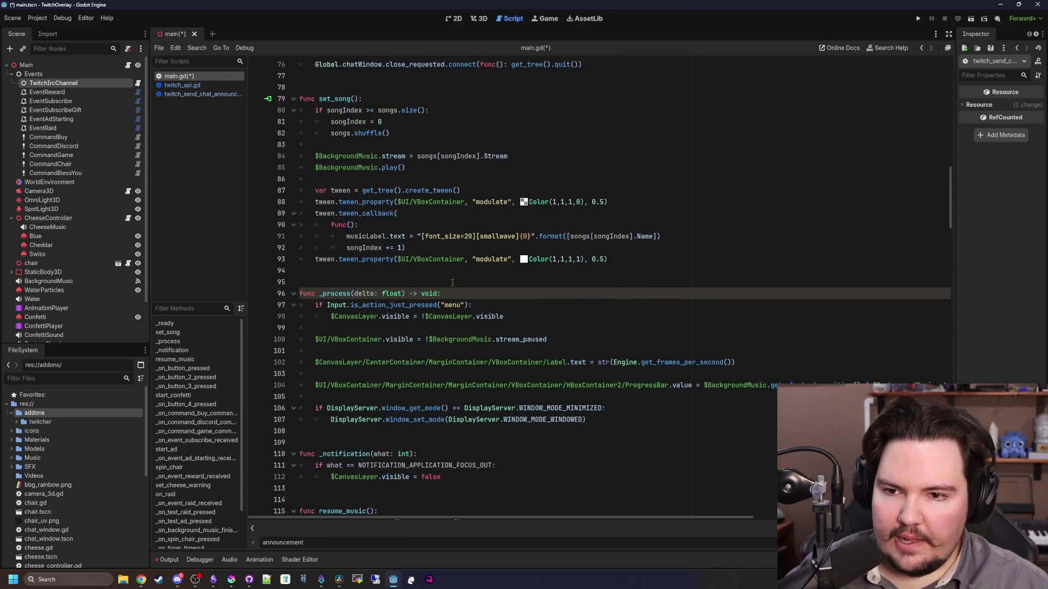
pyautogui.scroll(1, 454, 291)
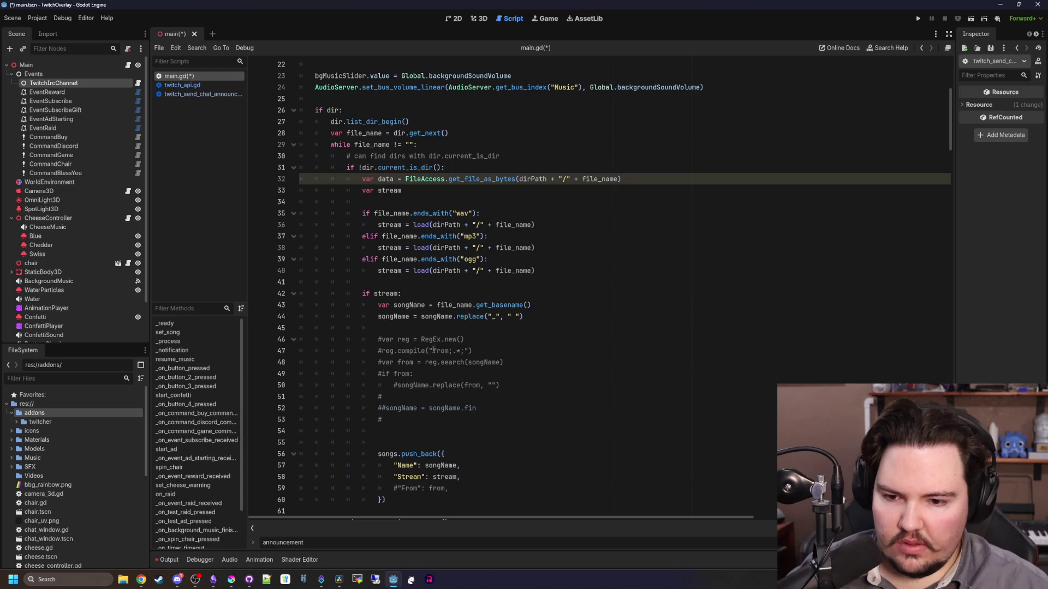
pyautogui.moveTo(420, 429)
pyautogui.mouseDown()
pyautogui.moveTo(393, 415)
pyautogui.moveTo(524, 316)
pyautogui.mouseUp()
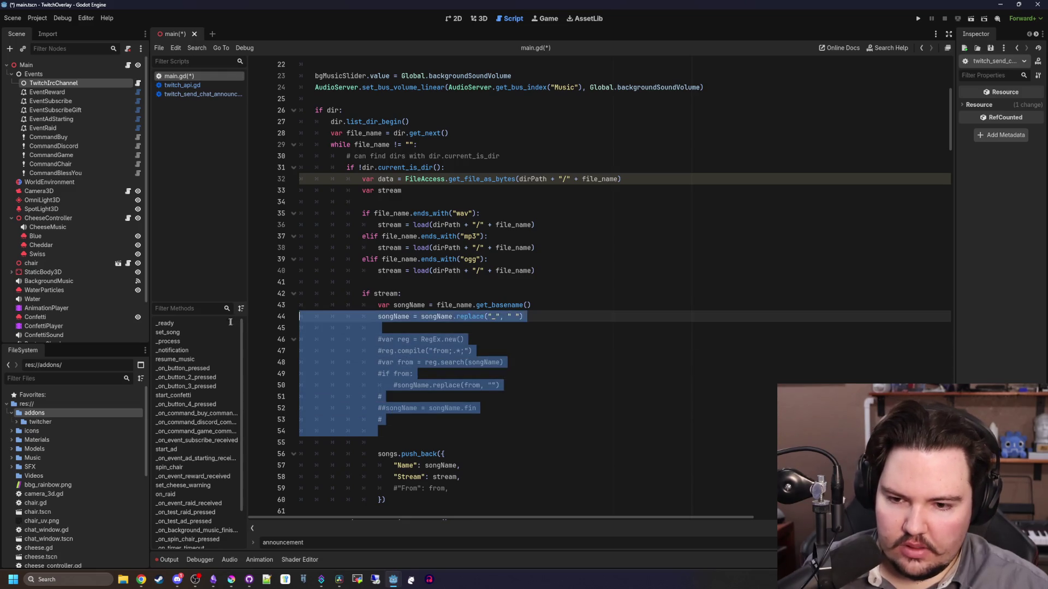
pyautogui.press('BackSpace')
# Delete the commented-out viewport lines
pyautogui.scroll(7, 405, 335)
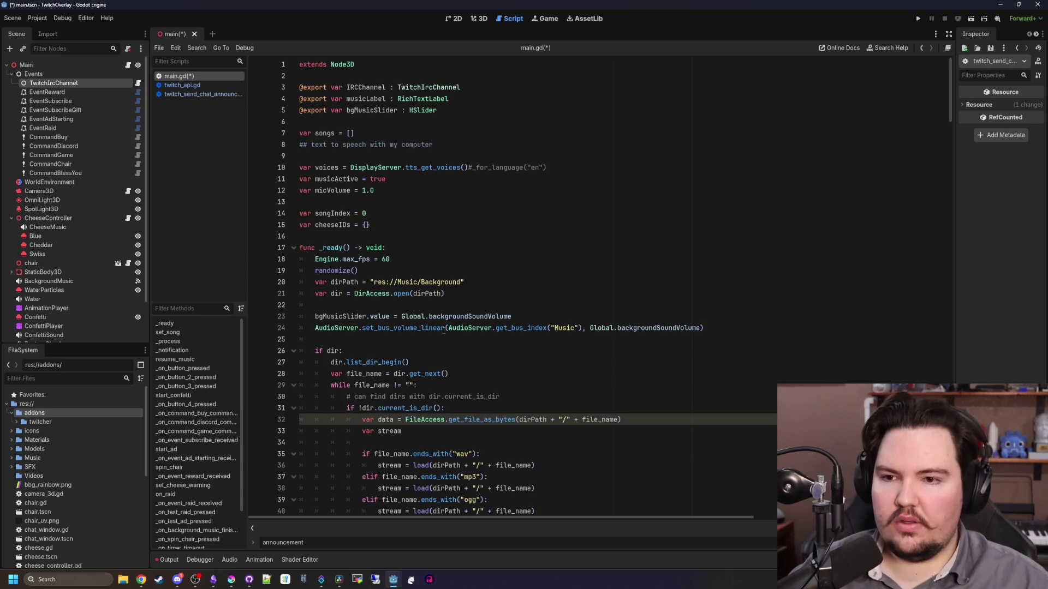
pyautogui.click(421, 160)
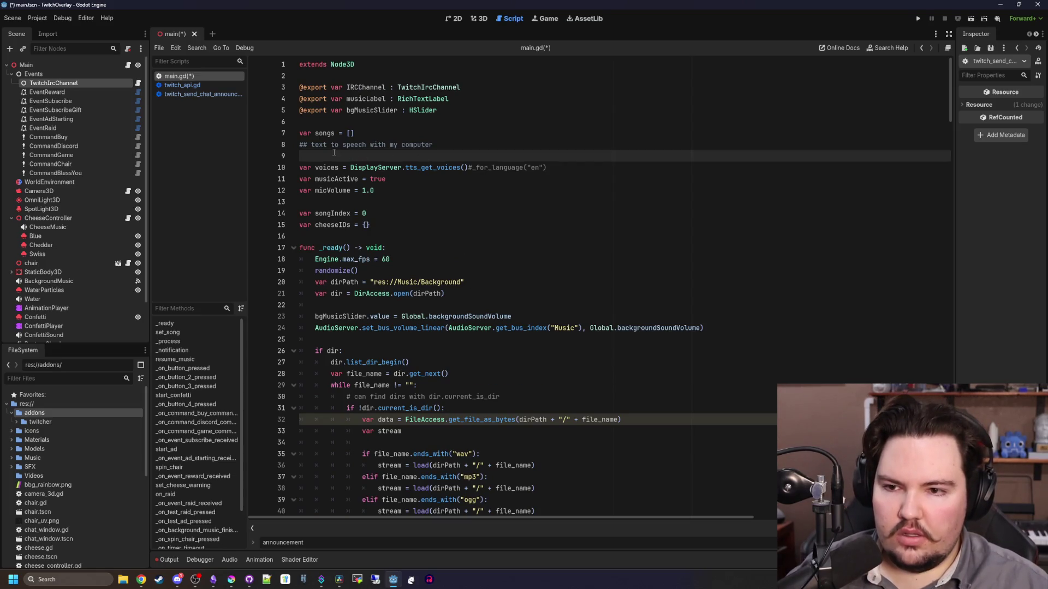
pyautogui.scroll(-15, 440, 309)
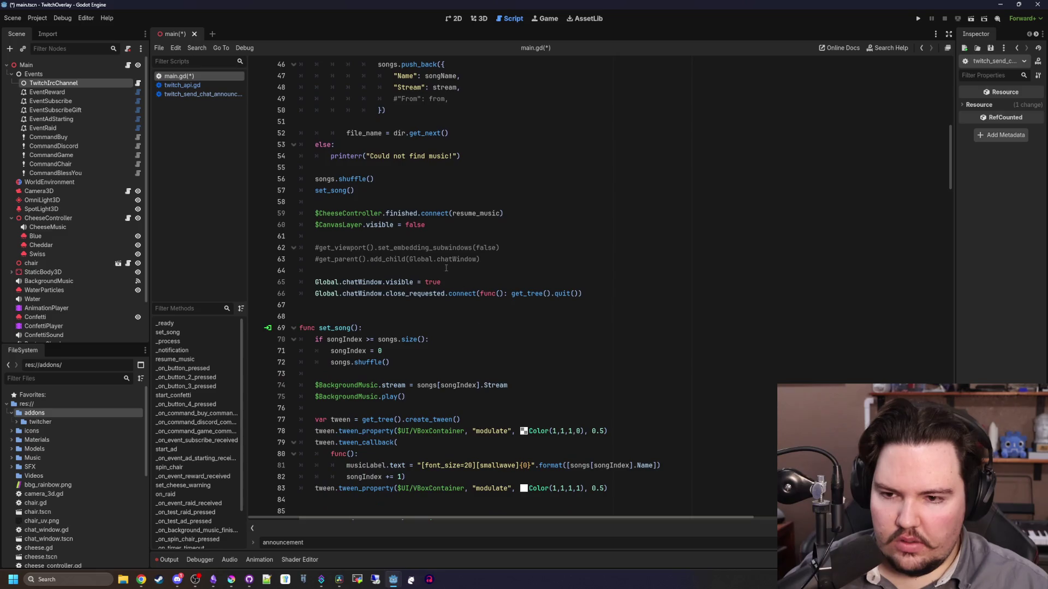
pyautogui.moveTo(501, 257); pyautogui.dragTo(251, 250)
pyautogui.press('BackSpace')
pyautogui.press('BackSpace')
pyautogui.press('BackSpace')
# Remove the blank lines inside _process() and save main.gd
pyautogui.scroll(-2, 428, 285)
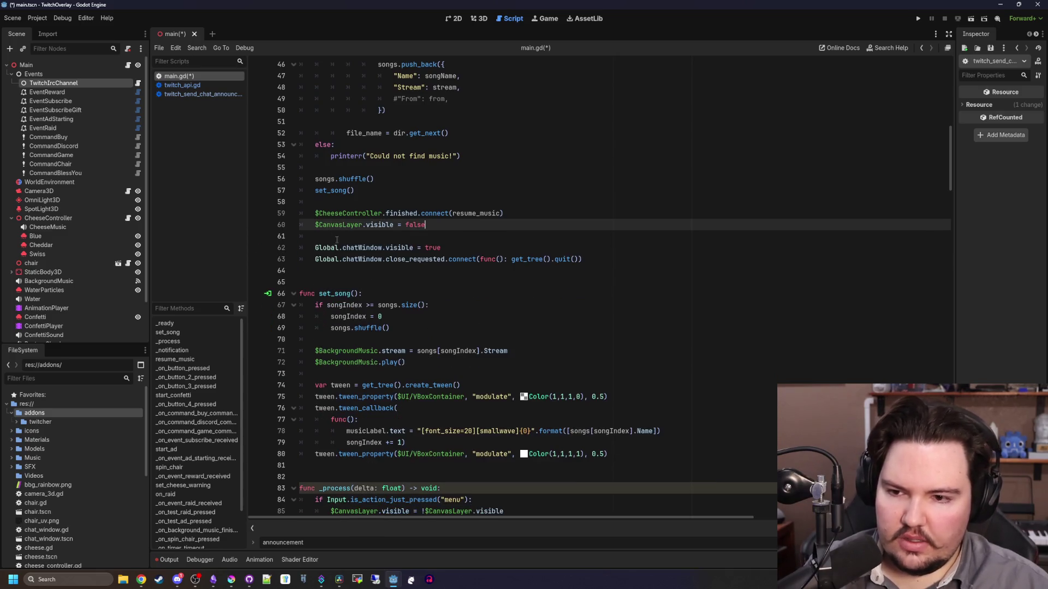
pyautogui.scroll(-7, 428, 285)
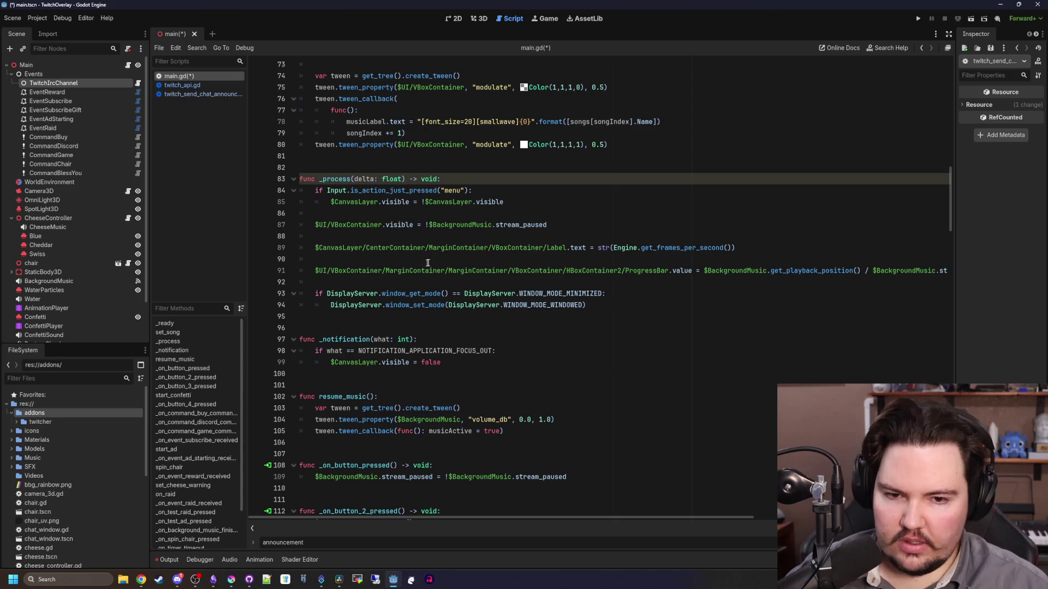
pyautogui.click(428, 261)
pyautogui.press('BackSpace')
pyautogui.click(347, 236)
pyautogui.press('BackSpace')
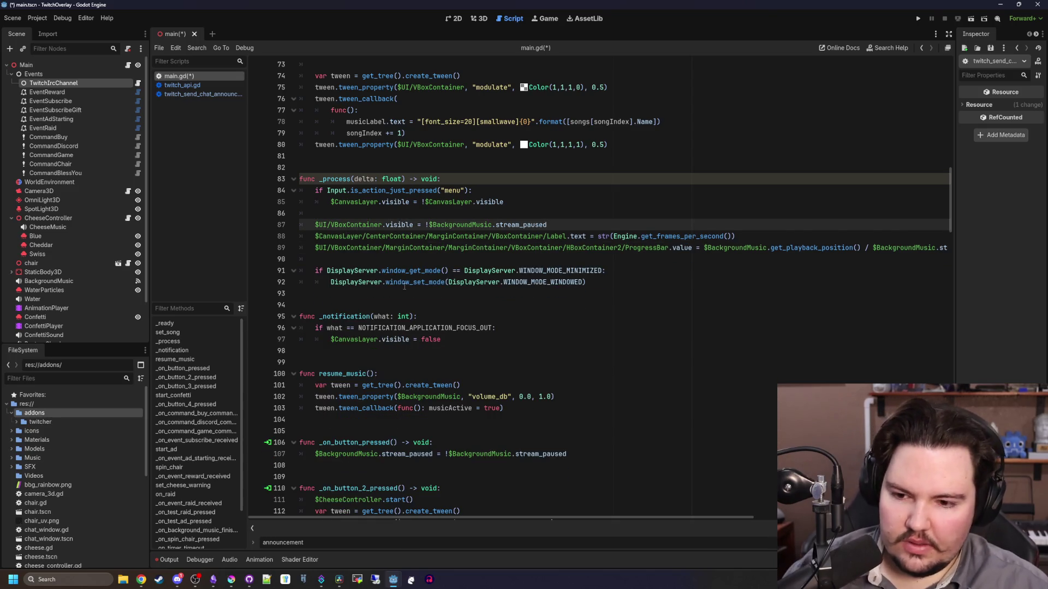
pyautogui.scroll(-17, 405, 286)
pyautogui.click(488, 250)
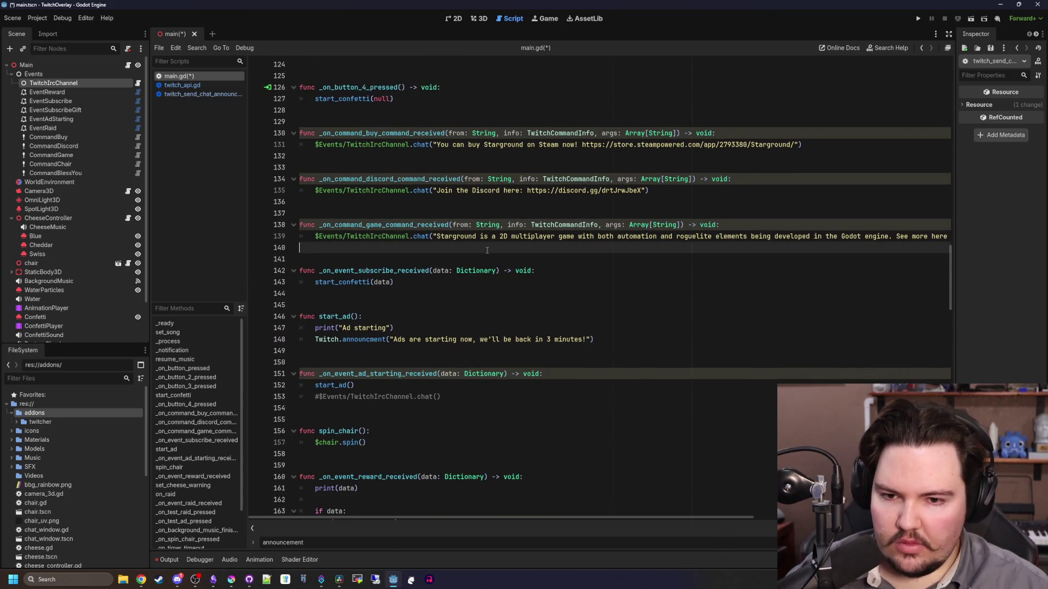
pyautogui.scroll(3, 488, 250)
pyautogui.click(468, 223)
pyautogui.hotkey('ctrl', 's')
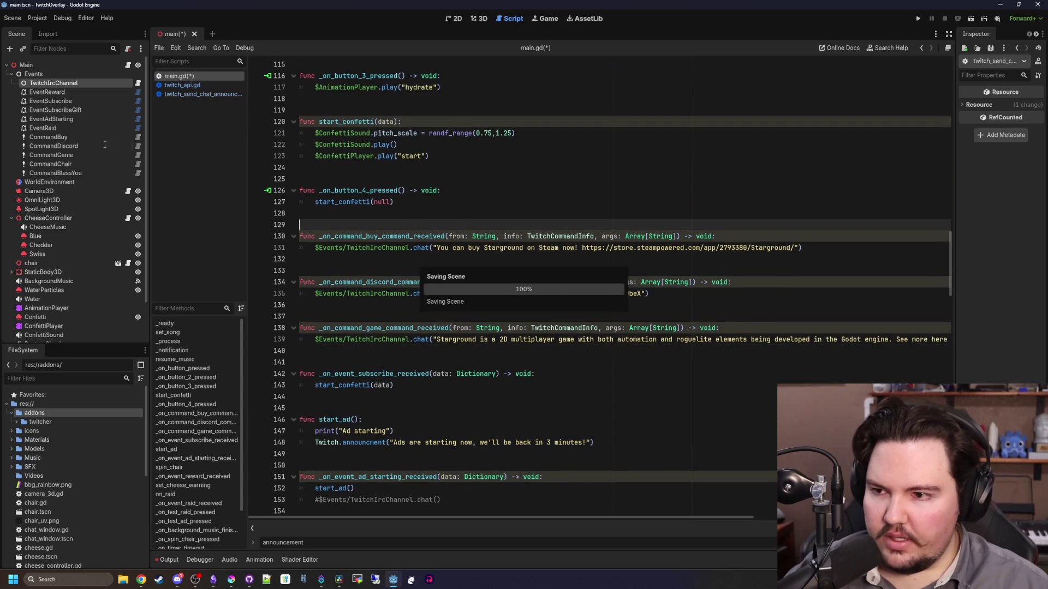
pyautogui.click(96, 137)
# Connect CommandBuy's command_received signal to _on_command_buy_command_received in main.gd
pyautogui.moveTo(955, 148); pyautogui.dragTo(829, 157)
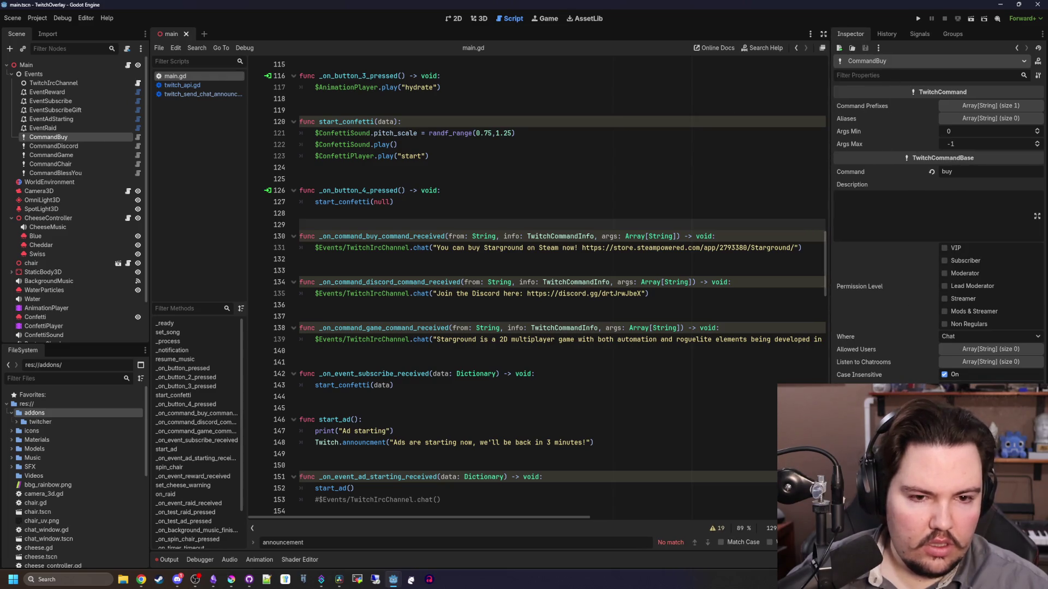
pyautogui.click(920, 33)
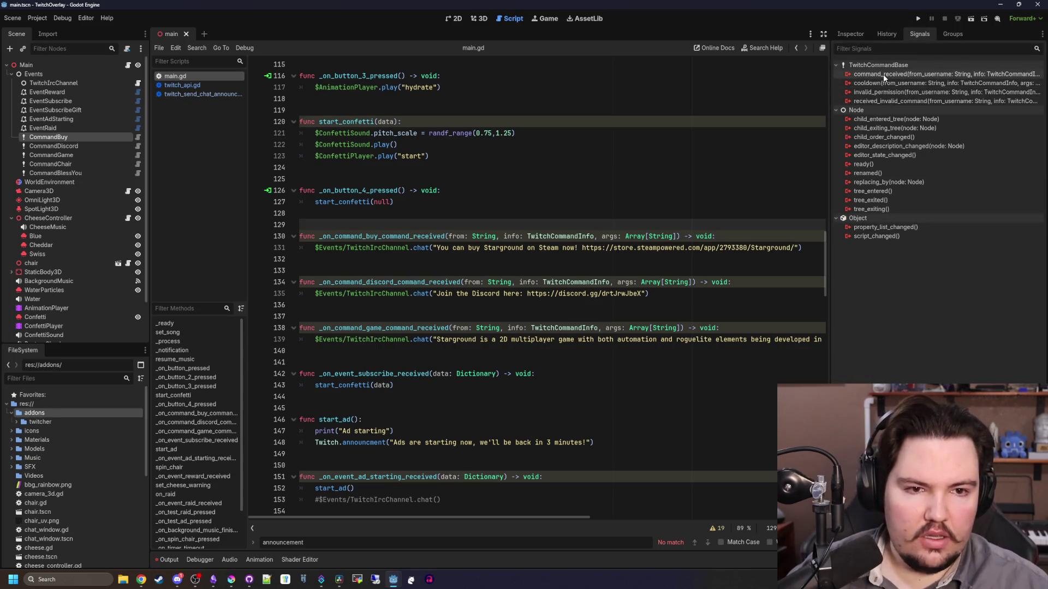
pyautogui.moveTo(885, 78)
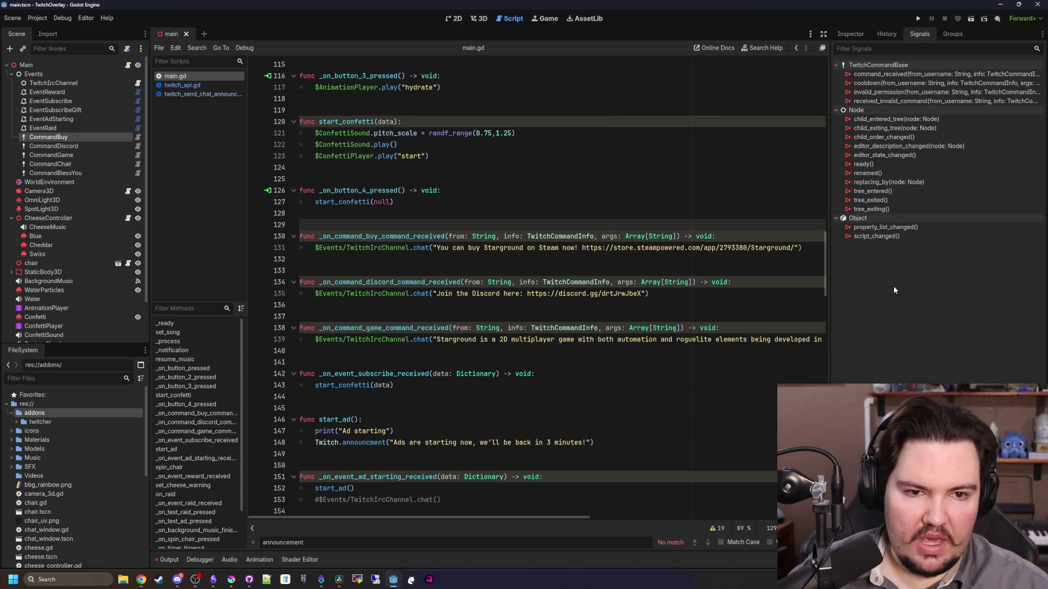
pyautogui.rightClick(886, 75)
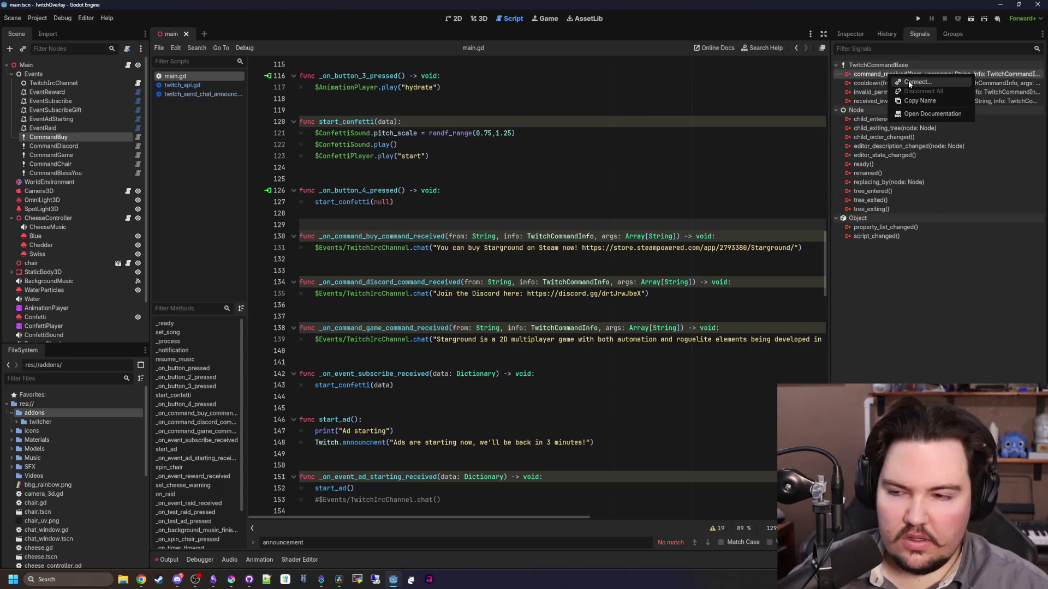
pyautogui.click(909, 83)
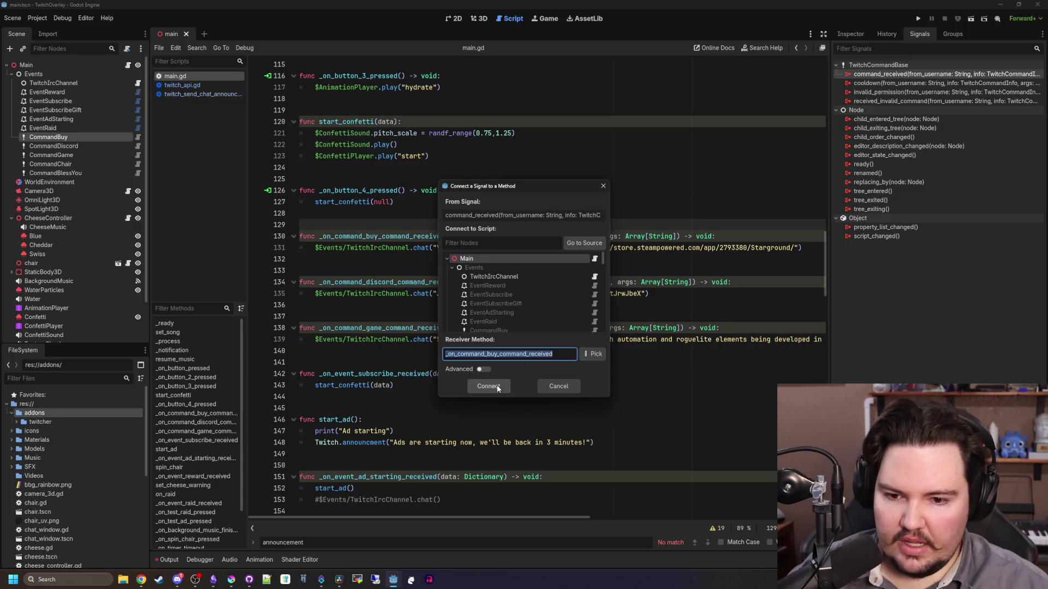
pyautogui.click(494, 386)
# Connect command_received on CommandDiscord and CommandGame to their matching main.gd handlers
pyautogui.click(53, 146)
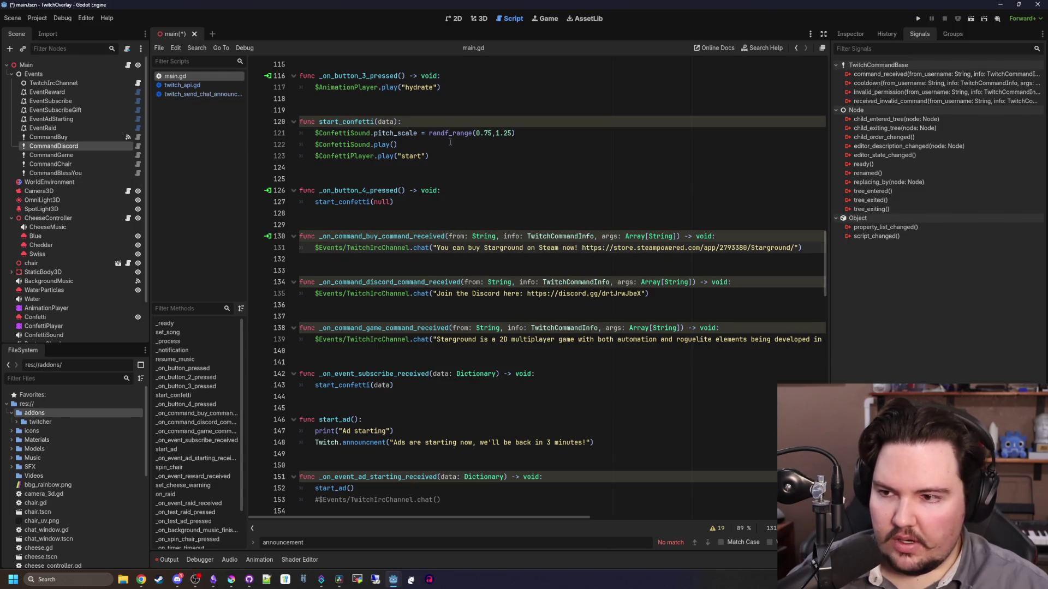
pyautogui.rightClick(873, 76)
pyautogui.click(890, 83)
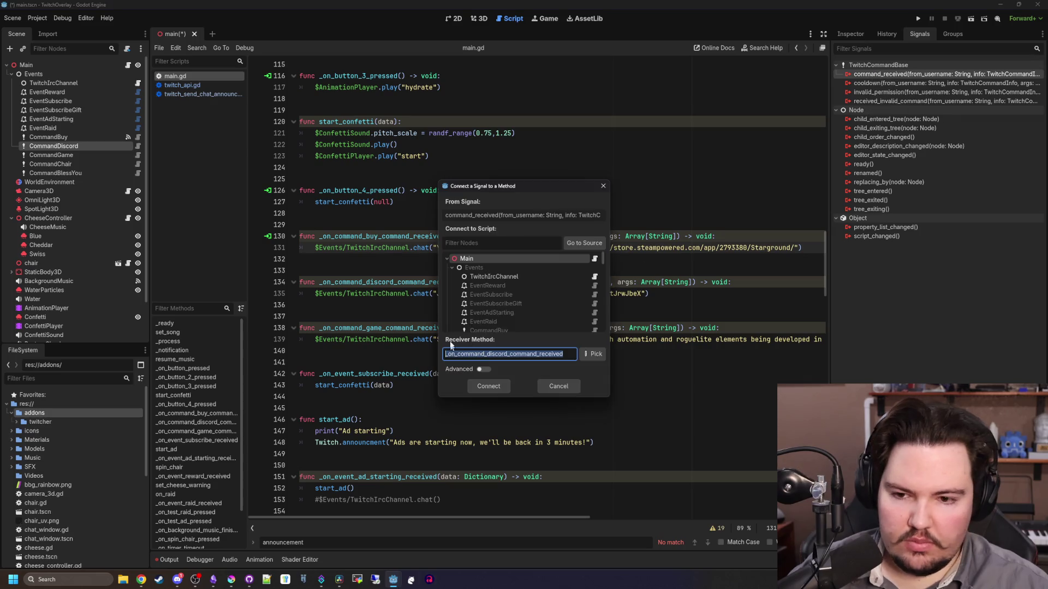
pyautogui.click(493, 385)
pyautogui.click(73, 154)
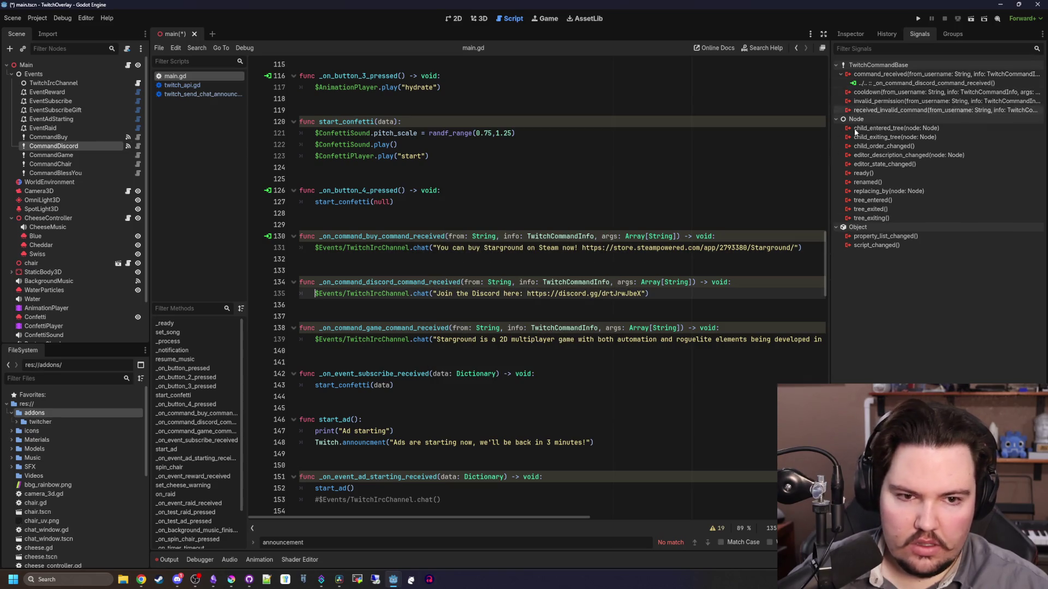
pyautogui.rightClick(873, 76)
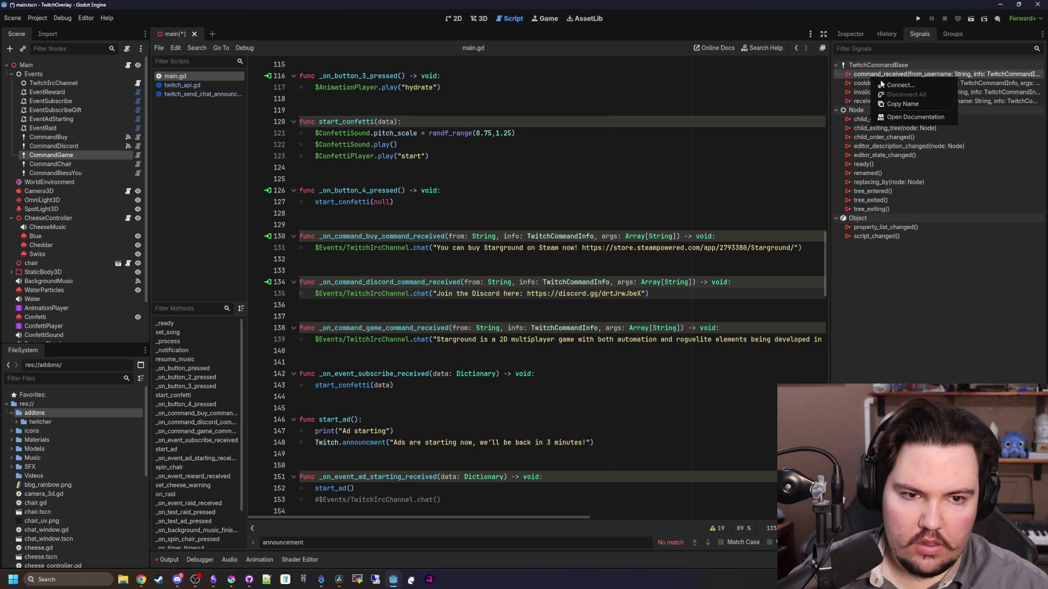
pyautogui.click(890, 83)
pyautogui.click(501, 389)
# Connect command_received on CommandChair and CommandBlessYou to their matching main.gd handlers
pyautogui.click(84, 164)
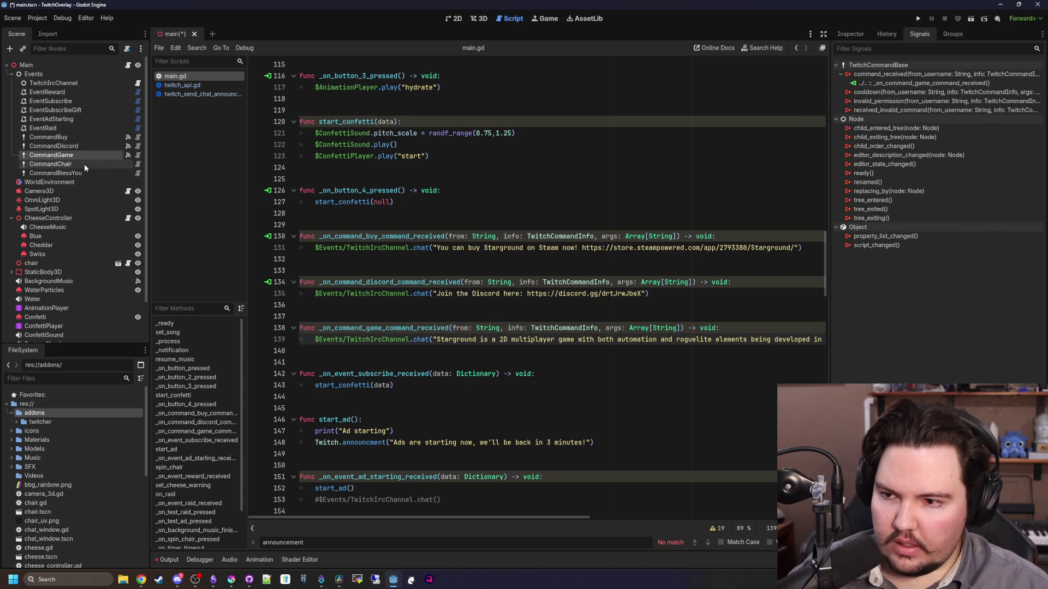
pyautogui.rightClick(869, 74)
pyautogui.click(887, 83)
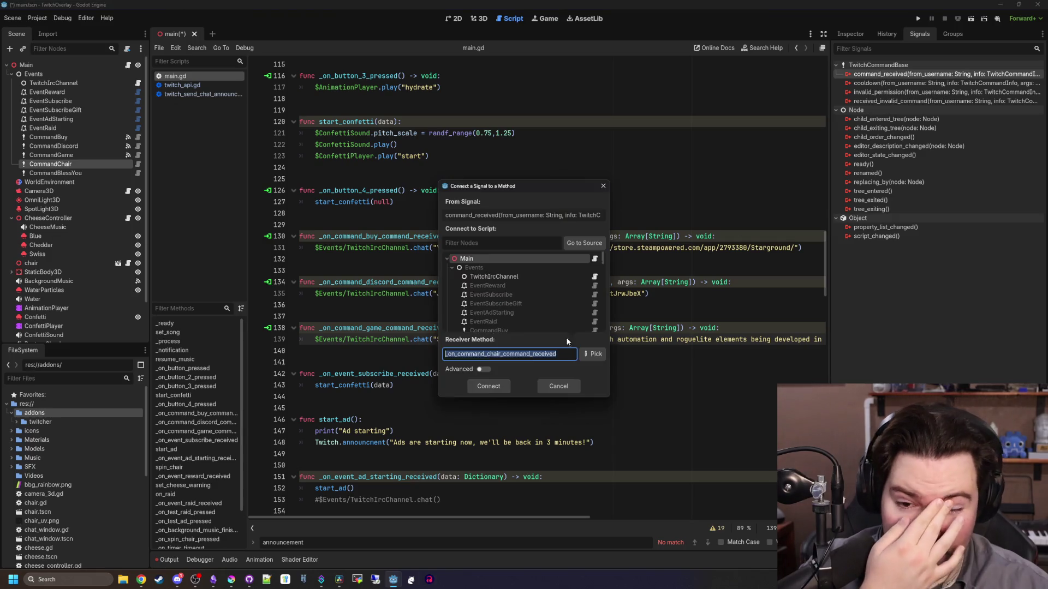
pyautogui.click(494, 389)
pyautogui.click(85, 172)
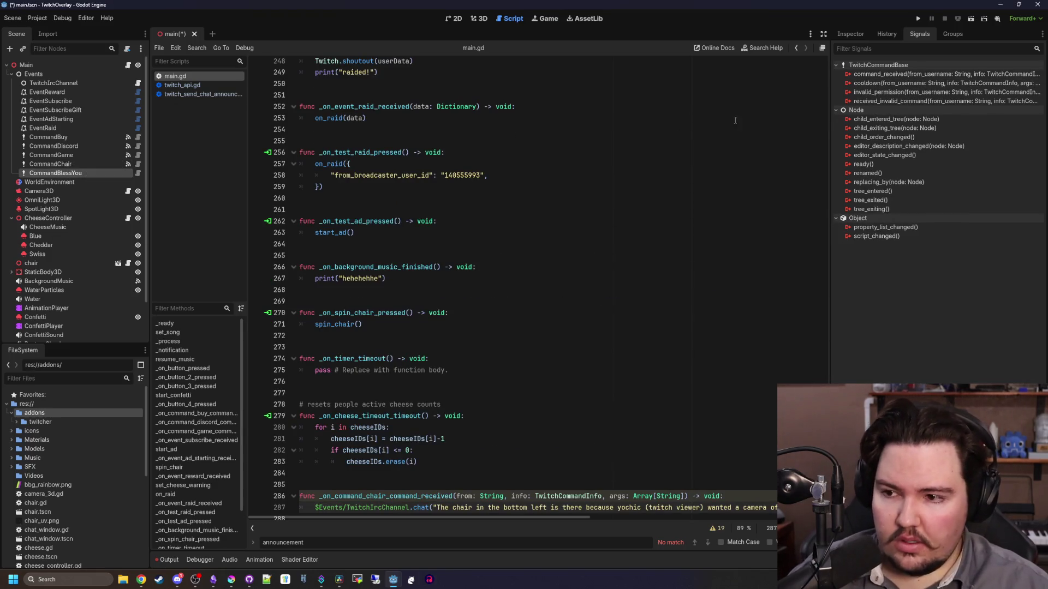
pyautogui.click(888, 80)
pyautogui.click(494, 388)
pyautogui.click(67, 128)
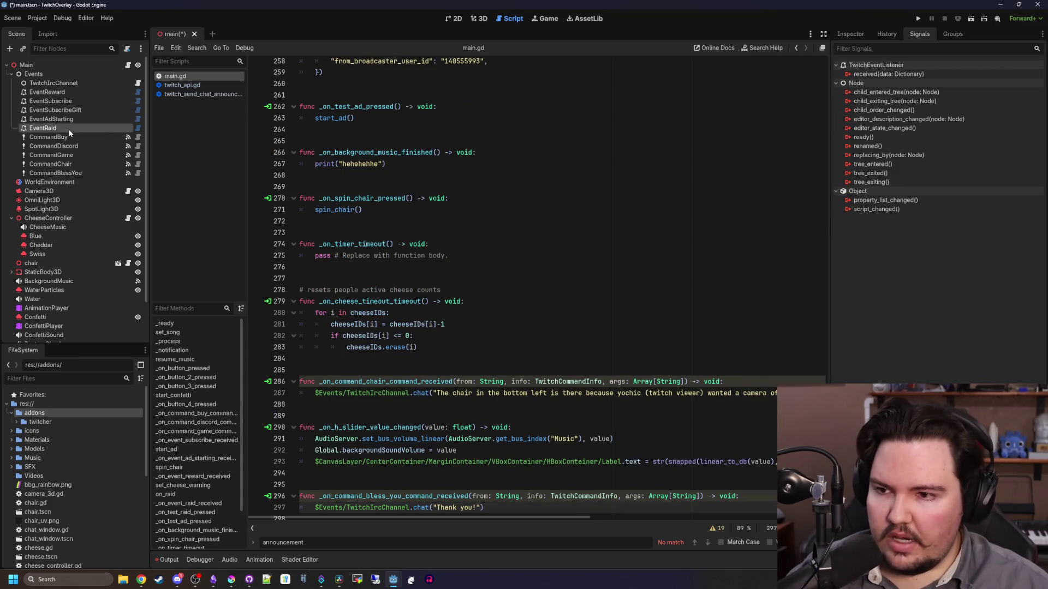
# Inspect EventRaid's properties and browse its EventSub node picker without choosing
pyautogui.click(850, 35)
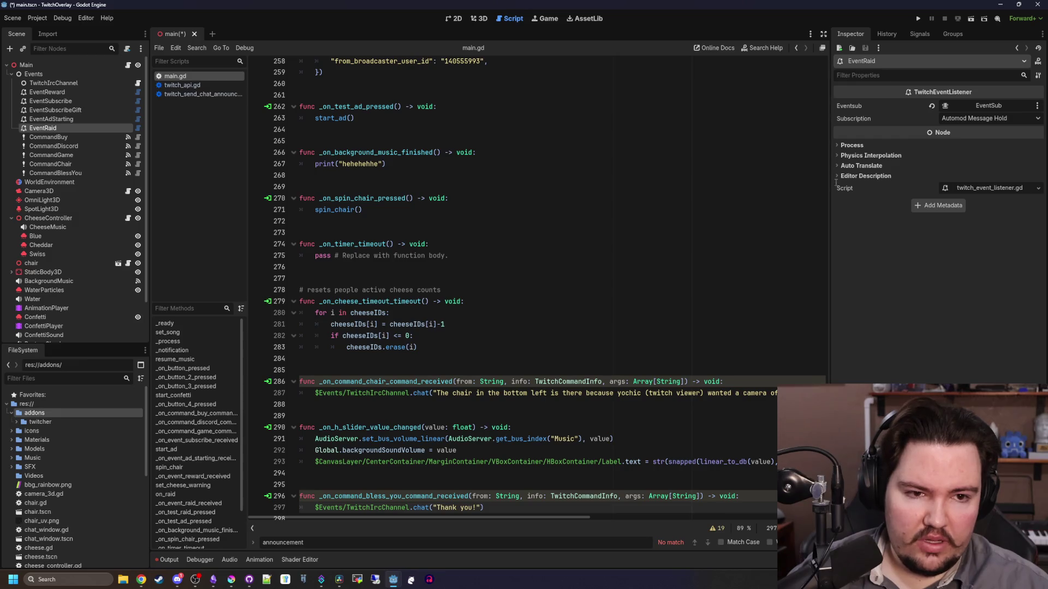
pyautogui.click(980, 105)
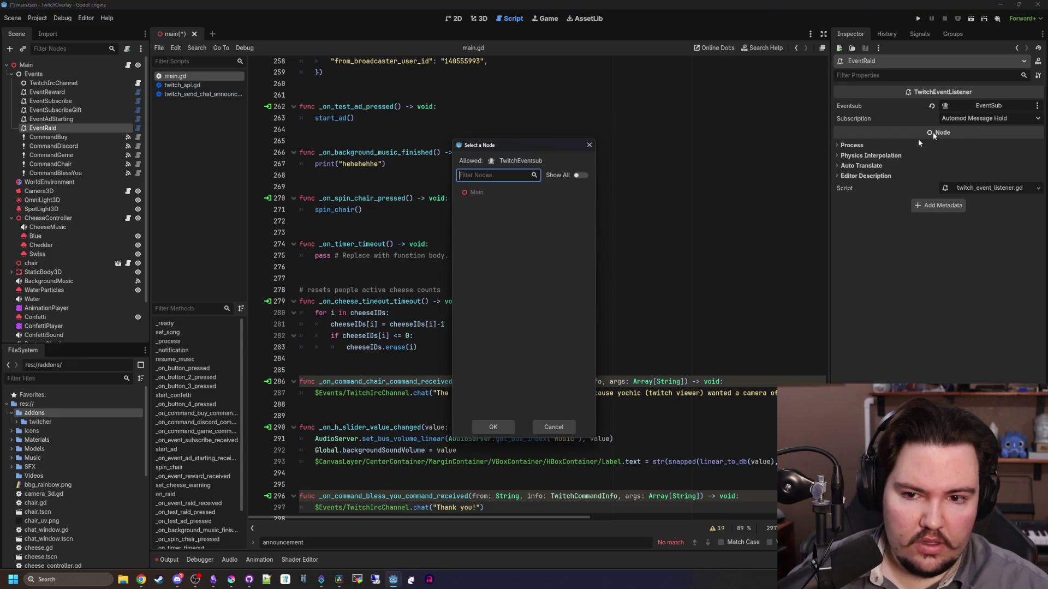
pyautogui.click(589, 146)
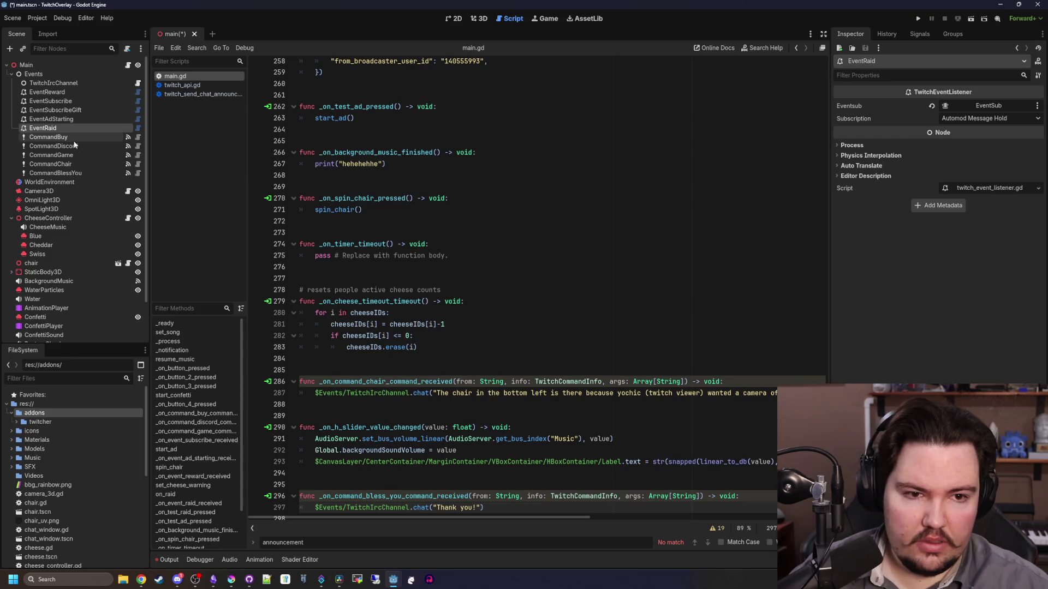
# Try changing TwitchIrcChannel's type to TwitchEventsub from the Twitcher class list
pyautogui.click(69, 84)
pyautogui.rightClick(71, 85)
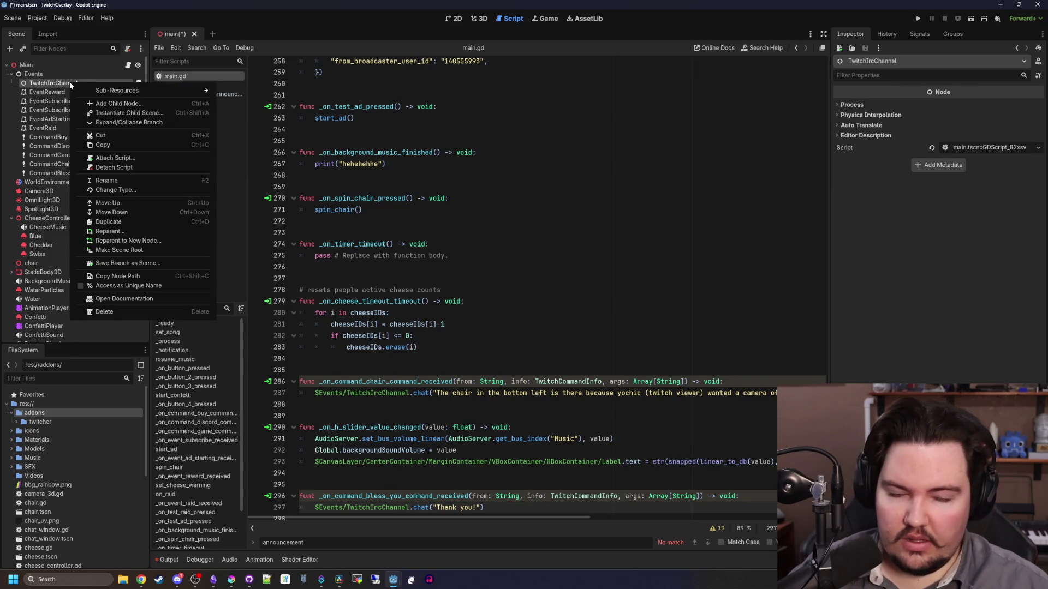
pyautogui.click(116, 190)
pyautogui.scroll(-3, 451, 307)
pyautogui.scroll(2, 451, 306)
pyautogui.press('BackSpace')
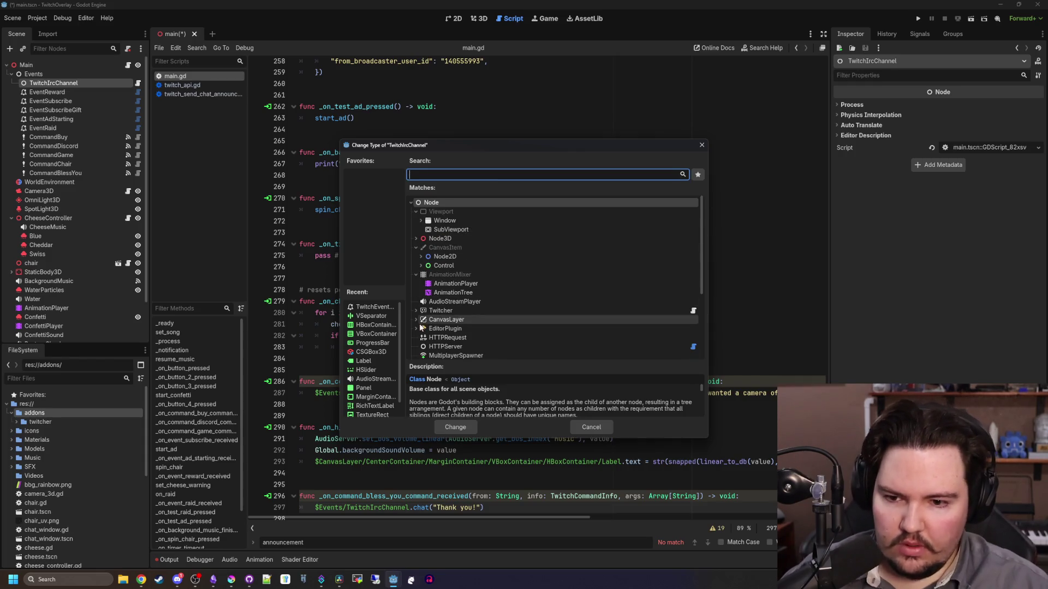
pyautogui.click(415, 310)
pyautogui.scroll(-2, 416, 310)
pyautogui.scroll(-2, 474, 292)
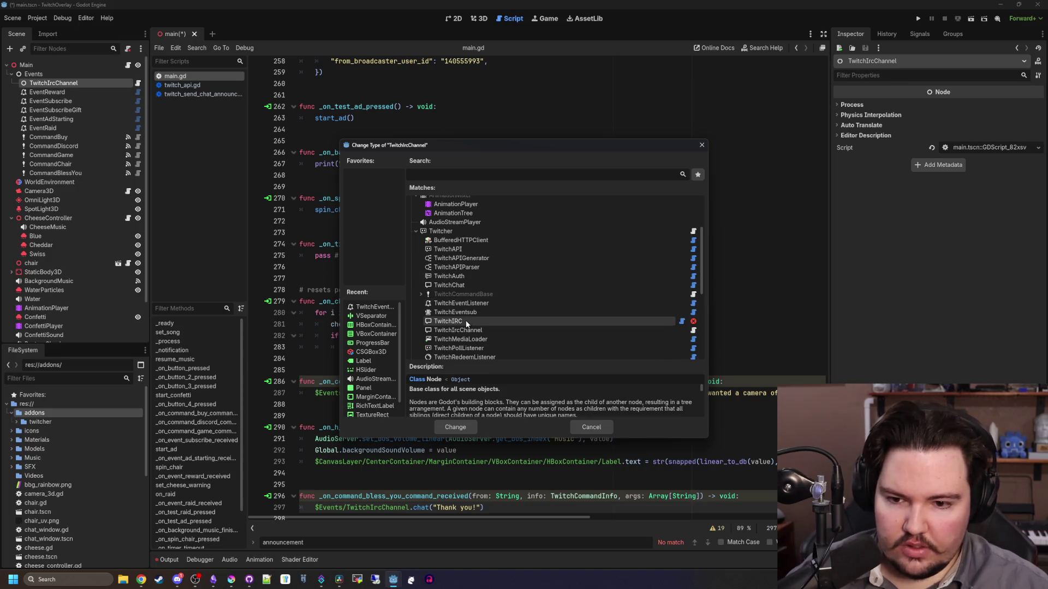
pyautogui.click(465, 322)
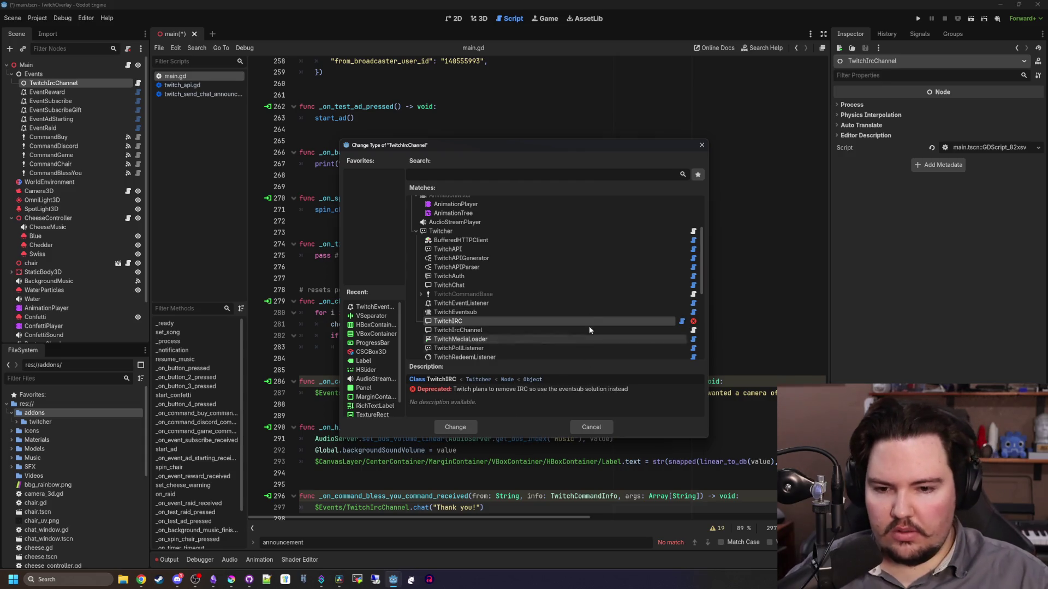
pyautogui.click(495, 313)
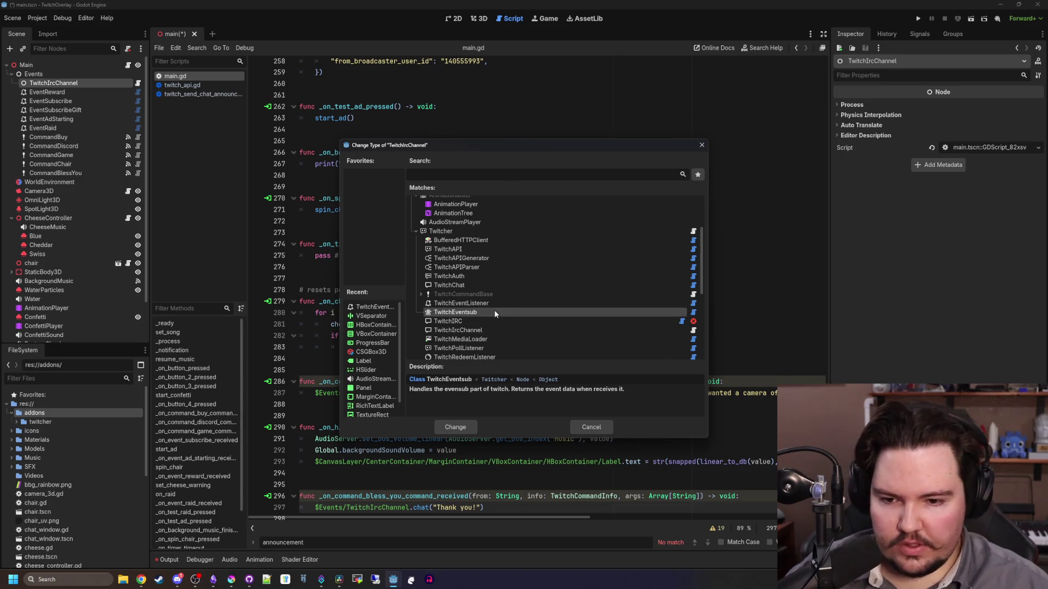
pyautogui.click(465, 431)
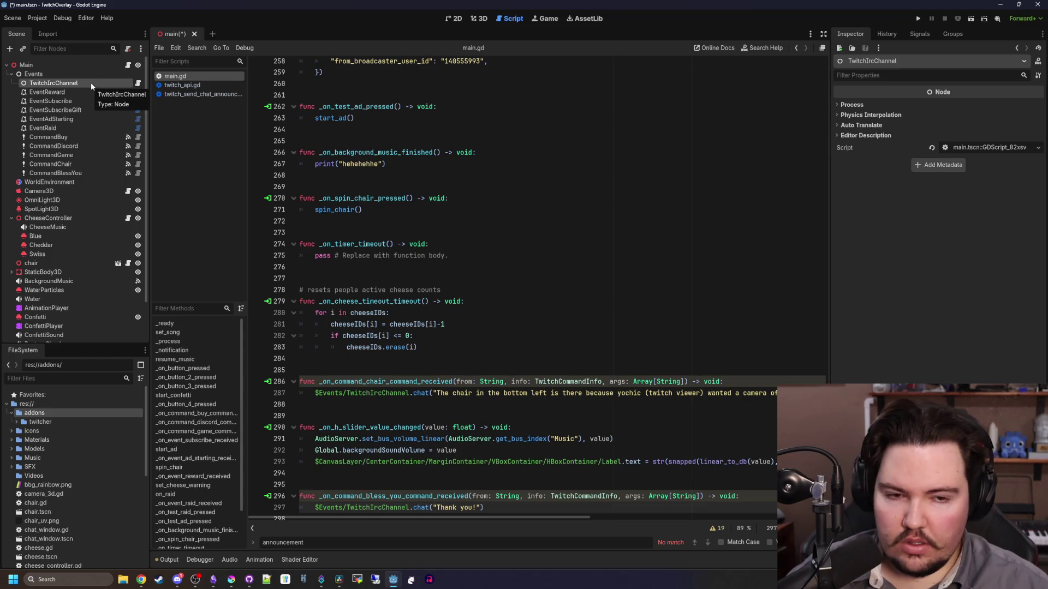
pyautogui.rightClick(62, 85)
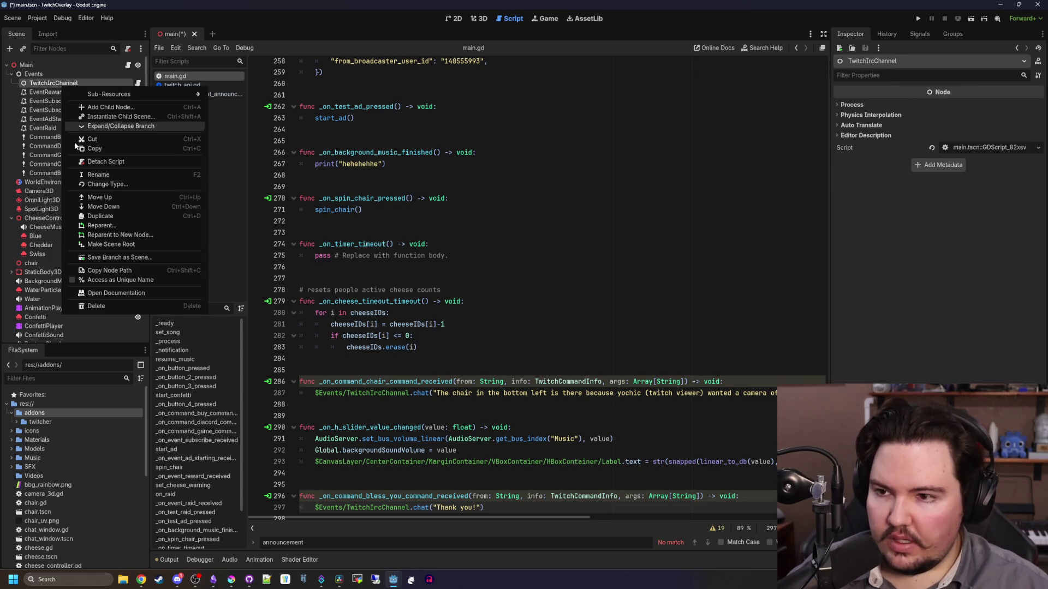
# Delete TwitchIrcChannel, add a TwitchEventsub child via 'twitch_eve', and drag it first under Events
pyautogui.click(94, 306)
pyautogui.click(499, 301)
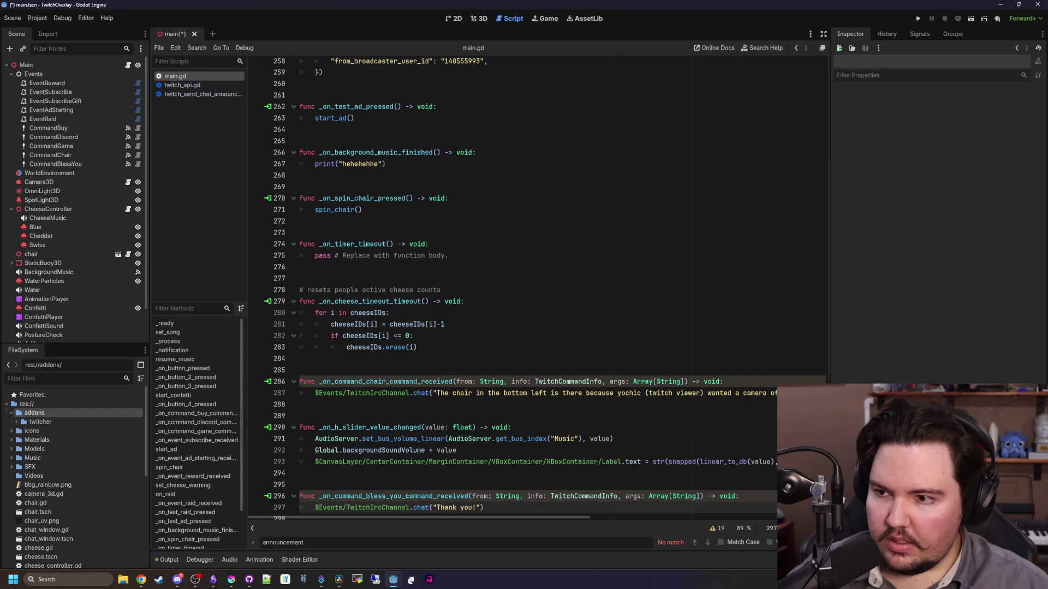
pyautogui.rightClick(55, 75)
pyautogui.click(77, 87)
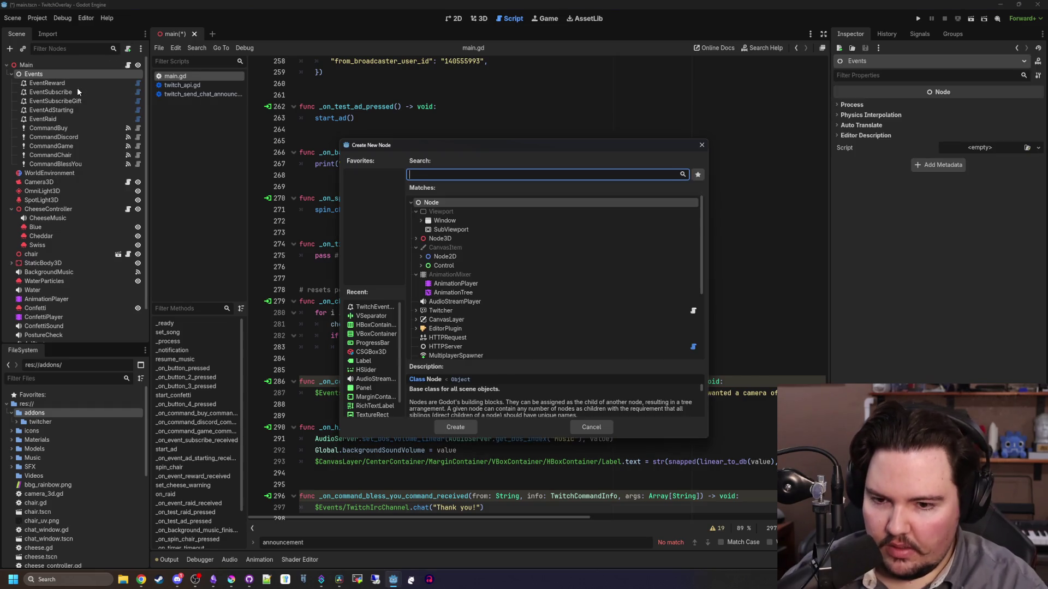
pyautogui.write('twitch_eve')
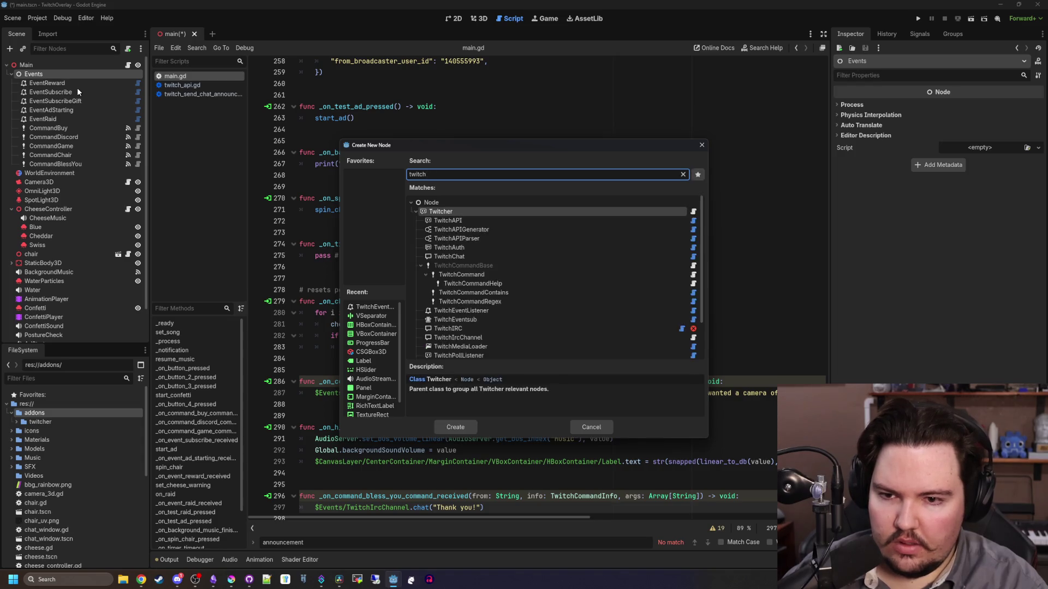
pyautogui.press('Return')
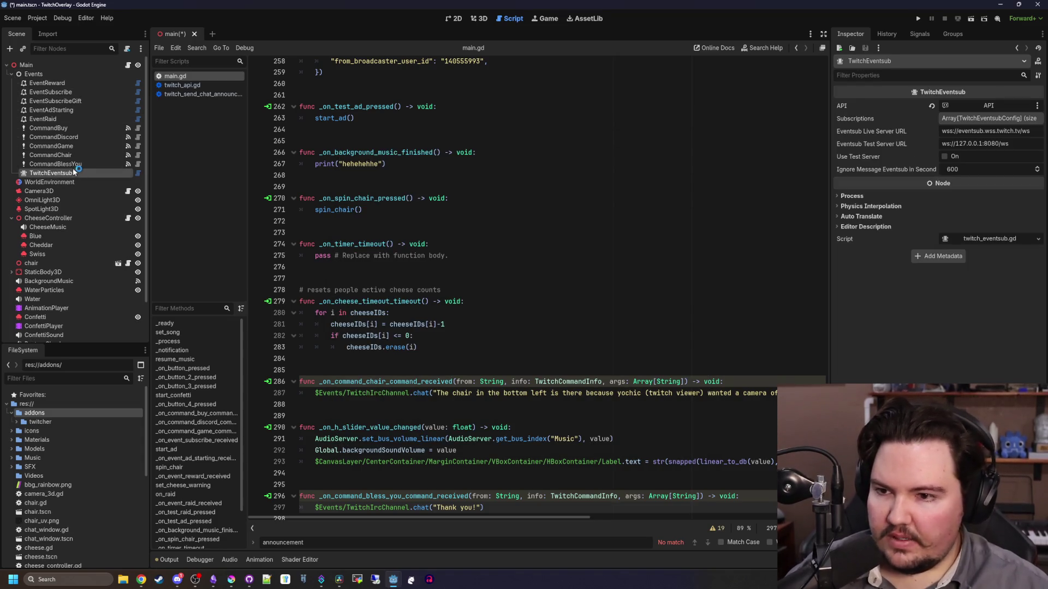
pyautogui.moveTo(70, 175); pyautogui.dragTo(58, 83)
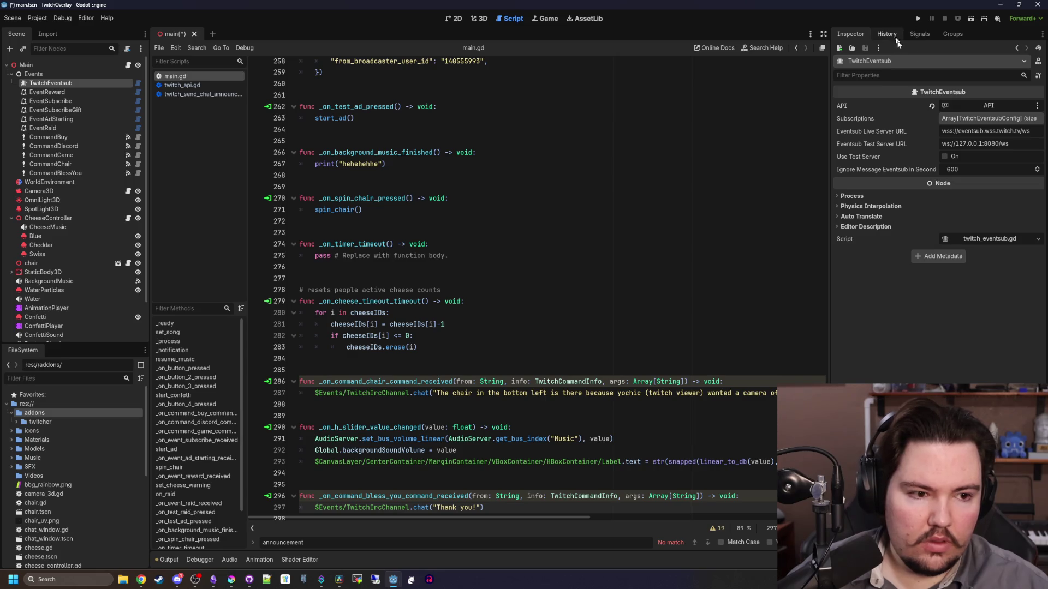
# Glance at the Twitcher docs in the browser, then select the EventReward listener
pyautogui.hotkey('alt', 'Tab')
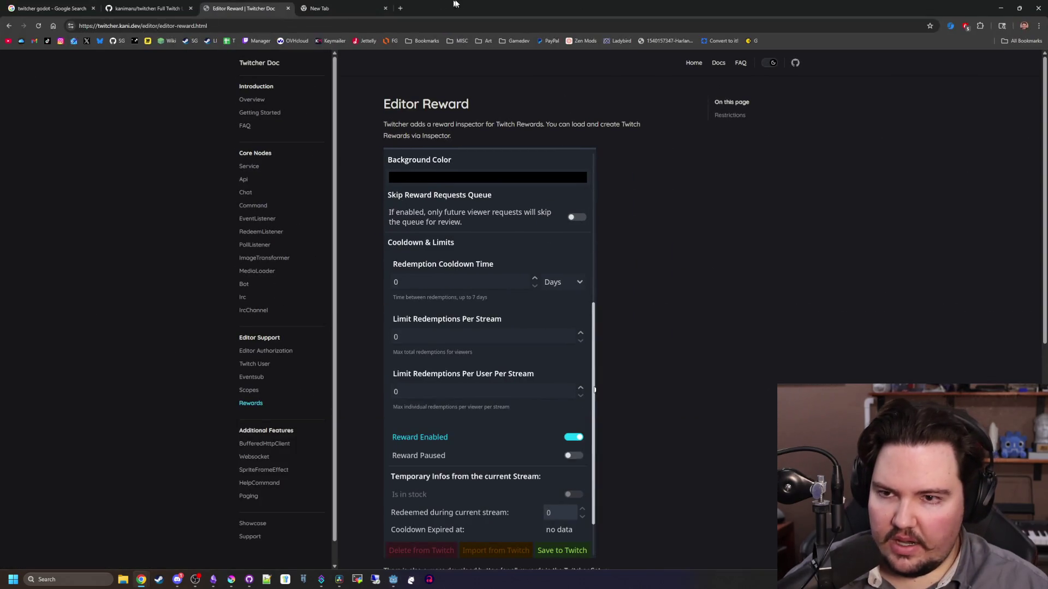
pyautogui.hotkey('alt', 'Tab')
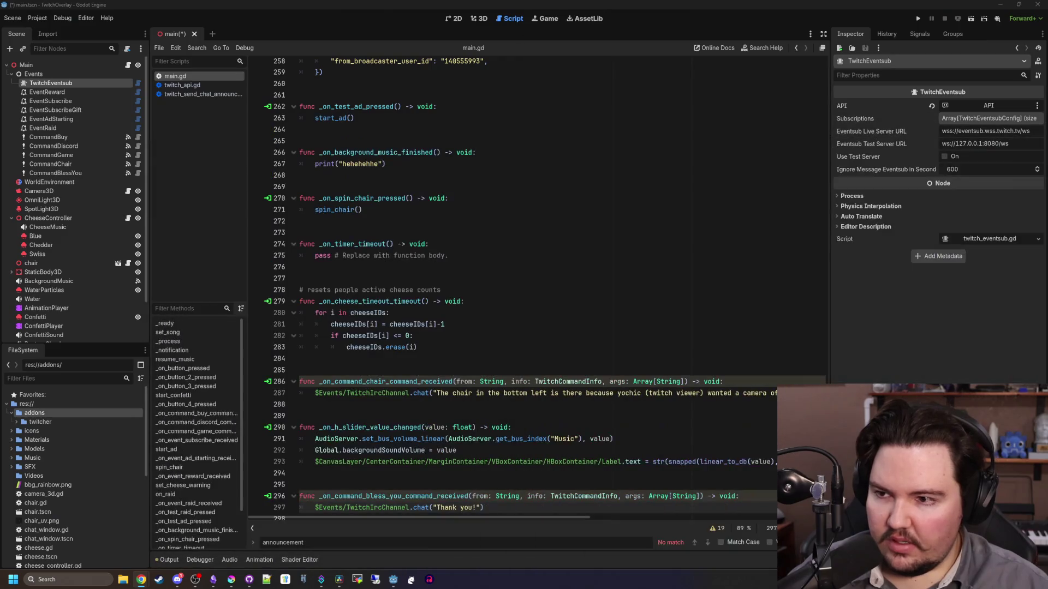
pyautogui.click(47, 92)
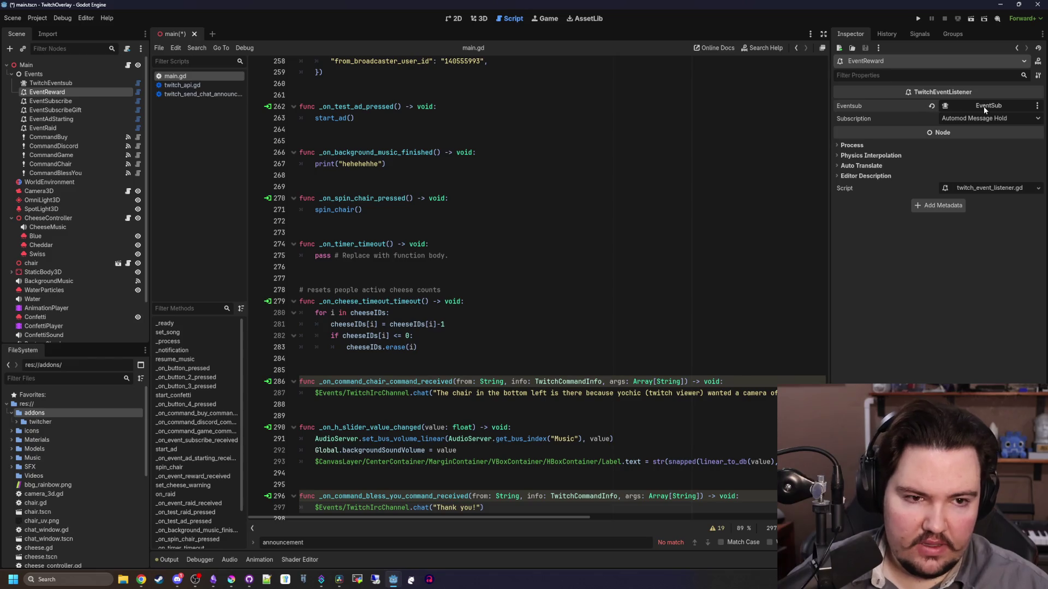
# Check EventReward's EventSub node picker, then delete the TwitchEventsub node
pyautogui.click(984, 107)
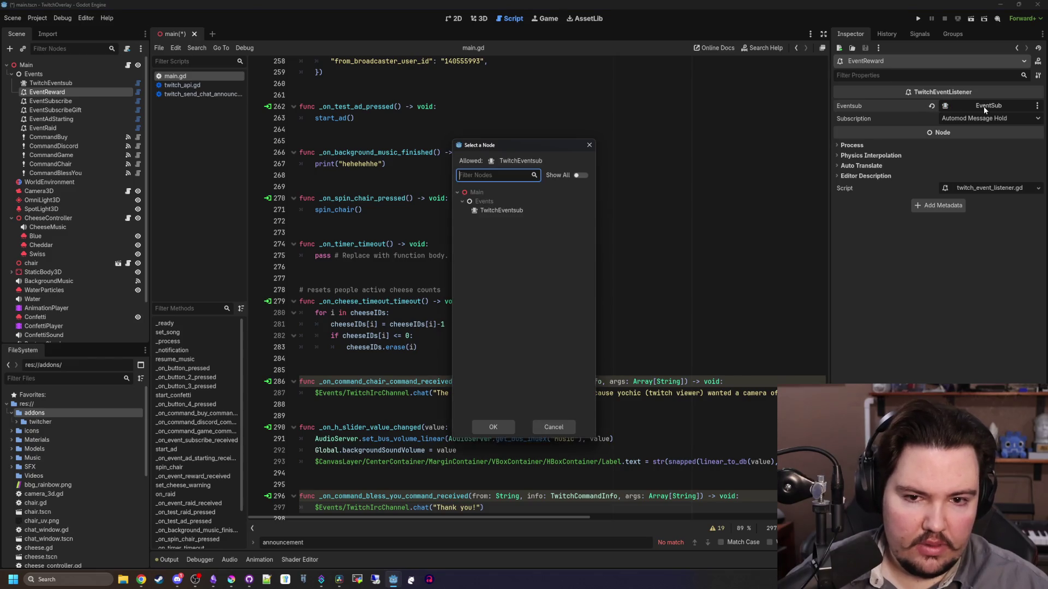
pyautogui.click(590, 146)
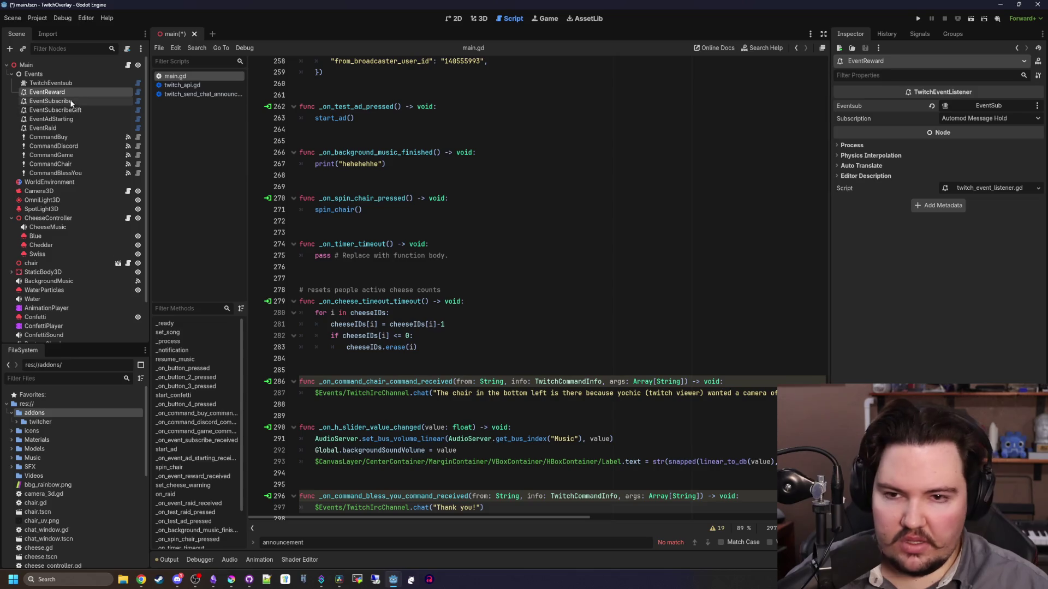
pyautogui.click(72, 82)
pyautogui.press('Delete')
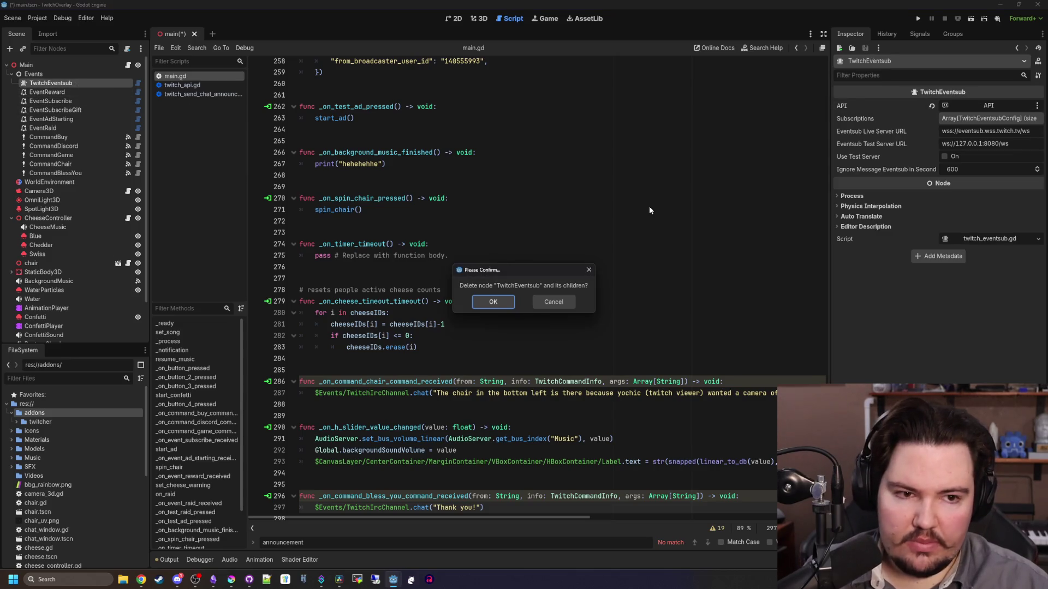
pyautogui.click(493, 302)
# Set the EventRaid listener's Subscription to Channel Raid
pyautogui.click(37, 83)
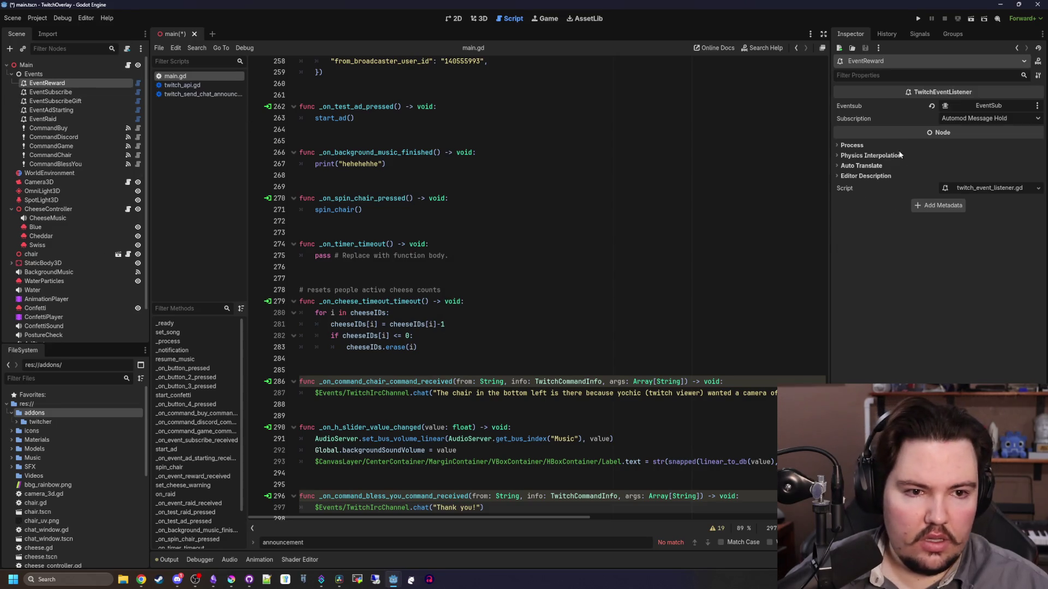
pyautogui.click(962, 117)
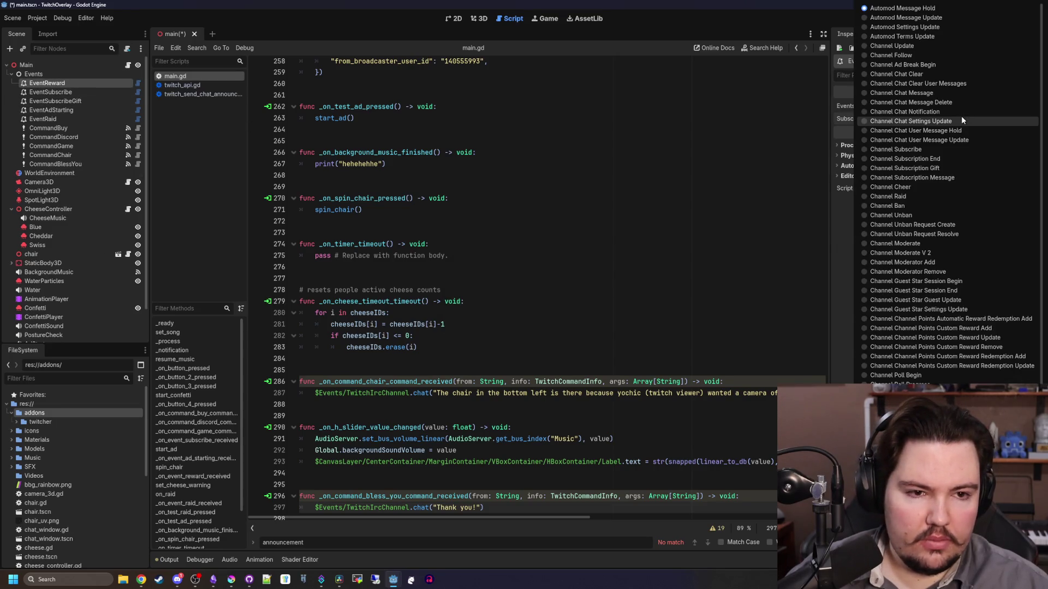
pyautogui.click(893, 11)
pyautogui.click(63, 118)
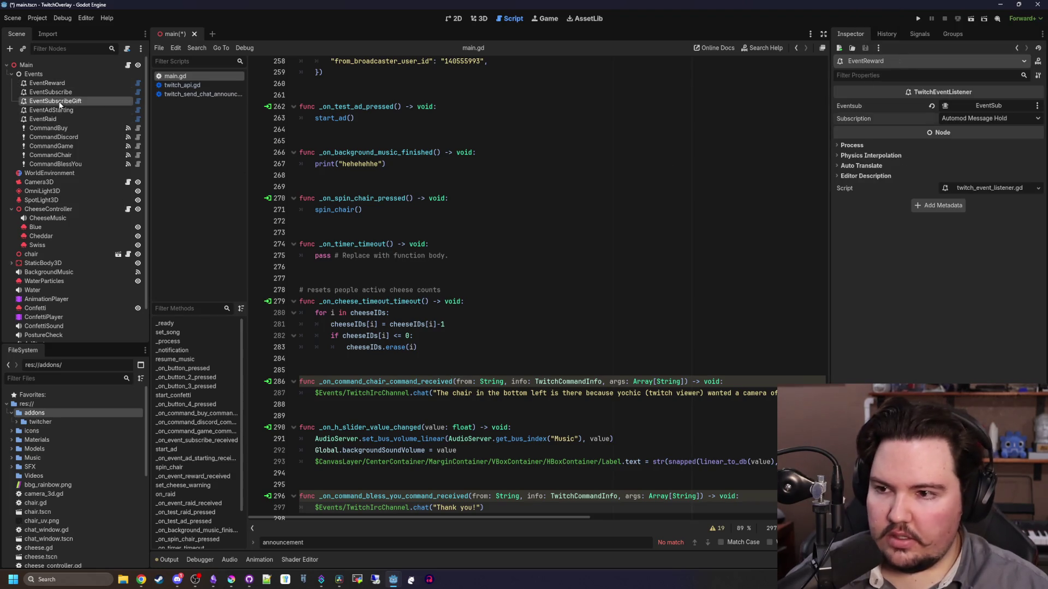
pyautogui.click(966, 118)
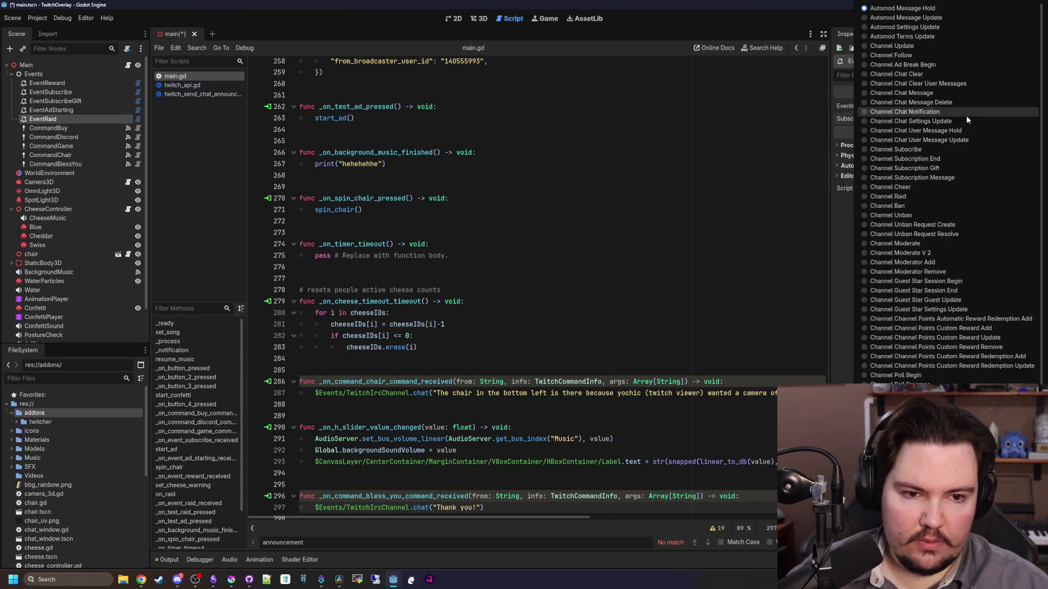
pyautogui.click(918, 196)
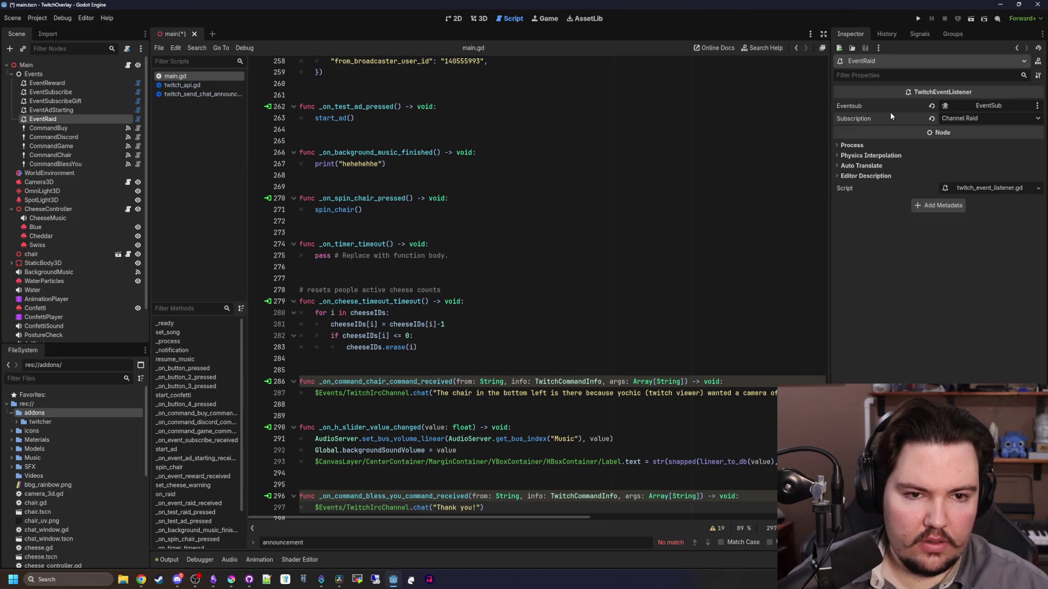
pyautogui.click(977, 119)
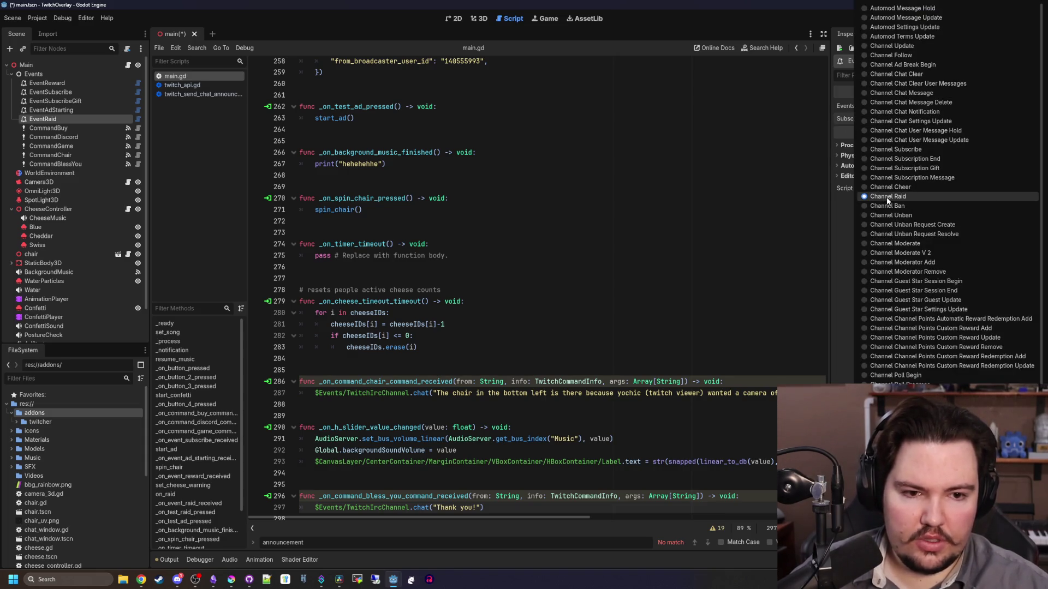
pyautogui.scroll(-5, 887, 201)
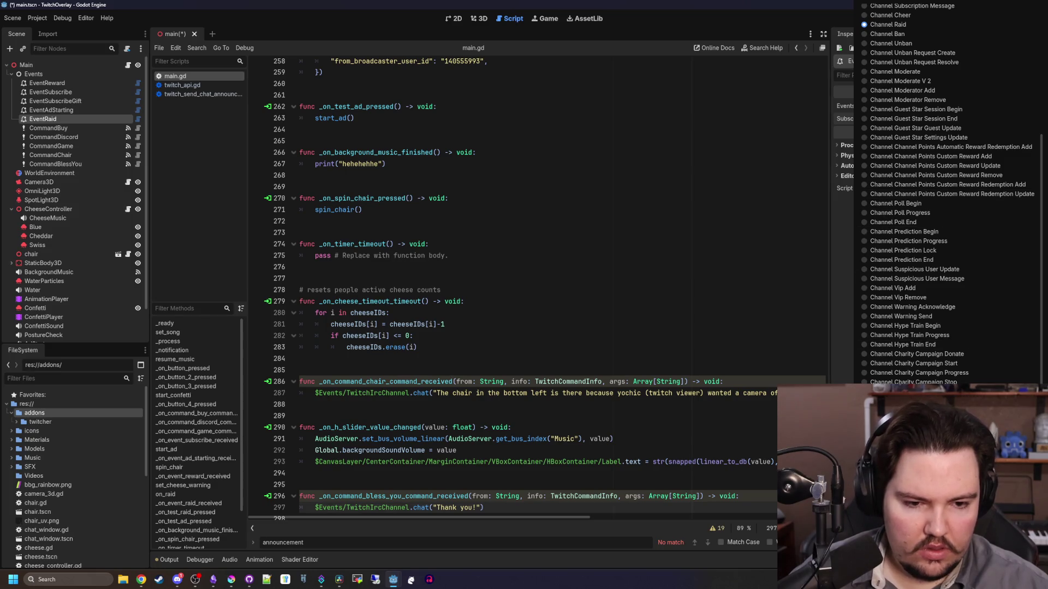
pyautogui.click(515, 186)
# Set EventAdStarting's Subscription to Channel Ad Break Begin
pyautogui.click(96, 109)
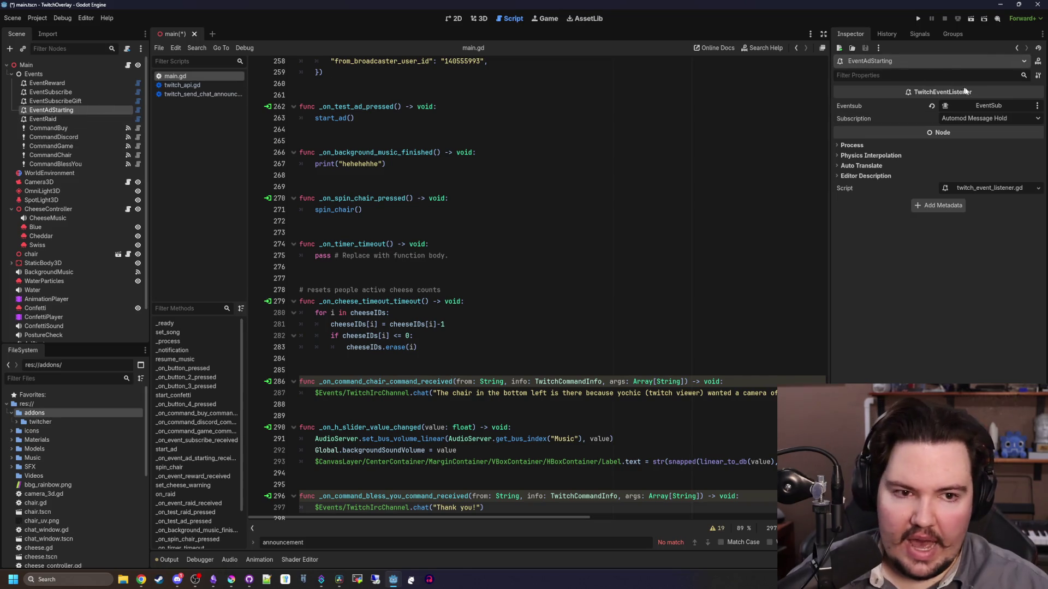
pyautogui.click(1002, 106)
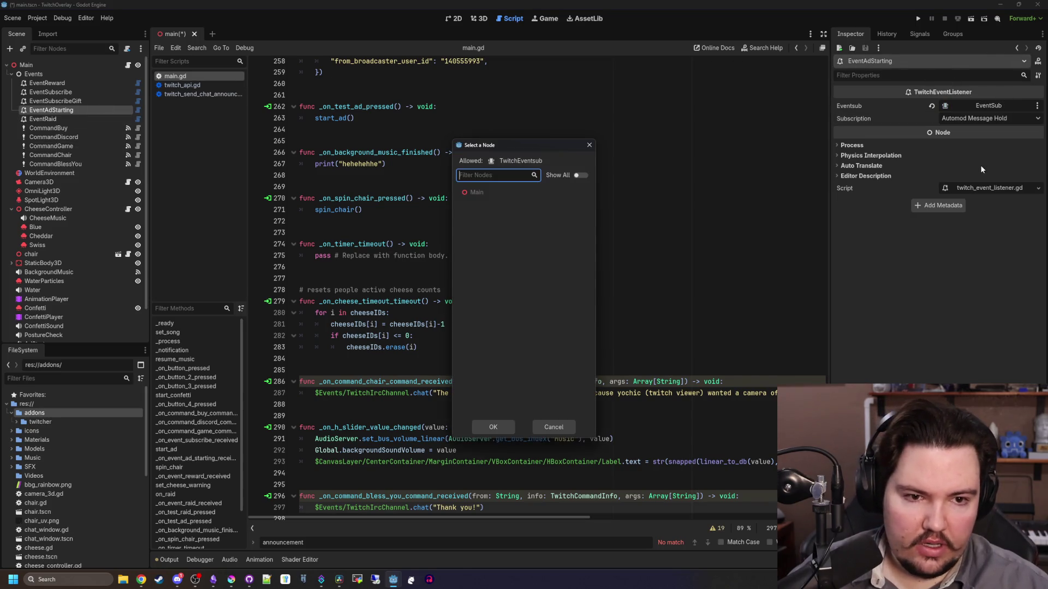
pyautogui.click(588, 145)
pyautogui.click(1019, 118)
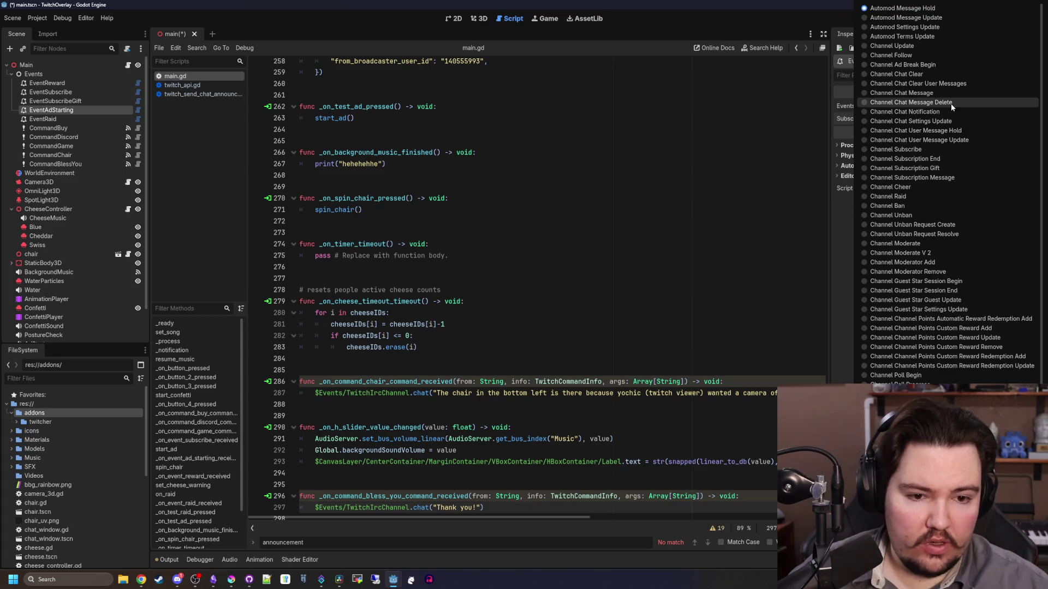
pyautogui.scroll(-5, 937, 283)
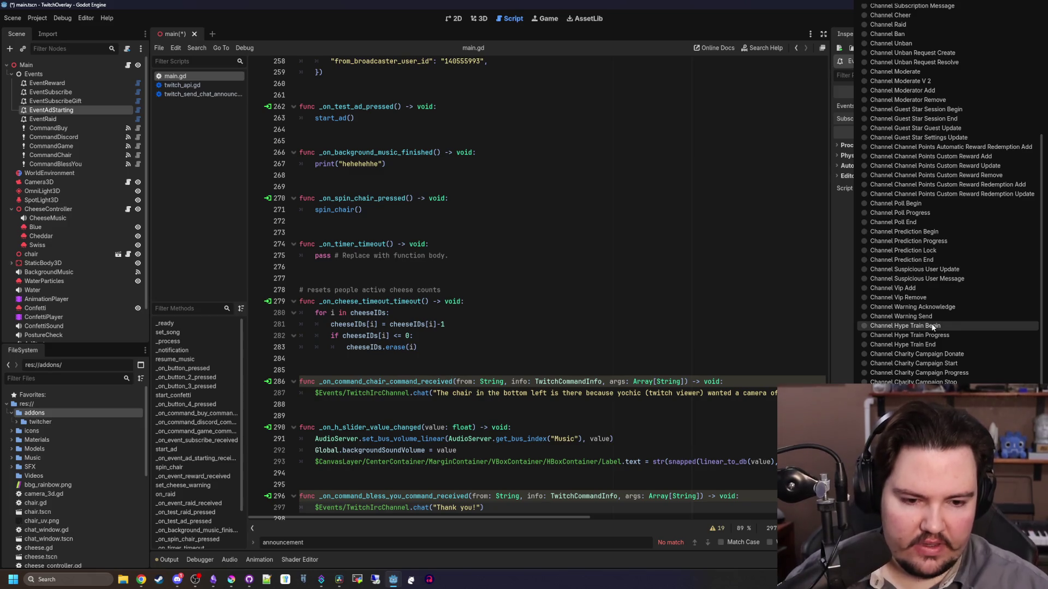
pyautogui.scroll(5, 933, 328)
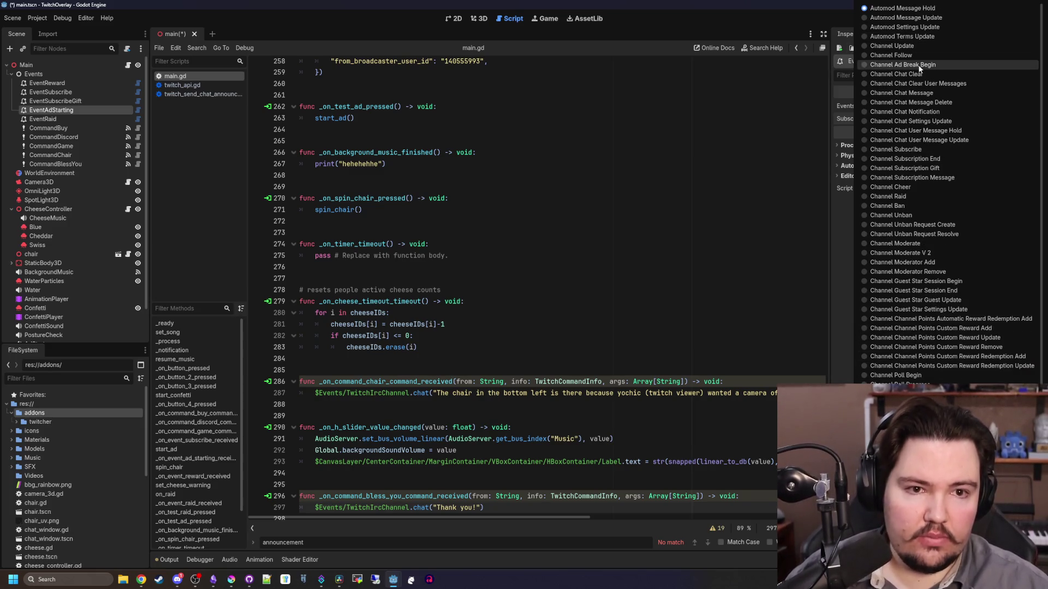
pyautogui.click(921, 68)
pyautogui.click(961, 121)
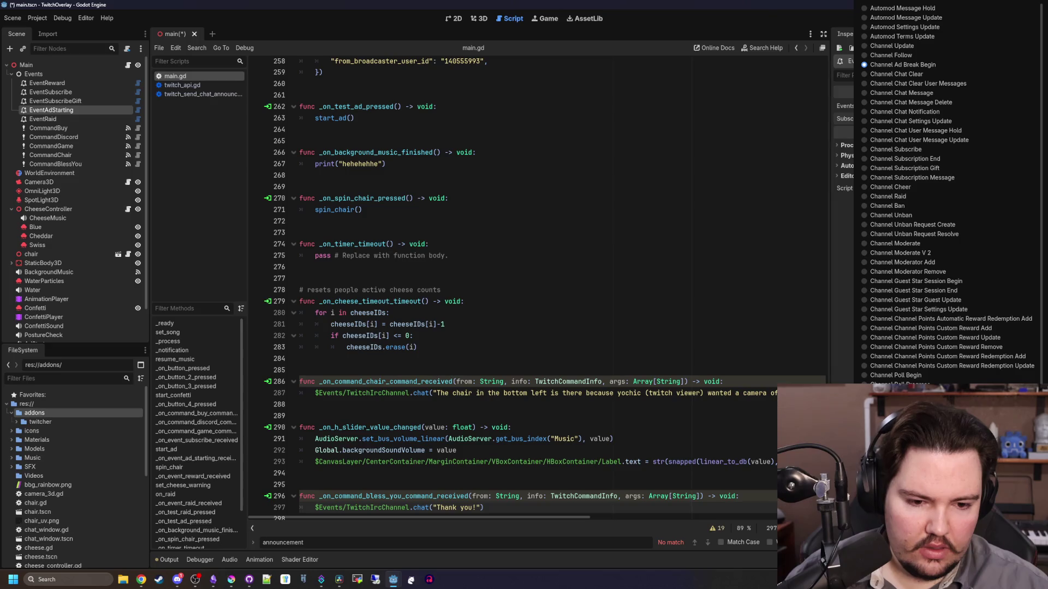
pyautogui.scroll(-5, 956, 306)
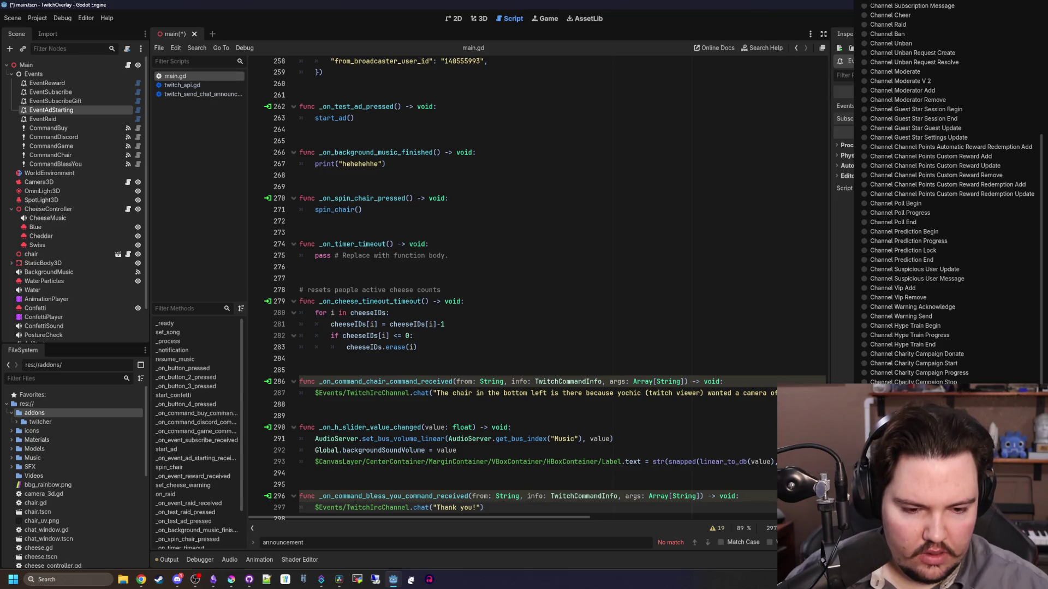
pyautogui.scroll(5, 935, 64)
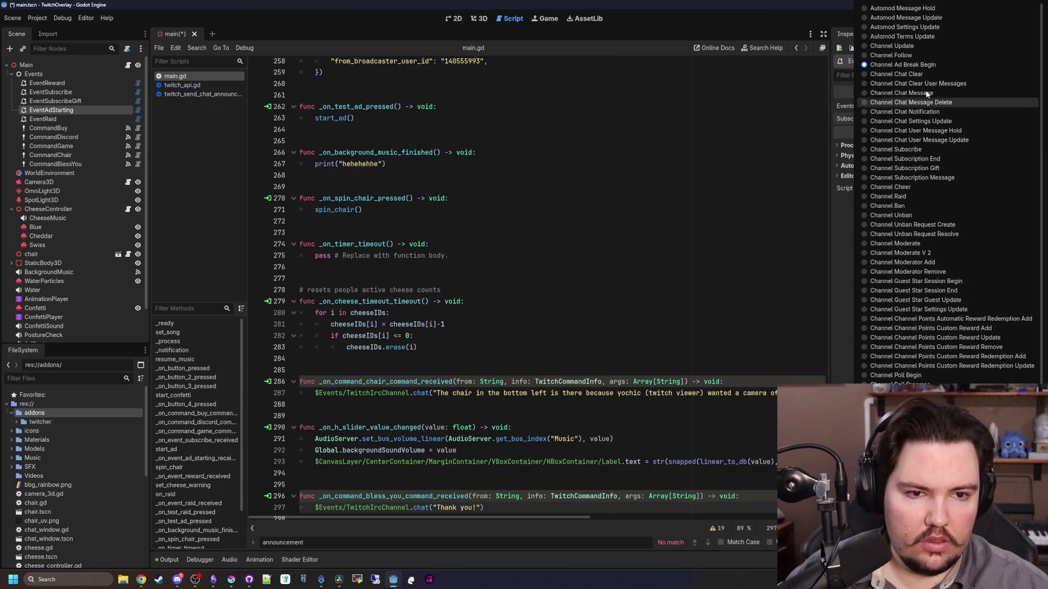
pyautogui.click(935, 64)
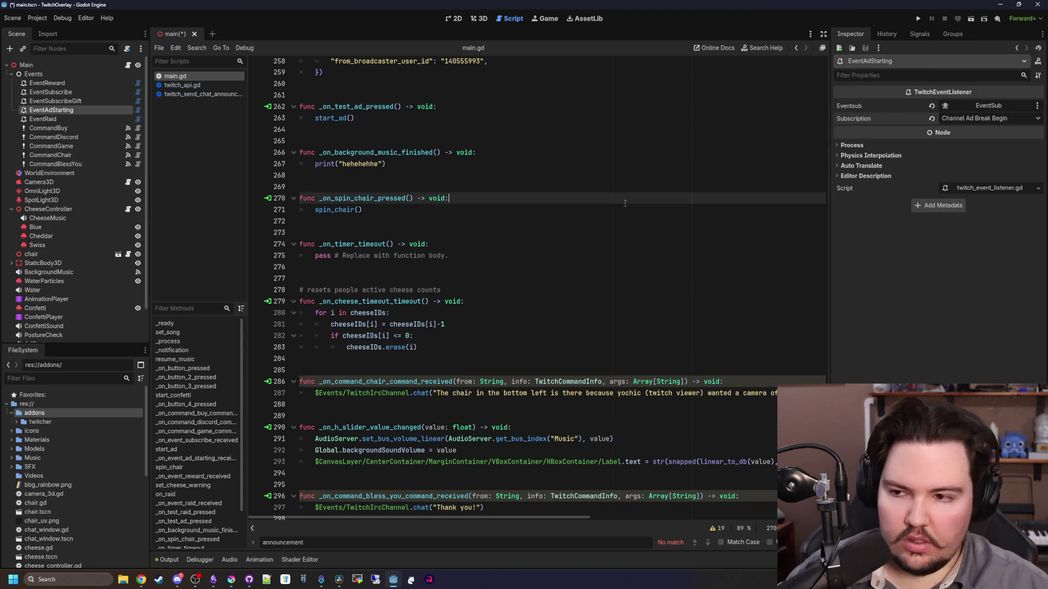
# Subscribe EventSubscribeGift to Channel Subscription Gift and pick a subscription event for EventSubscribe
pyautogui.click(99, 101)
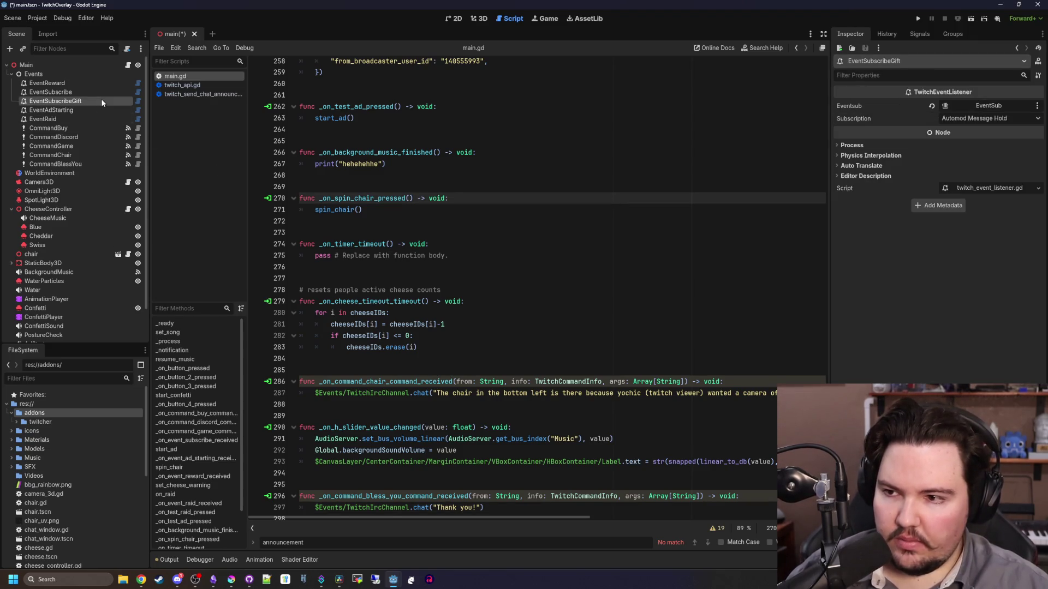
pyautogui.click(1000, 120)
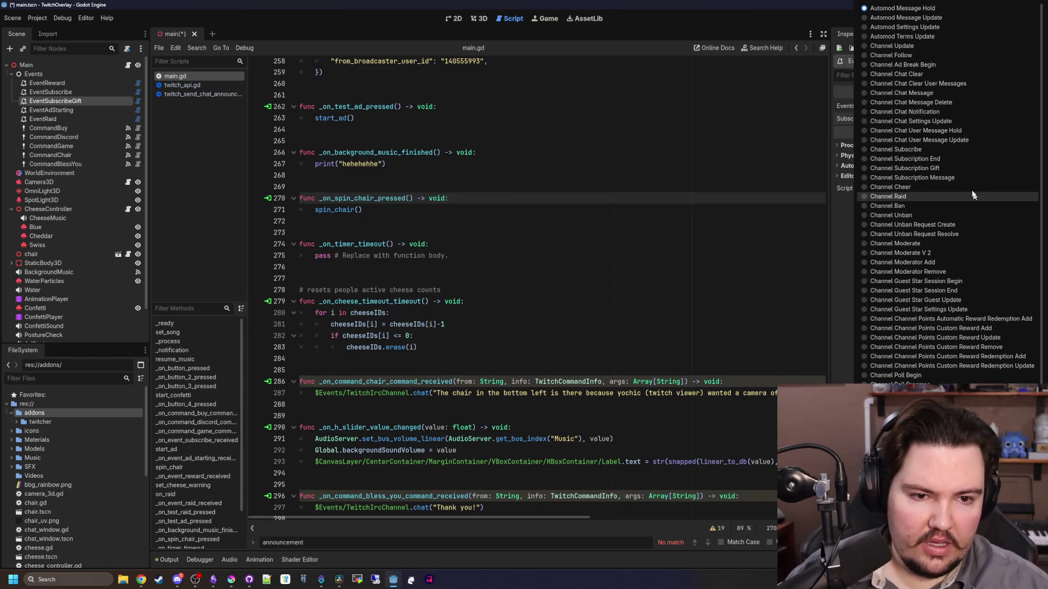
pyautogui.click(917, 168)
pyautogui.click(32, 92)
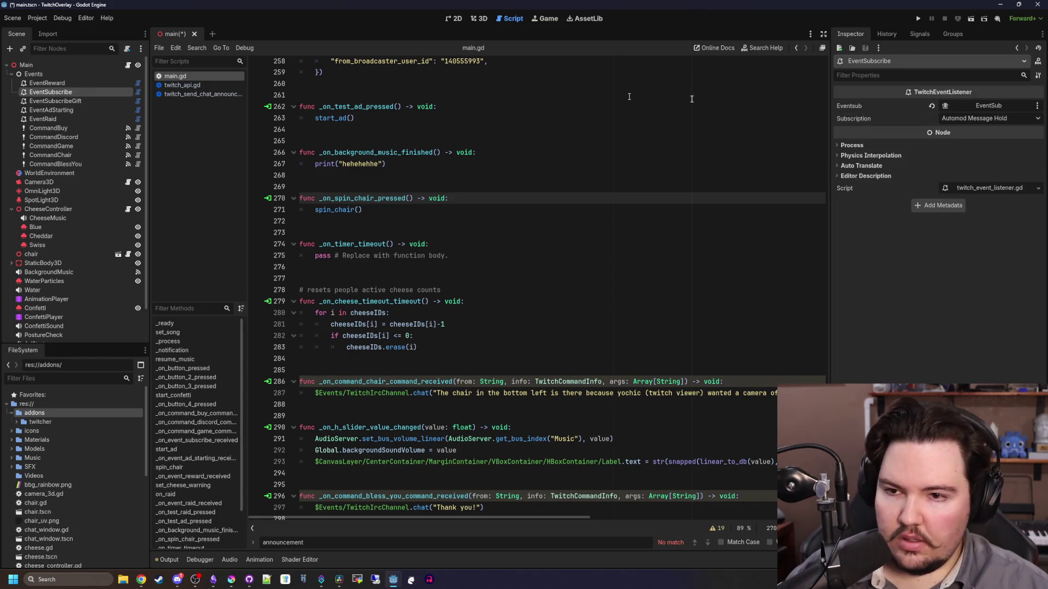
pyautogui.click(999, 118)
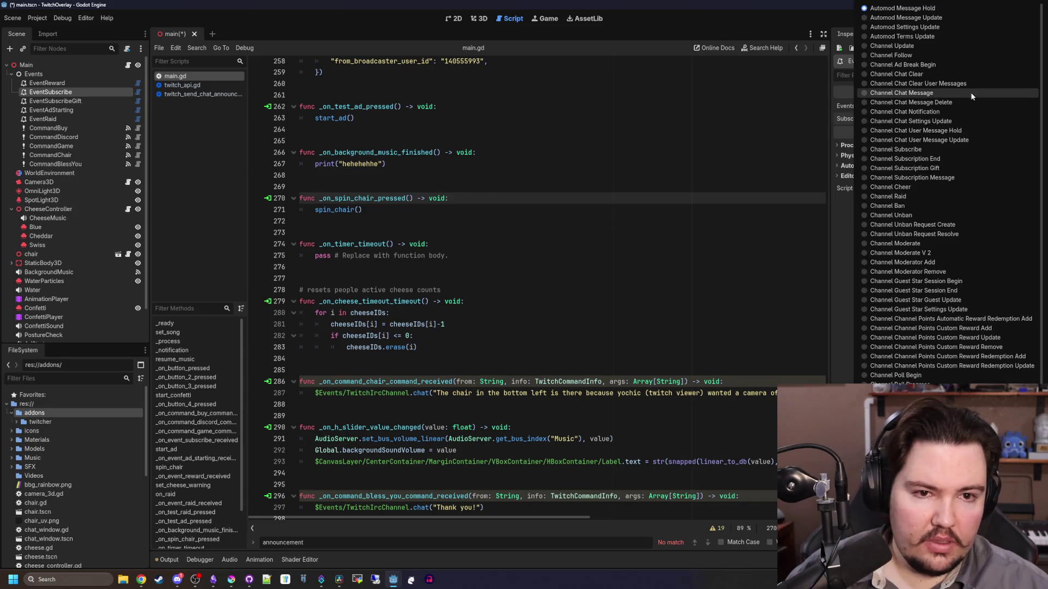
pyautogui.click(906, 149)
# Browse EventReward's subscription event list without changing it
pyautogui.click(47, 83)
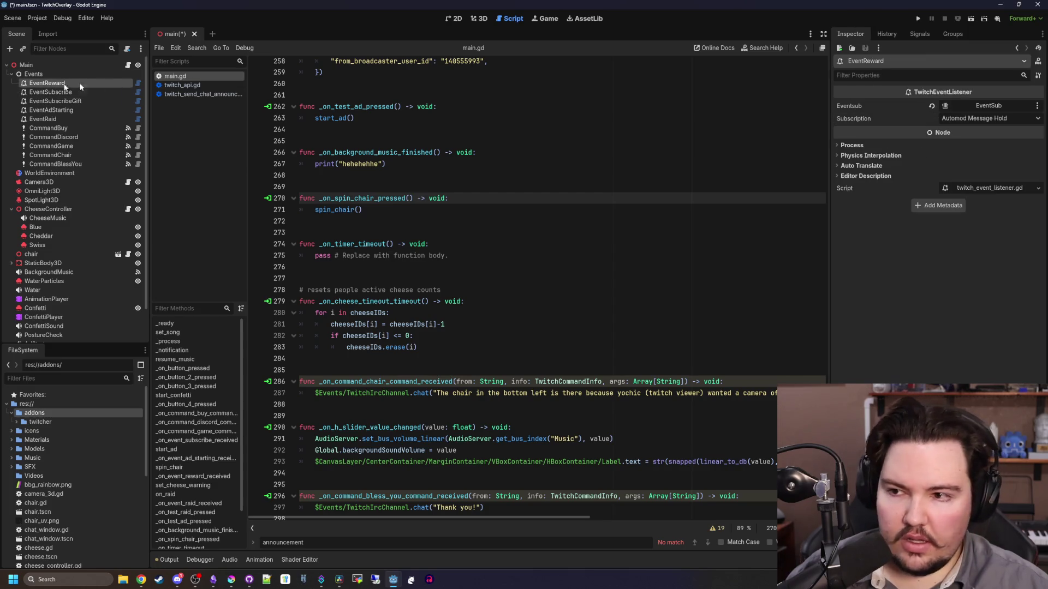
pyautogui.click(993, 115)
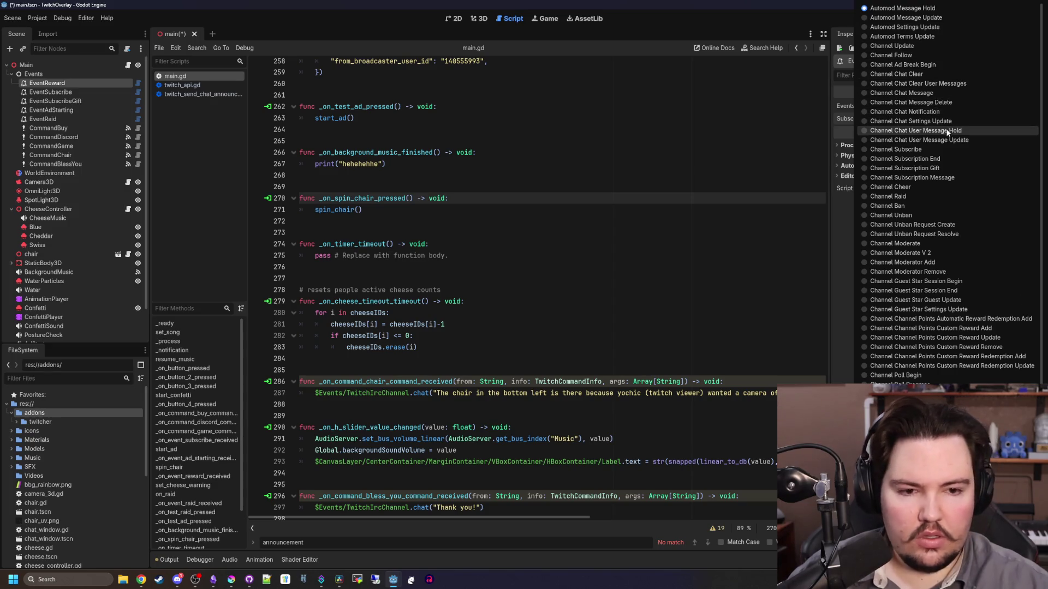
pyautogui.scroll(-5, 928, 227)
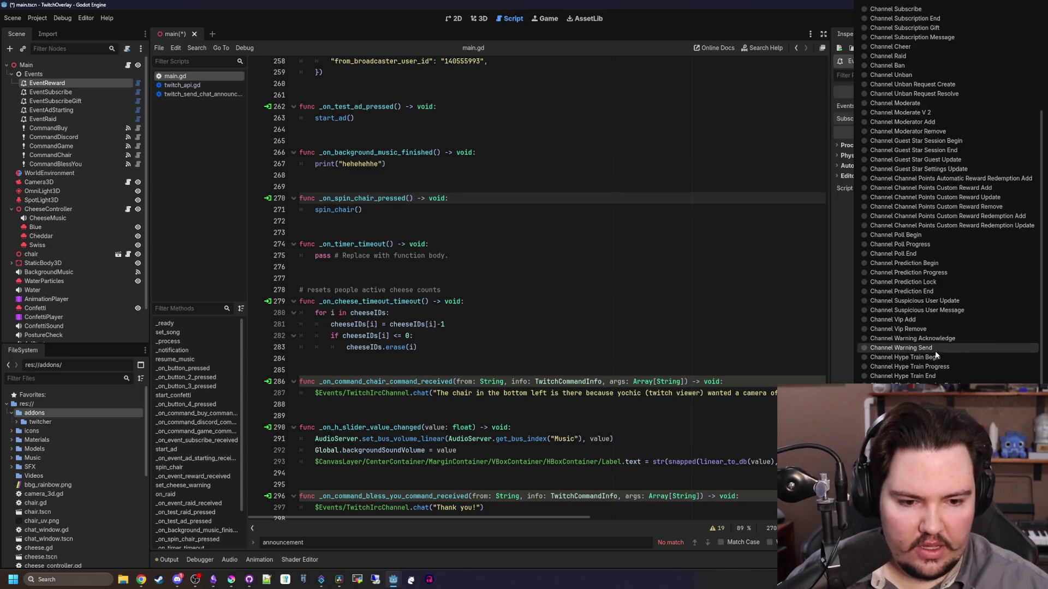
pyautogui.scroll(-1, 933, 376)
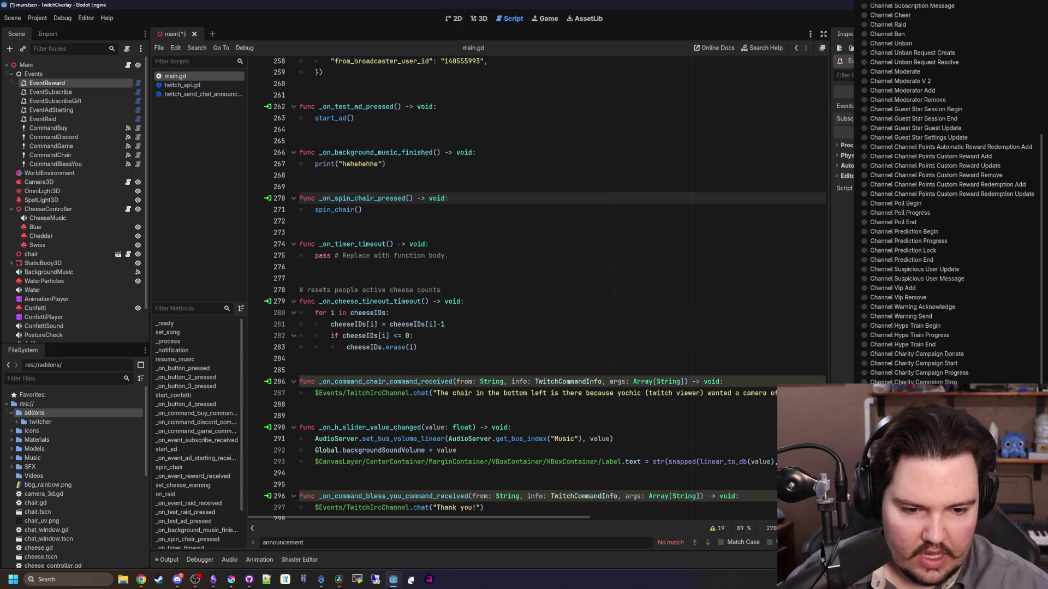
pyautogui.click(33, 74)
# Create a TwitchRedeemListener child under Events, found after clearing the 'rewar' search
pyautogui.rightClick(33, 74)
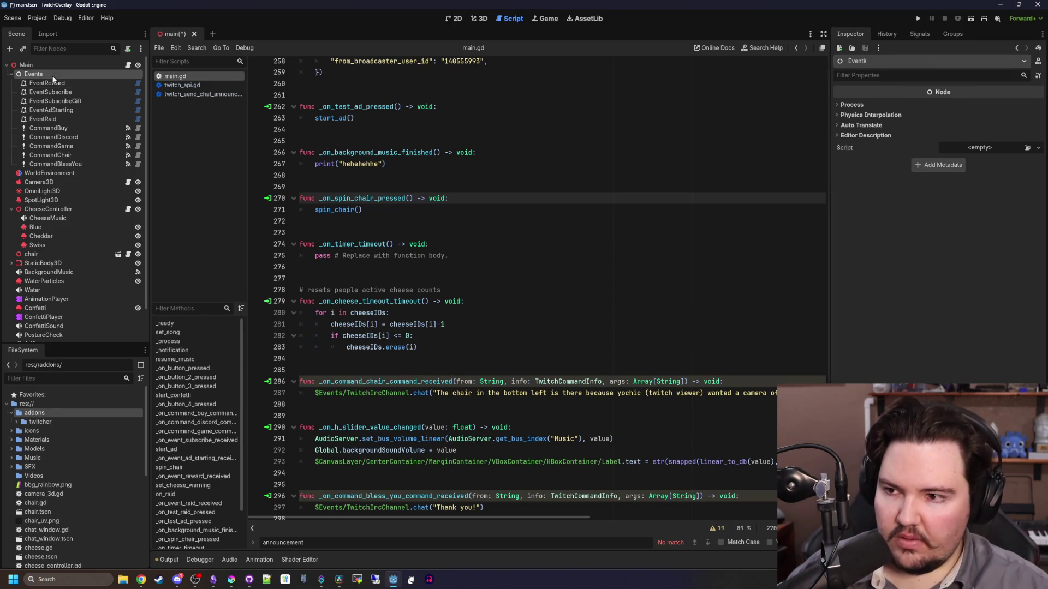
pyautogui.click(105, 87)
pyautogui.write('rewar')
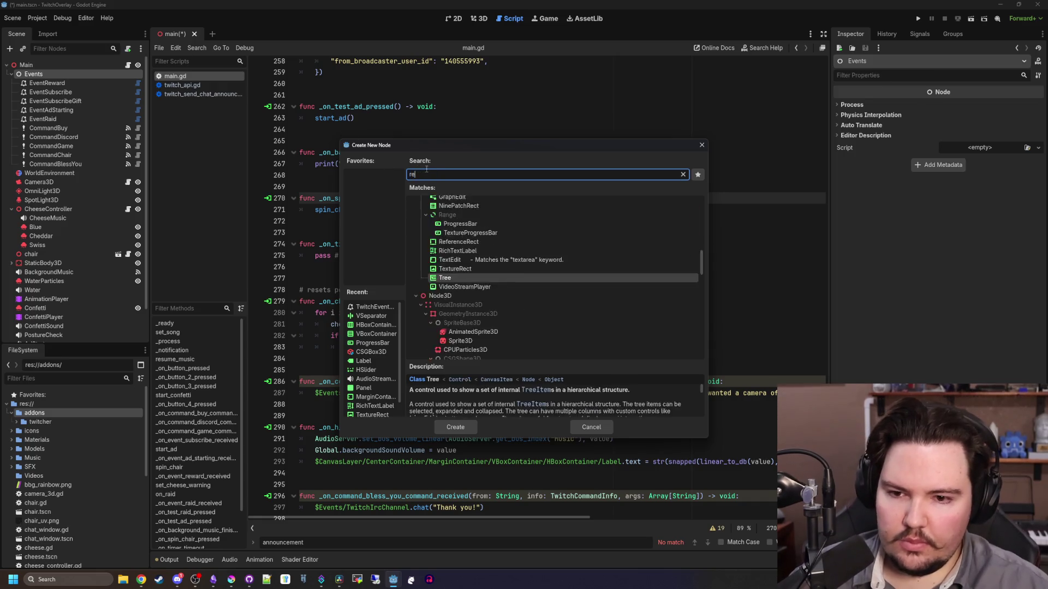
pyautogui.click(683, 174)
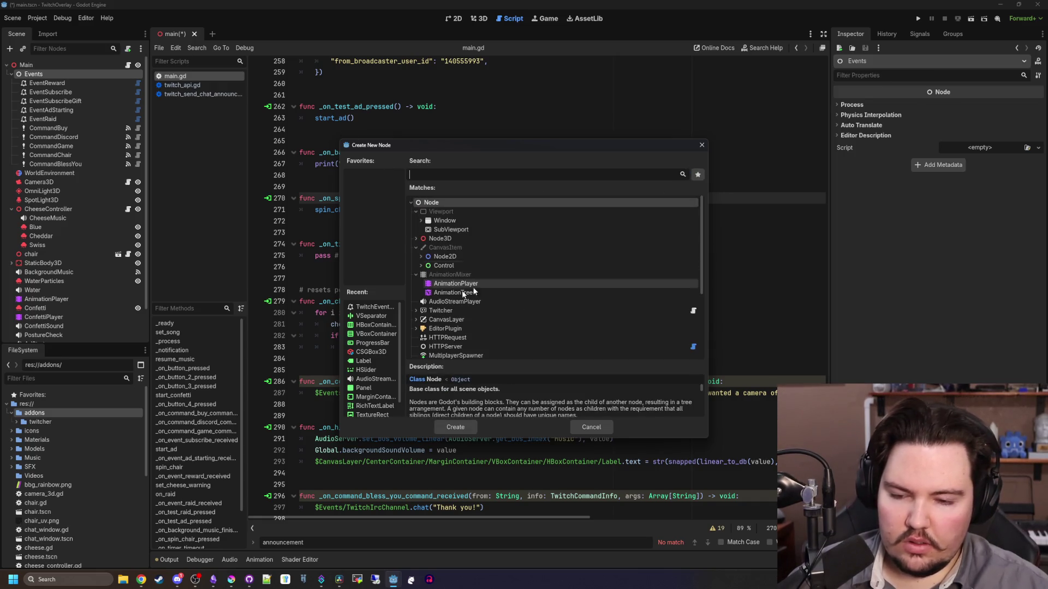
pyautogui.scroll(-5, 417, 310)
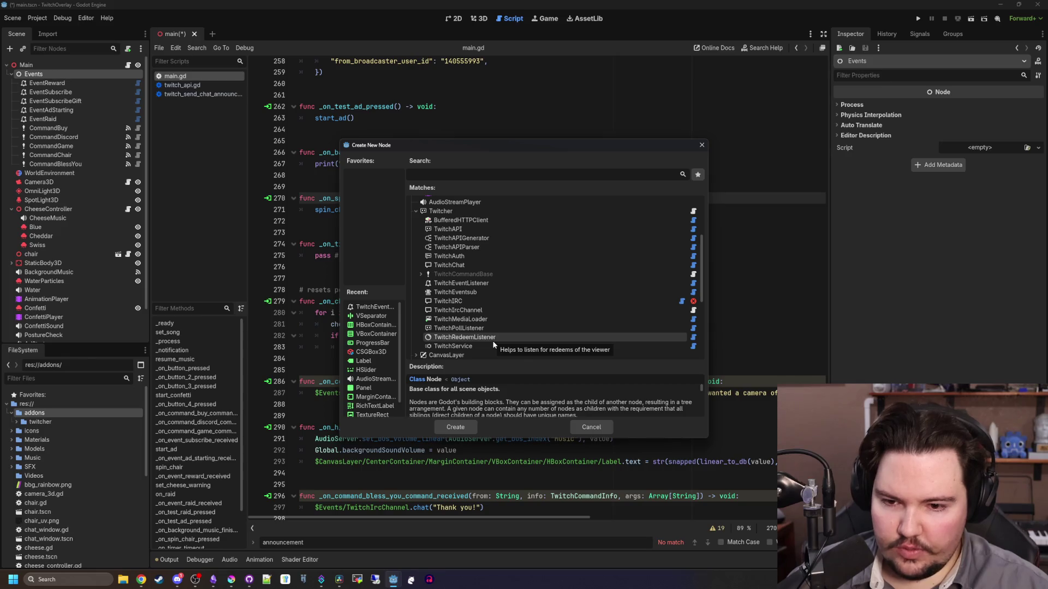
pyautogui.click(491, 338)
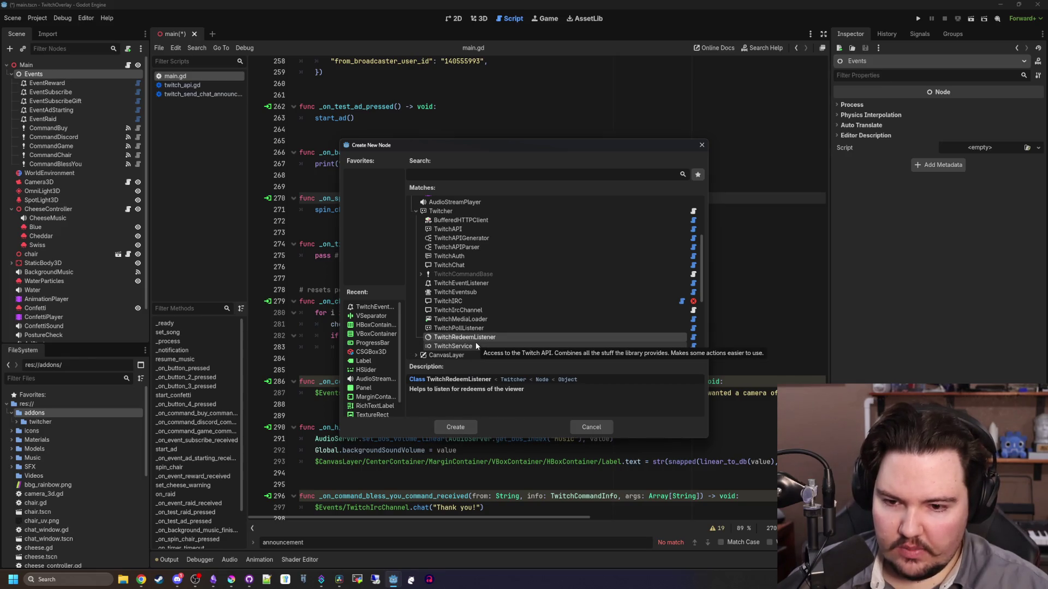
pyautogui.click(455, 427)
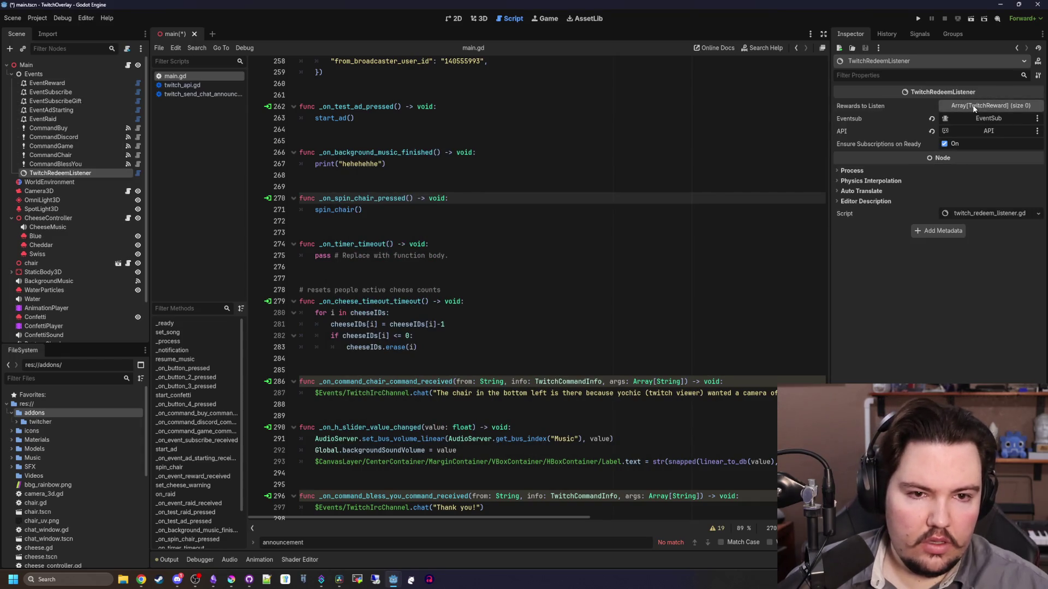
# Add a new TwitchReward element to Rewards to Listen, then remove it again
pyautogui.click(991, 105)
pyautogui.click(946, 132)
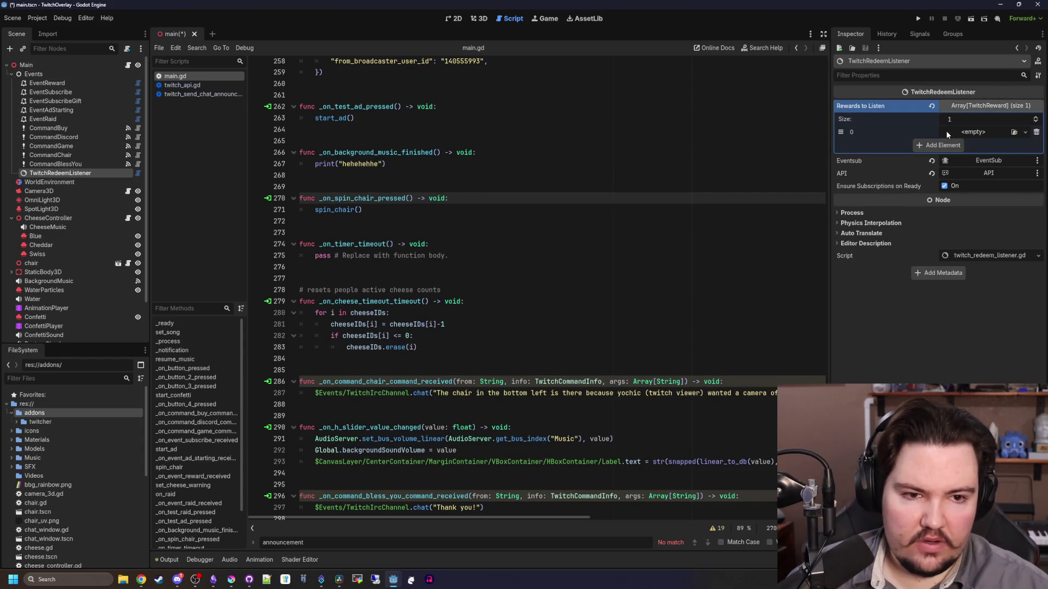
pyautogui.click(987, 128)
pyautogui.click(991, 155)
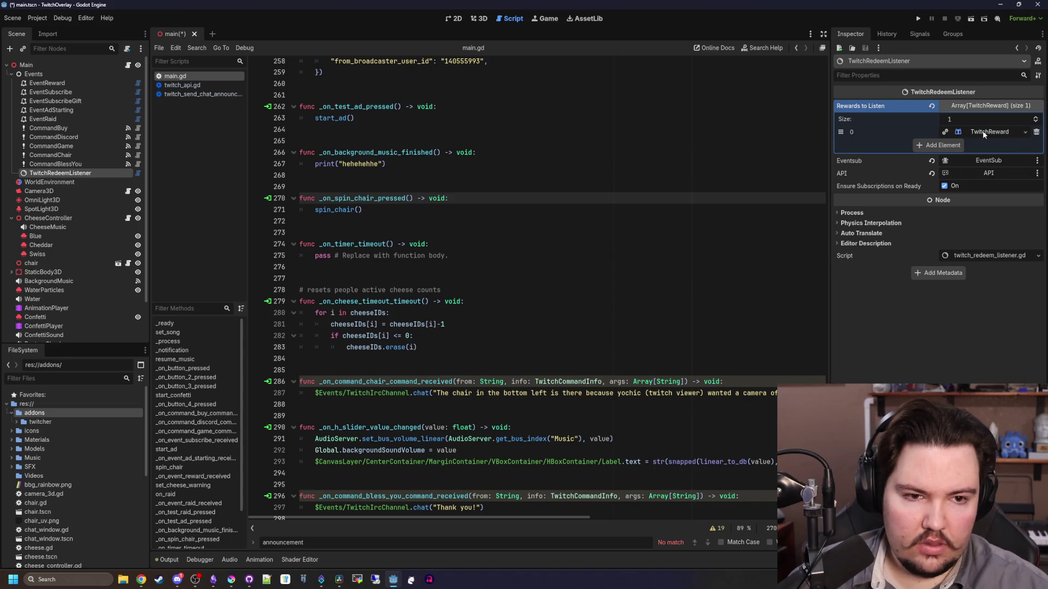
pyautogui.click(982, 135)
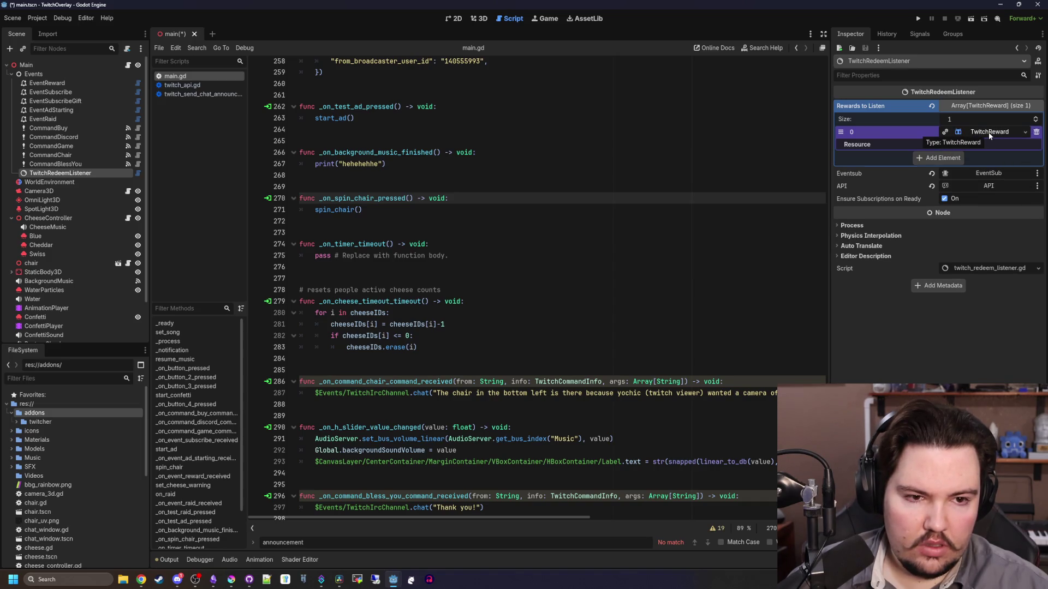
pyautogui.click(1036, 132)
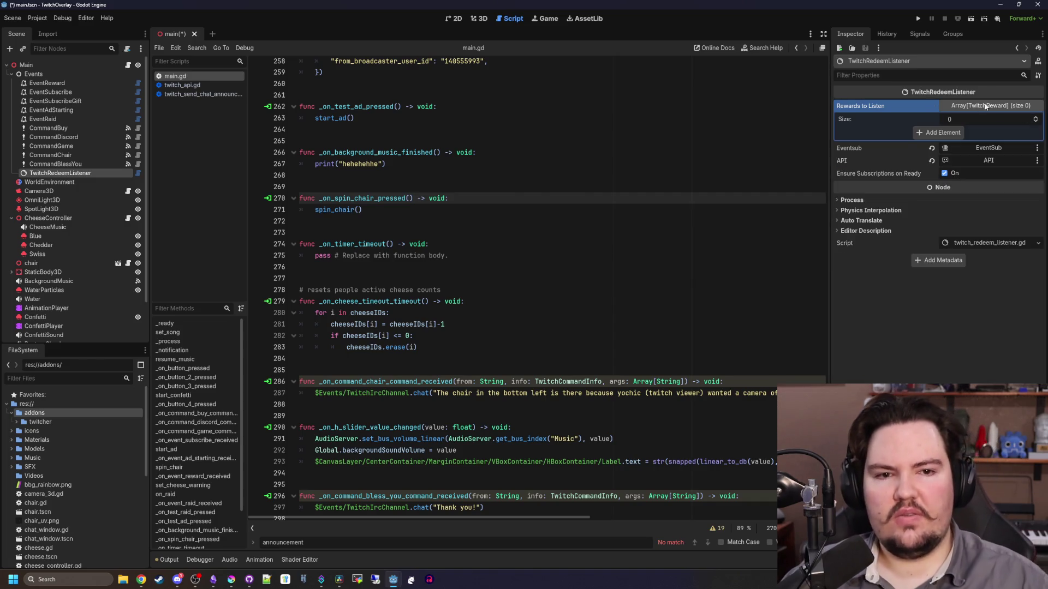
# Delete the TwitchRedeemListener node and open EventReward's subscription event list
pyautogui.rightClick(78, 173)
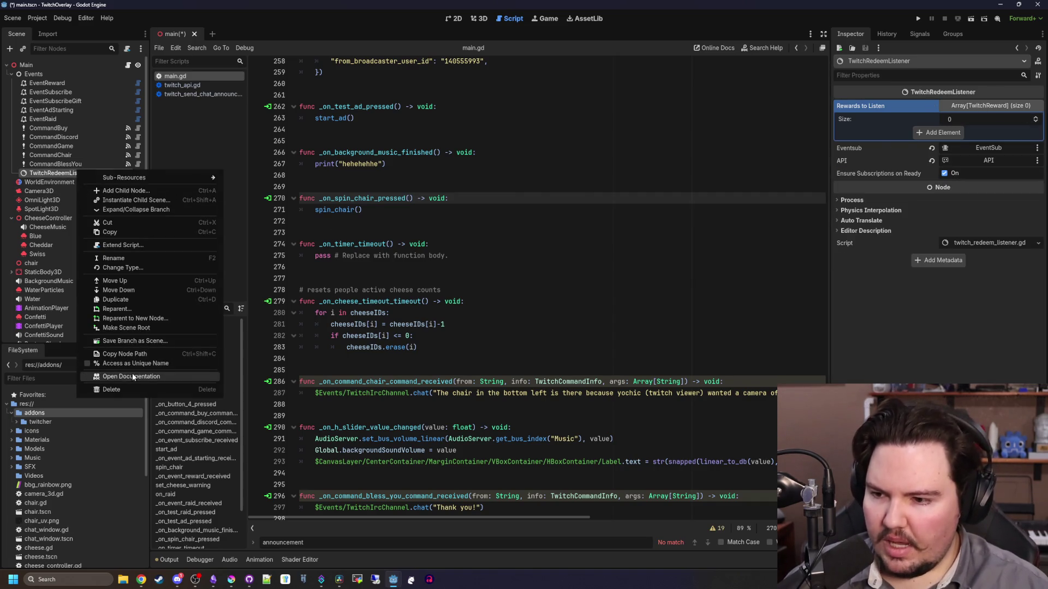
pyautogui.click(120, 391)
pyautogui.click(498, 300)
pyautogui.click(47, 83)
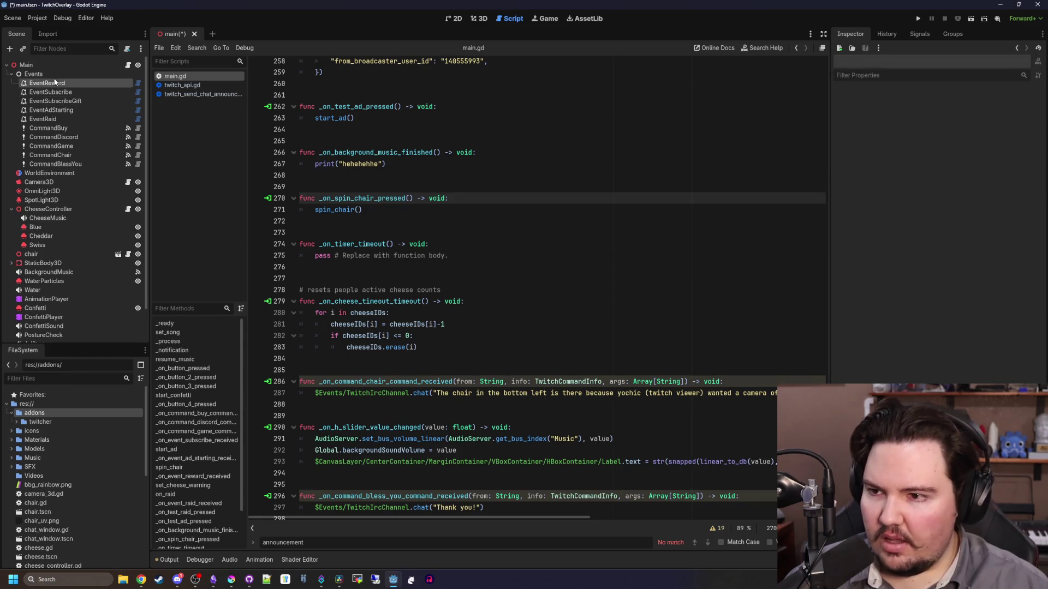
pyautogui.click(950, 119)
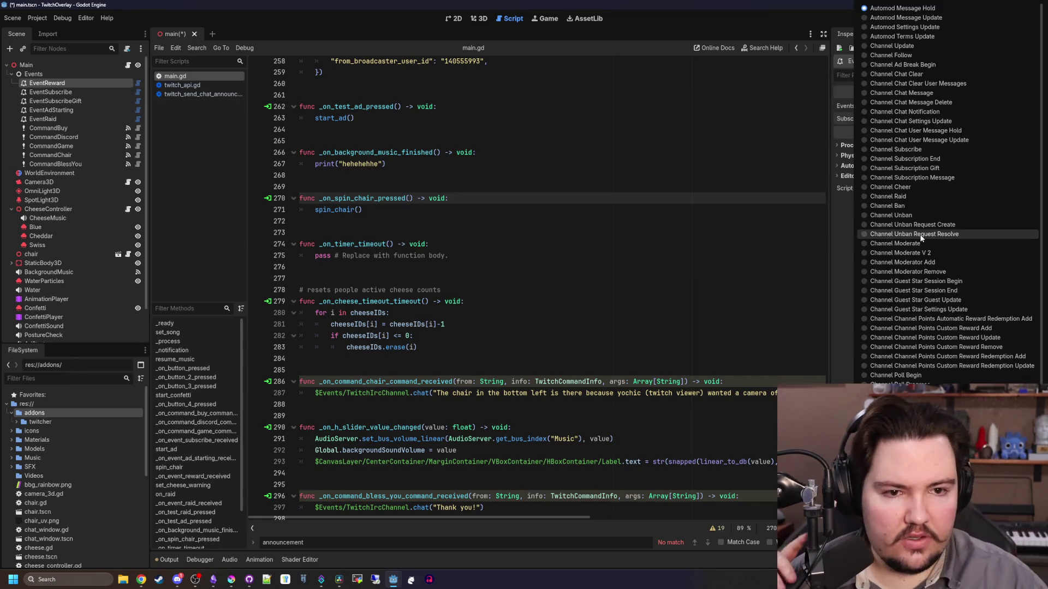
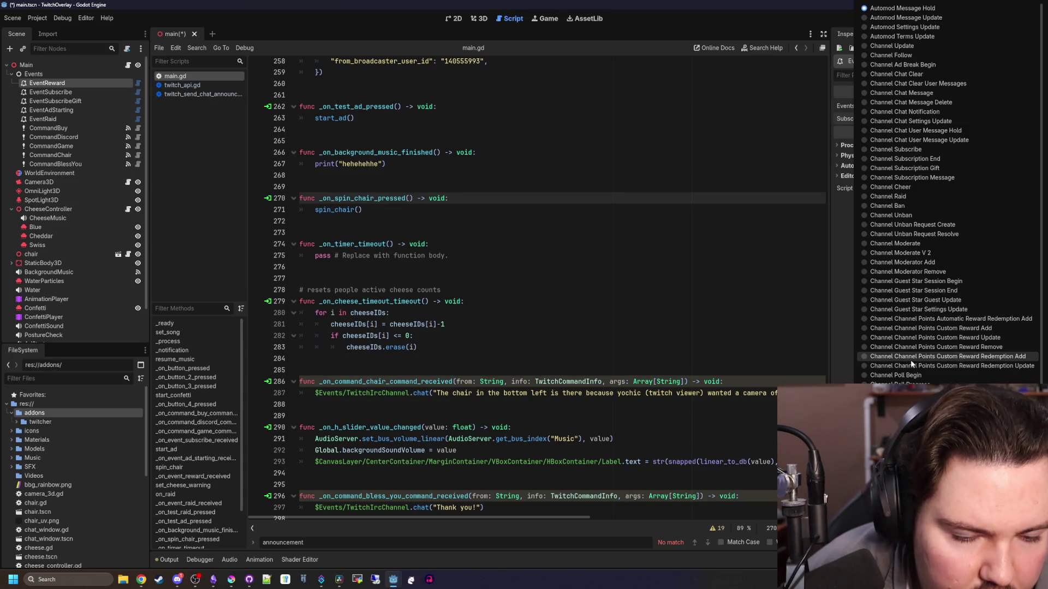
# Browse EventReward's Subscription event types, then close the list leaving Automod Message Hold selected
pyautogui.scroll(-3, 941, 374)
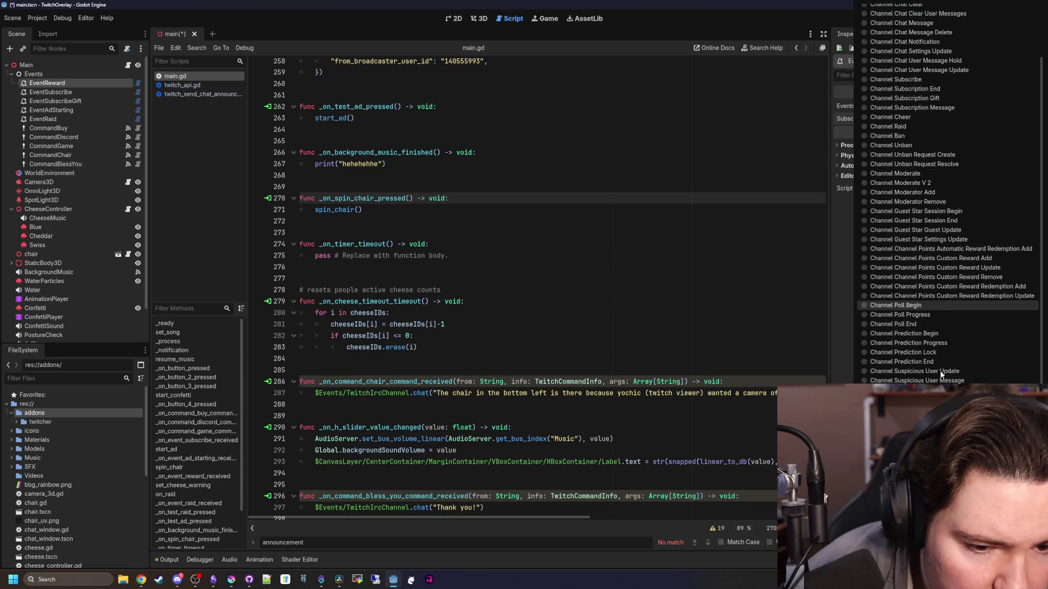
pyautogui.scroll(-5, 944, 359)
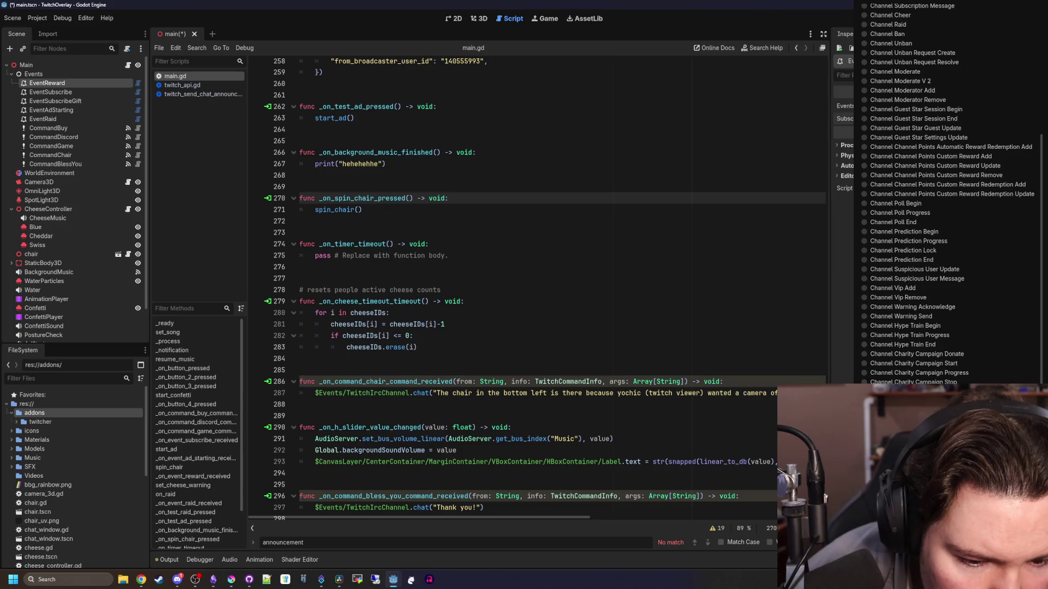
pyautogui.scroll(6, 910, 349)
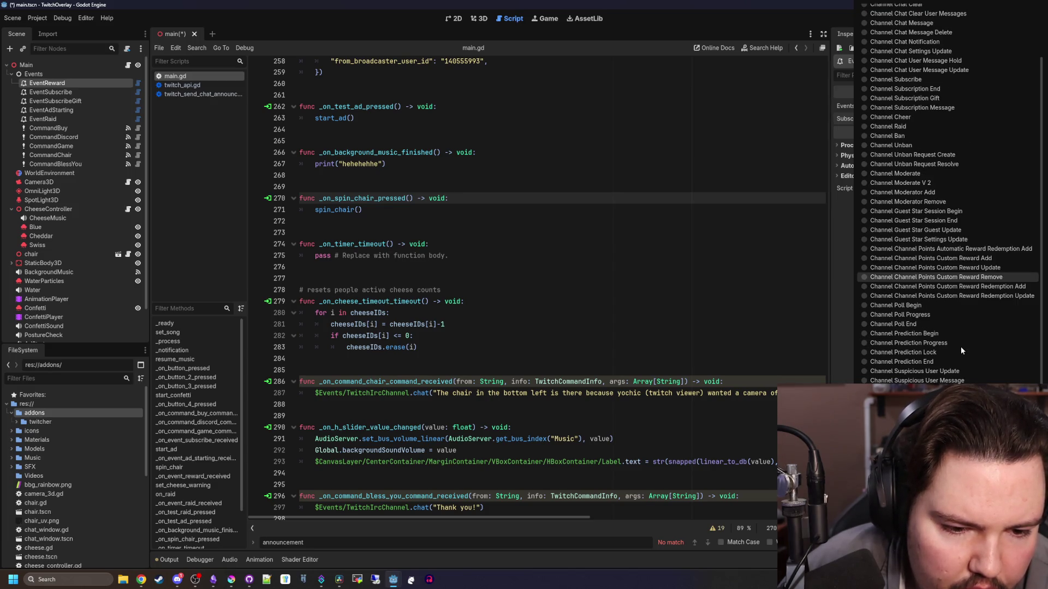
pyautogui.scroll(-5, 960, 348)
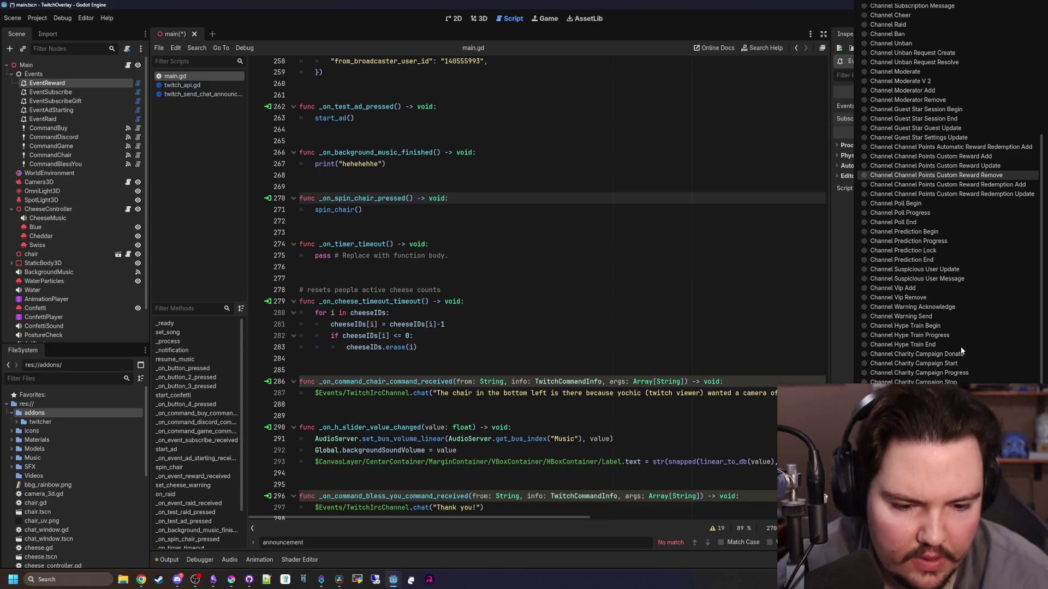
pyautogui.click(440, 274)
# Save main.gd and run the overlay project
pyautogui.click(440, 274)
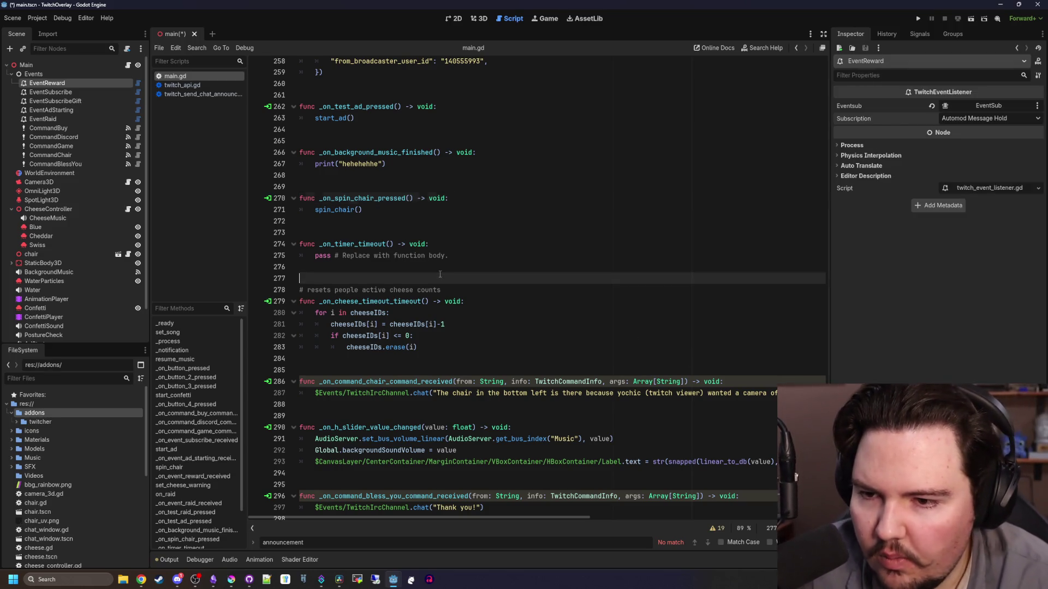
pyautogui.click(327, 221)
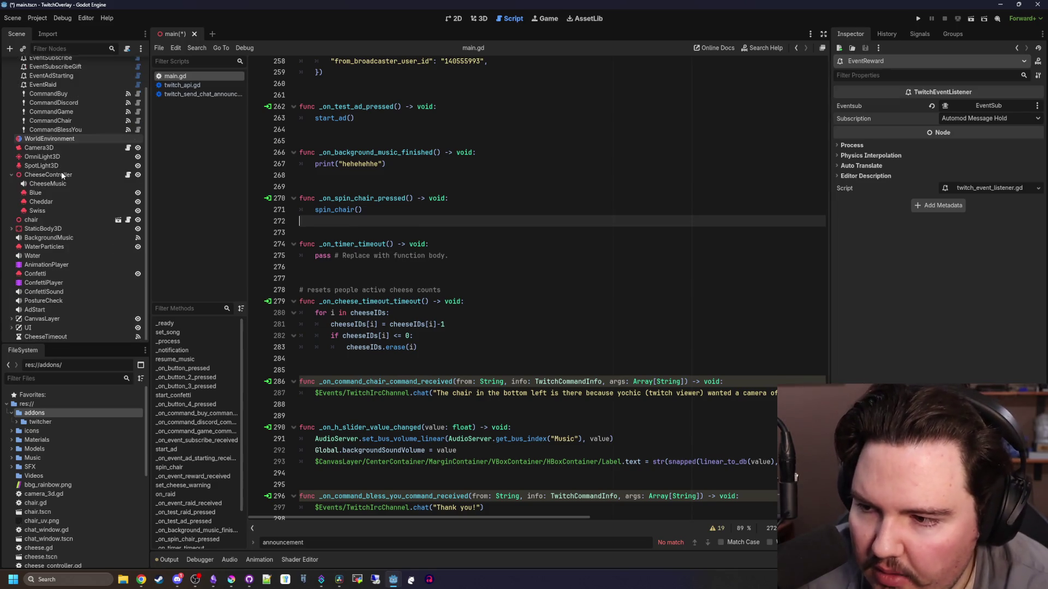
pyautogui.hotkey('ctrl', 's')
pyautogui.click(312, 233)
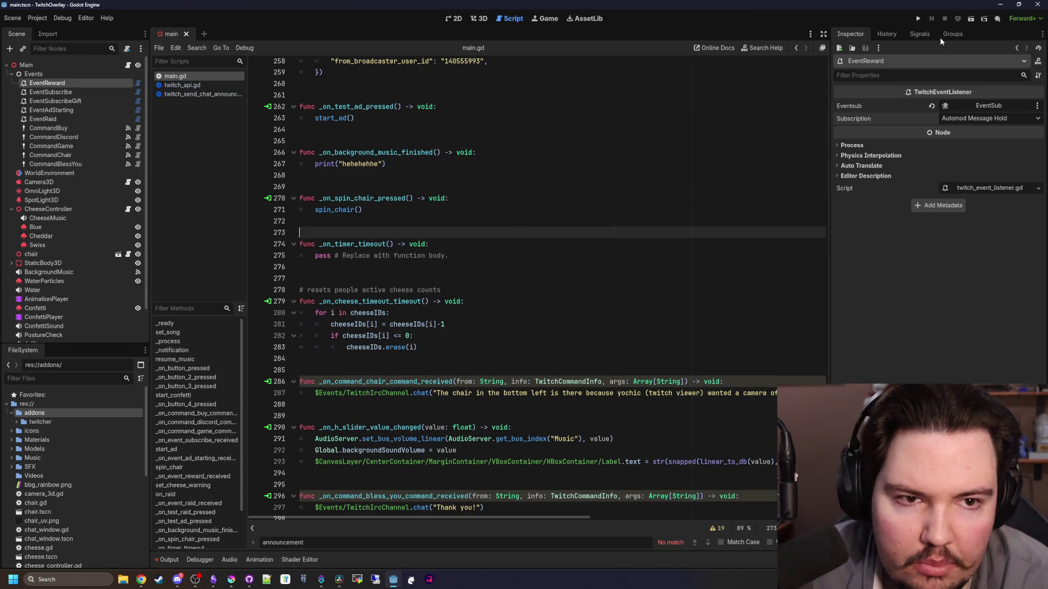
pyautogui.click(921, 19)
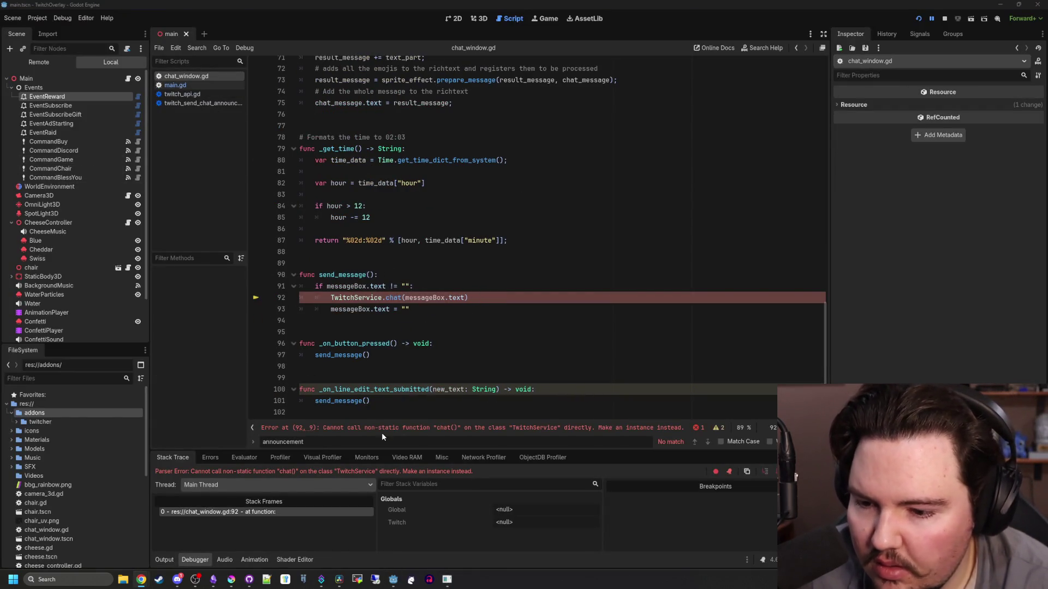
# Change chat_window.gd line 92 from TwitchService.chat to Twitch.chat, rerun, then stop the game
pyautogui.click(387, 317)
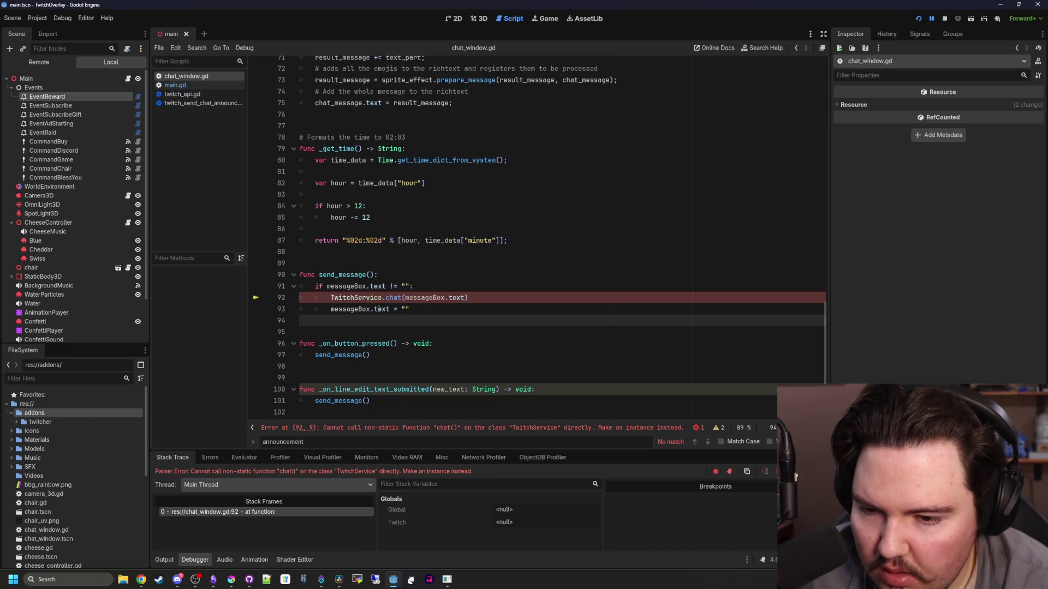
pyautogui.moveTo(382, 298); pyautogui.dragTo(354, 297)
pyautogui.press('BackSpace')
pyautogui.click(373, 319)
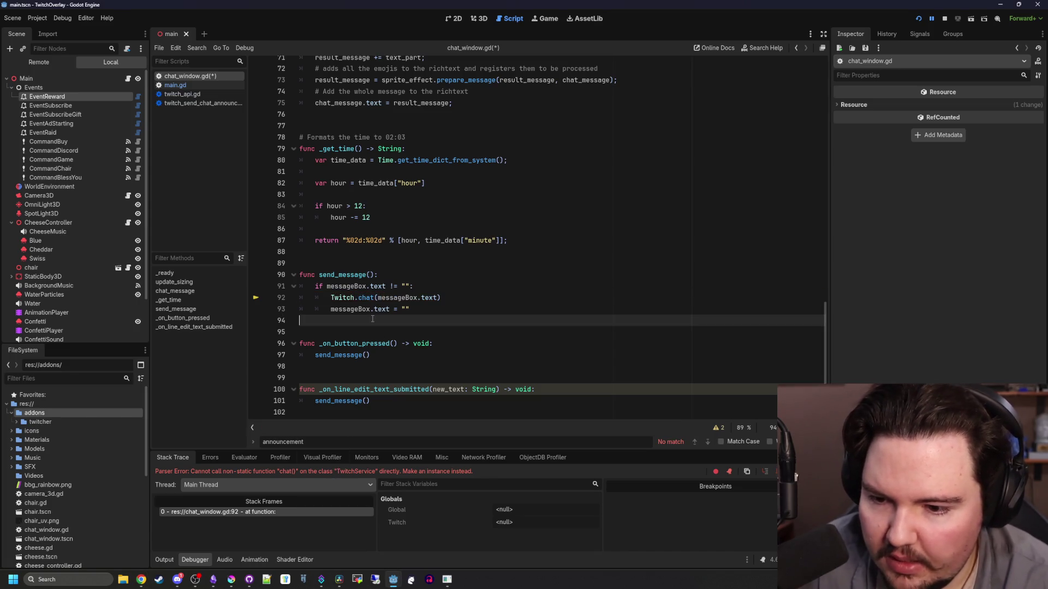
pyautogui.scroll(20, 374, 319)
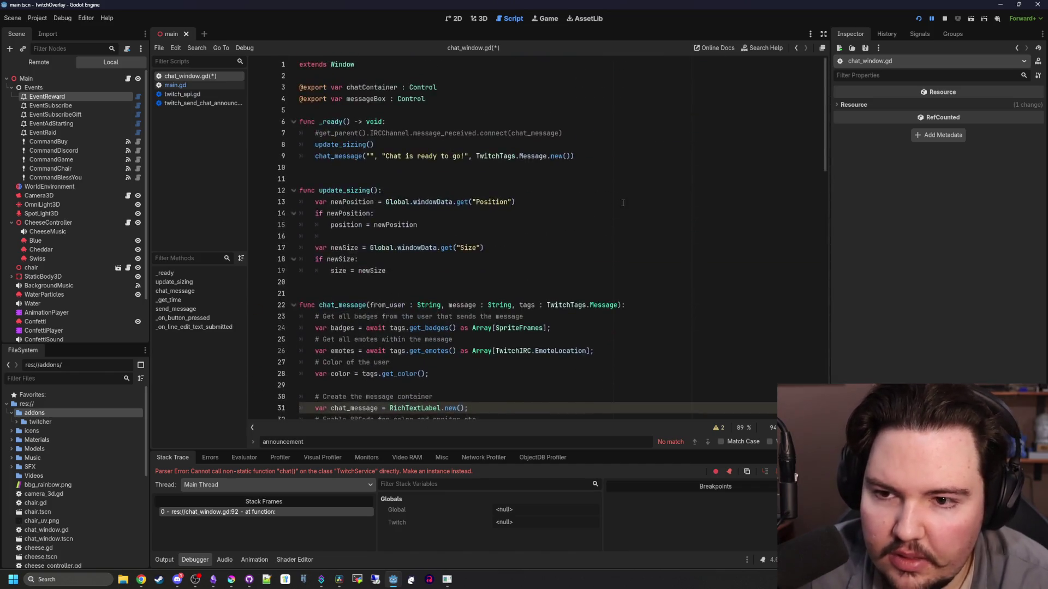
pyautogui.scroll(-8, 451, 236)
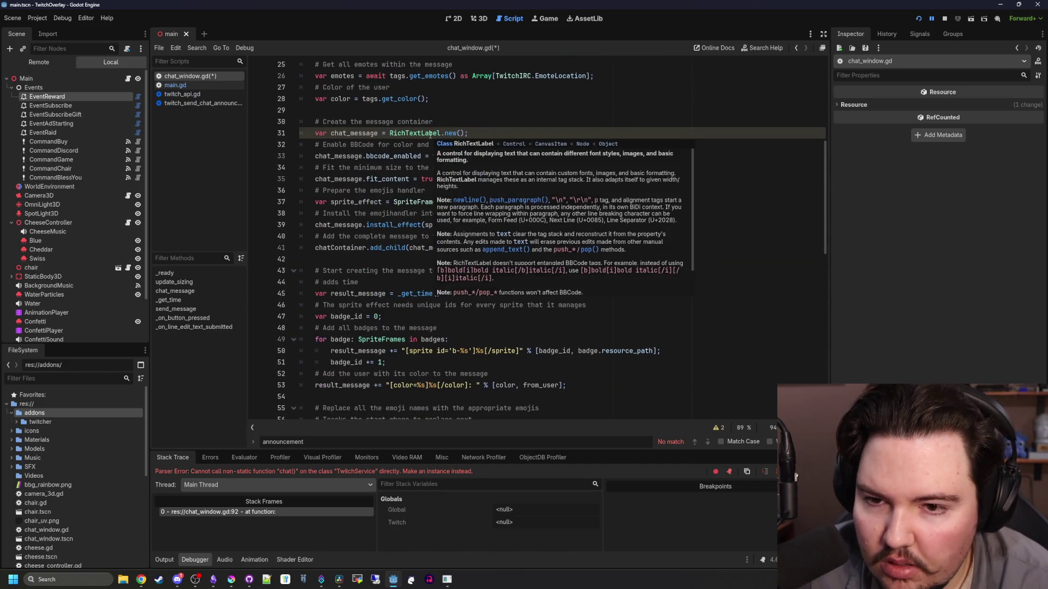
pyautogui.scroll(8, 429, 139)
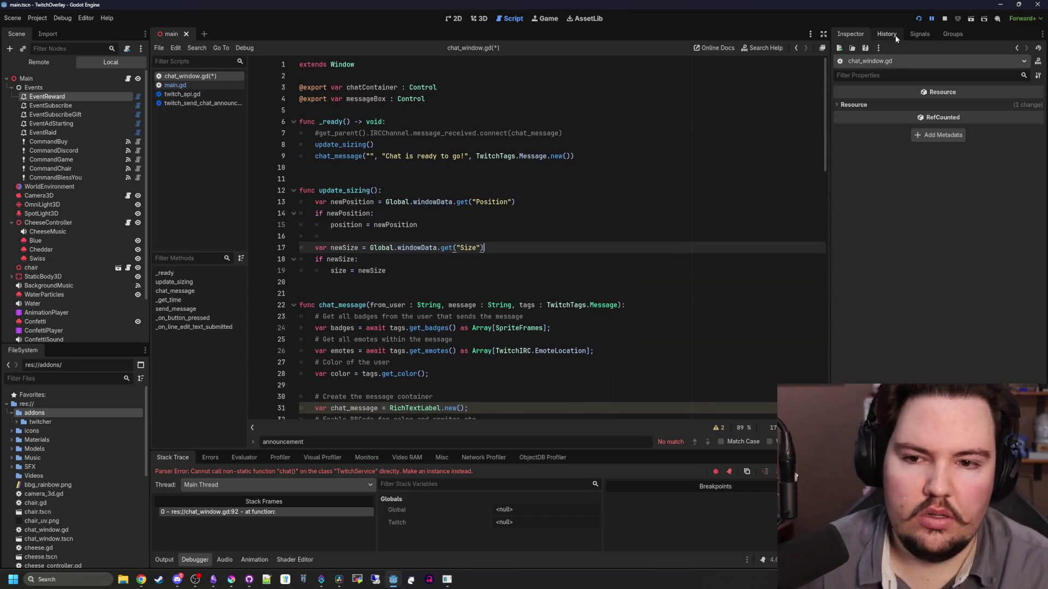
pyautogui.press('F5')
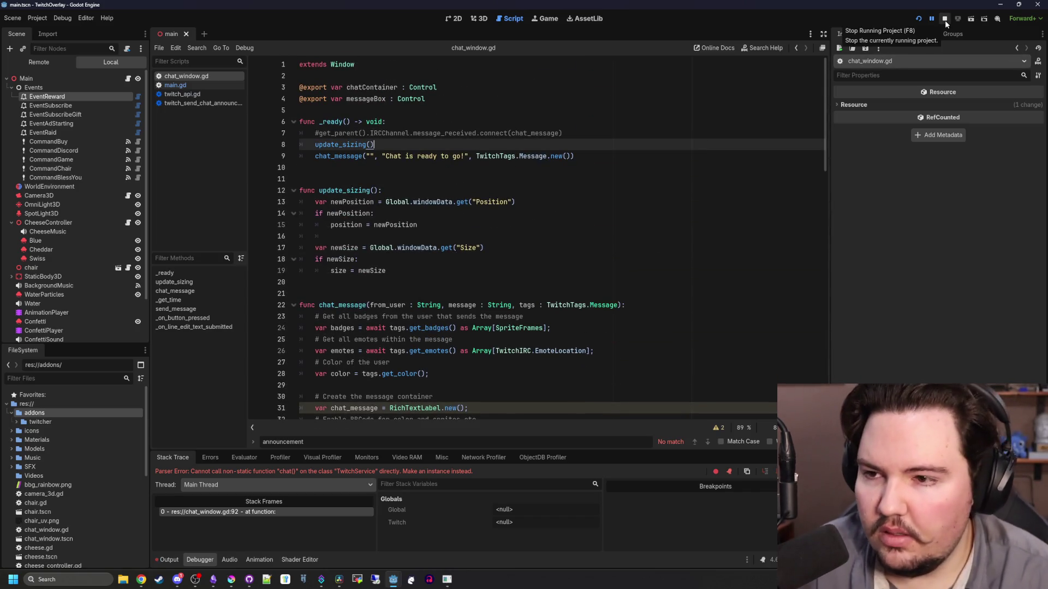
pyautogui.click(271, 512)
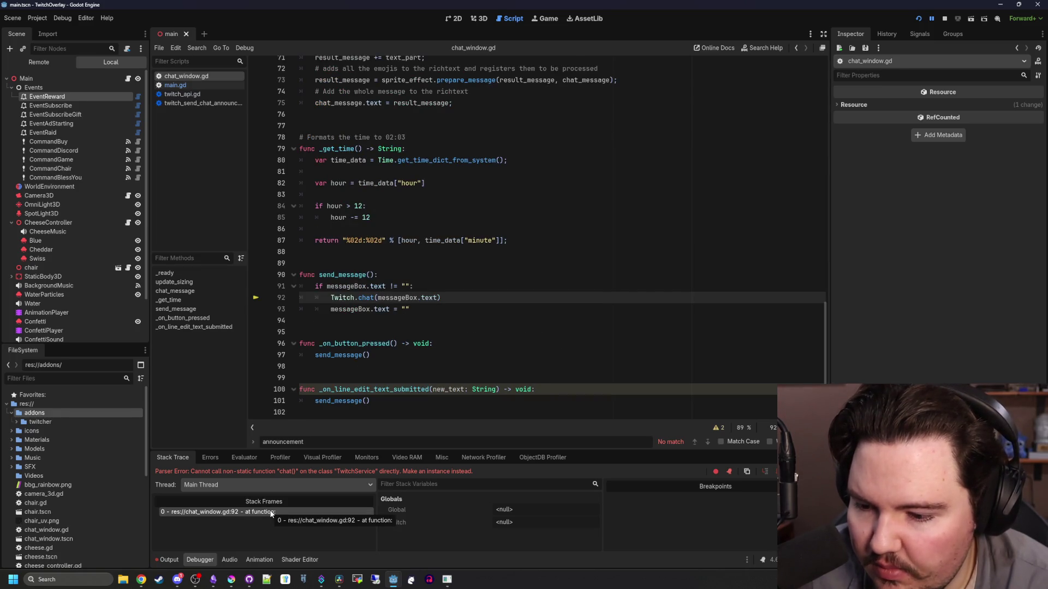
pyautogui.click(920, 19)
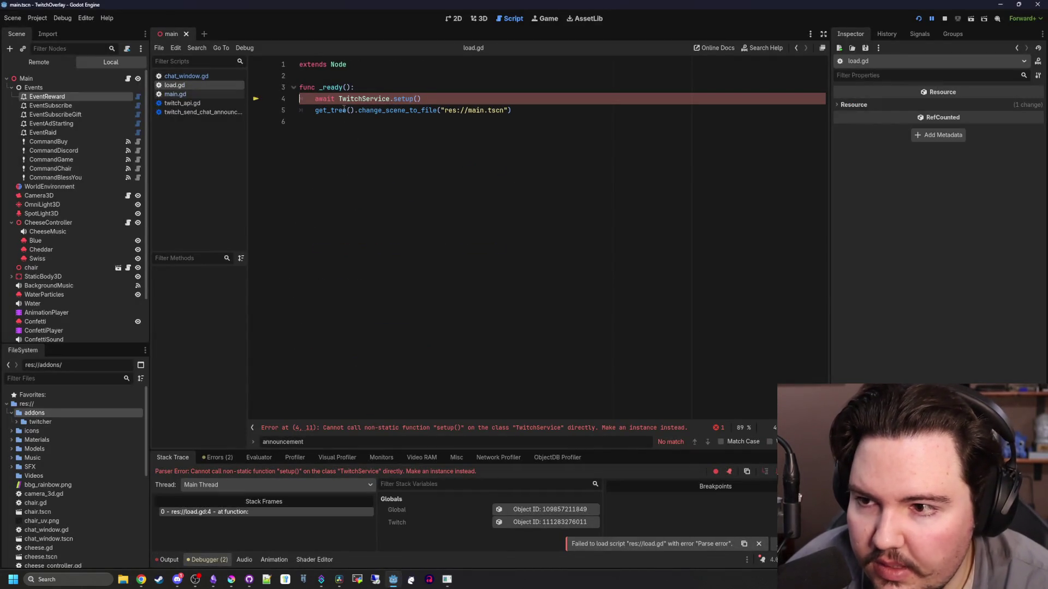
# From load.gd, look up the SceneTree documentation and the TwitchService class definition
pyautogui.moveTo(345, 109)
pyautogui.click(386, 102)
pyautogui.hotkey('alt', 'Left')
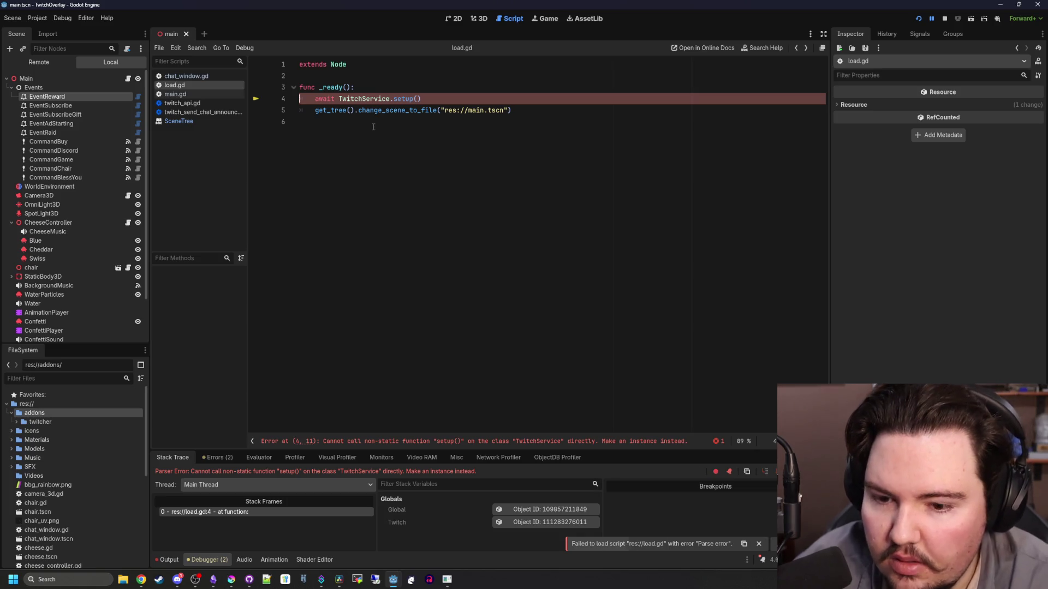
pyautogui.click(375, 123)
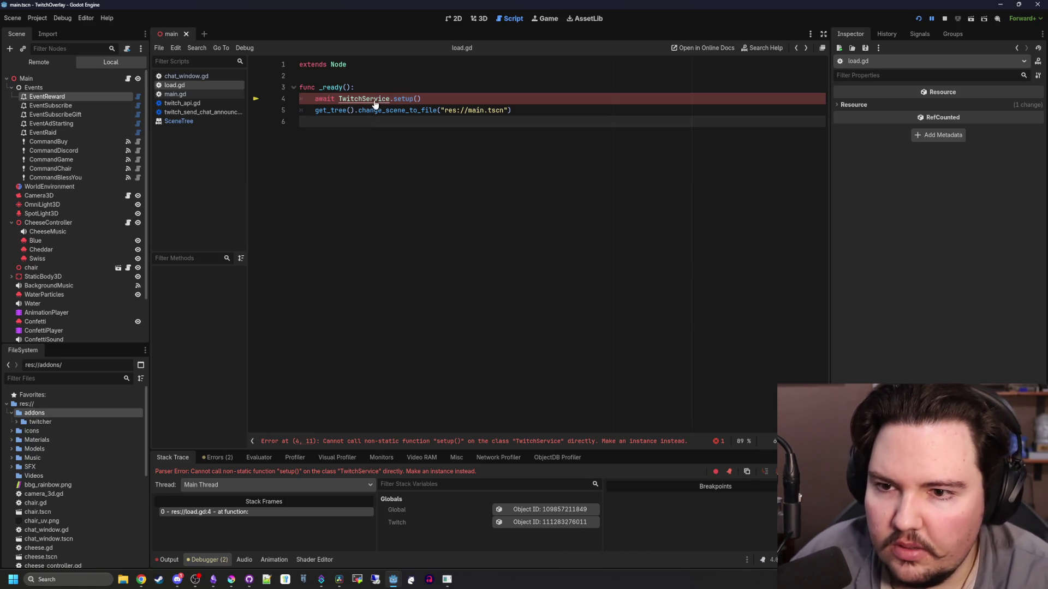
pyautogui.keyDown('ctrl'); pyautogui.click(375, 103); pyautogui.keyUp('ctrl')
pyautogui.hotkey('alt', 'Left')
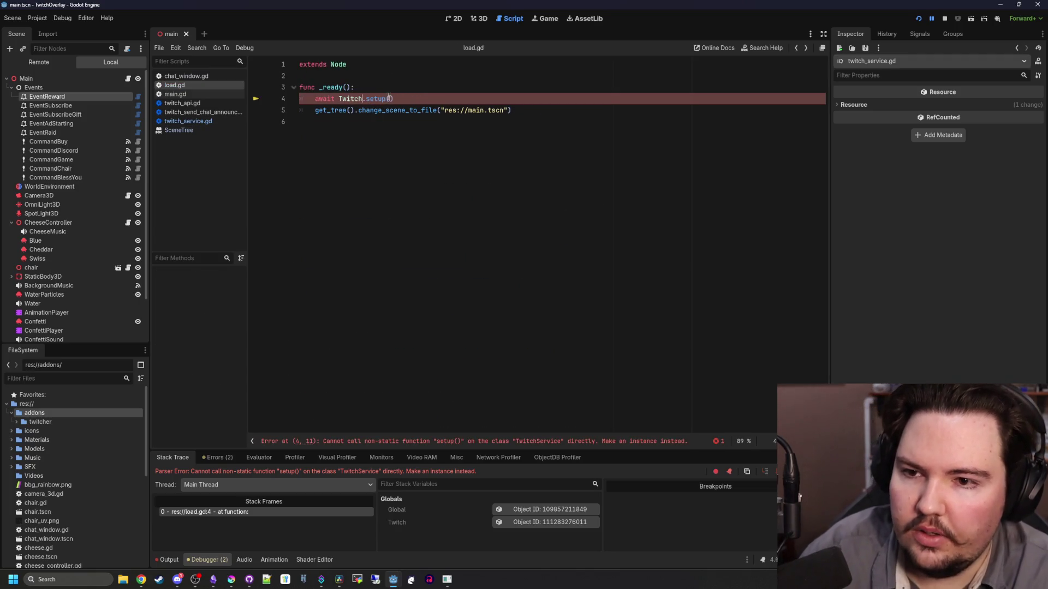
# Check setup() in twitch_service.gd, save load.gd awaiting Twitch.setup(), and stop the game
pyautogui.keyDown('ctrl'); pyautogui.click(367, 98); pyautogui.keyUp('ctrl')
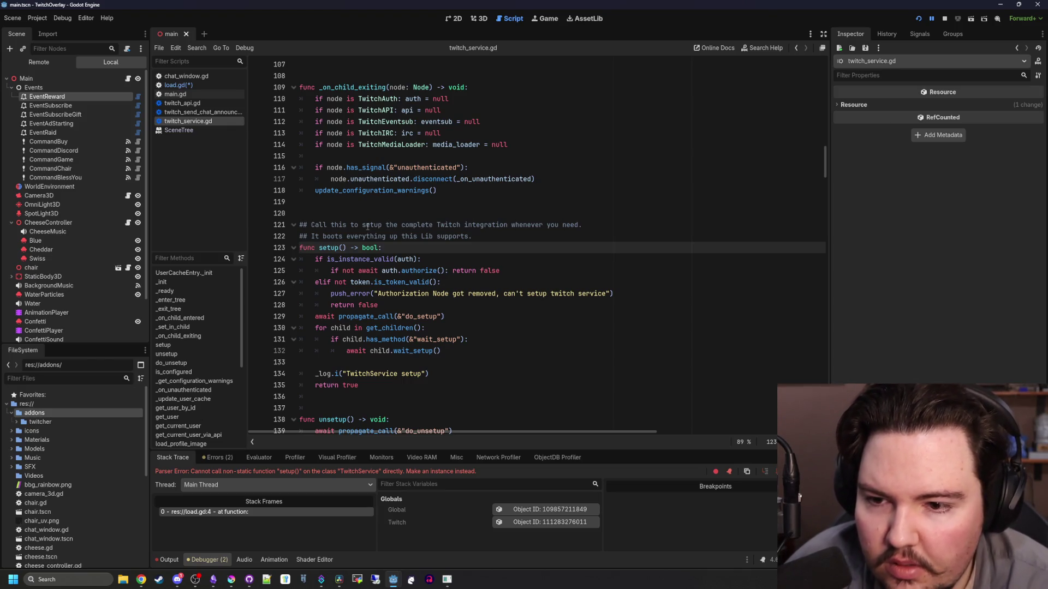
pyautogui.scroll(-1, 367, 226)
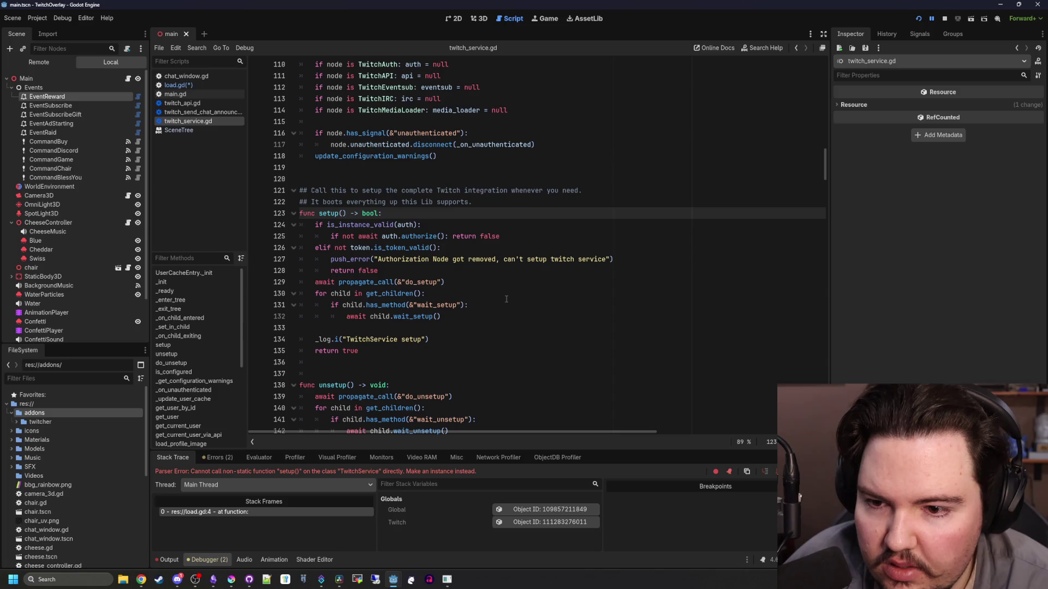
pyautogui.hotkey('alt', 'Left')
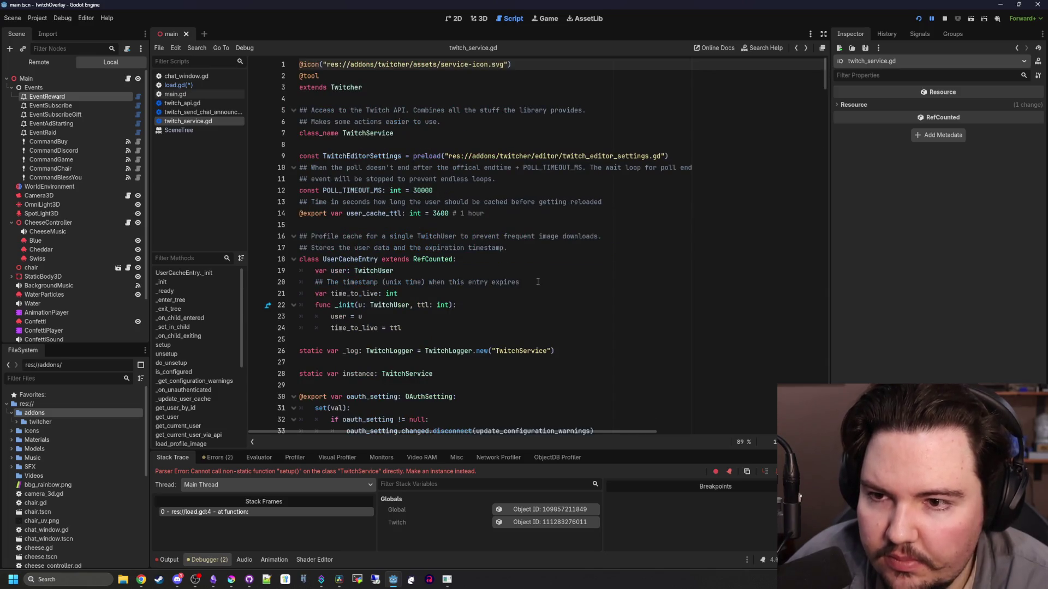
pyautogui.hotkey('alt', 'Left')
pyautogui.hotkey('ctrl', 's')
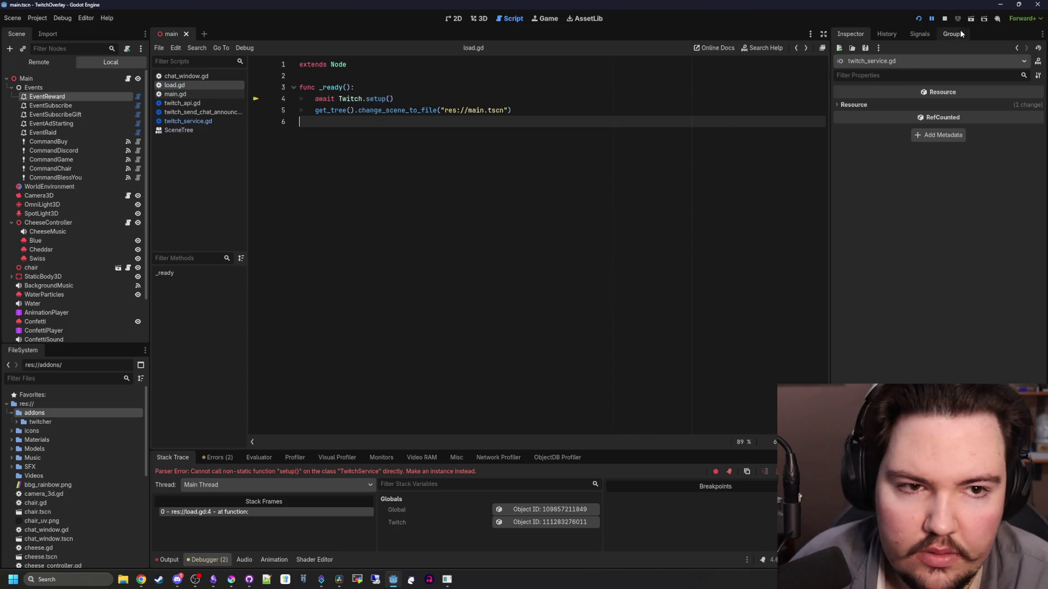
pyautogui.click(948, 19)
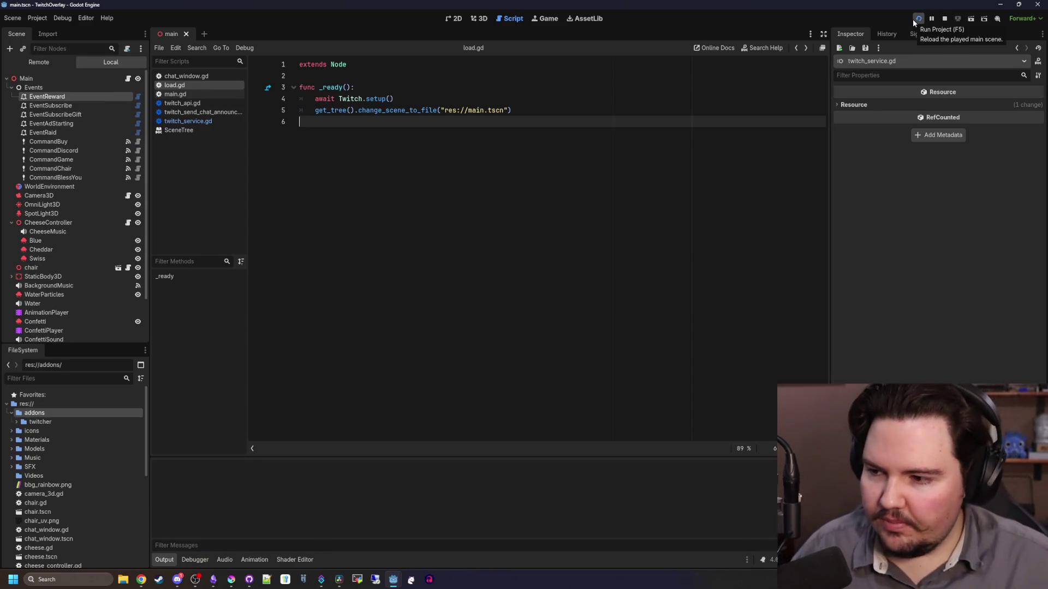
# Relaunch the project and bring up previews of the open Godot windows
pyautogui.click(912, 19)
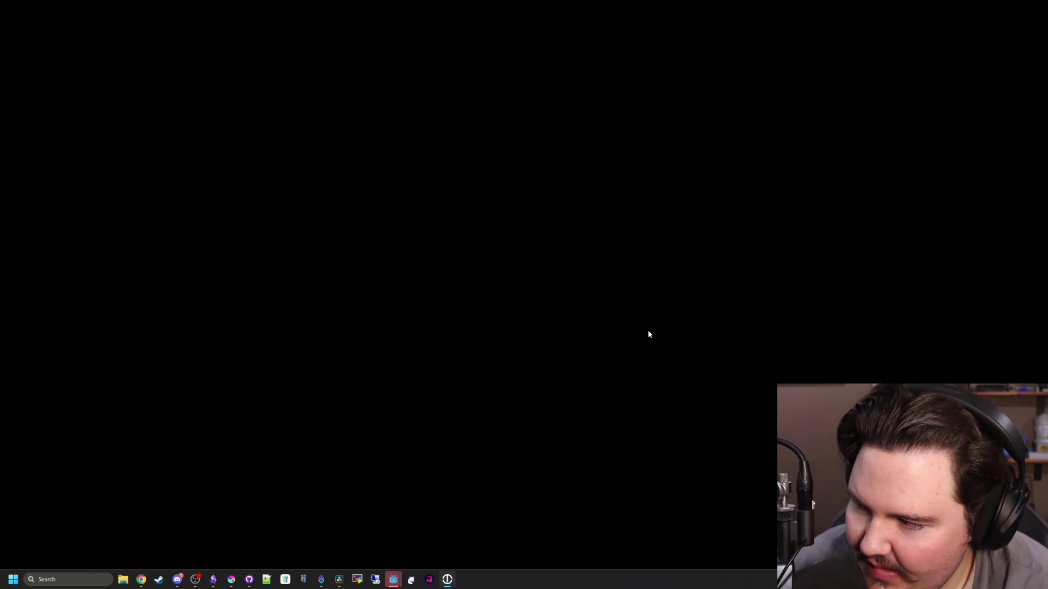
pyautogui.click(391, 581)
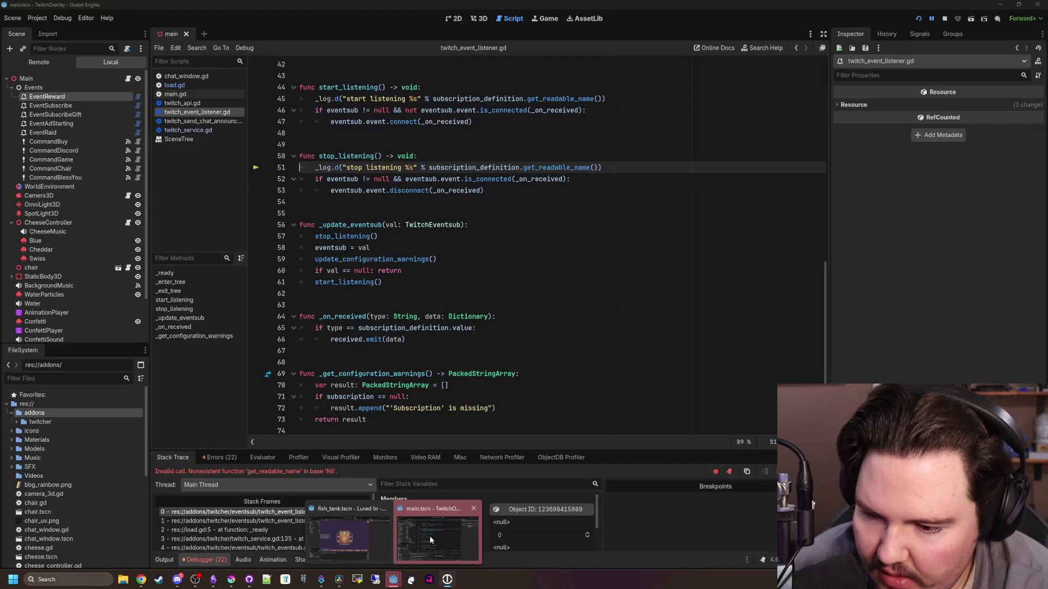
# Return to the editor, jump to twitch_event_listener.gd line 51, and enlarge the Debugger panel
pyautogui.click(430, 536)
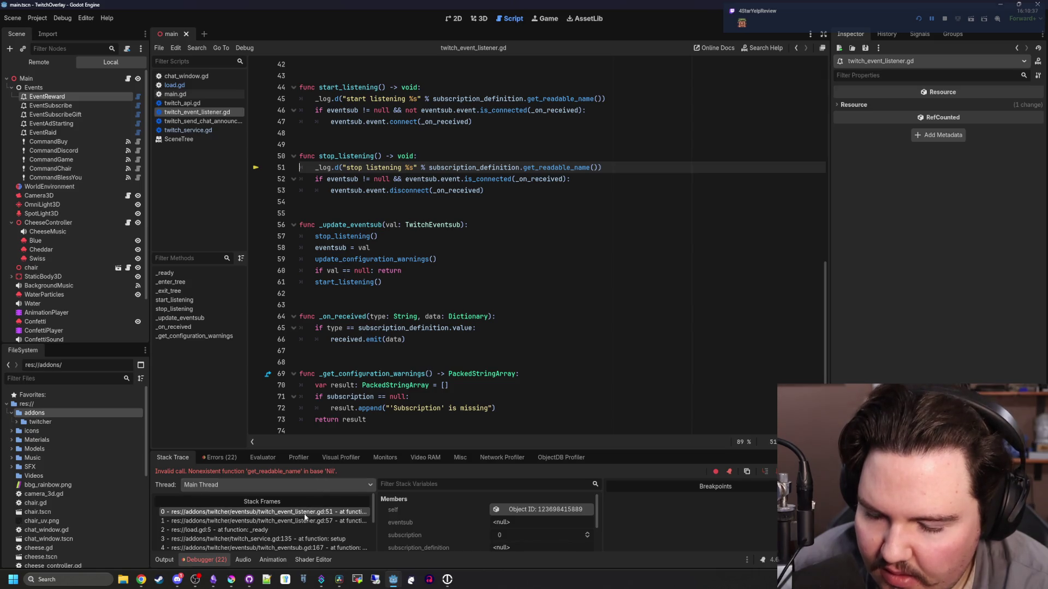
pyautogui.click(305, 514)
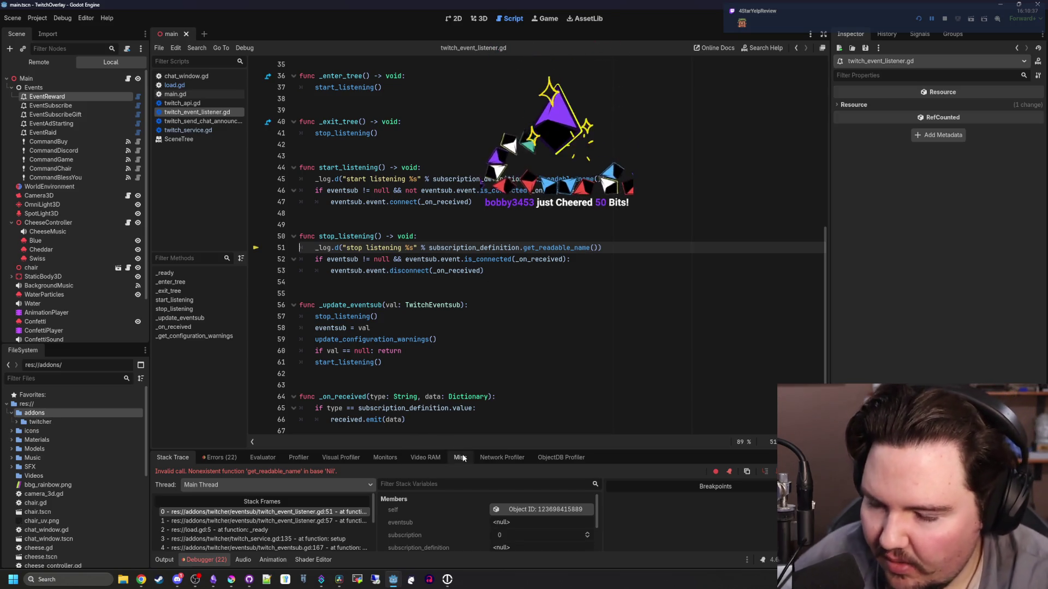
pyautogui.moveTo(480, 448); pyautogui.dragTo(483, 311)
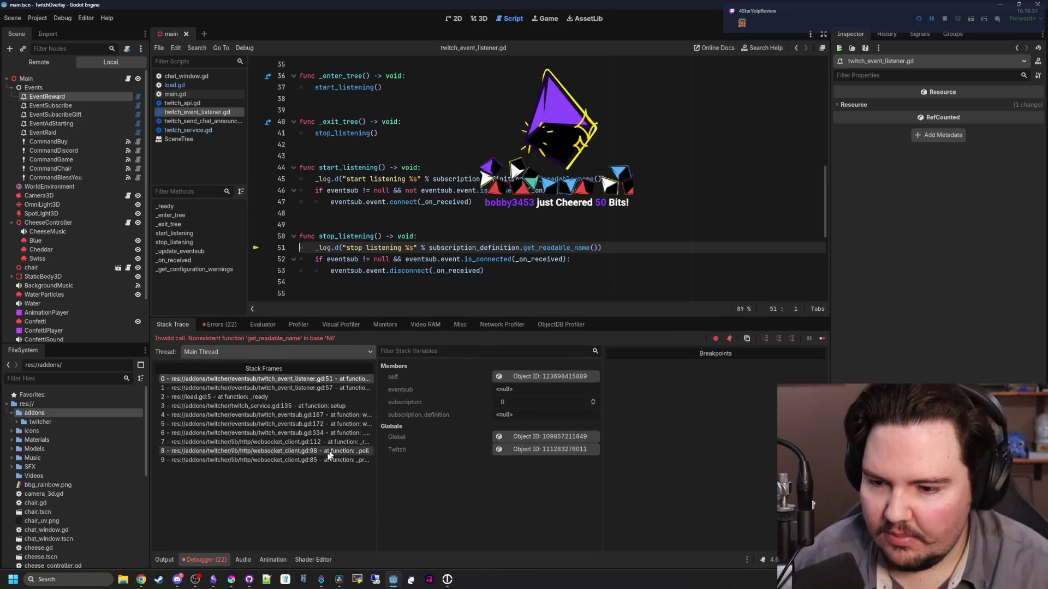
pyautogui.click(315, 461)
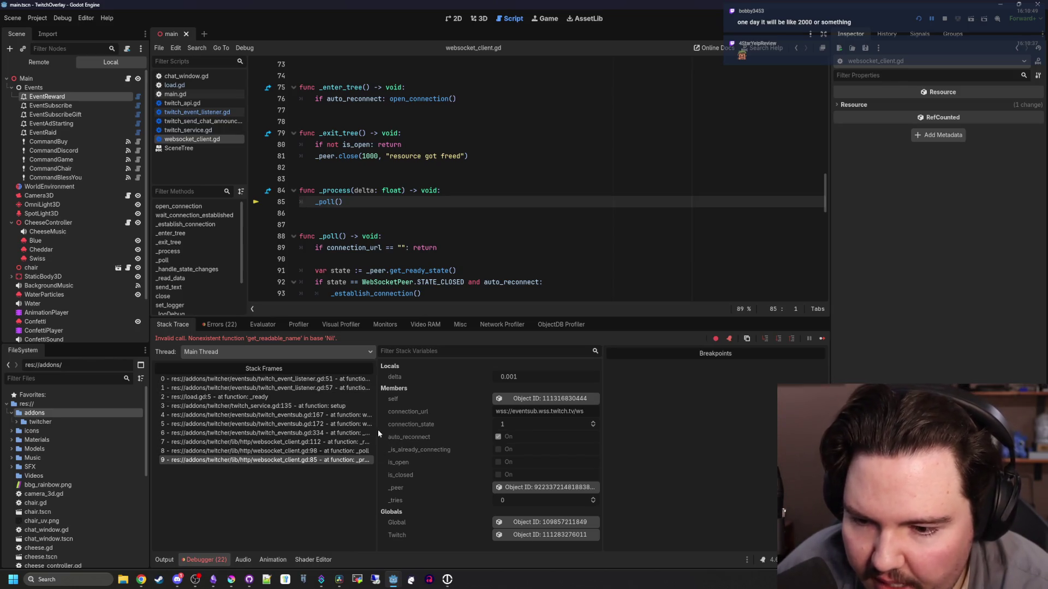
pyautogui.moveTo(378, 430); pyautogui.dragTo(459, 430)
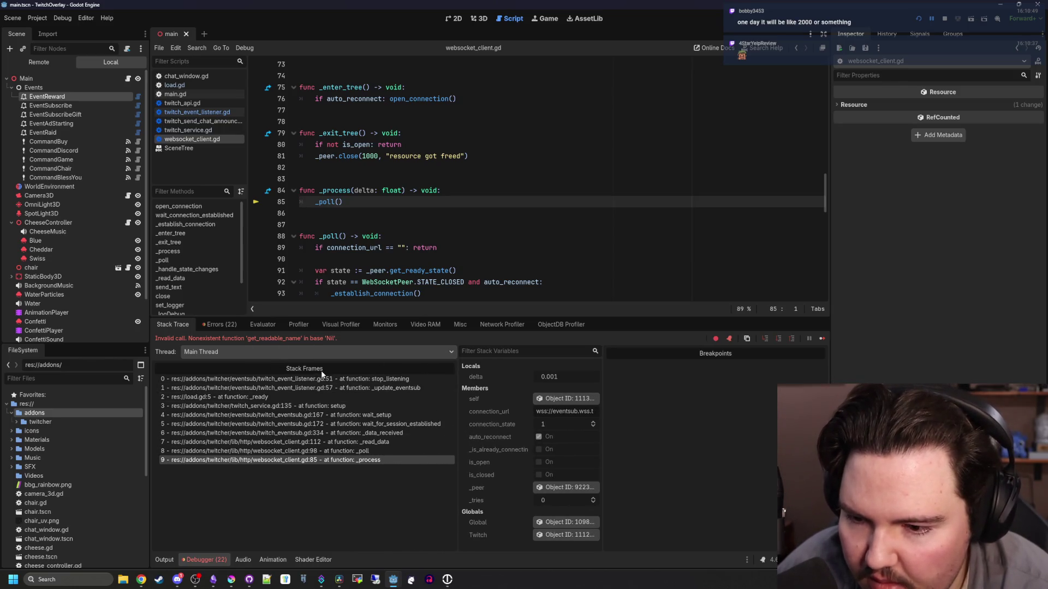
# Trace the error through stop_listening, load.gd, twitch_service setup and _update_eventsub stack frames
pyautogui.click(229, 379)
pyautogui.click(202, 398)
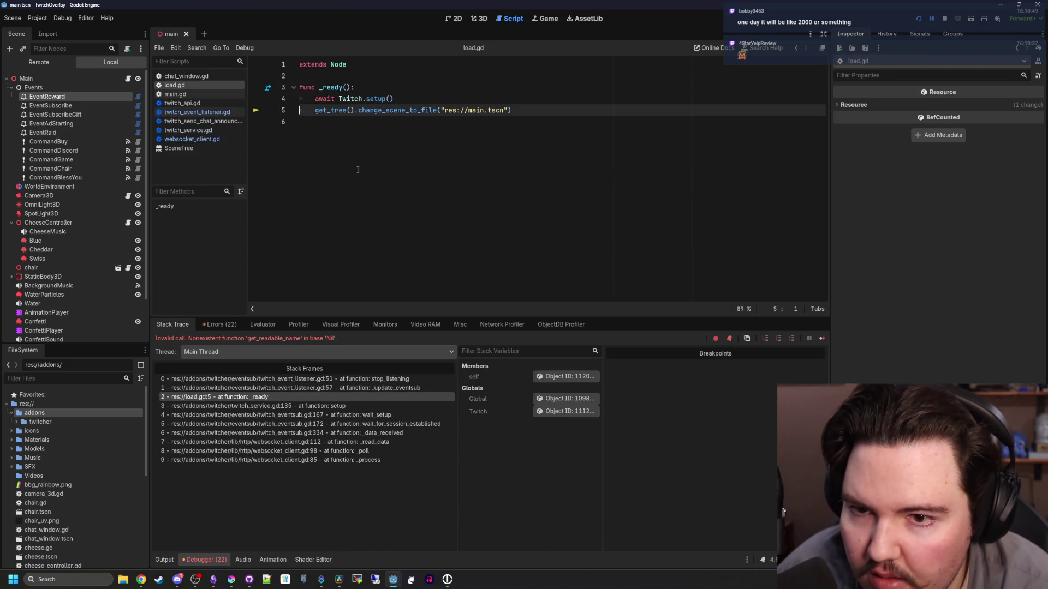
pyautogui.click(388, 131)
pyautogui.click(471, 113)
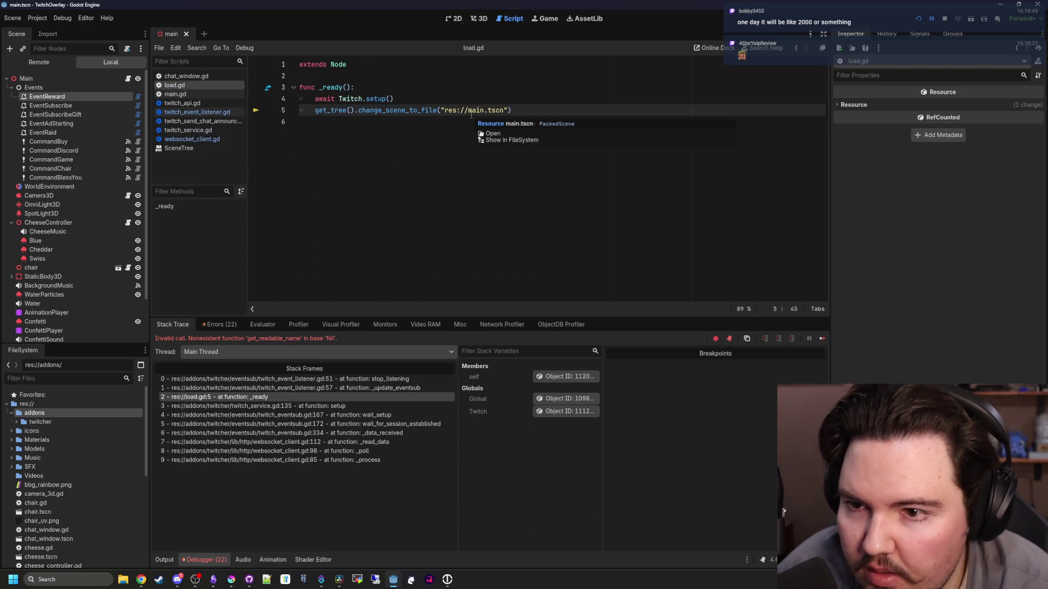
pyautogui.click(269, 407)
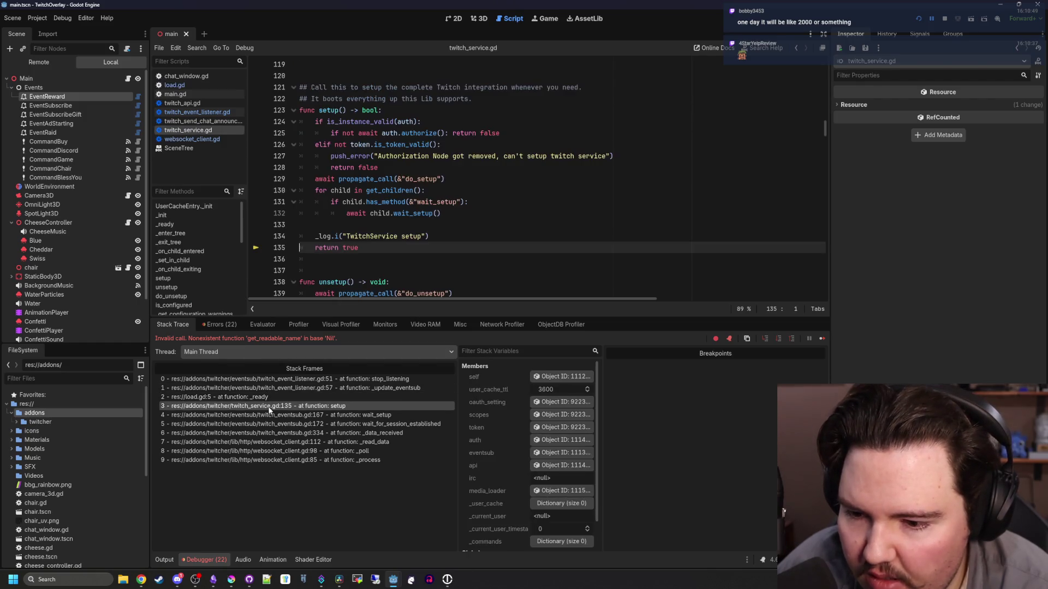
pyautogui.click(272, 398)
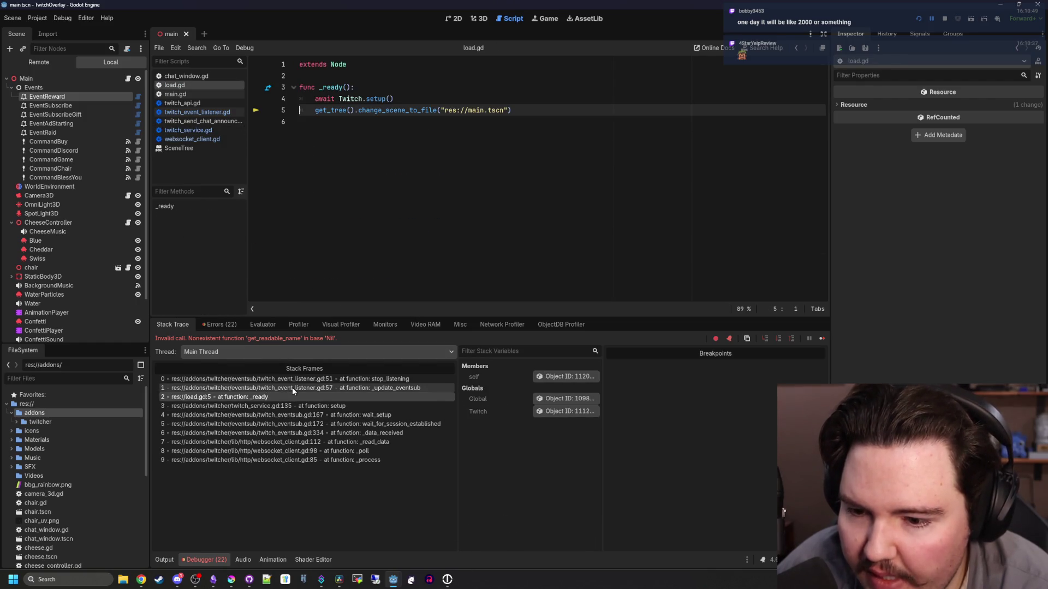
pyautogui.click(292, 388)
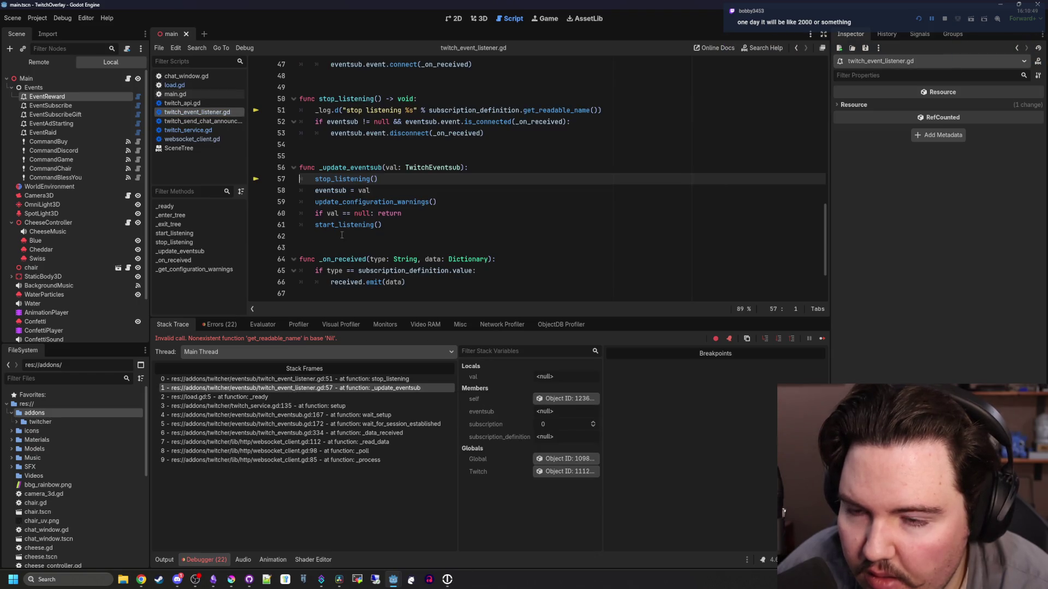
pyautogui.scroll(7, 342, 234)
pyautogui.scroll(-15, 342, 235)
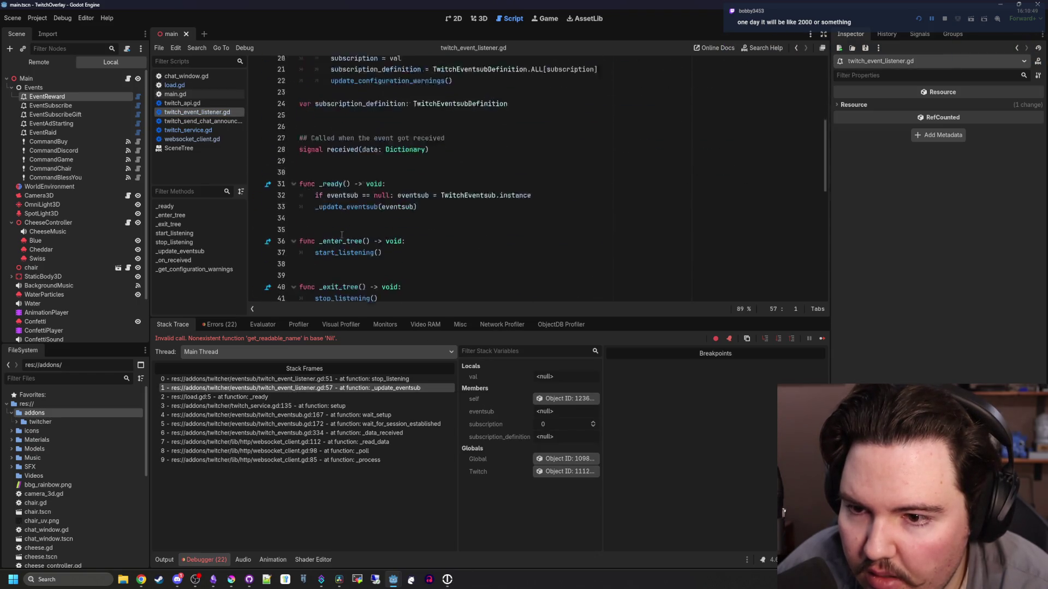
pyautogui.click(360, 378)
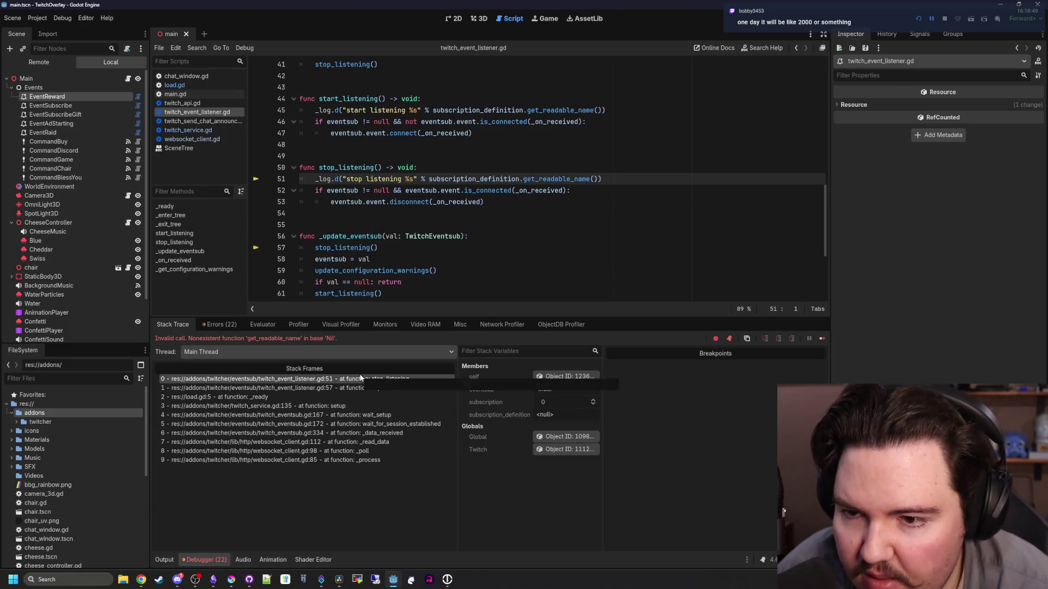
pyautogui.click(339, 387)
pyautogui.click(266, 397)
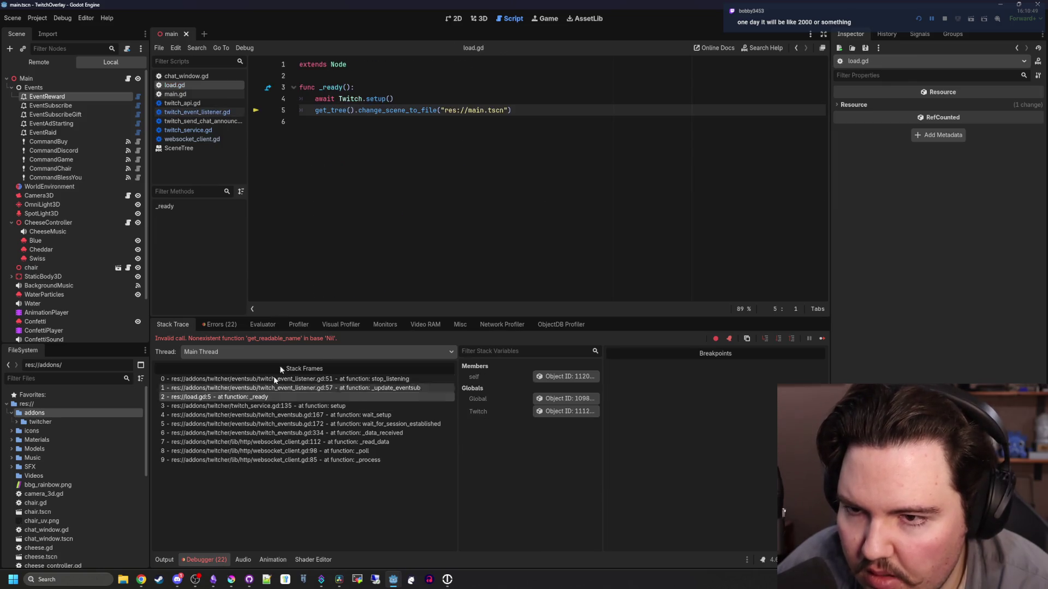
# Open main.gd and scroll through its event handlers
pyautogui.click(127, 79)
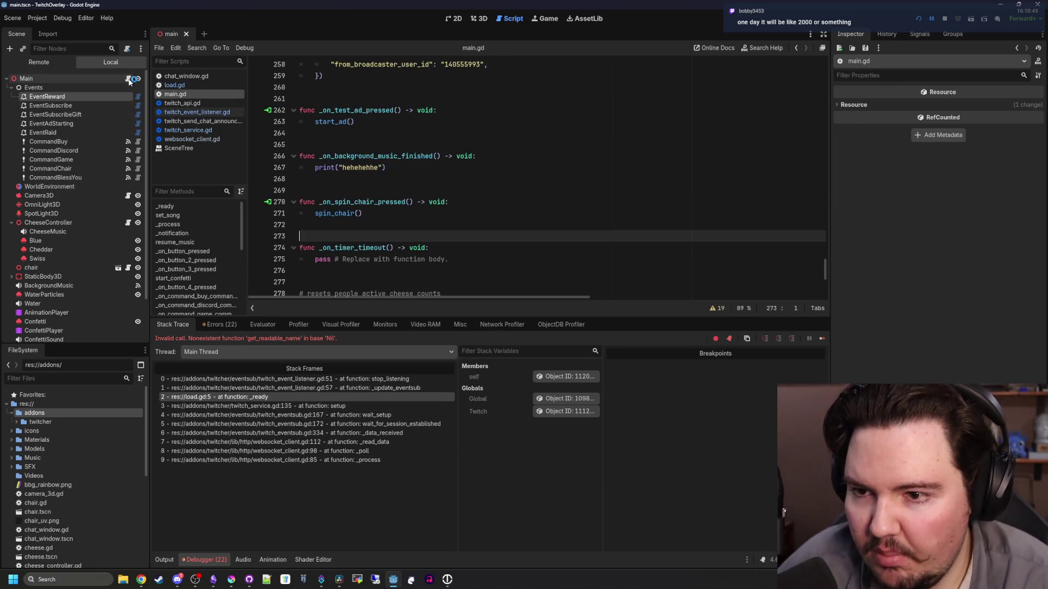
pyautogui.scroll(-20, 816, 246)
pyautogui.scroll(20, 816, 246)
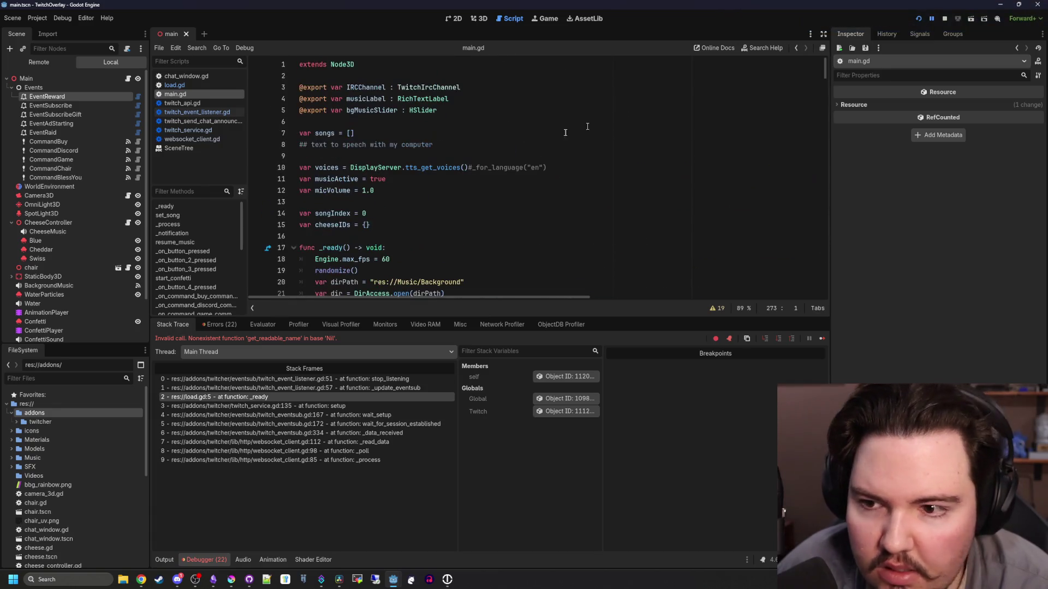
pyautogui.scroll(-2, 416, 184)
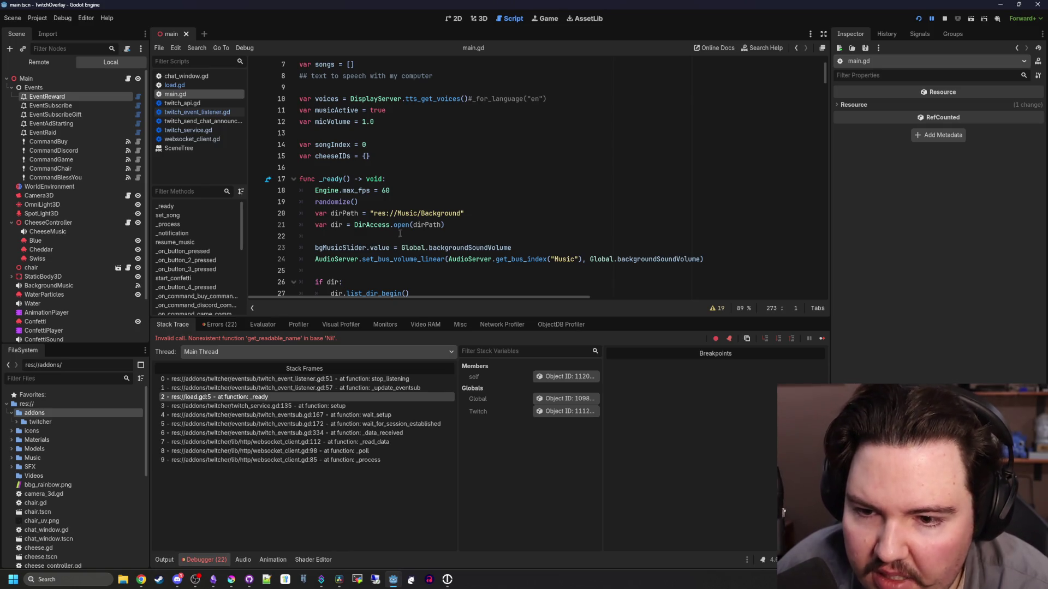
pyautogui.scroll(-2, 401, 257)
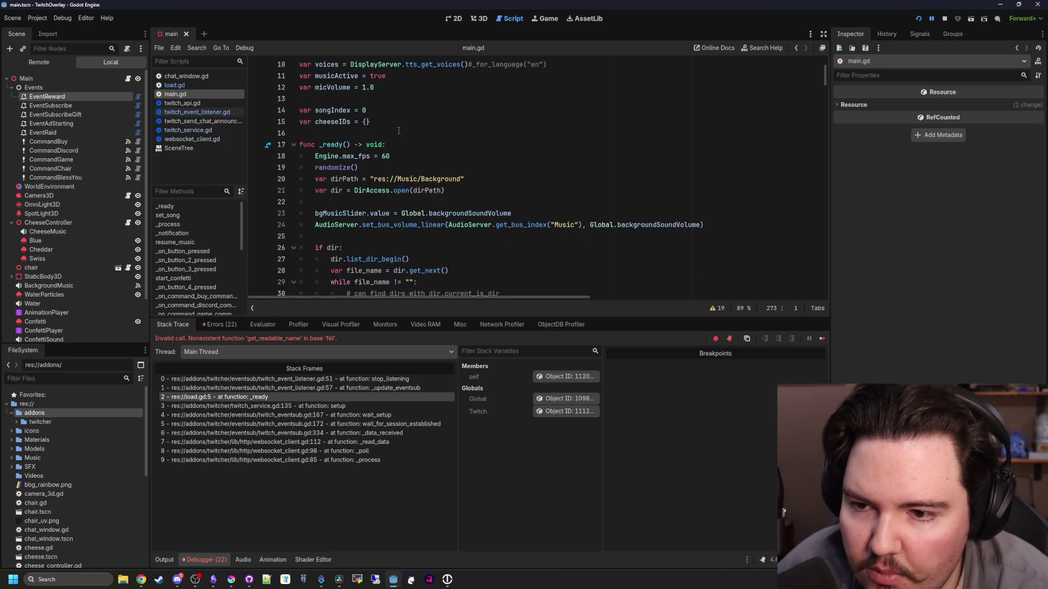
pyautogui.scroll(-9, 399, 131)
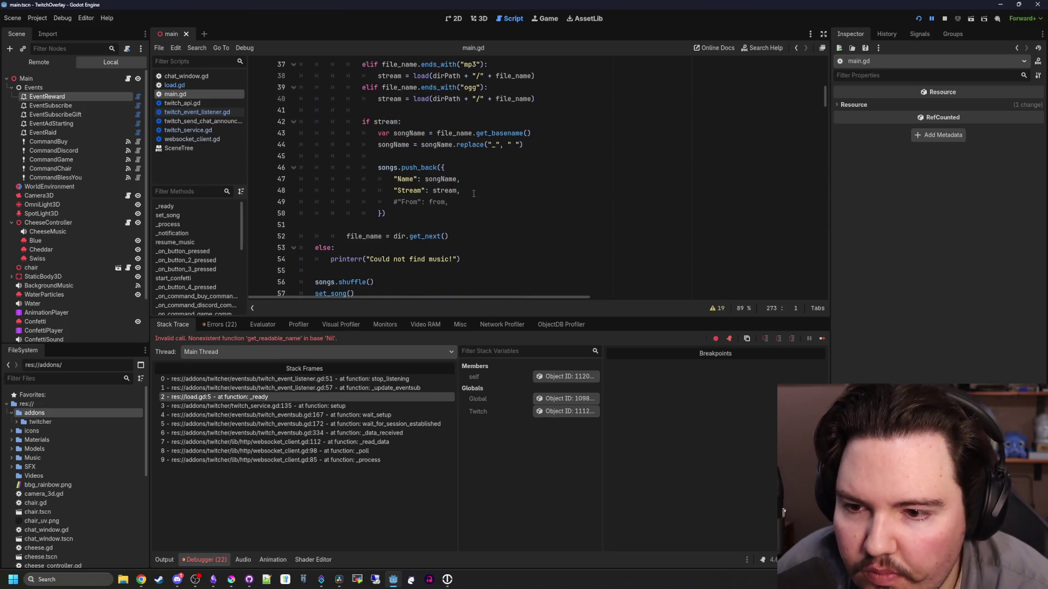
pyautogui.scroll(-2, 474, 193)
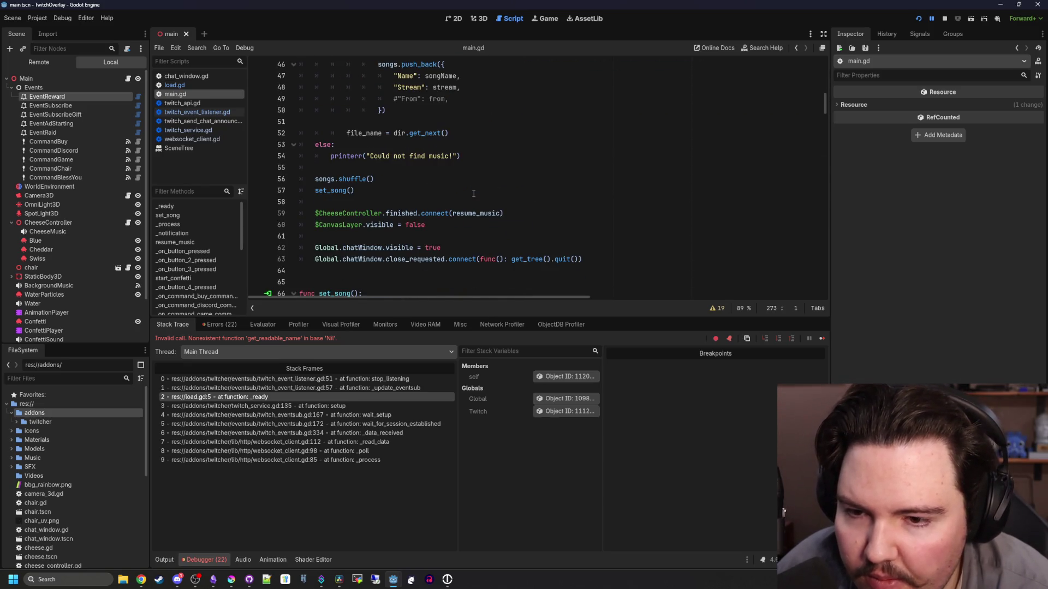
pyautogui.scroll(-6, 473, 194)
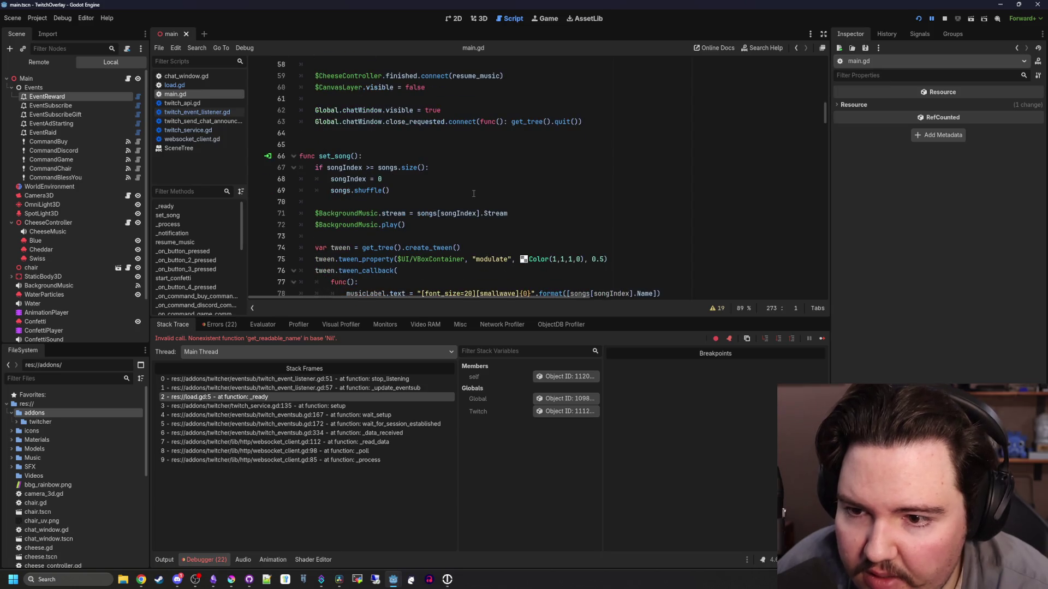
pyautogui.scroll(-4, 474, 193)
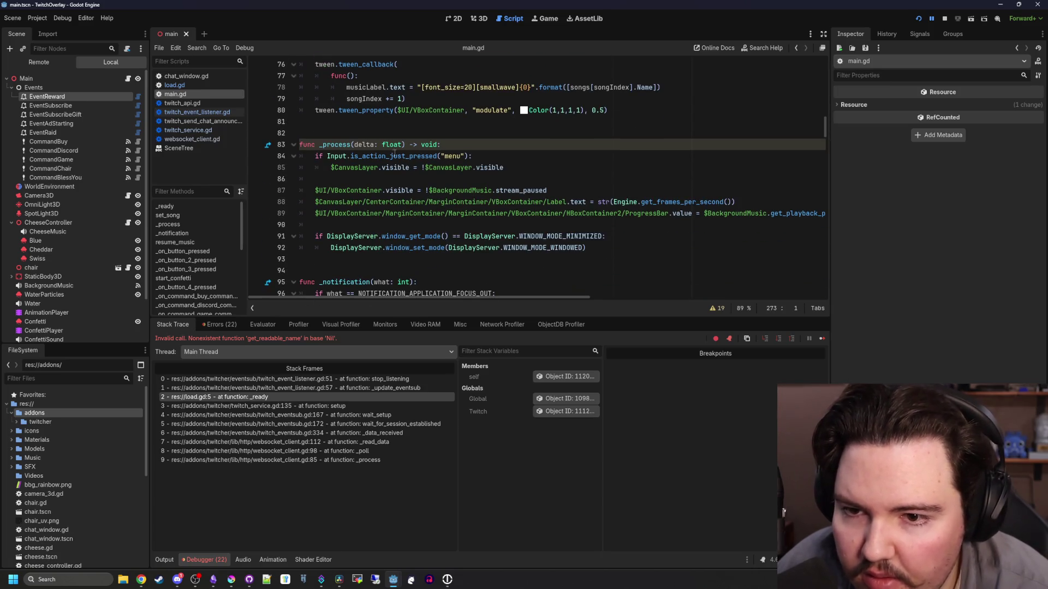
pyautogui.scroll(-6, 397, 154)
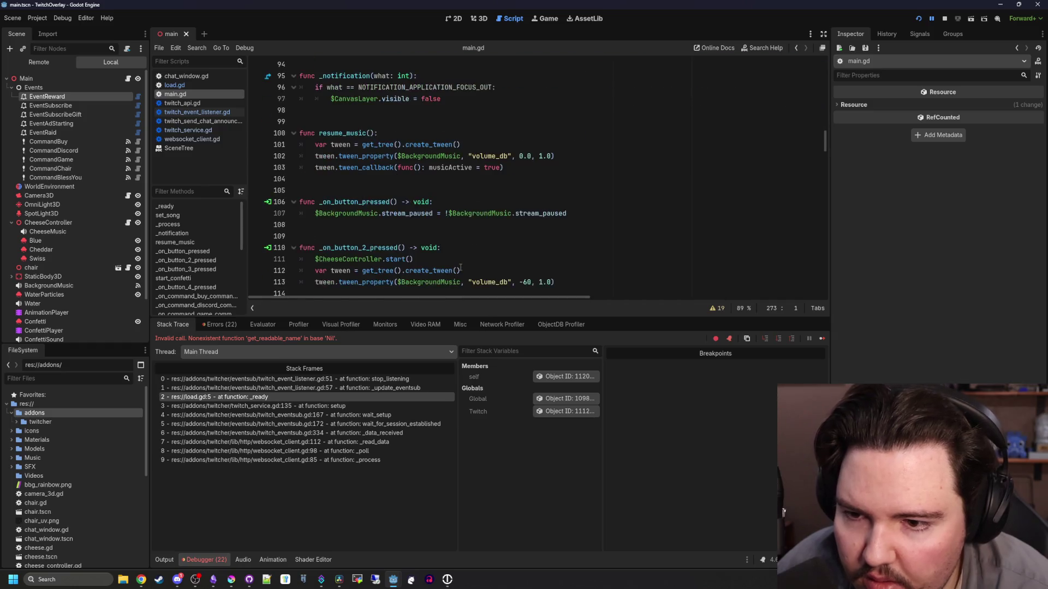
pyautogui.scroll(-14, 460, 267)
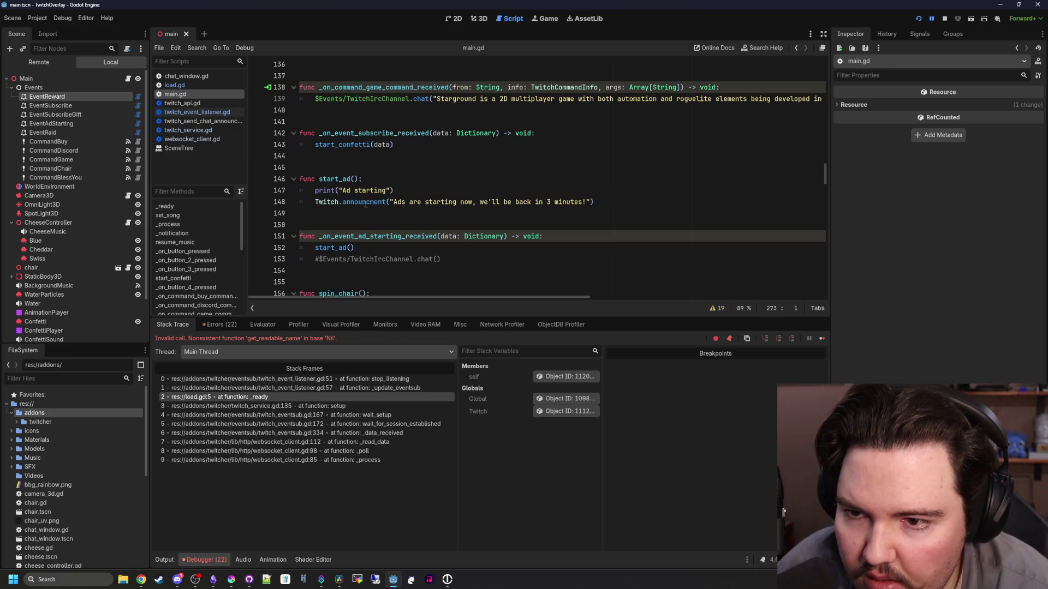
pyautogui.scroll(-7, 365, 204)
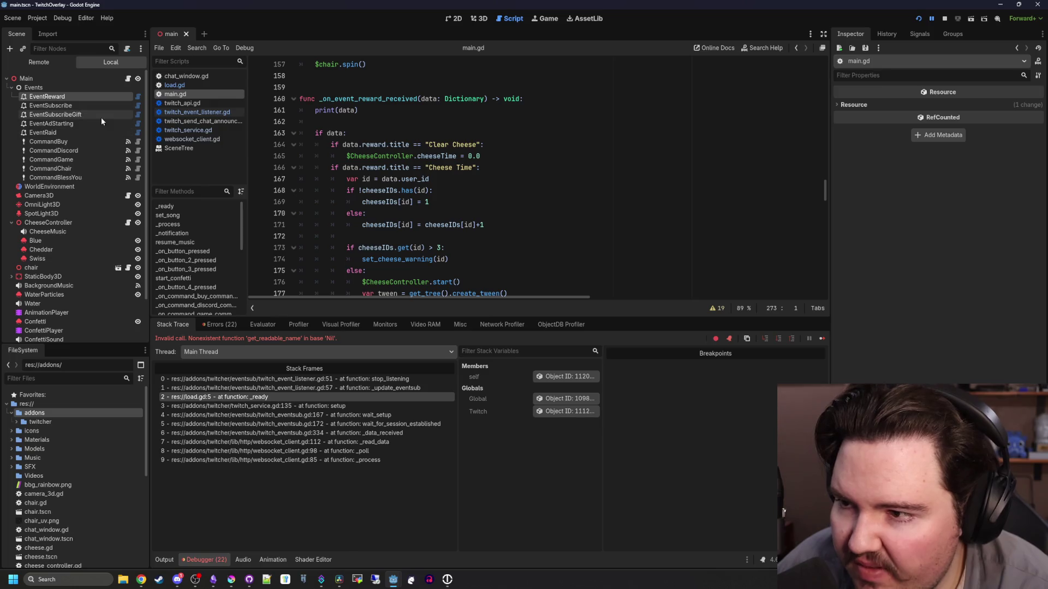
# Check the EventSubscribeGift listener's Eventsub field without changing it
pyautogui.click(68, 116)
pyautogui.click(980, 107)
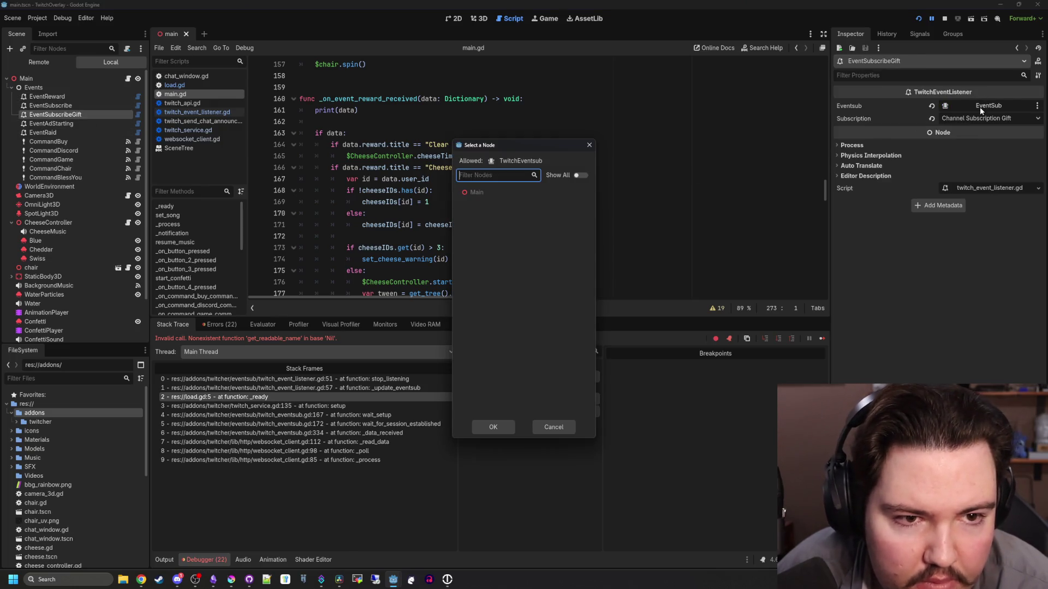
pyautogui.click(588, 146)
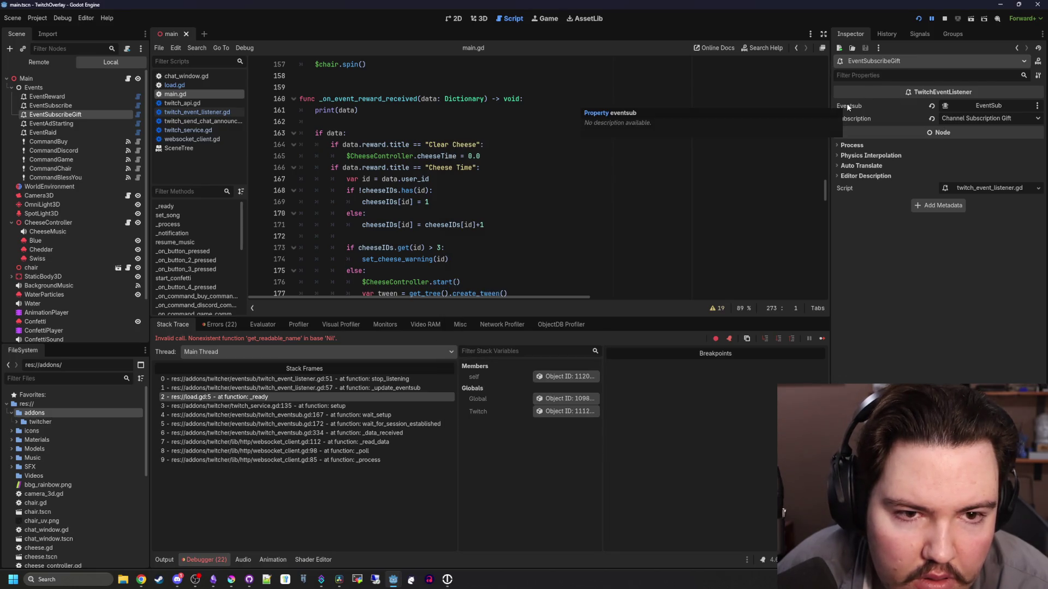
# Look up TwitchLogger from twitch_event_listener.gd, then pick TwitchEventsub as a new node
pyautogui.click(136, 113)
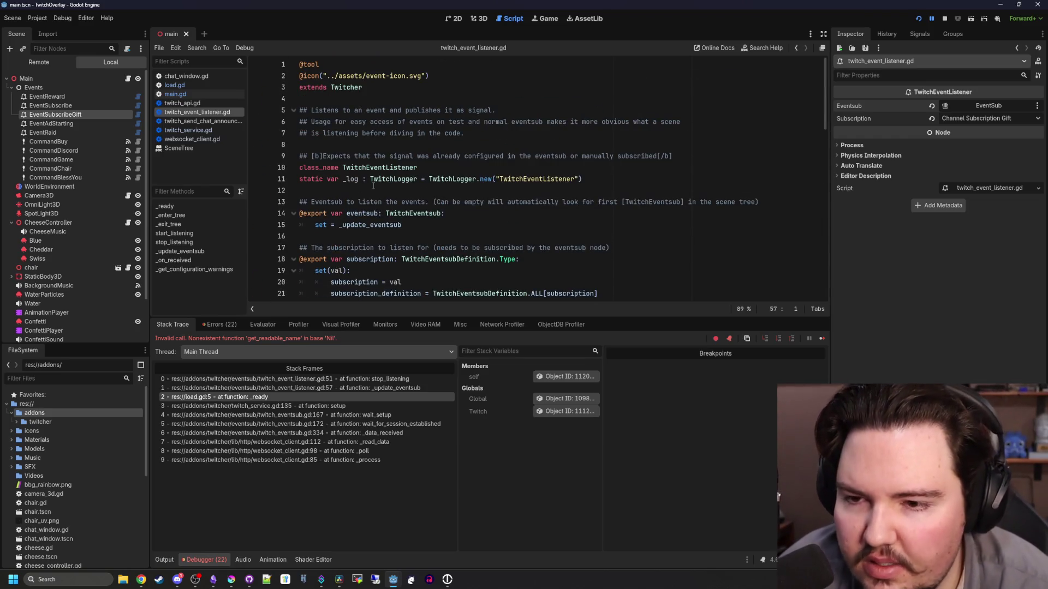
pyautogui.click(373, 186)
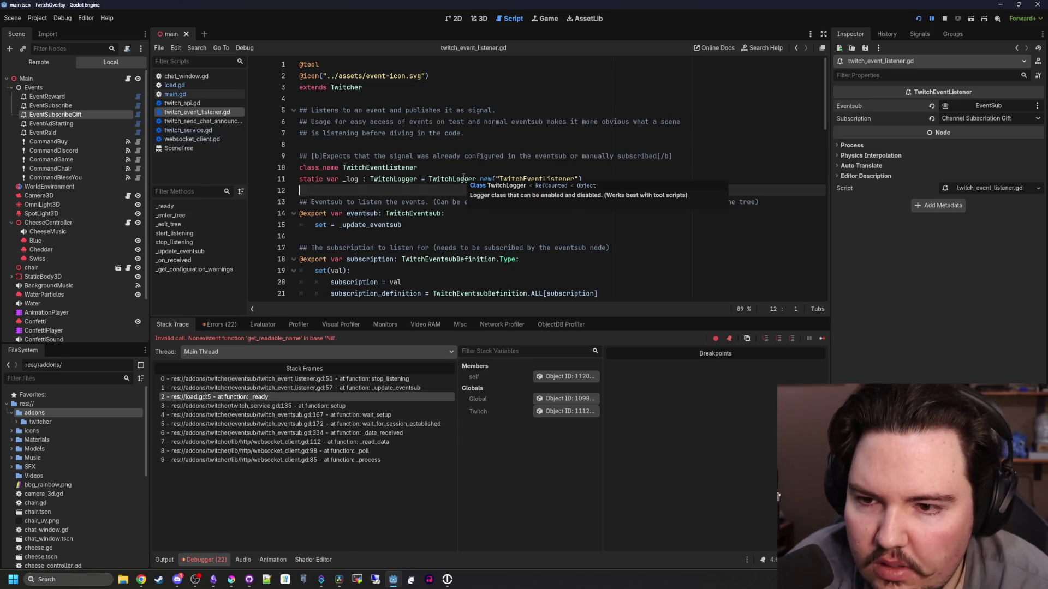
pyautogui.keyDown('ctrl'); pyautogui.click(436, 178); pyautogui.keyUp('ctrl')
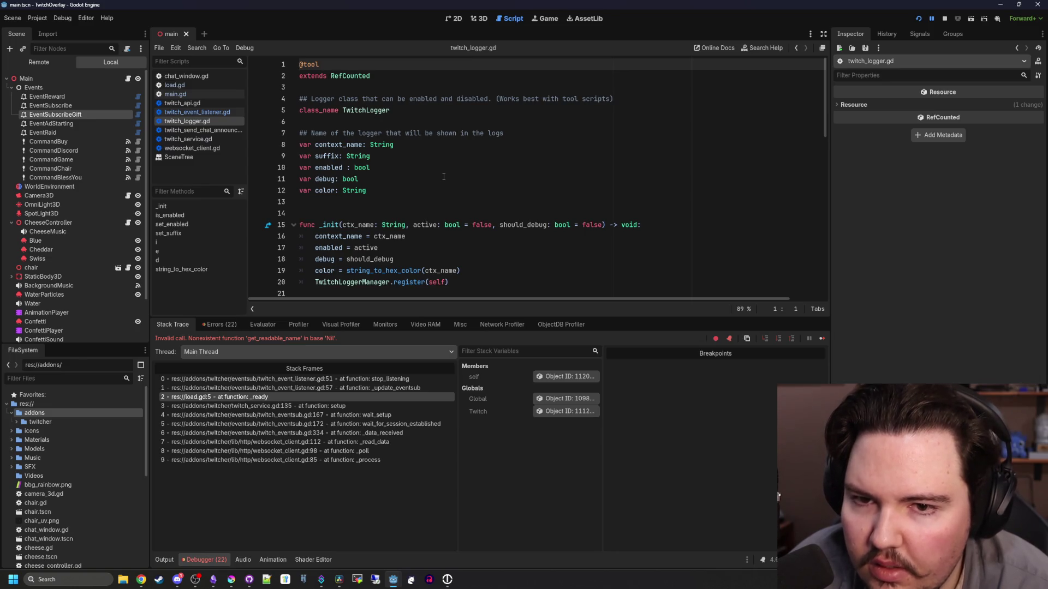
pyautogui.hotkey('alt', 'Left')
pyautogui.click(422, 195)
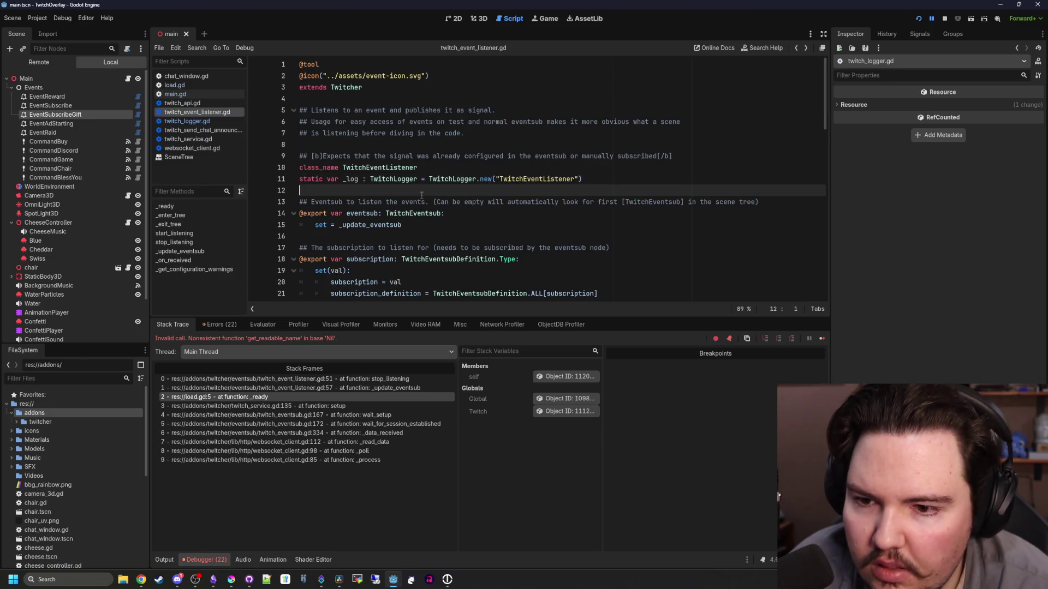
pyautogui.click(372, 234)
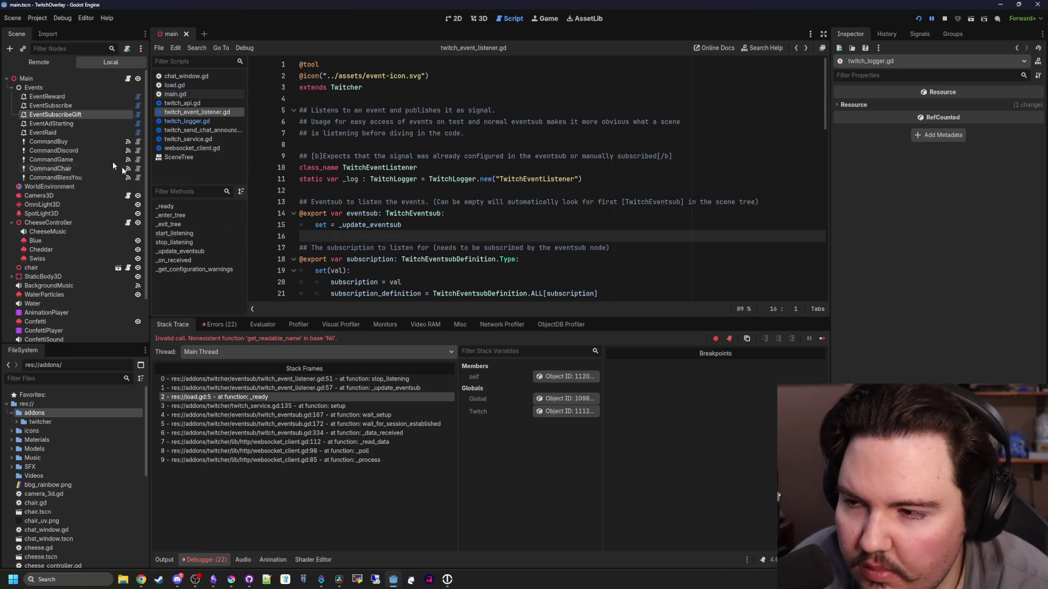
pyautogui.click(97, 88)
pyautogui.hotkey('ctrl', 'a')
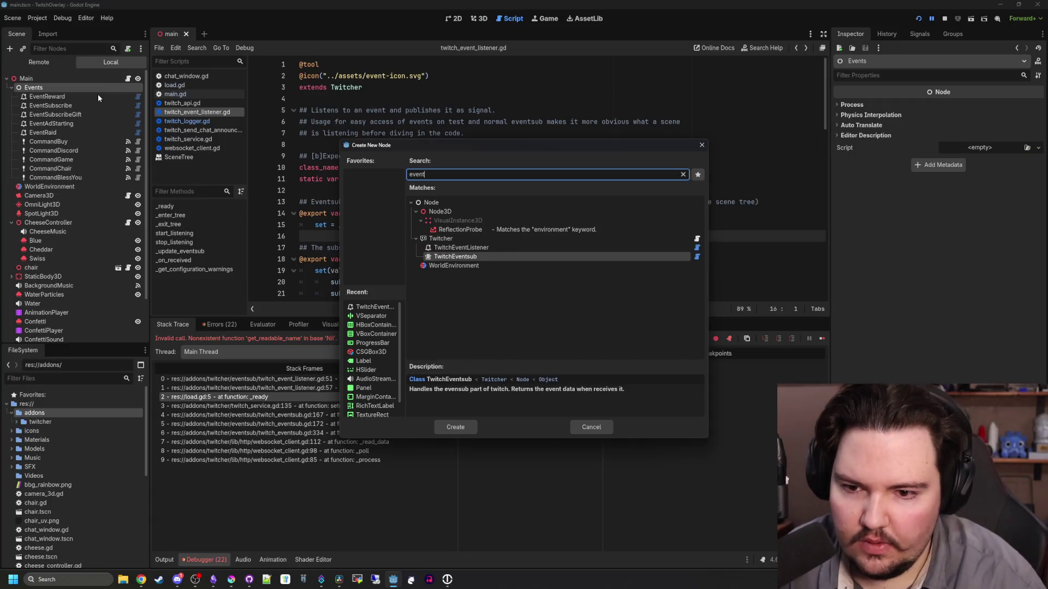
# Add TwitchEventsub as Events' first child, link the five listeners' Eventsub to it, and save
pyautogui.press('Return')
pyautogui.moveTo(66, 187); pyautogui.dragTo(70, 100)
pyautogui.click(66, 151)
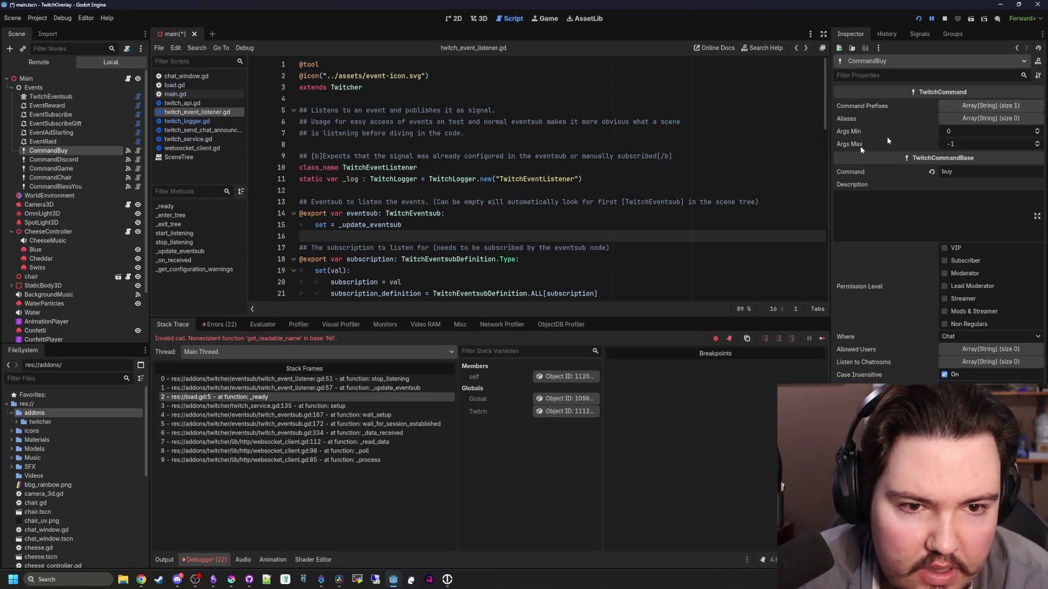
pyautogui.click(54, 141)
pyautogui.keyDown('shift'); pyautogui.click(63, 105); pyautogui.keyUp('shift')
pyautogui.moveTo(74, 96)
pyautogui.mouseDown()
pyautogui.moveTo(1010, 110)
pyautogui.moveTo(993, 105)
pyautogui.mouseUp()
pyautogui.click(503, 130)
pyautogui.hotkey('ctrl', 's')
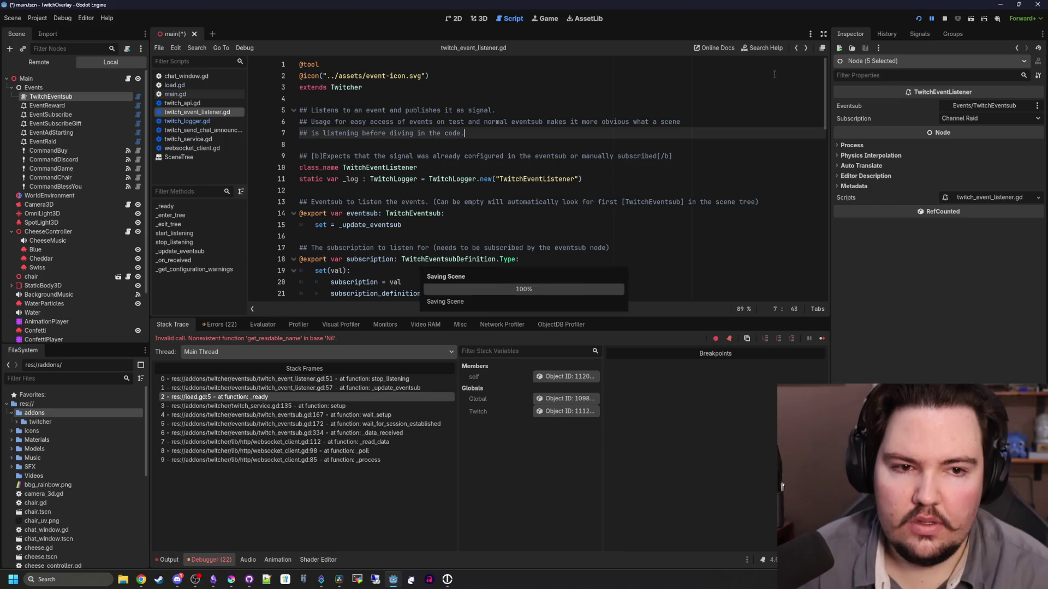
# Rerun the project, inspect the error frames, and link EventReward's Eventsub to TwitchEventsub
pyautogui.click(919, 19)
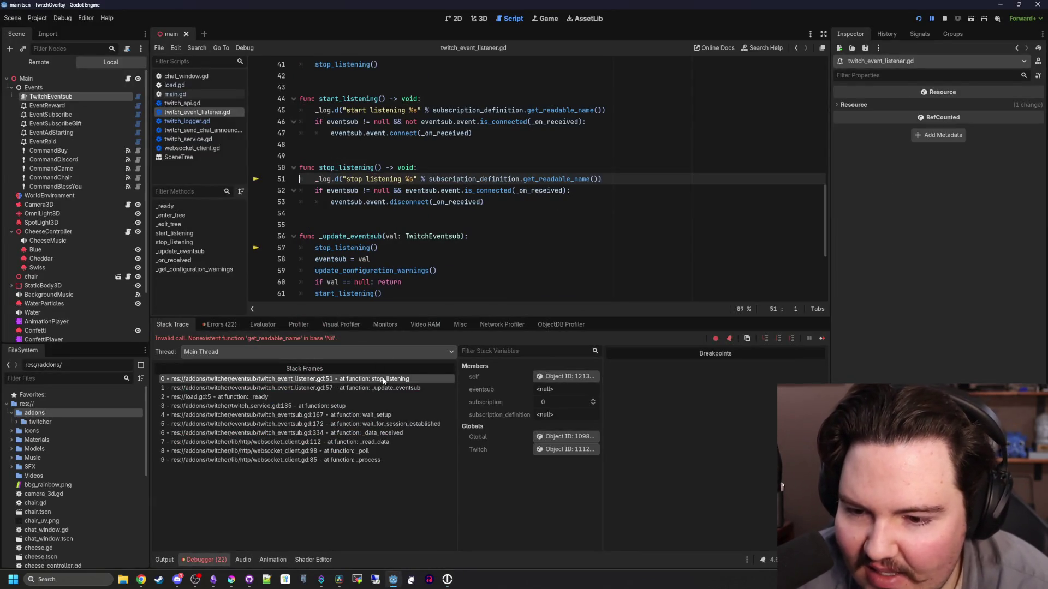
pyautogui.click(252, 397)
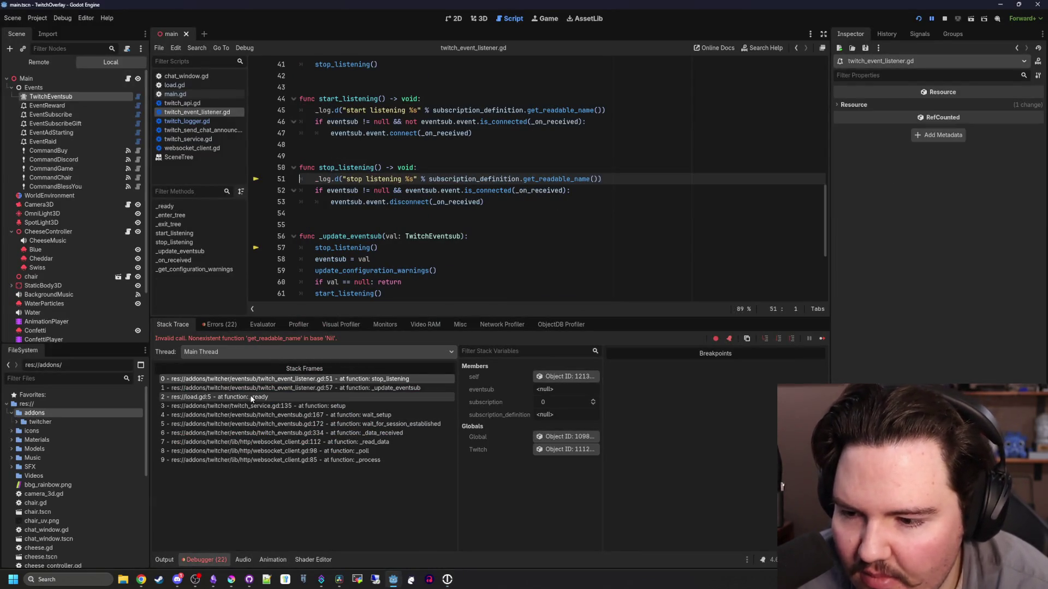
pyautogui.click(374, 390)
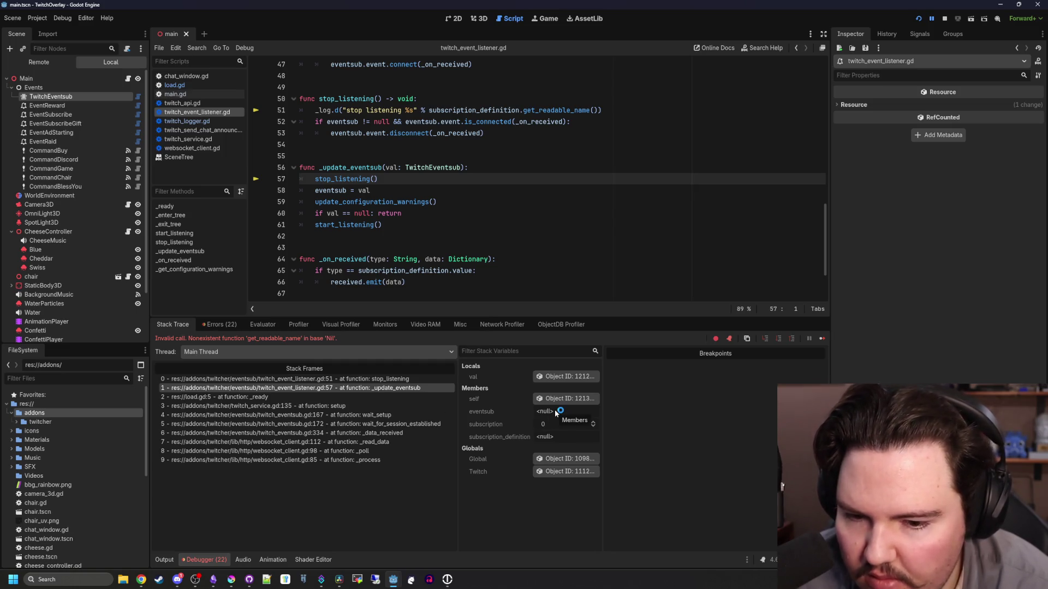
pyautogui.click(70, 133)
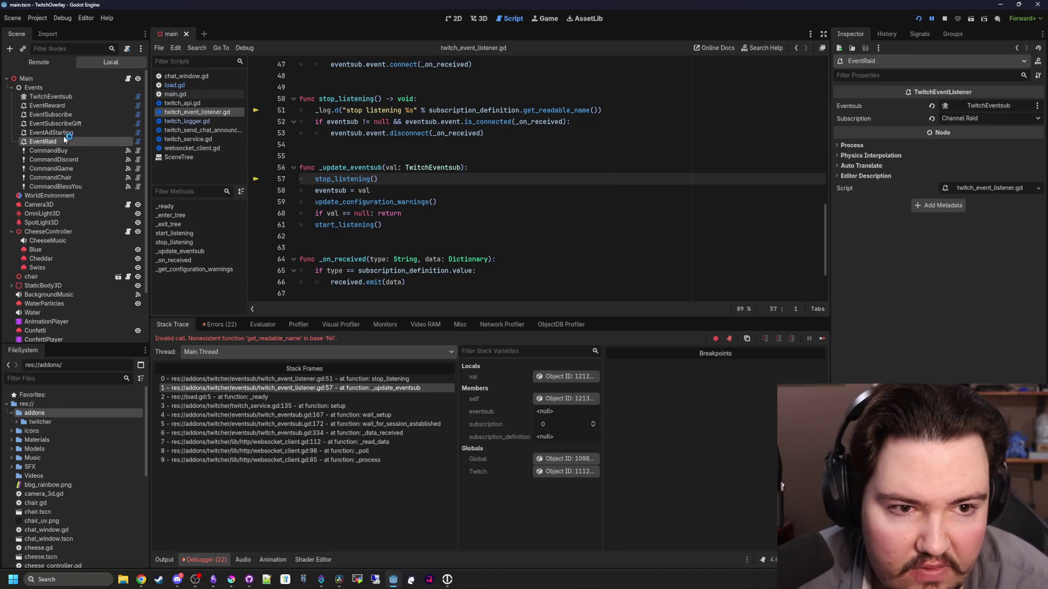
pyautogui.click(46, 105)
pyautogui.moveTo(54, 97); pyautogui.dragTo(995, 111)
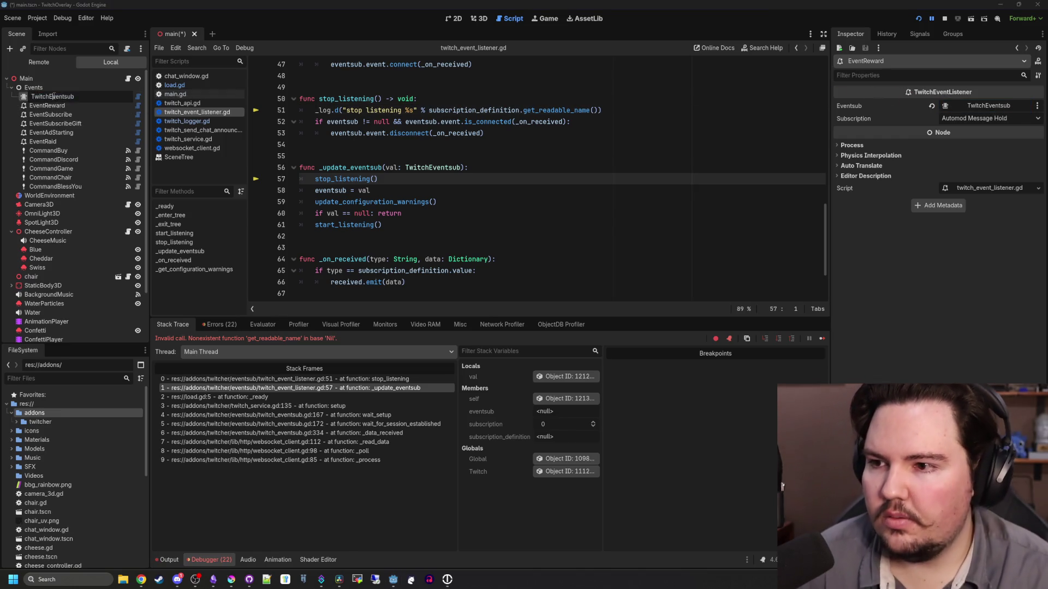
# Rename the TwitchEventsub node to Sub and confirm the listeners reference it
pyautogui.write('Sub')
pyautogui.press('Return')
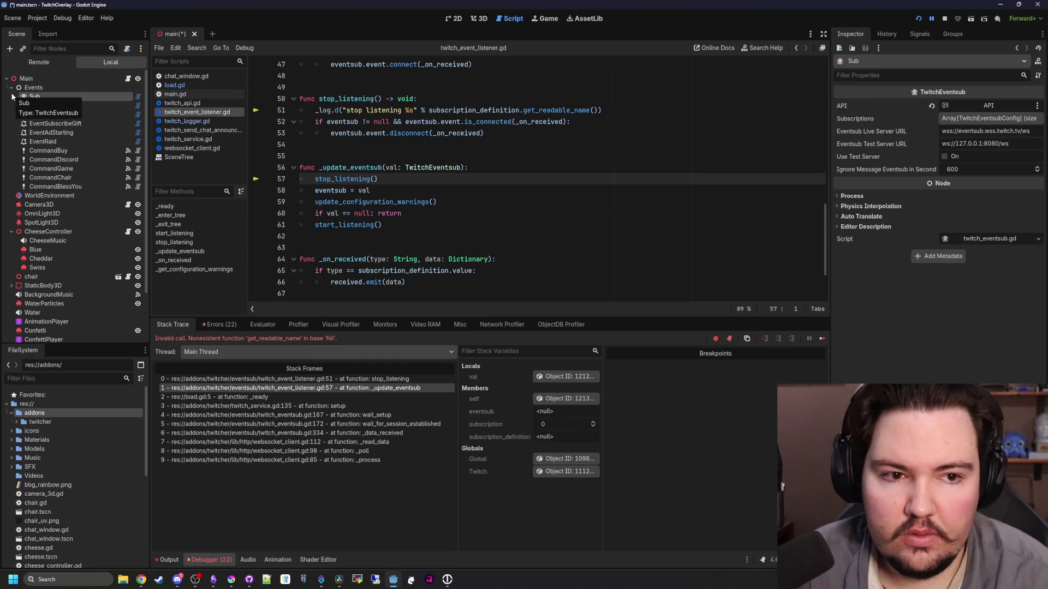
pyautogui.click(62, 106)
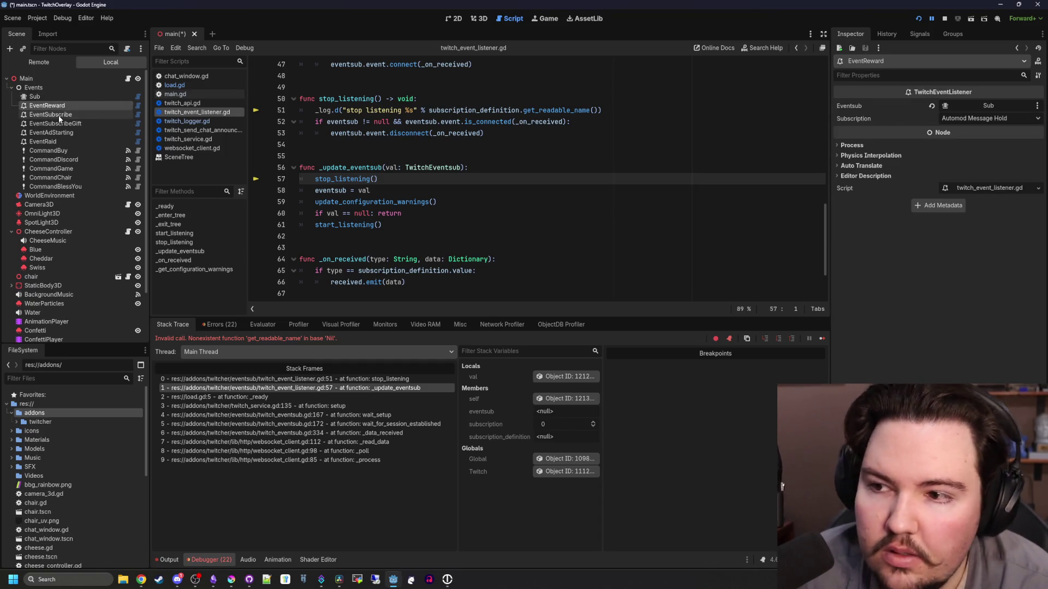
pyautogui.click(61, 114)
pyautogui.click(60, 124)
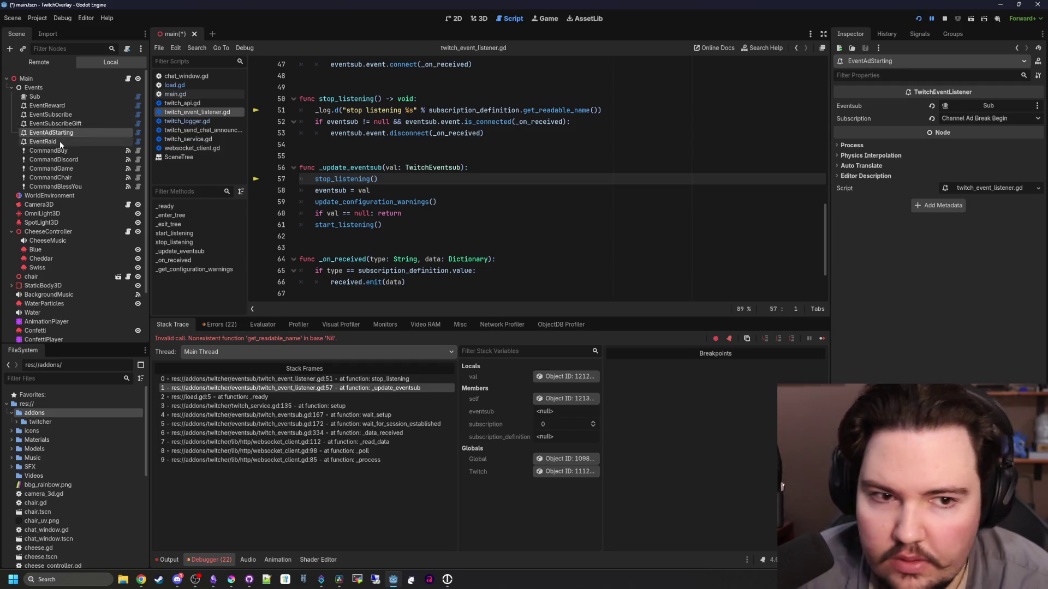
pyautogui.click(49, 96)
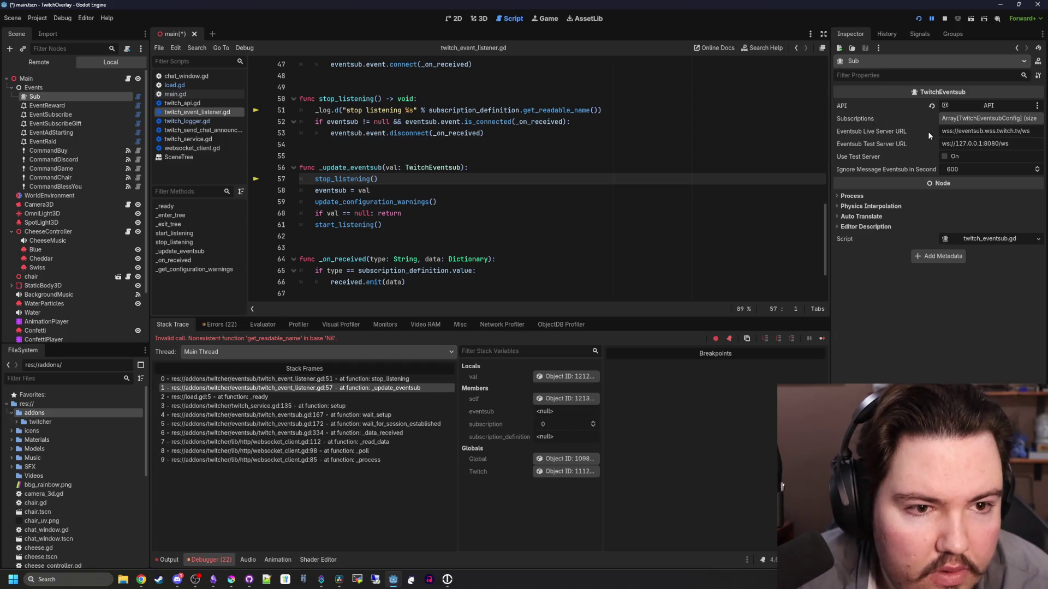
# Add a first Sub subscription as a new TwitchEventsubConfig of type Channel Subscribe
pyautogui.click(989, 118)
pyautogui.moveTo(831, 129); pyautogui.dragTo(682, 129)
pyautogui.click(862, 146)
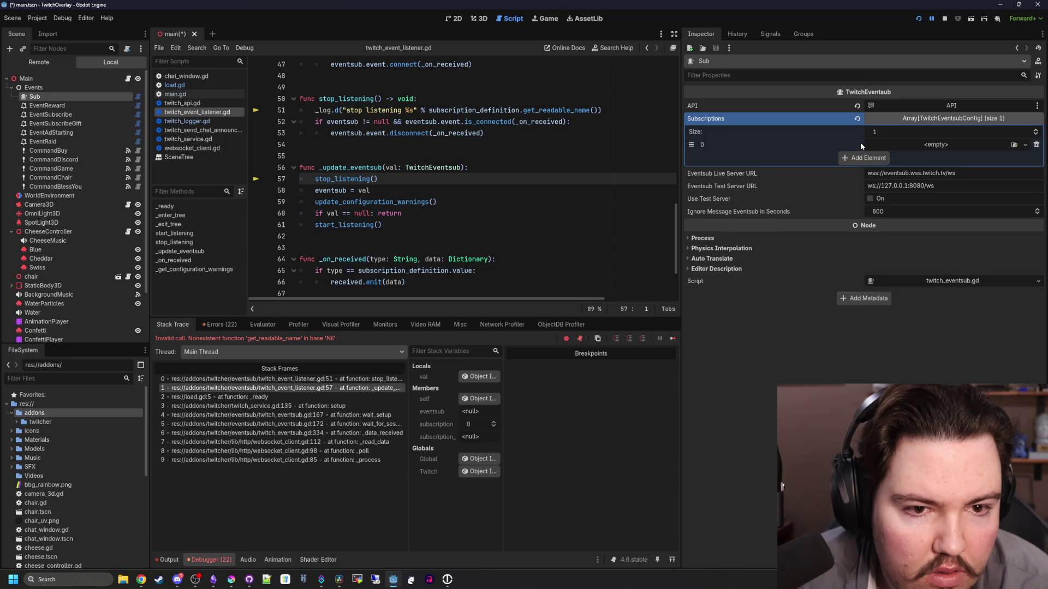
pyautogui.click(918, 142)
pyautogui.click(1010, 170)
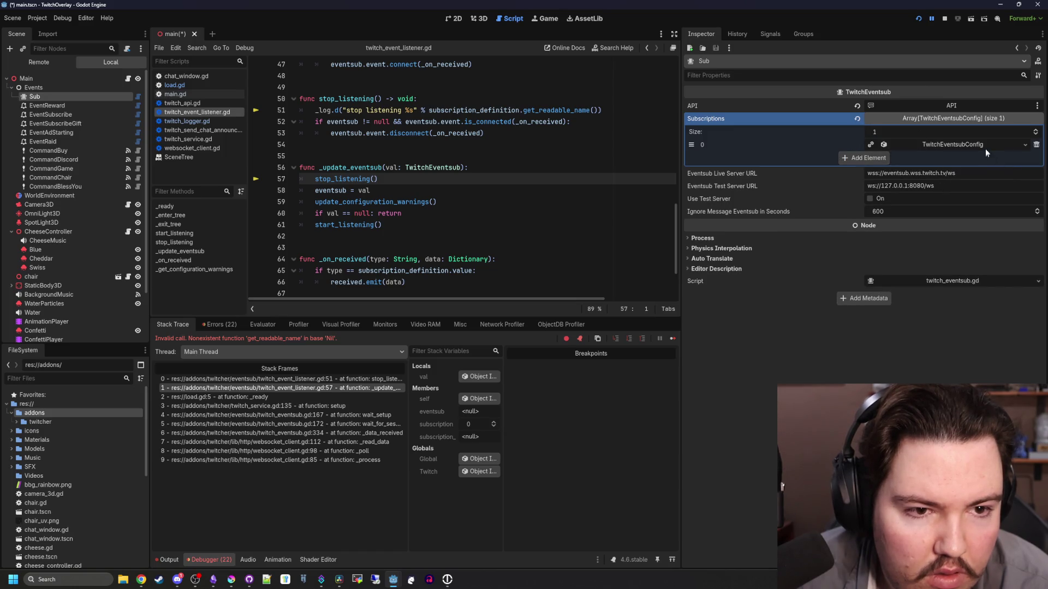
pyautogui.click(982, 145)
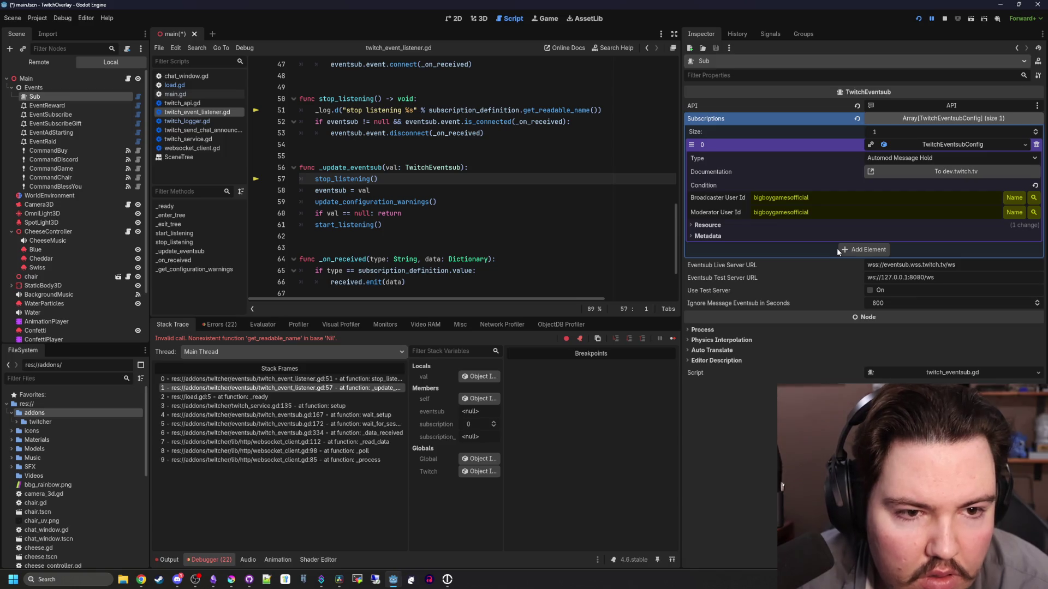
pyautogui.click(927, 162)
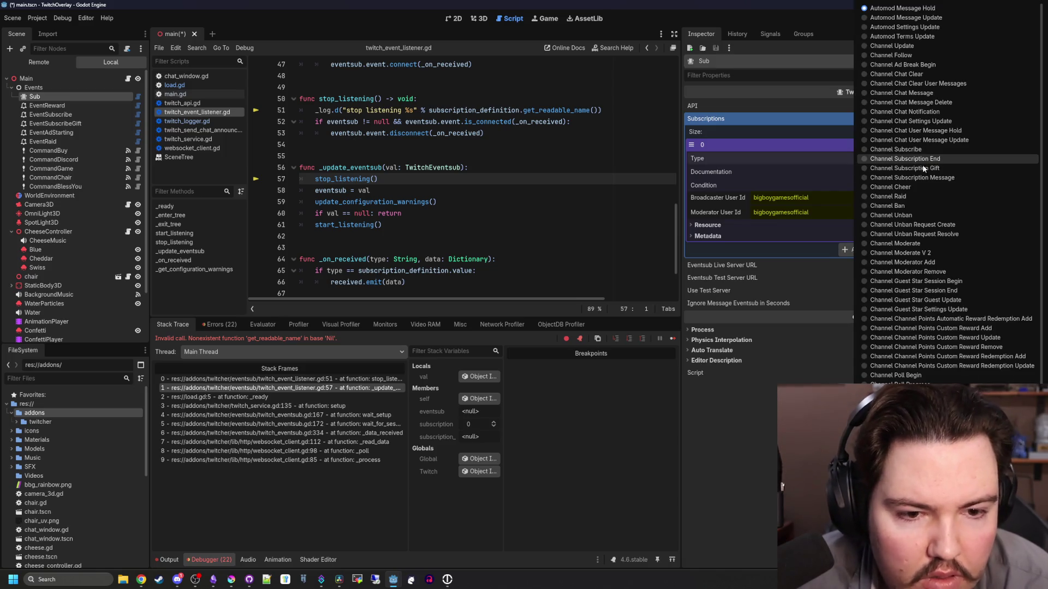
pyautogui.click(754, 512)
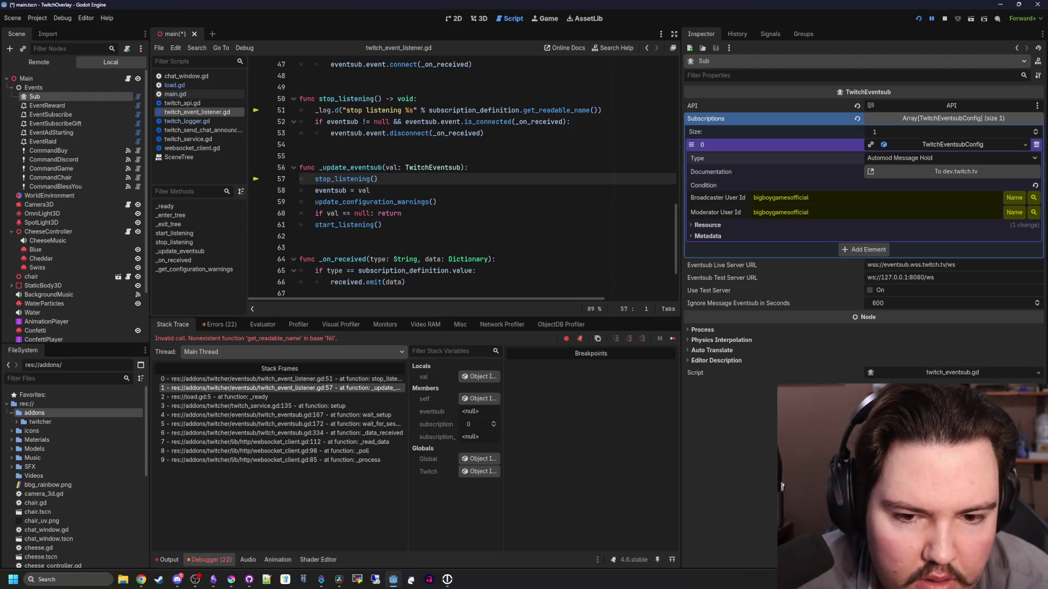
pyautogui.click(922, 153)
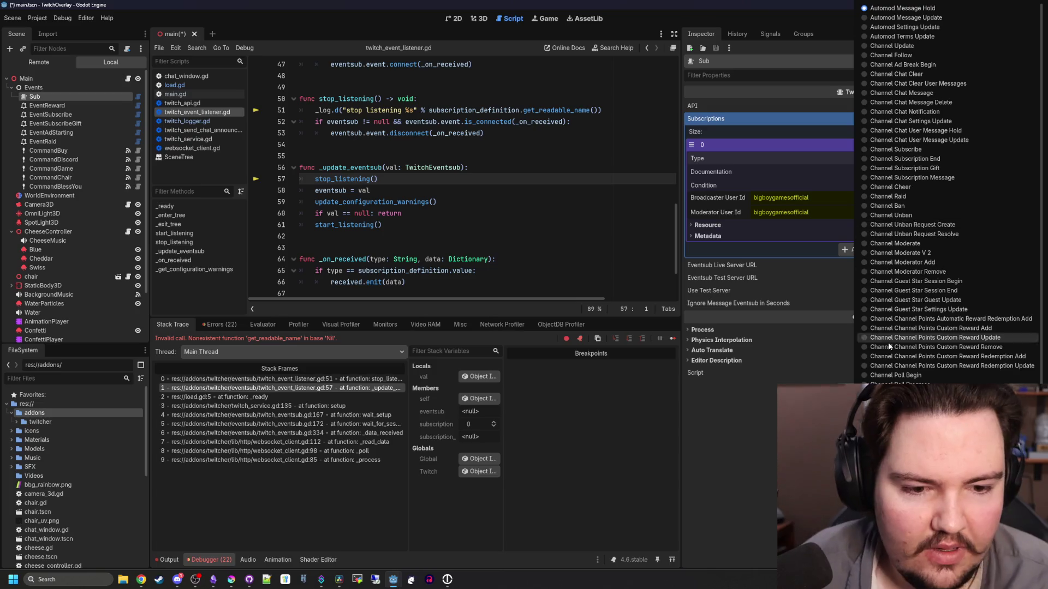
pyautogui.scroll(-5, 950, 218)
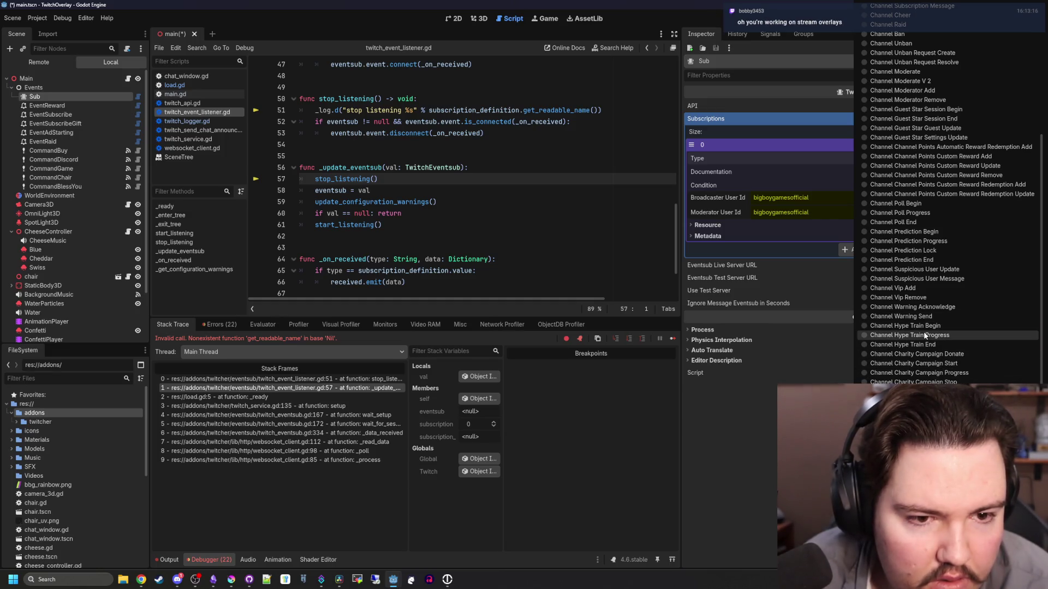
pyautogui.scroll(5, 935, 276)
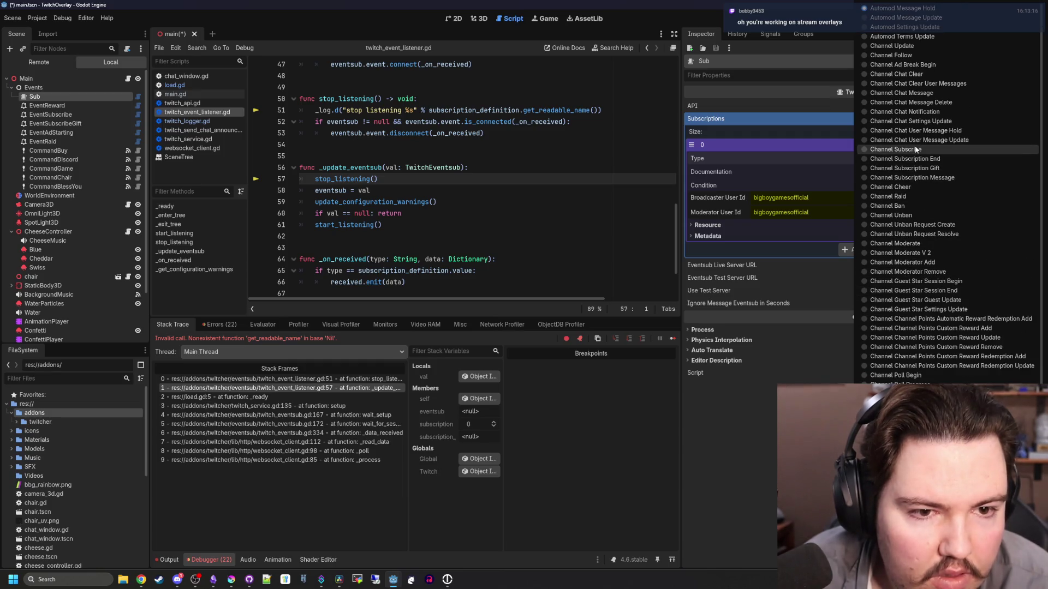
pyautogui.click(915, 147)
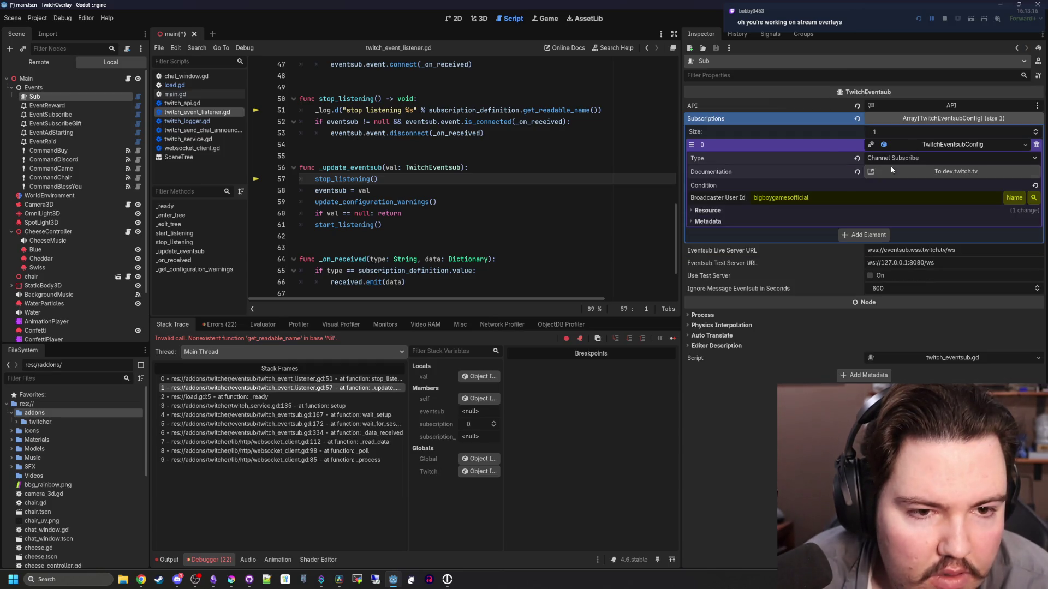
# Add a second subscription config with type Channel Subscription Gift
pyautogui.click(868, 234)
pyautogui.click(922, 235)
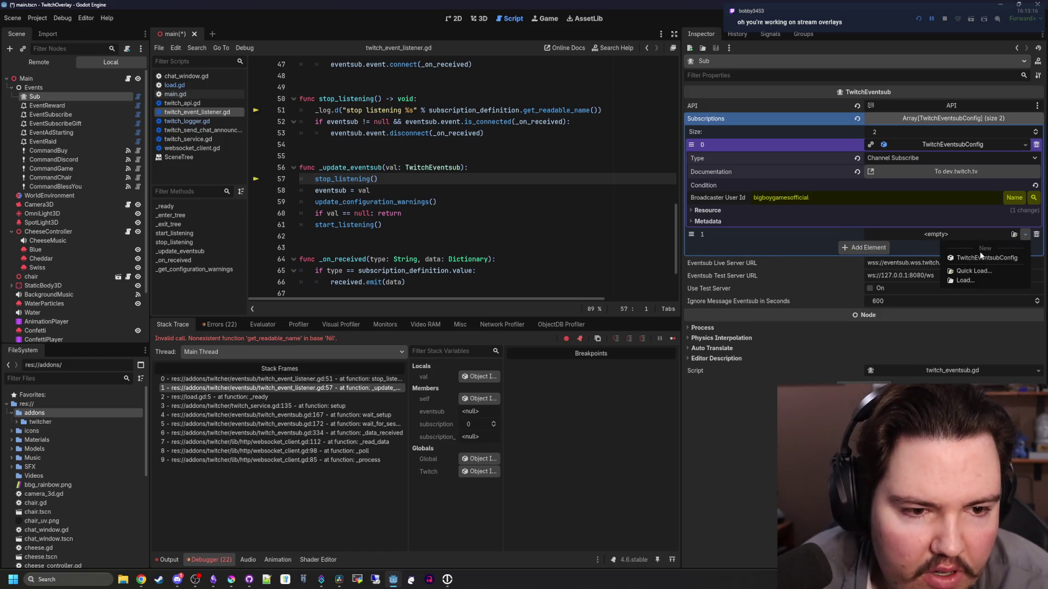
pyautogui.click(971, 256)
pyautogui.click(950, 235)
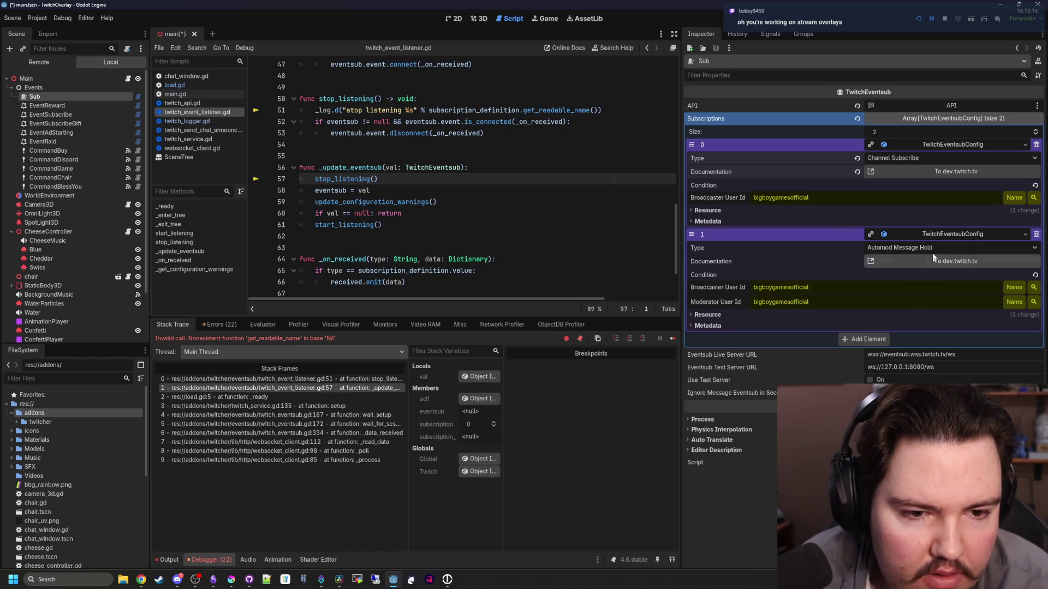
pyautogui.click(932, 249)
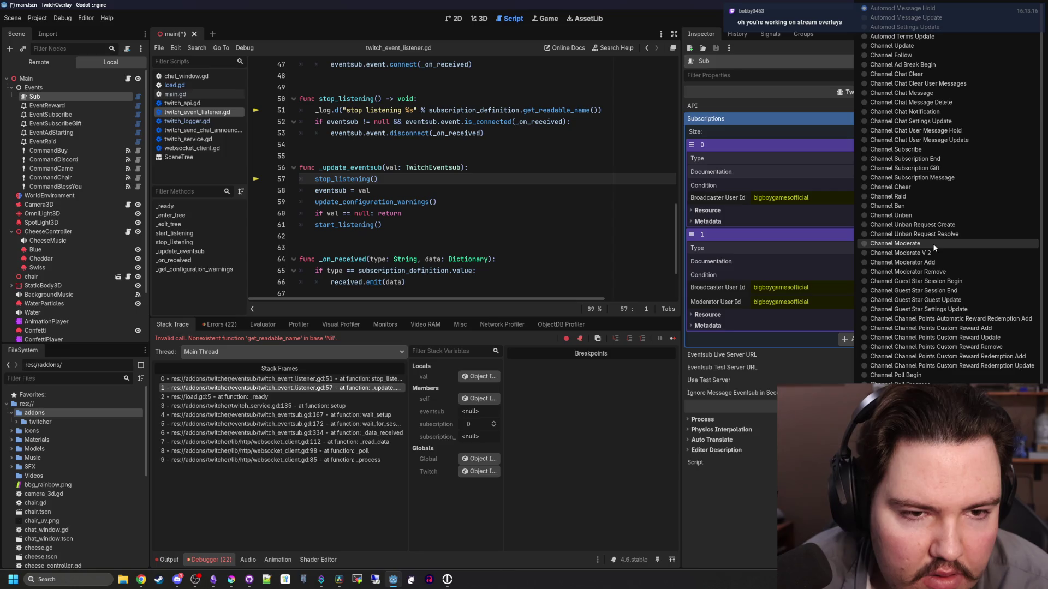
pyautogui.click(928, 168)
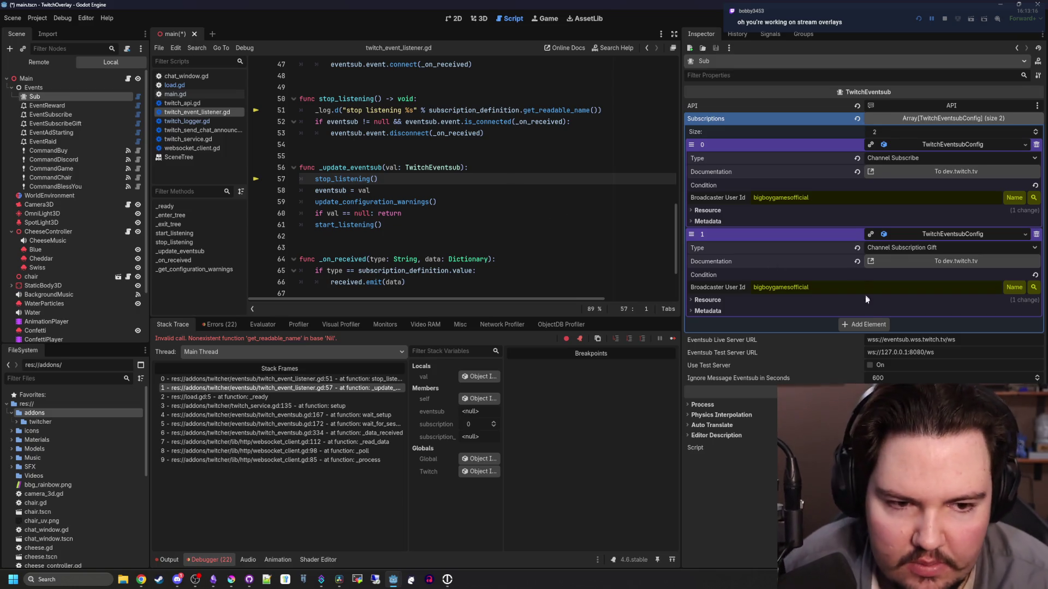
# Add a third subscription config with type Channel Raid
pyautogui.click(874, 326)
pyautogui.click(1025, 324)
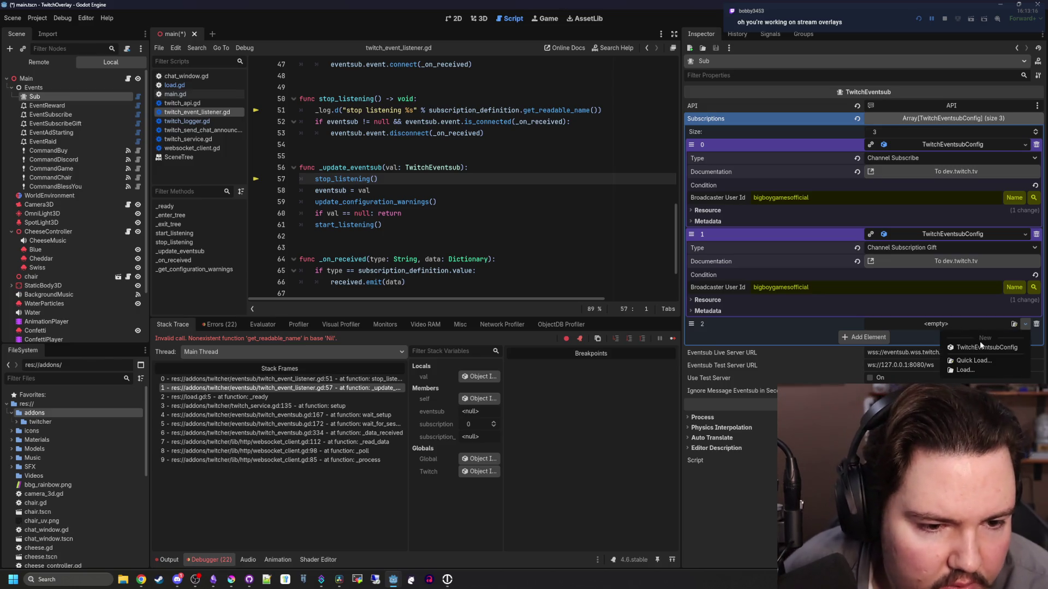
pyautogui.click(981, 347)
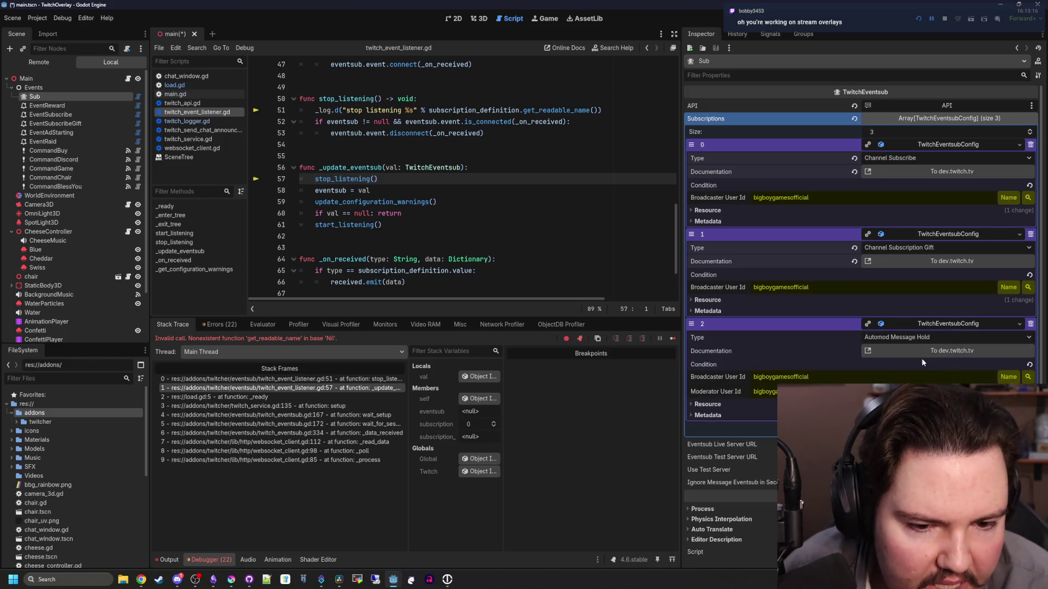
pyautogui.click(935, 336)
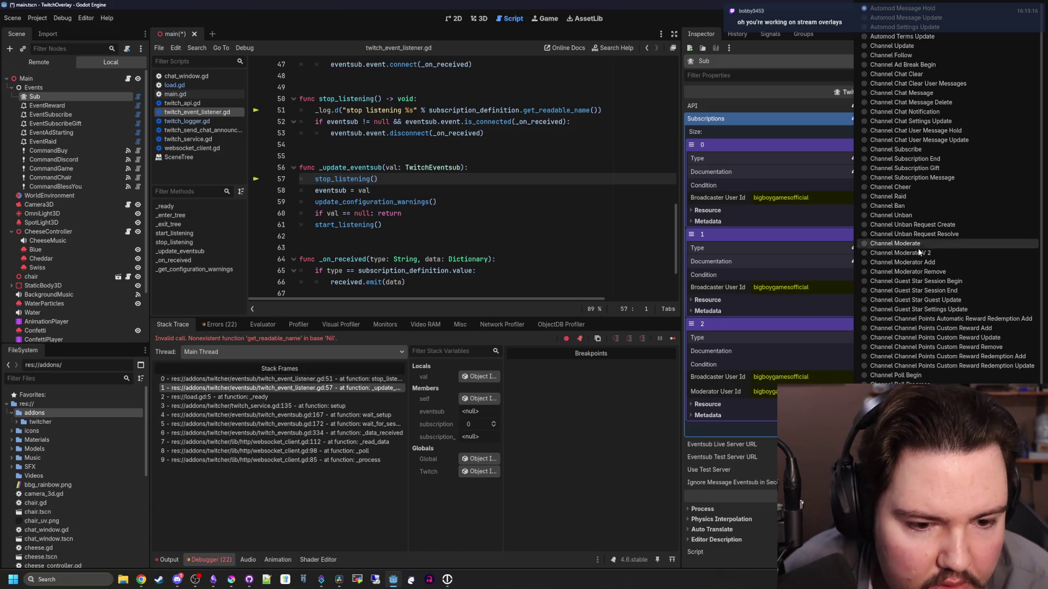
pyautogui.scroll(-5, 906, 415)
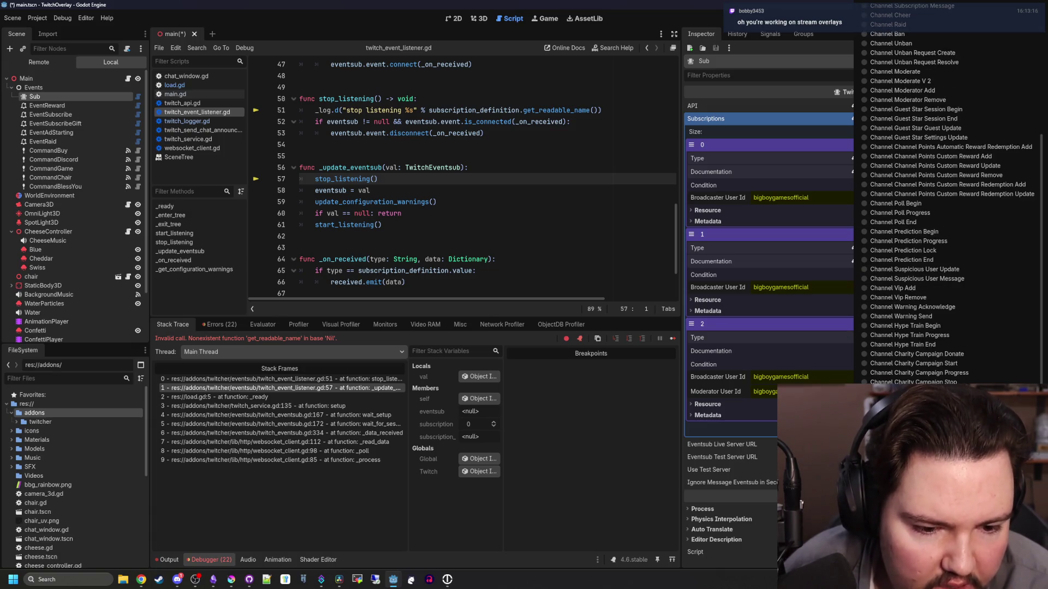
pyautogui.scroll(5, 922, 253)
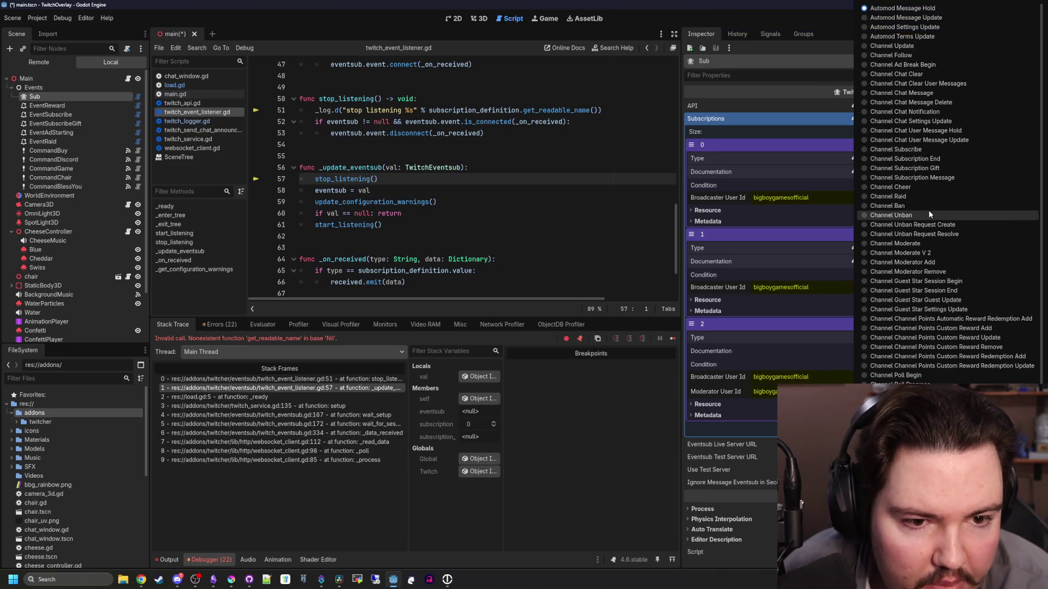
pyautogui.click(906, 197)
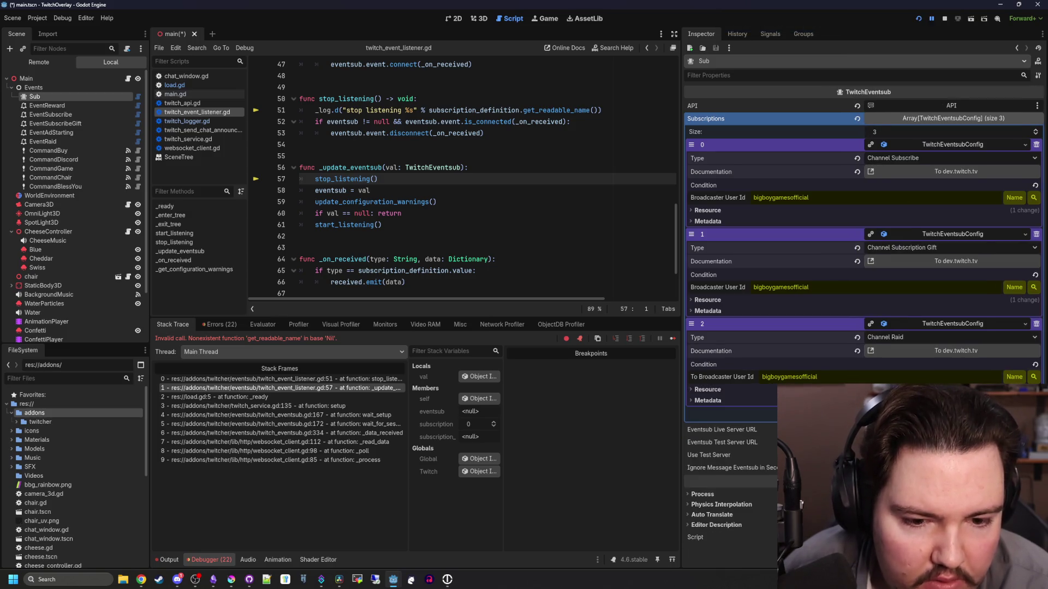
# Add a fourth subscription config with type Channel Ad Break Begin
pyautogui.click(864, 414)
pyautogui.click(931, 414)
pyautogui.click(931, 428)
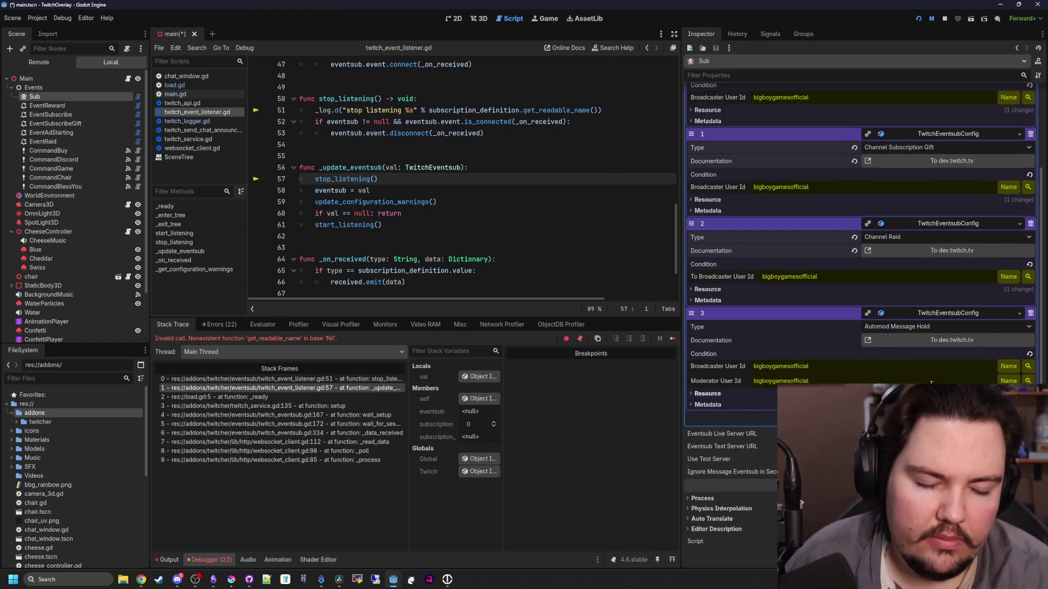
pyautogui.click(949, 325)
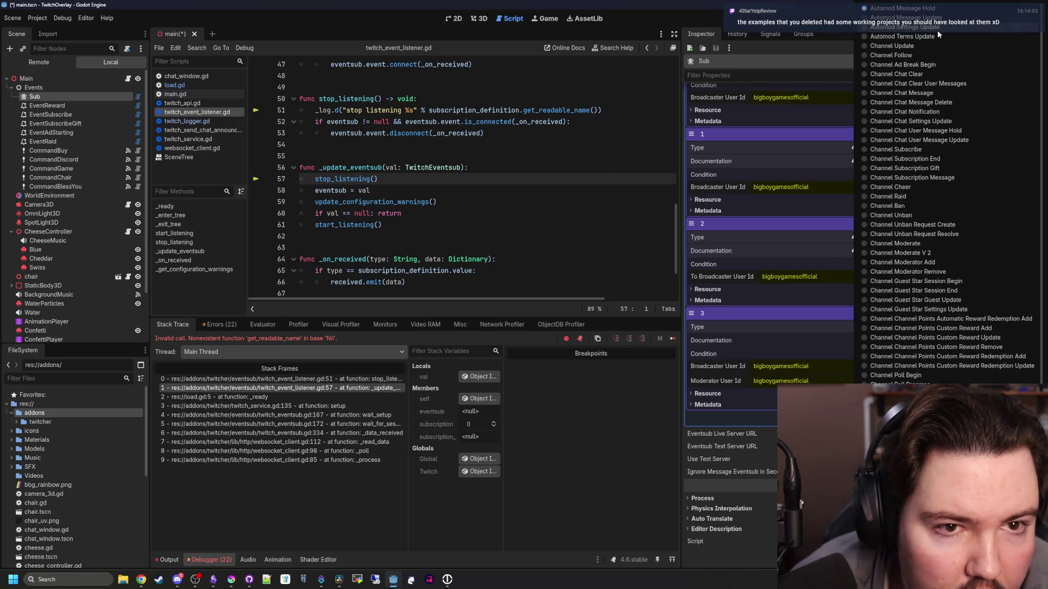
pyautogui.scroll(-5, 931, 244)
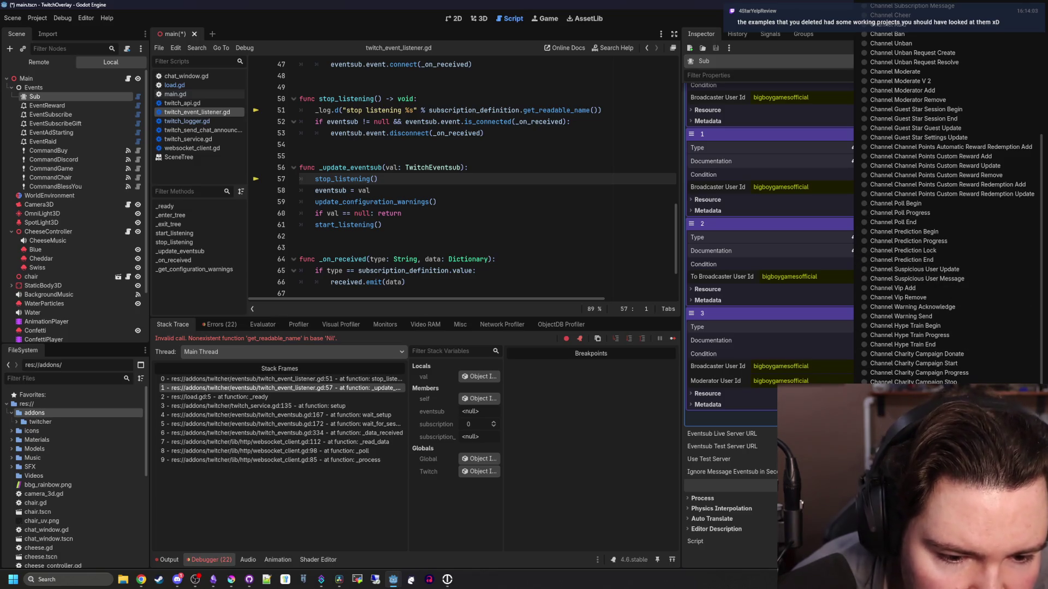
pyautogui.scroll(5, 955, 218)
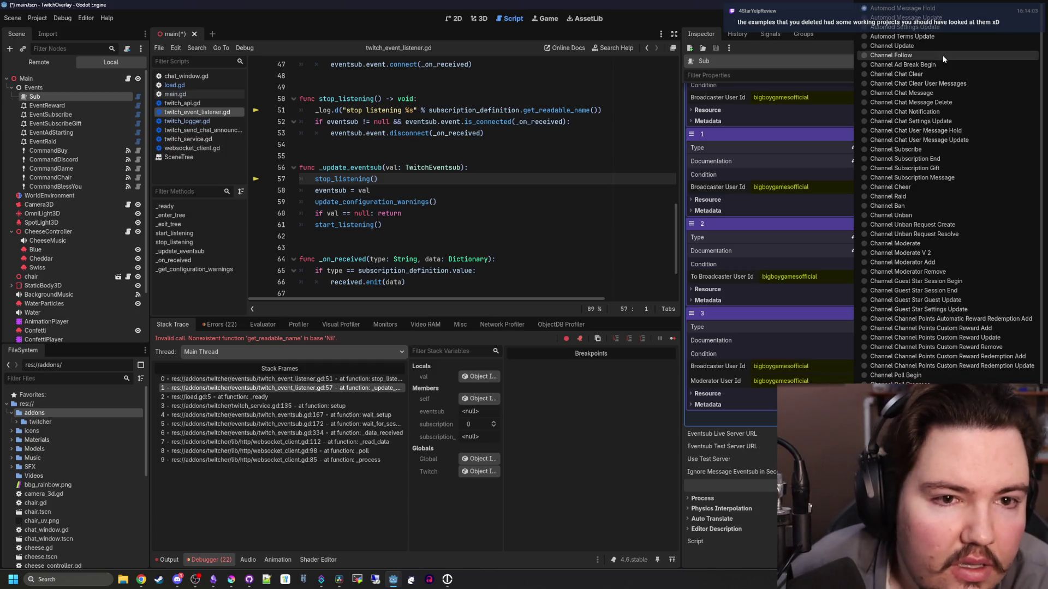
pyautogui.click(898, 63)
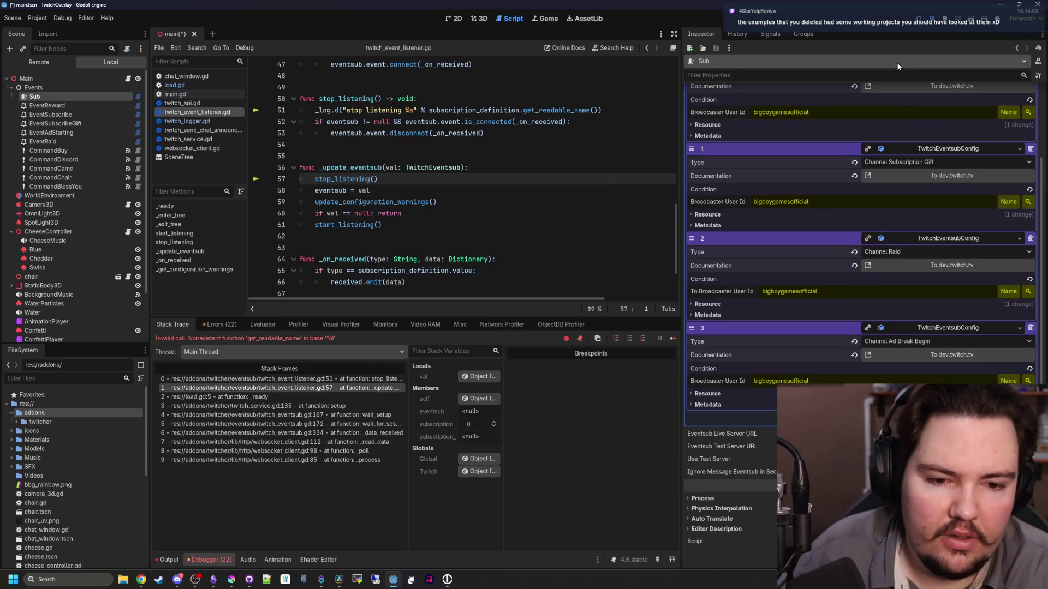
# Select the EventReward node in the Scene tree
pyautogui.scroll(3, 807, 221)
pyautogui.click(405, 179)
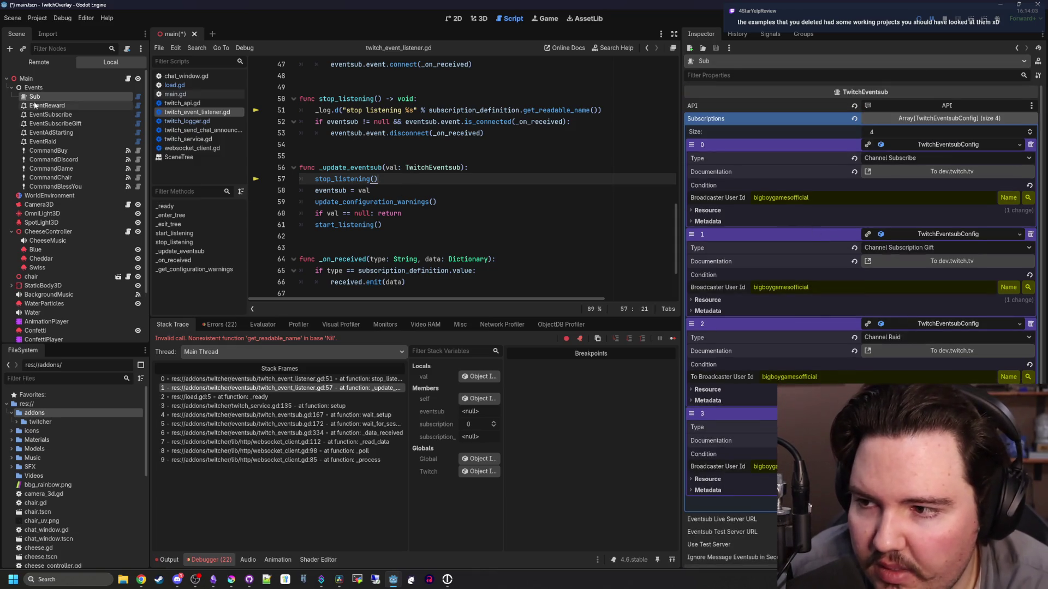
pyautogui.click(35, 105)
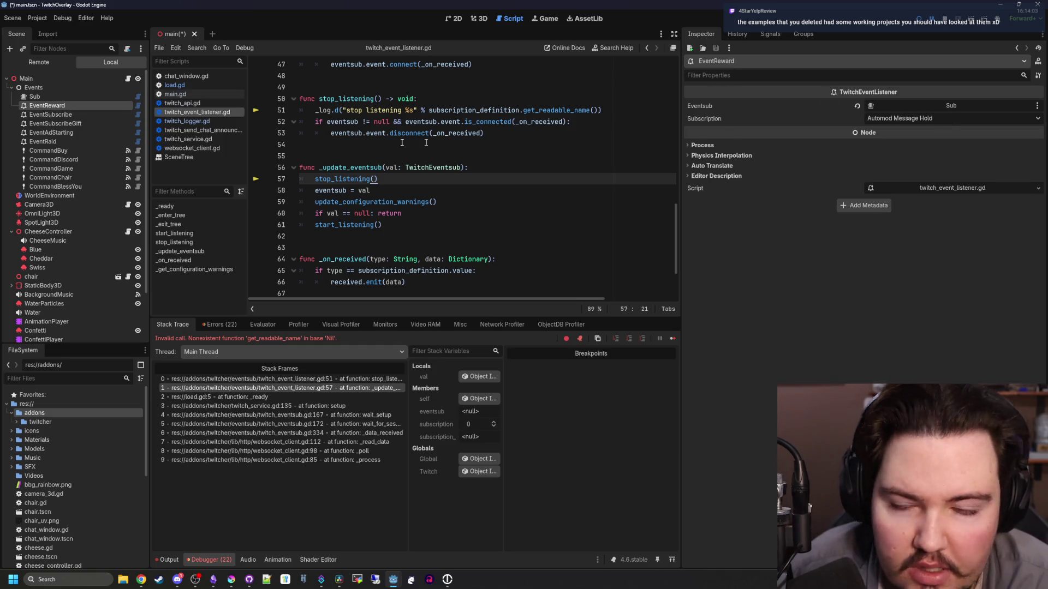
# Delete the EventReward node, save the scene, stop the old session, and run the overlay
pyautogui.press('Delete')
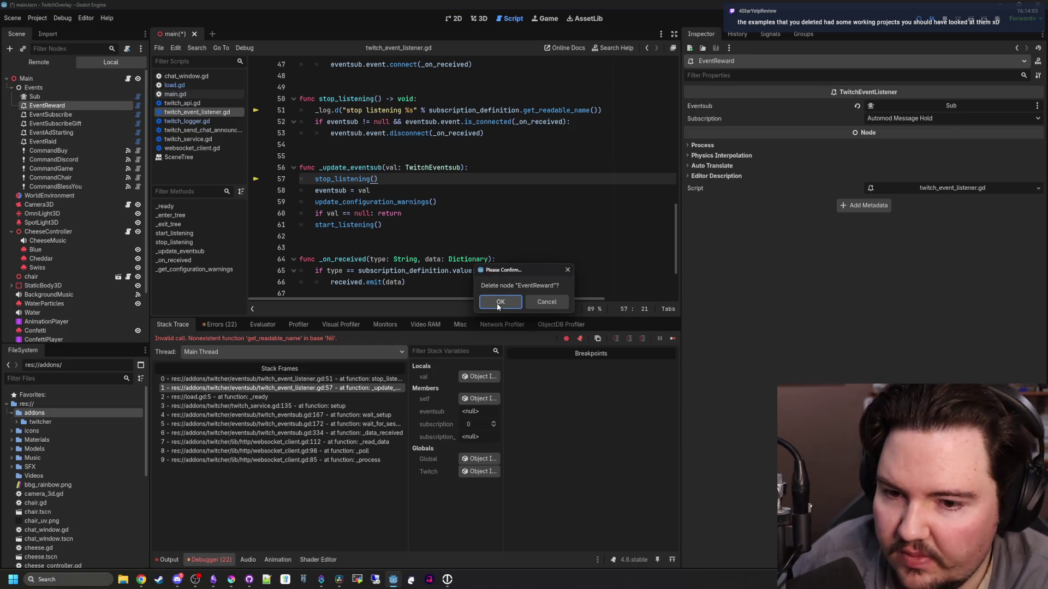
pyautogui.click(497, 301)
pyautogui.click(600, 214)
pyautogui.hotkey('ctrl', 's')
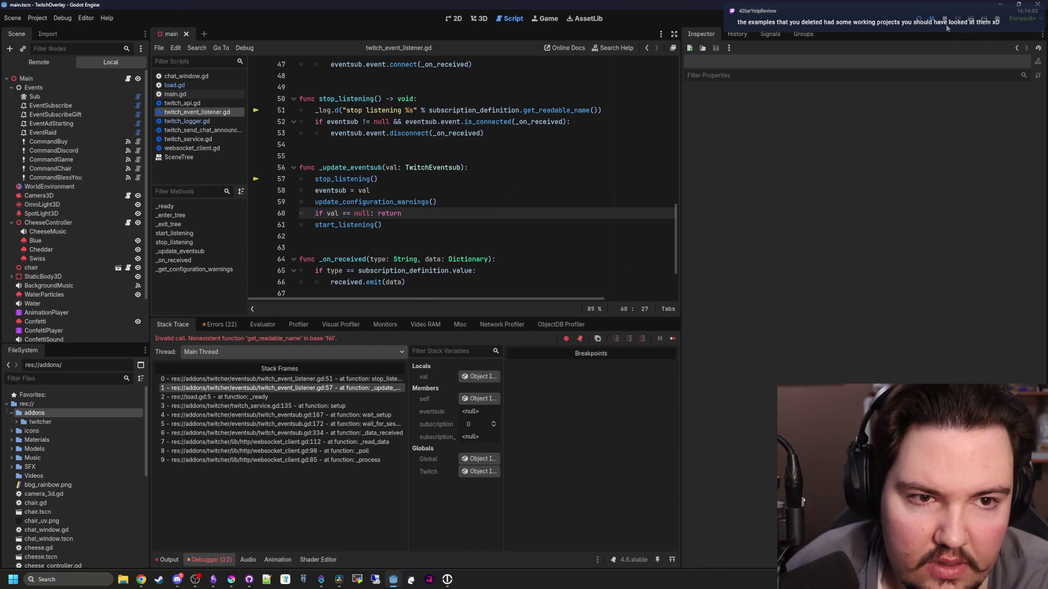
pyautogui.click(943, 14)
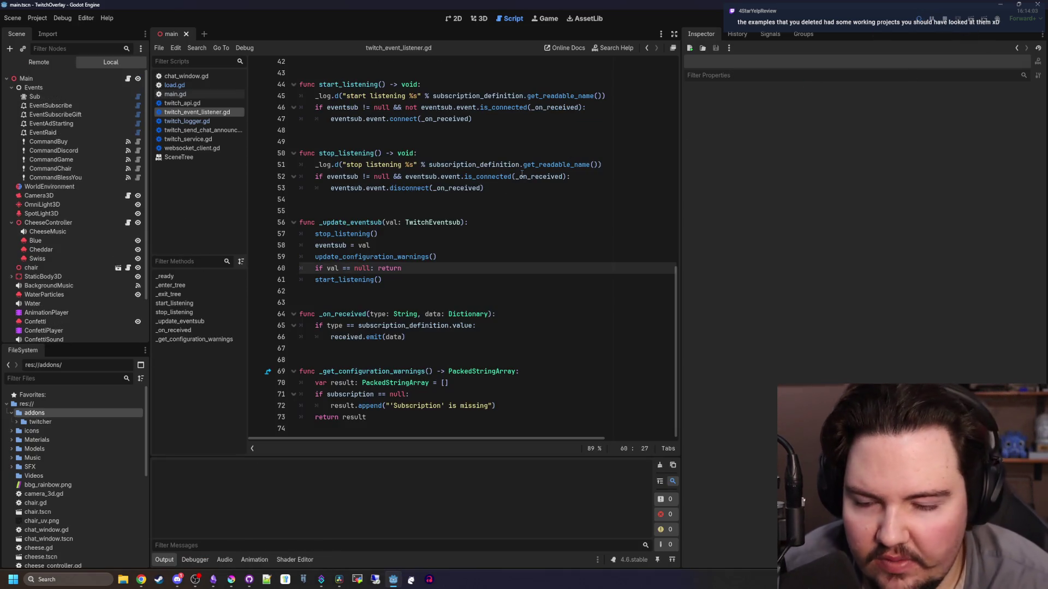
pyautogui.hotkey('ctrl', 'shift', 'q')
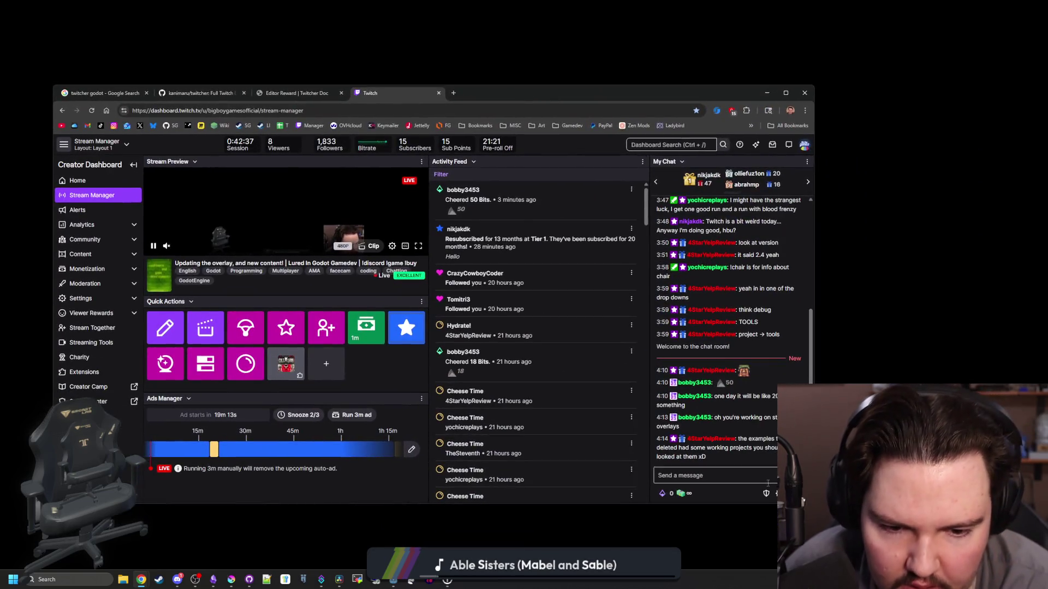
# Send the !game command in the Stream Manager chat
pyautogui.click(765, 481)
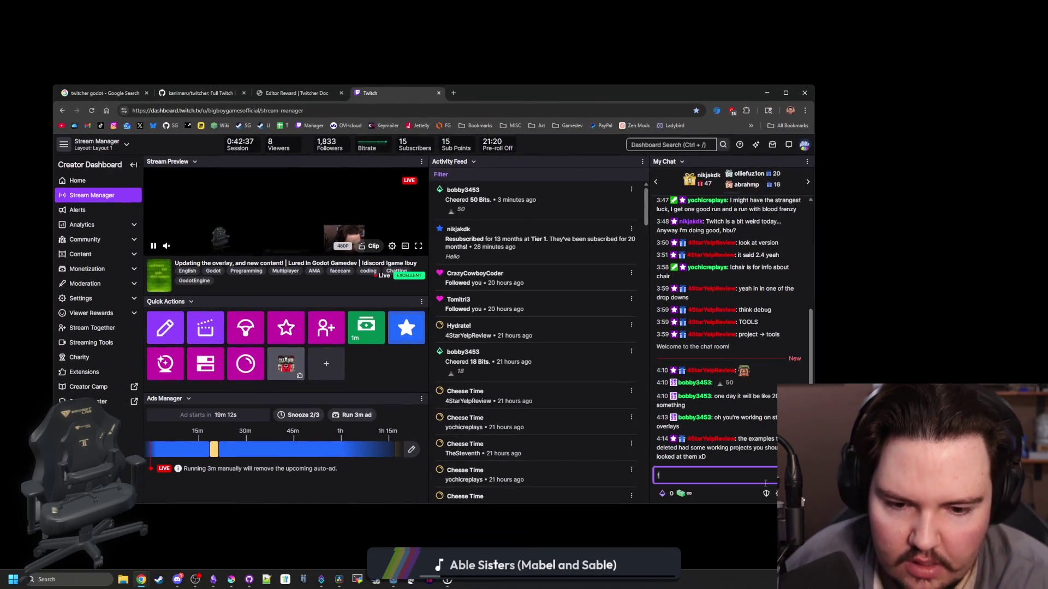
pyautogui.write('game')
pyautogui.press('Return')
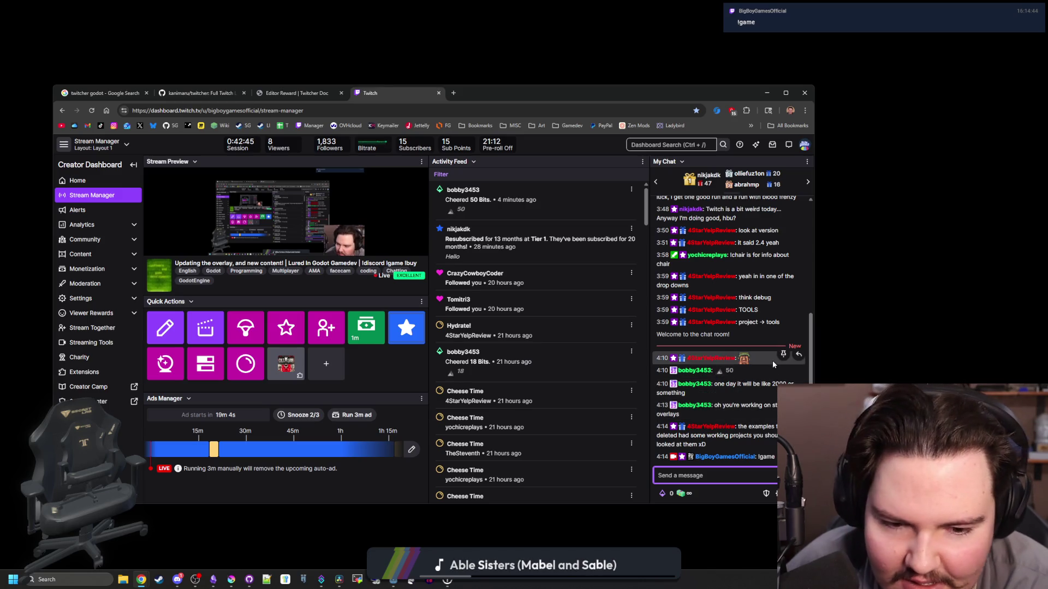
# Minimise the browser and bring the Godot editor back to the front
pyautogui.press('ctrl+super+Left')
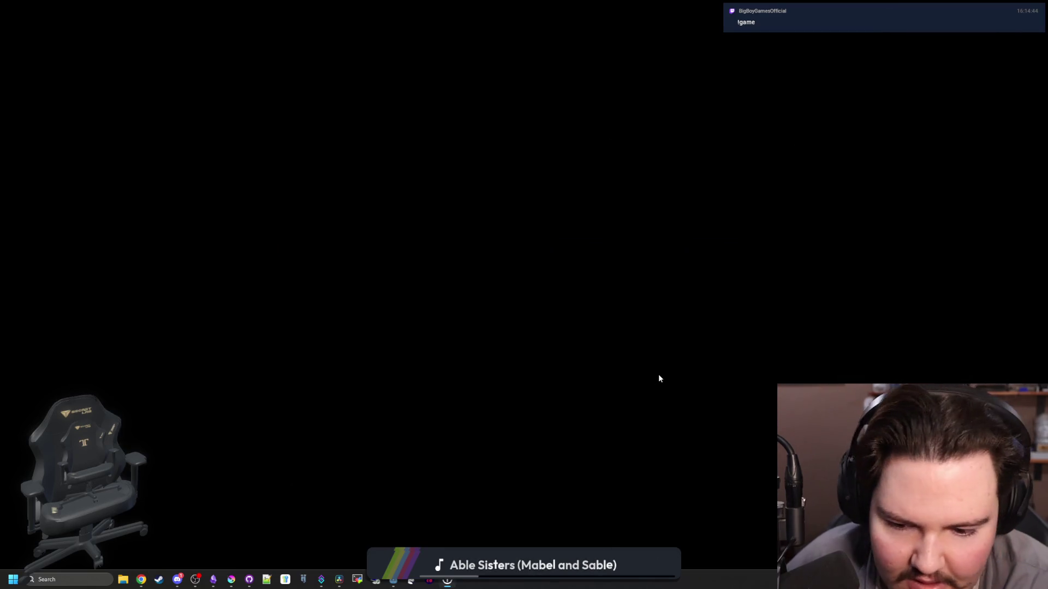
pyautogui.press('super')
pyautogui.moveTo(393, 580)
pyautogui.click(432, 541)
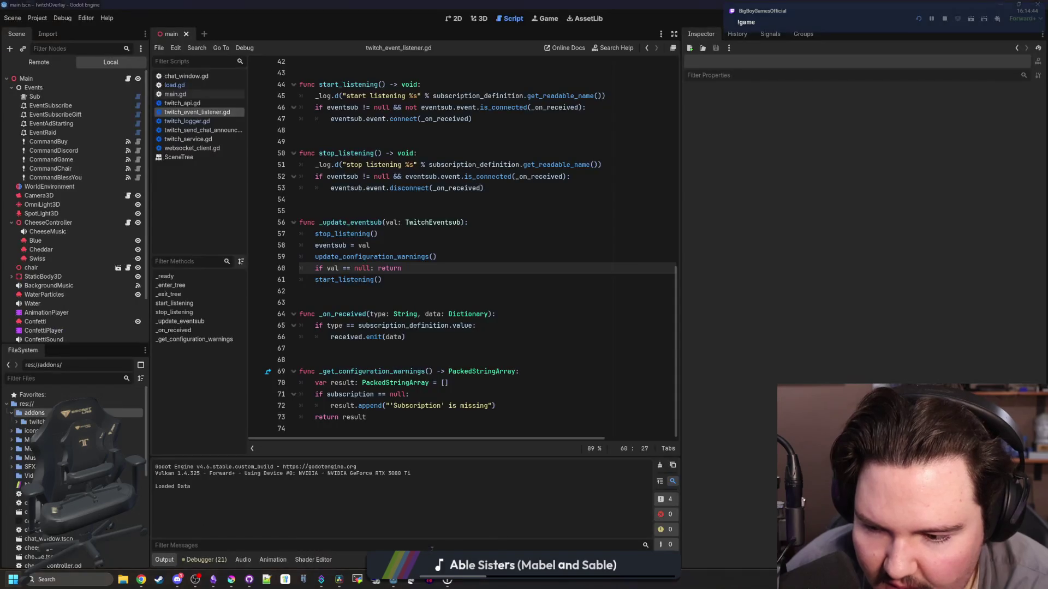
# Open the Errors list and jump to the chat_message shadowing warning in chat_window.gd
pyautogui.click(204, 560)
pyautogui.click(219, 324)
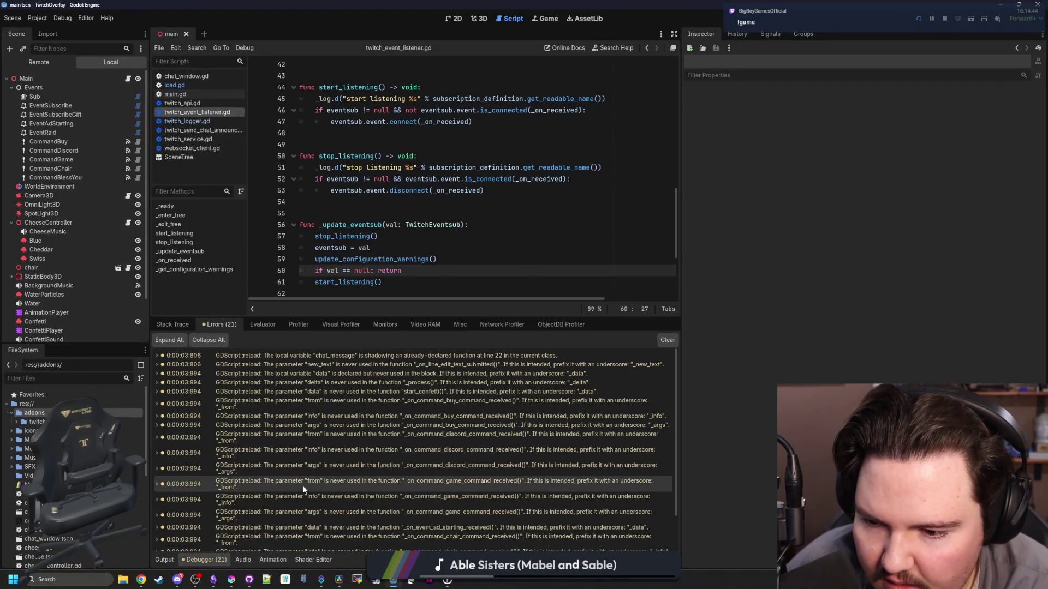
pyautogui.scroll(-3, 302, 486)
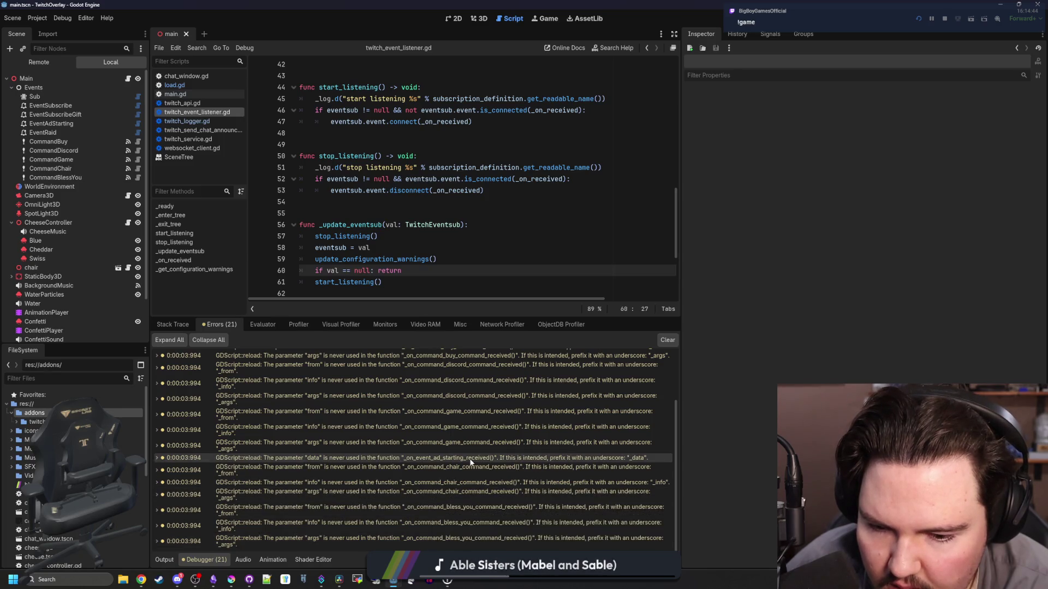
pyautogui.scroll(3, 393, 538)
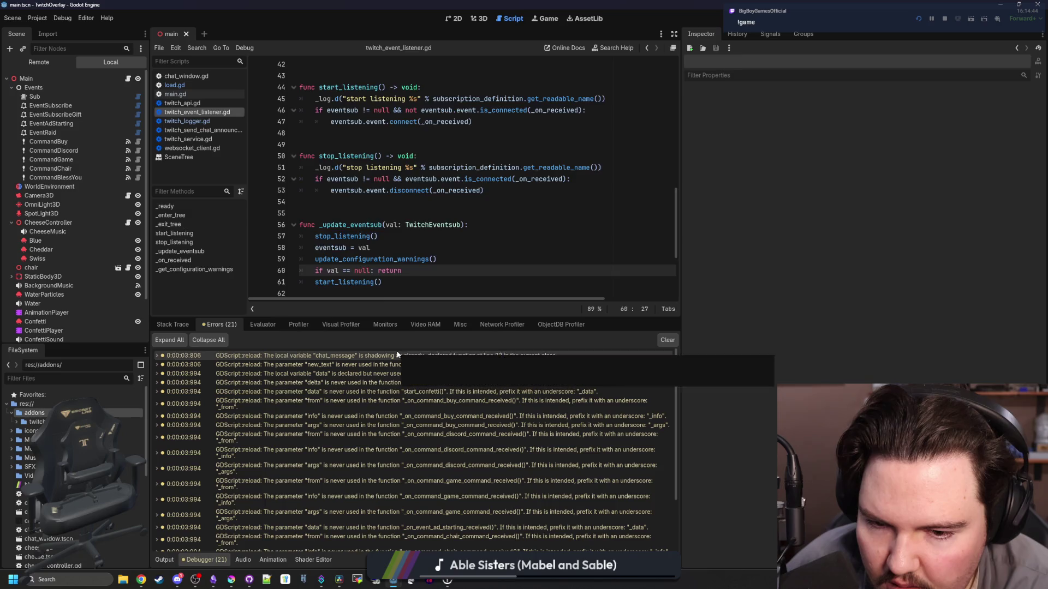
pyautogui.doubleClick(397, 355)
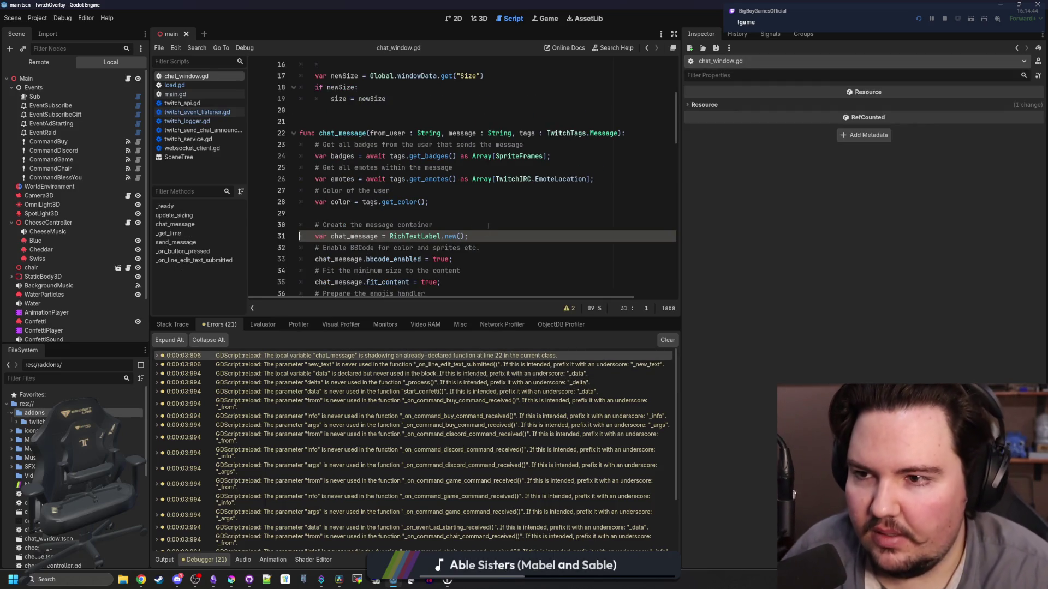
pyautogui.rightClick(195, 74)
pyautogui.click(516, 165)
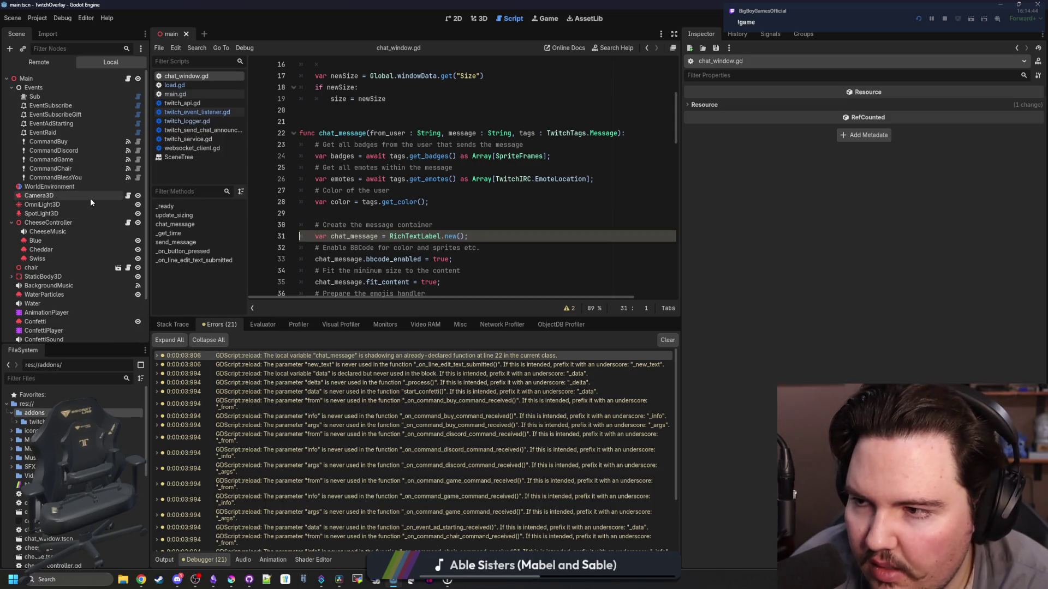
# Expand the UI, RaidMessage and CanvasLayer nodes in the Scene tree
pyautogui.scroll(-3, 90, 238)
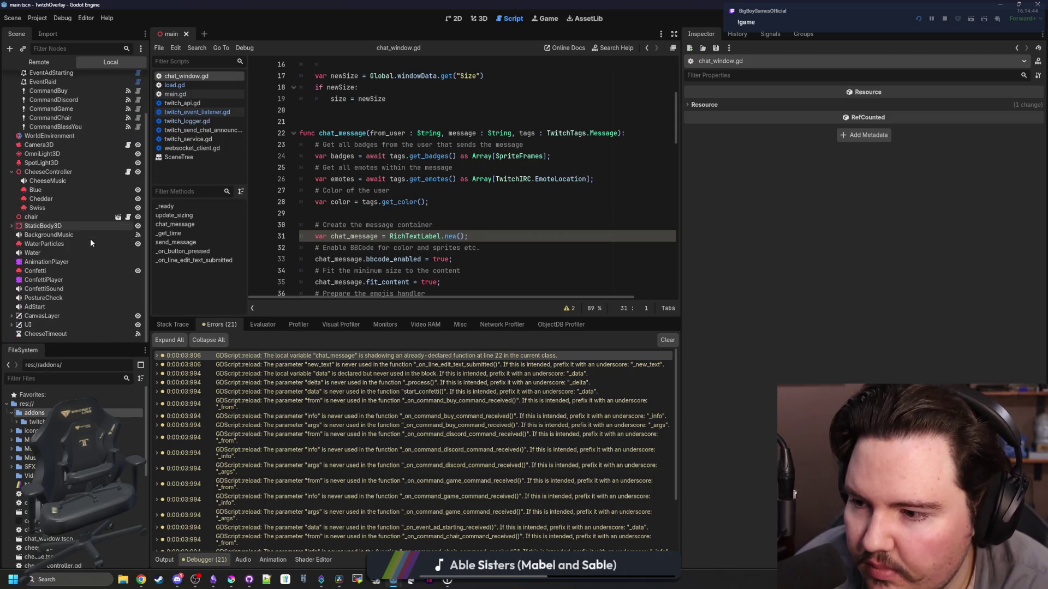
pyautogui.click(11, 325)
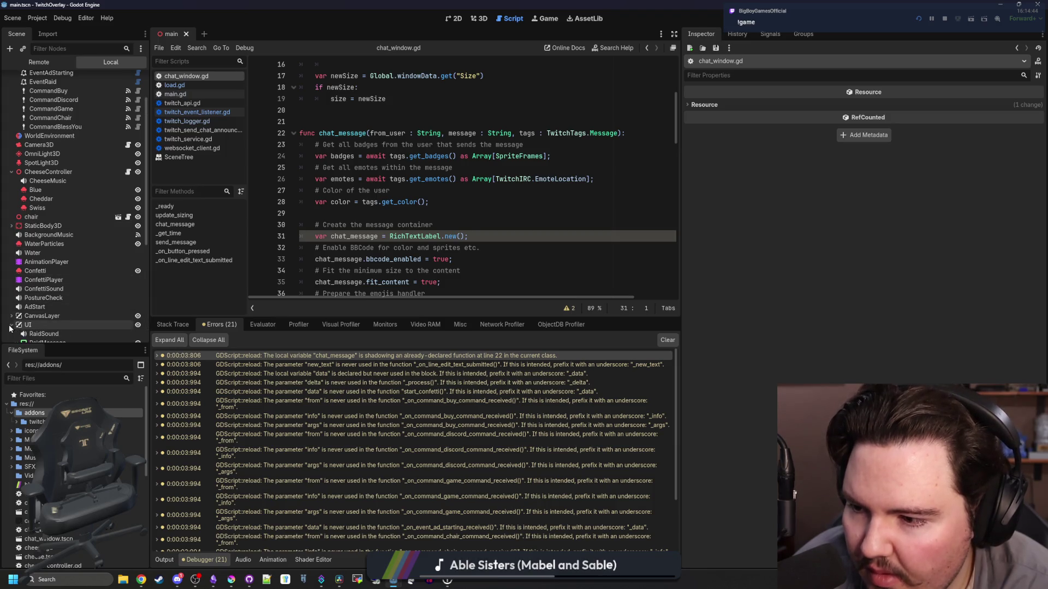
pyautogui.scroll(-3, 11, 328)
pyautogui.click(16, 271)
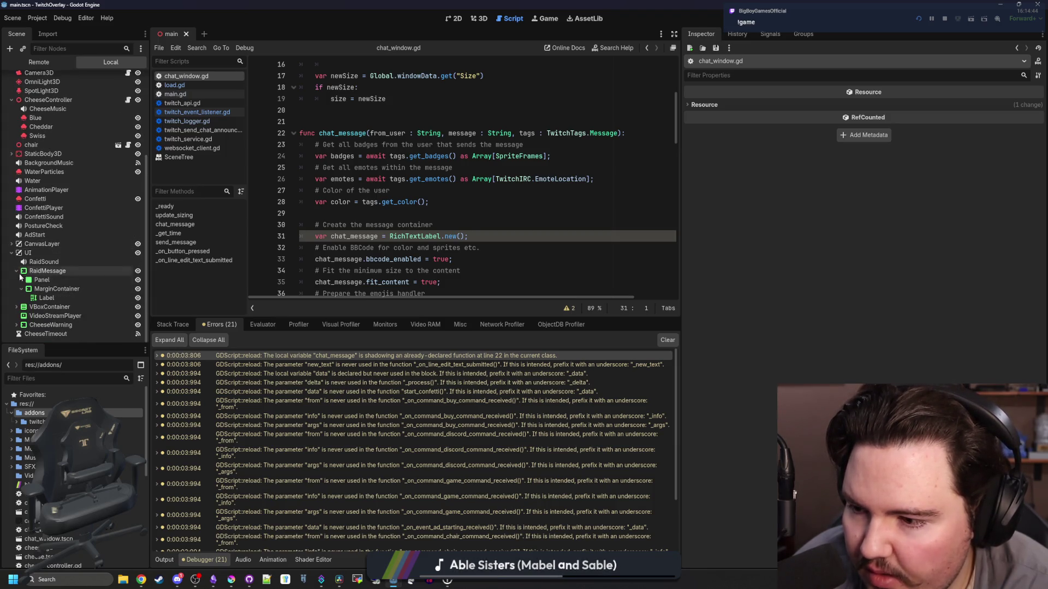
pyautogui.scroll(3, 13, 284)
pyautogui.click(12, 317)
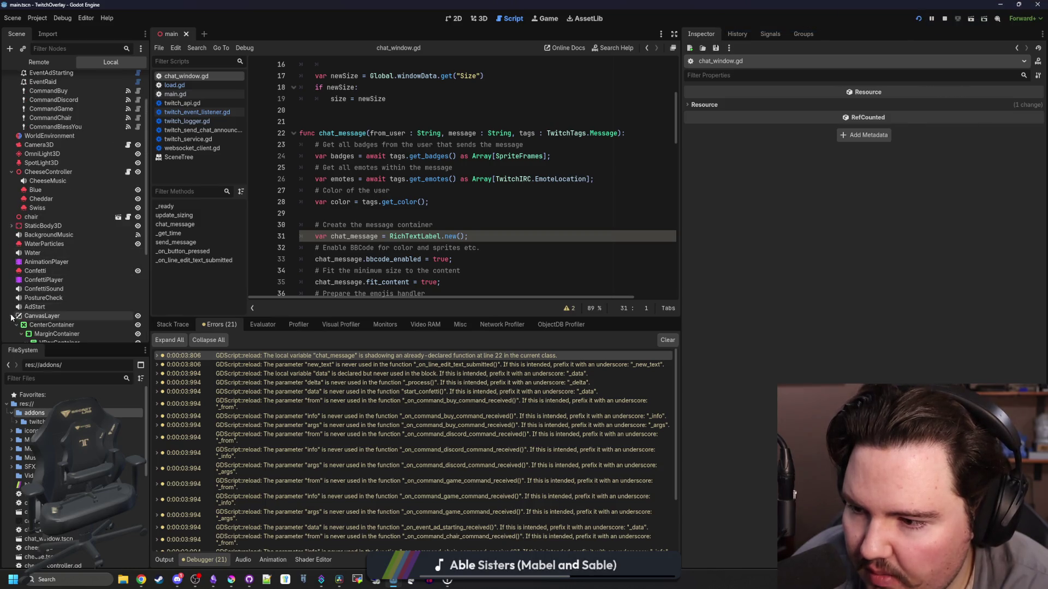
pyautogui.scroll(-6, 11, 313)
pyautogui.scroll(8, 50, 279)
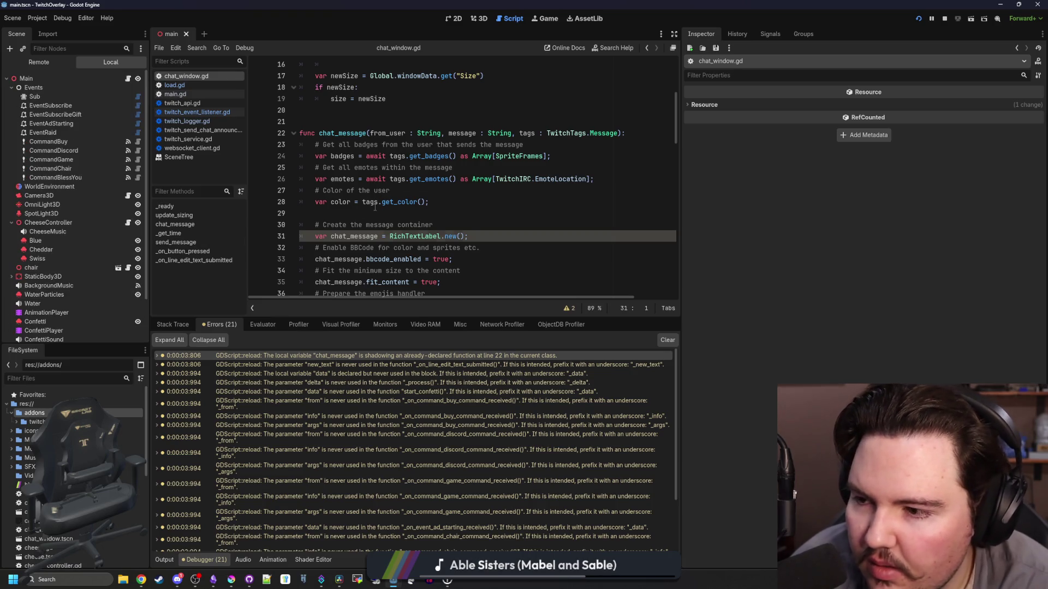
# Check the get_color warning on line 28, then jump to main.gd's game command handler
pyautogui.click(375, 203)
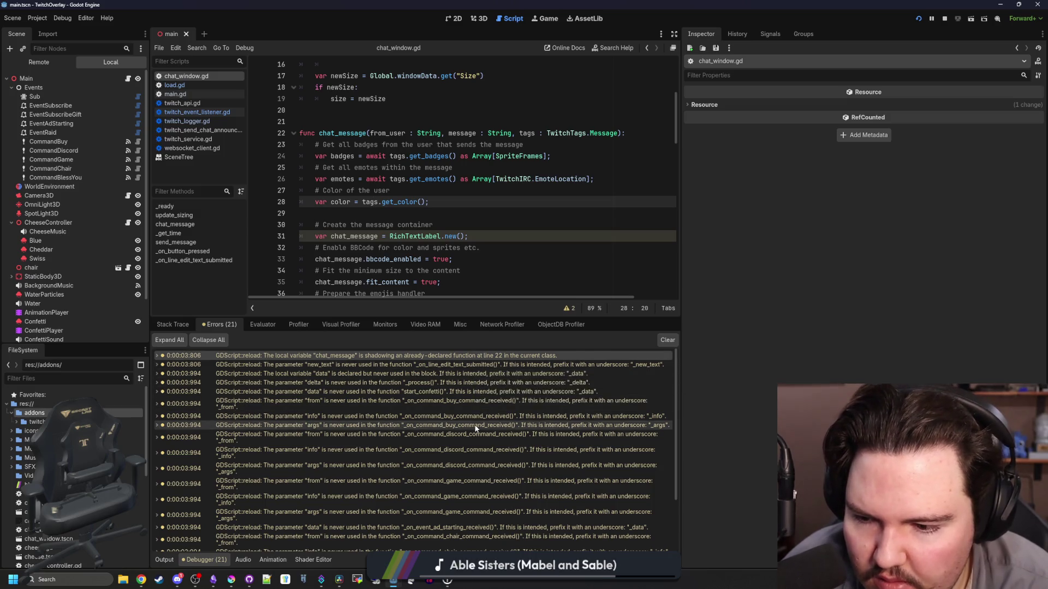
pyautogui.scroll(-3, 484, 408)
pyautogui.doubleClick(441, 442)
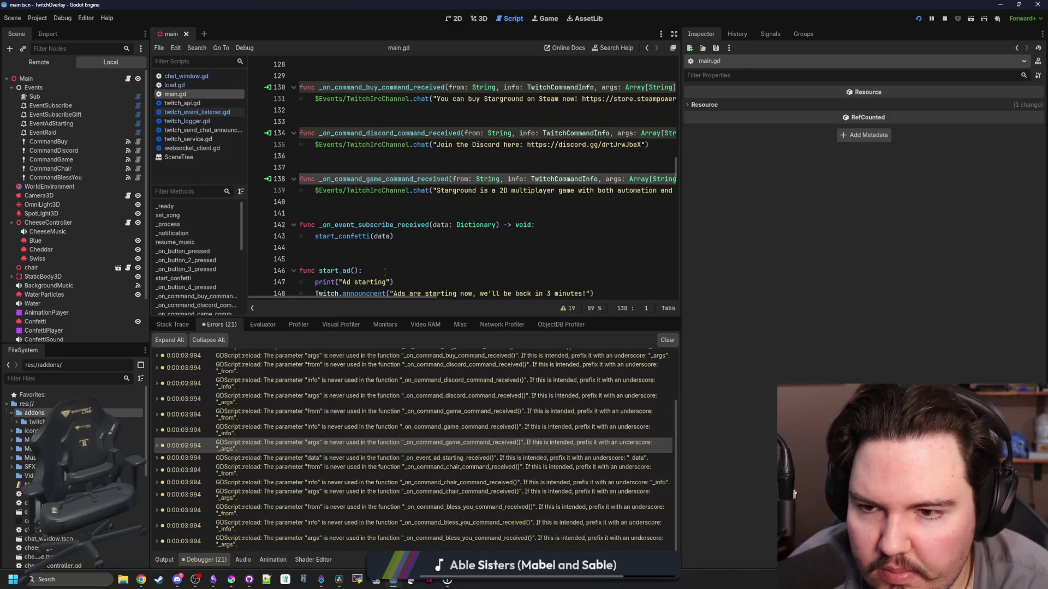
# Replace $Events/TwitchIrcChannel with Twitch in the buy handler on line 131
pyautogui.moveTo(682, 195); pyautogui.dragTo(956, 195)
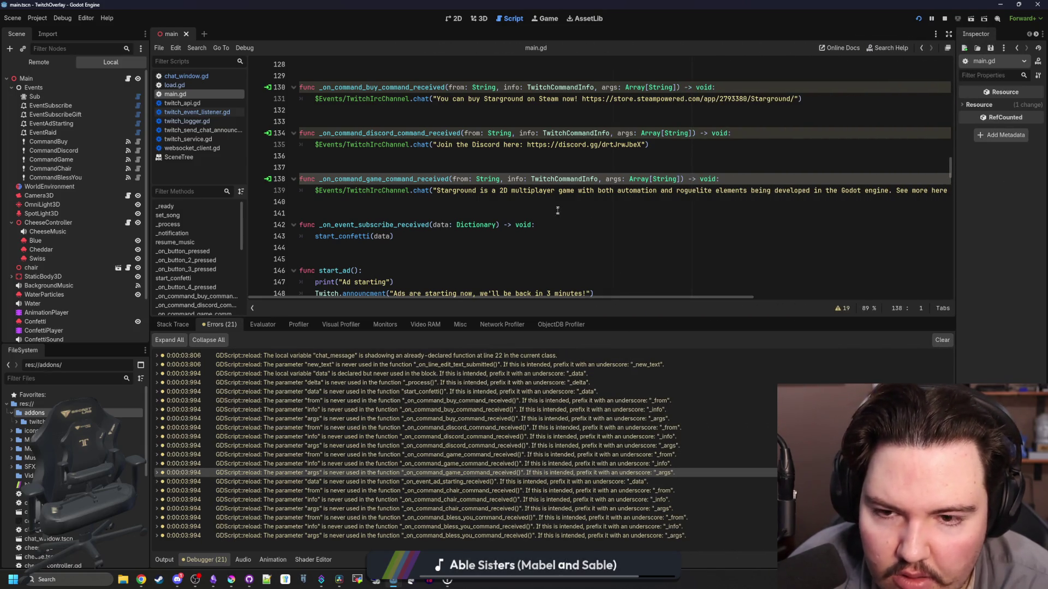
pyautogui.click(484, 213)
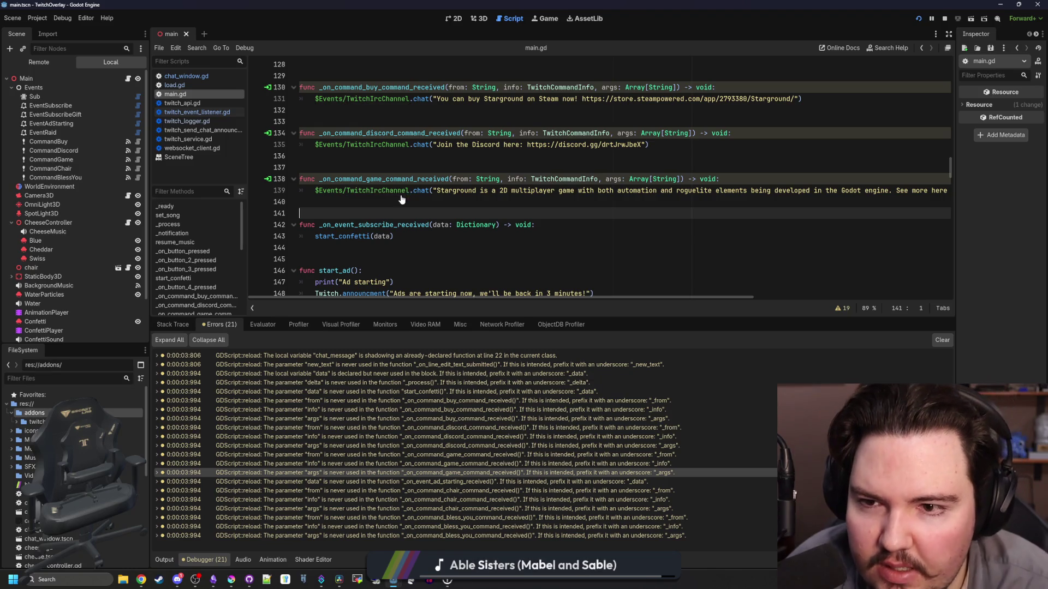
pyautogui.scroll(2, 413, 191)
pyautogui.click(413, 178)
pyautogui.moveTo(413, 167); pyautogui.dragTo(315, 167)
pyautogui.write('T6')
pyautogui.press('BackSpace')
pyautogui.write('witch')
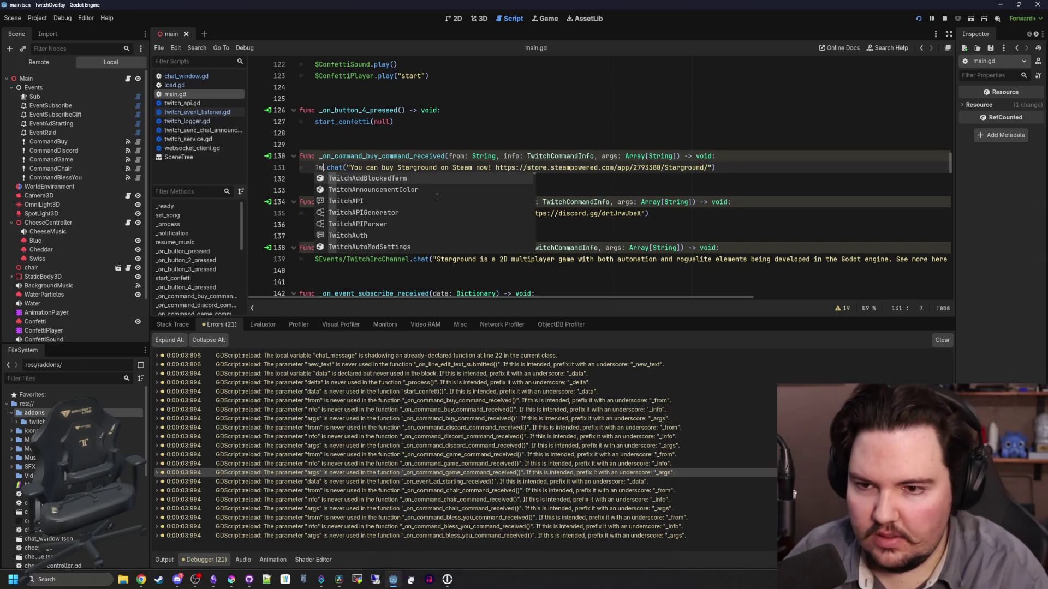
pyautogui.press('Left')
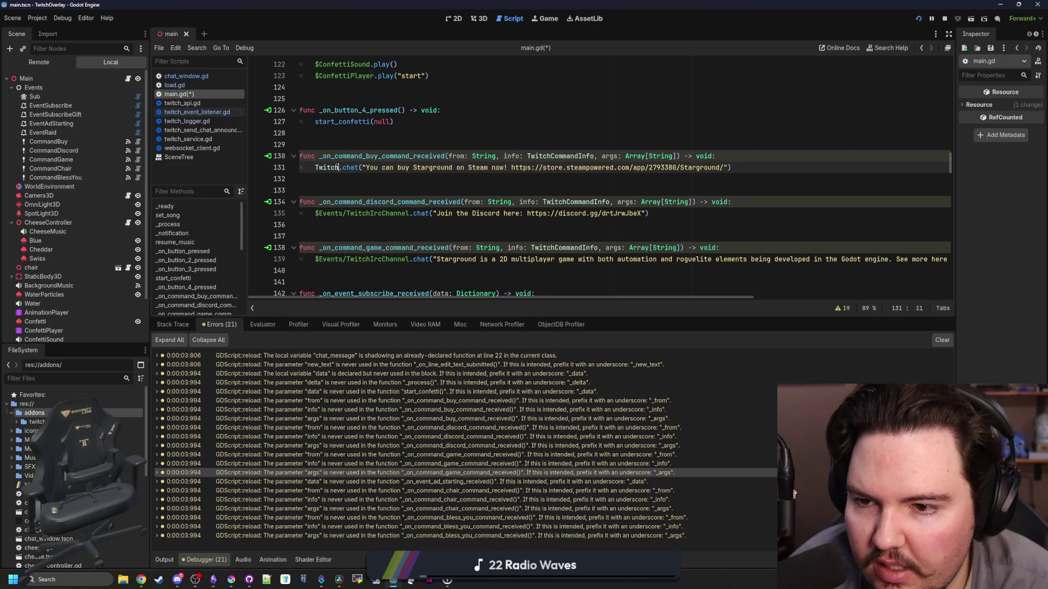
# Replace $Events/TwitchIrcChannel with Twitch on lines 135 and 139, then save main.gd
pyautogui.click(410, 223)
pyautogui.moveTo(409, 213); pyautogui.dragTo(315, 213)
pyautogui.write('Twitch')
pyautogui.moveTo(409, 260); pyautogui.dragTo(315, 260)
pyautogui.write('Twitch')
pyautogui.click(402, 237)
pyautogui.click(402, 189)
pyautogui.hotkey('ctrl', 's')
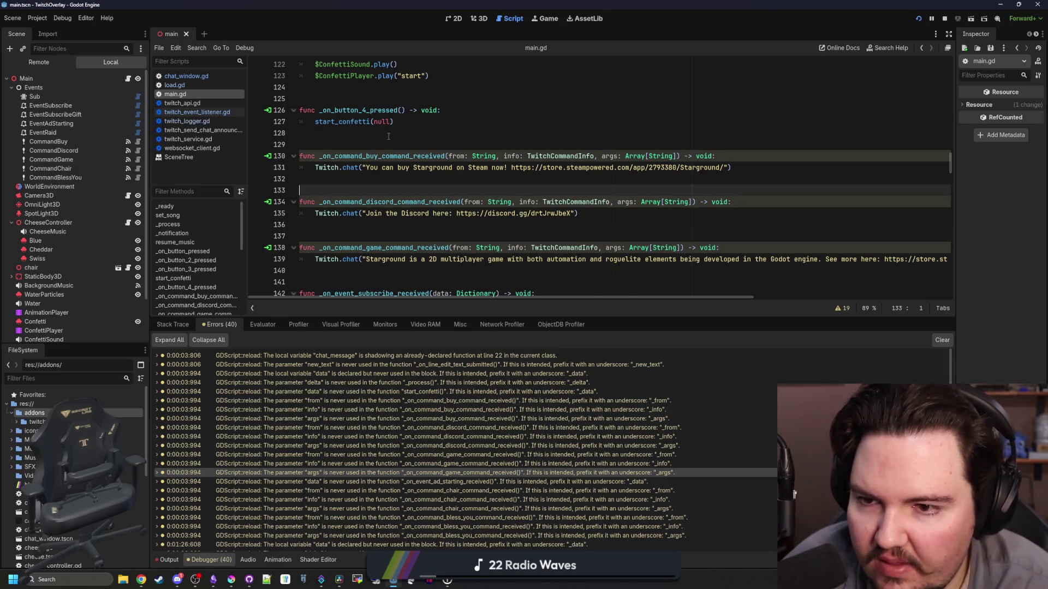
pyautogui.scroll(-1, 710, 218)
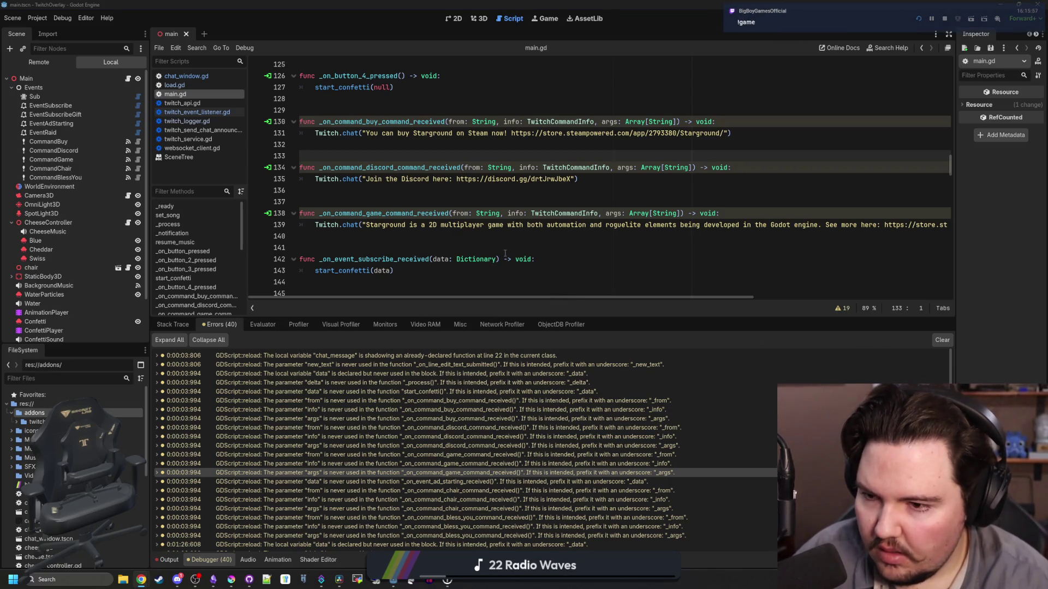
# Insert a print(":hhahha) test line in the game command handler
pyautogui.click(445, 234)
pyautogui.click(442, 213)
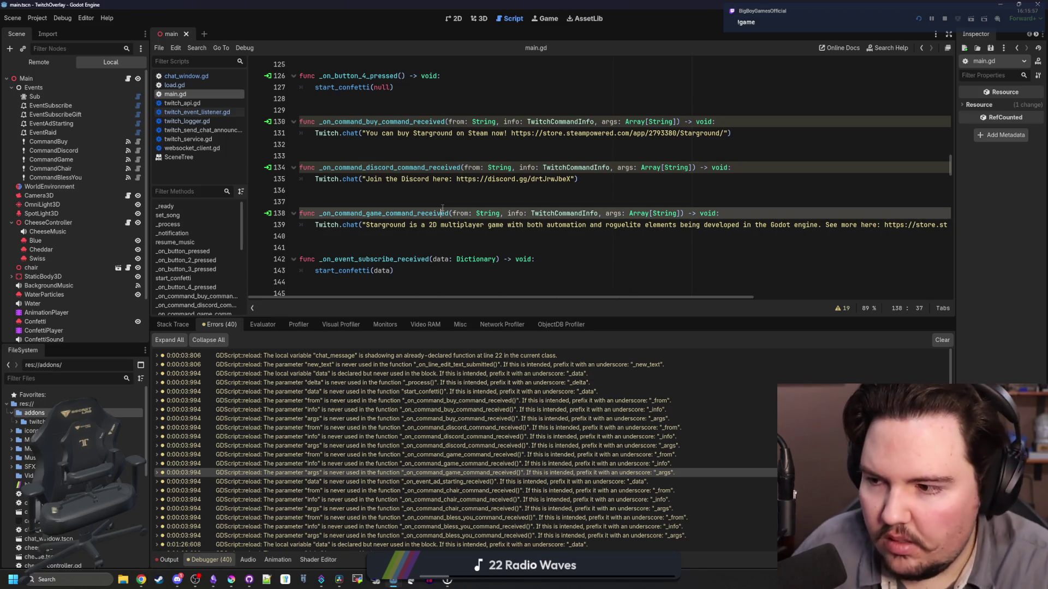
pyautogui.click(760, 212)
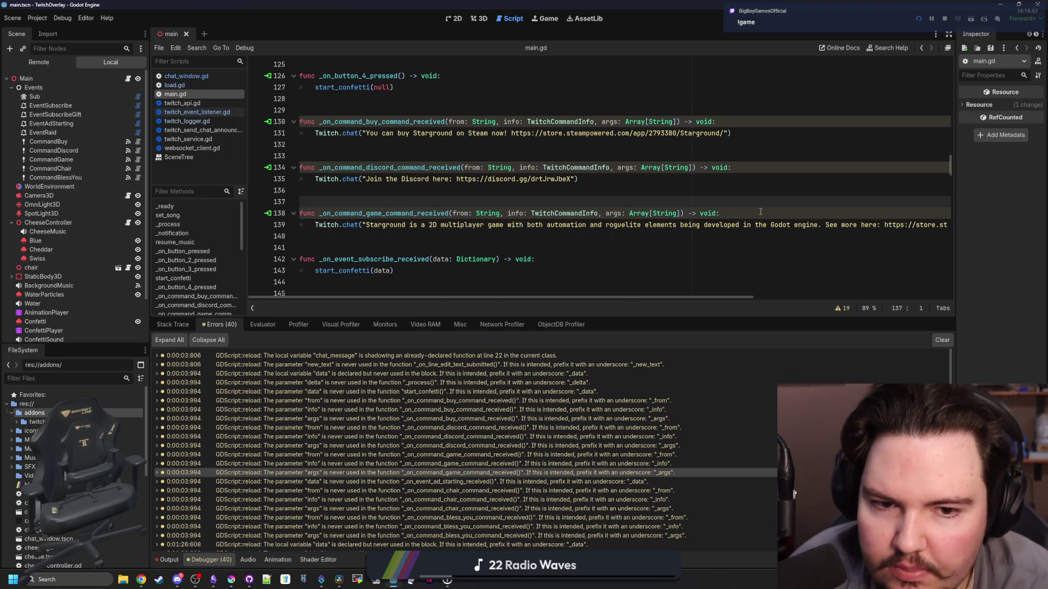
pyautogui.press('Return')
pyautogui.write('print(":h')
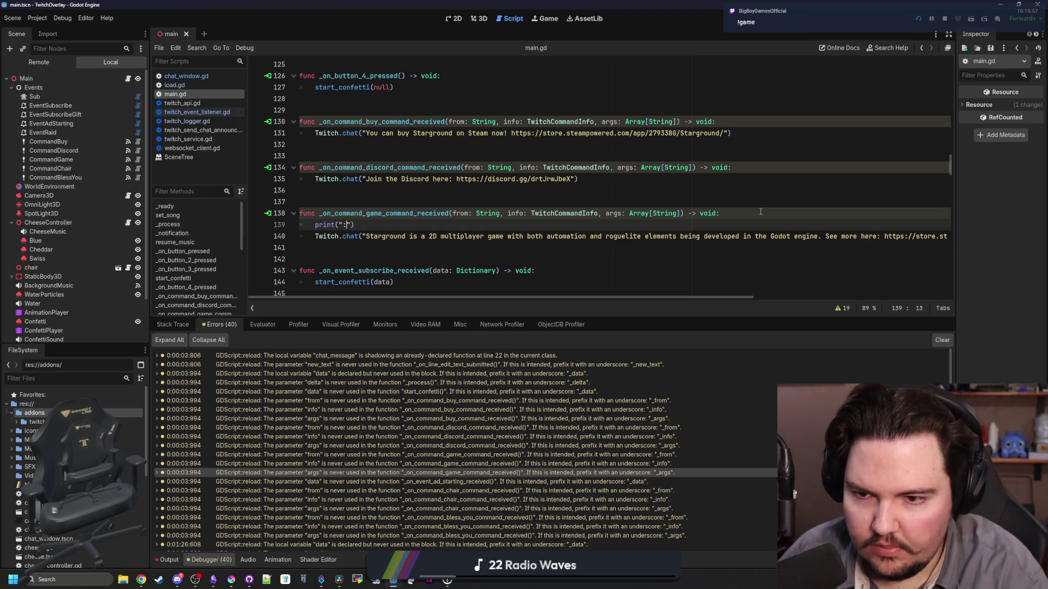
pyautogui.write('hahha')
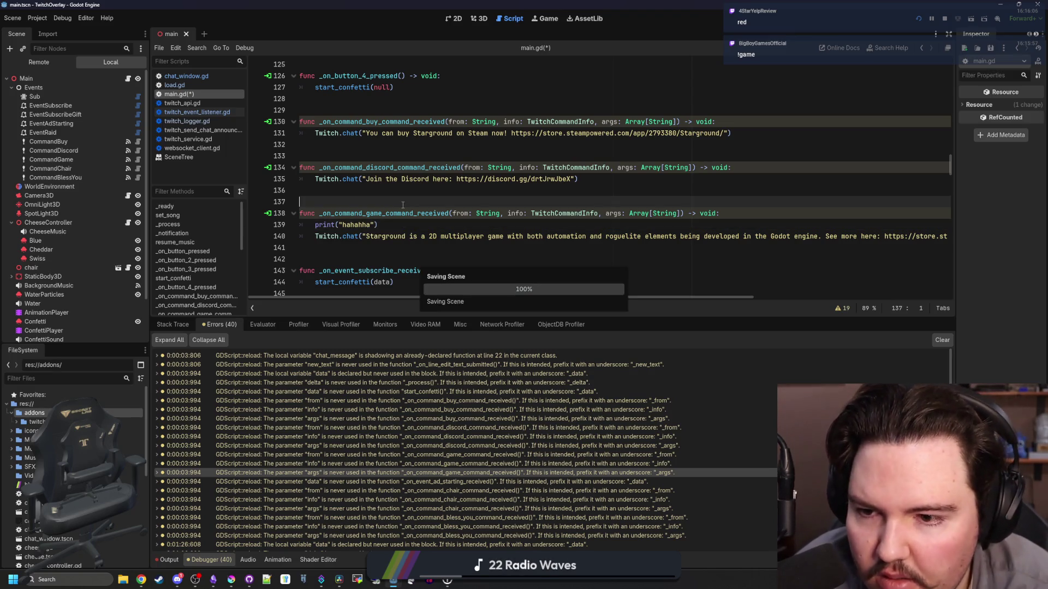
pyautogui.click(423, 194)
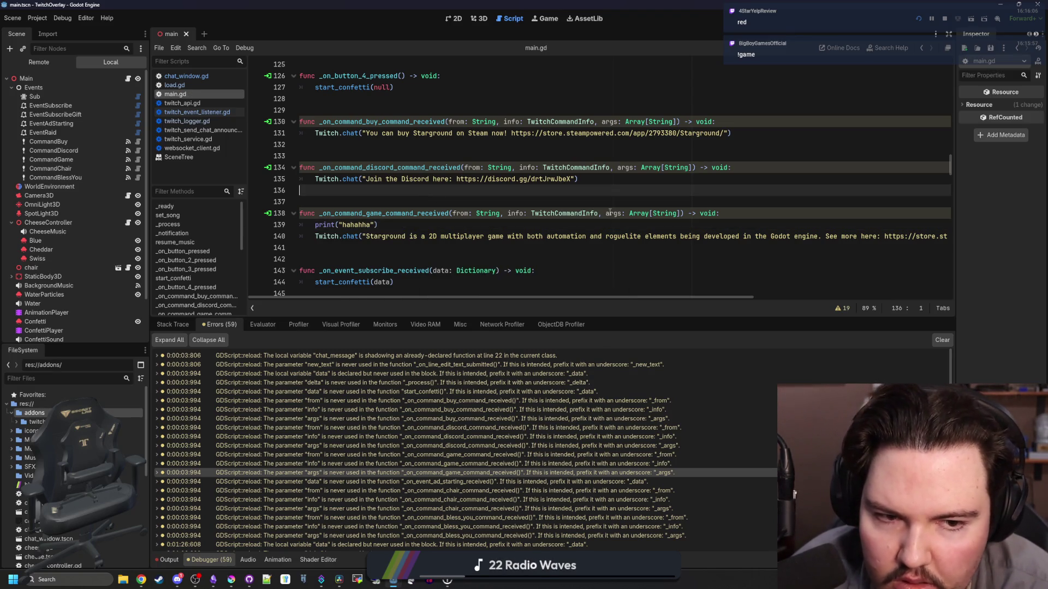
# Rename args to _args in the game and discord handlers on lines 138 and 134
pyautogui.click(303, 214)
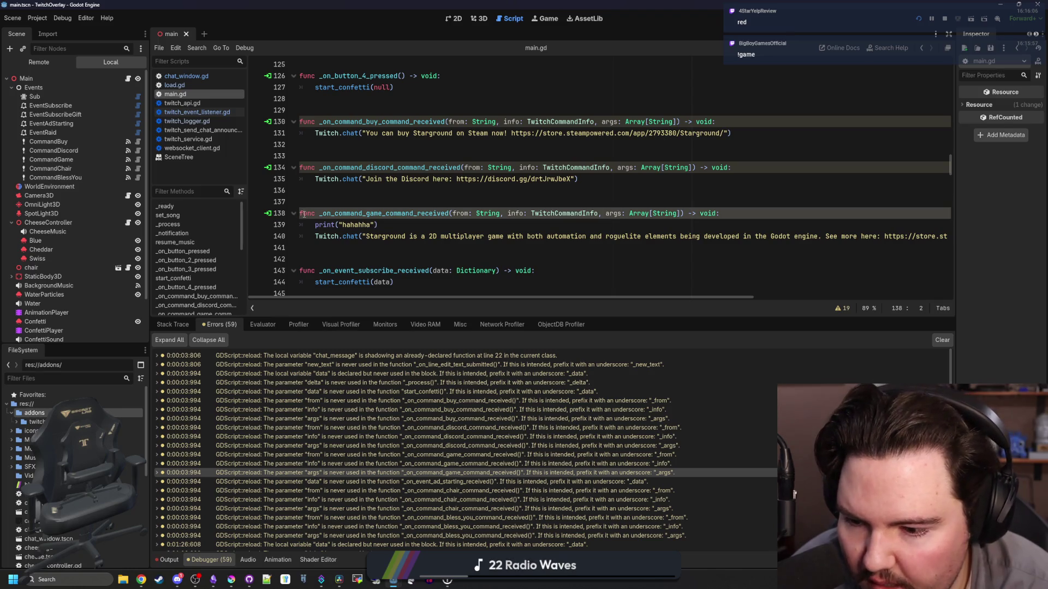
pyautogui.scroll(-6, 395, 411)
pyautogui.scroll(-4, 612, 187)
pyautogui.scroll(3, 612, 186)
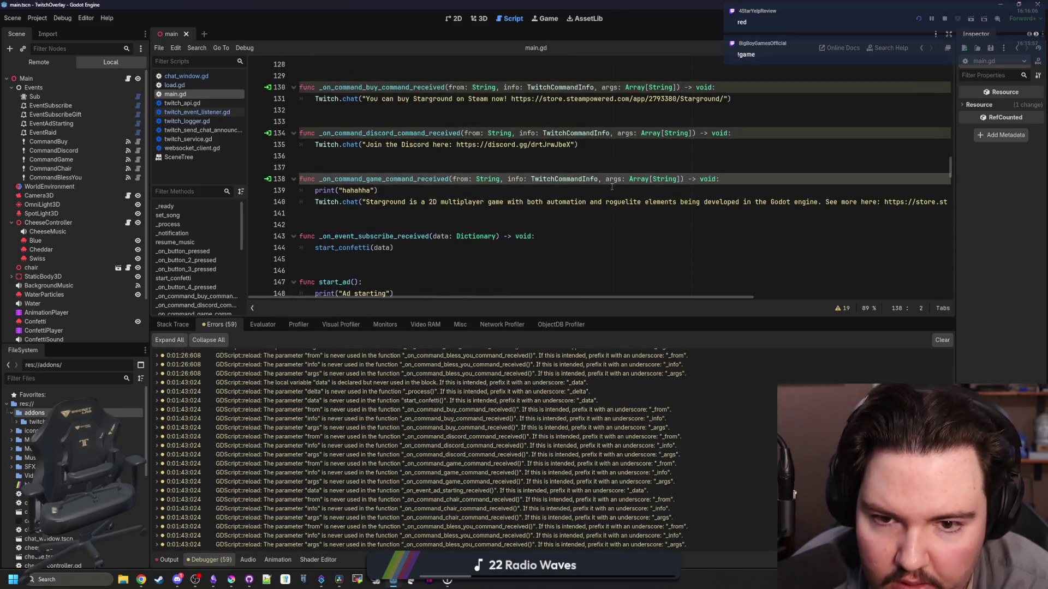
pyautogui.write('_')
pyautogui.scroll(3, 597, 206)
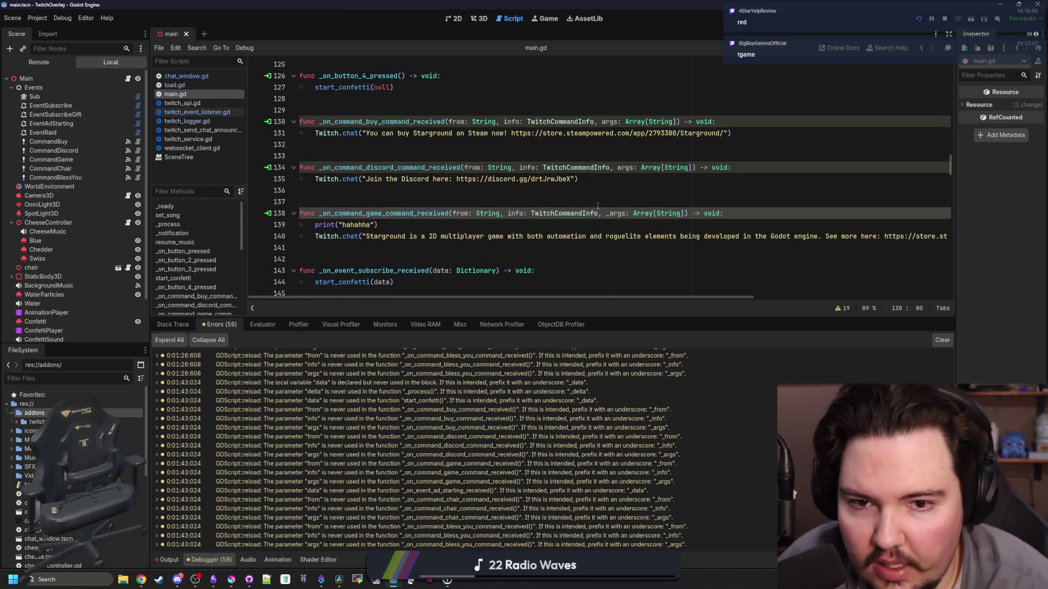
pyautogui.click(618, 167)
pyautogui.write('_')
pyautogui.press('Up')
pyautogui.press('Up')
pyautogui.press('Up')
pyautogui.press('Home')
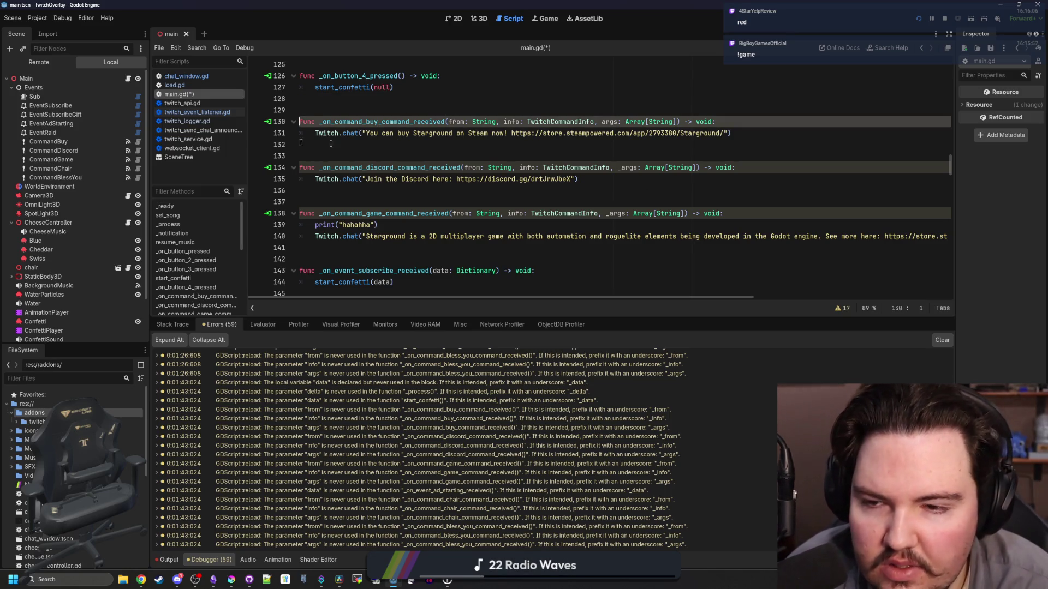
# Inspect the CommandBuy and CommandGame nodes, widening the property panel
pyautogui.click(109, 141)
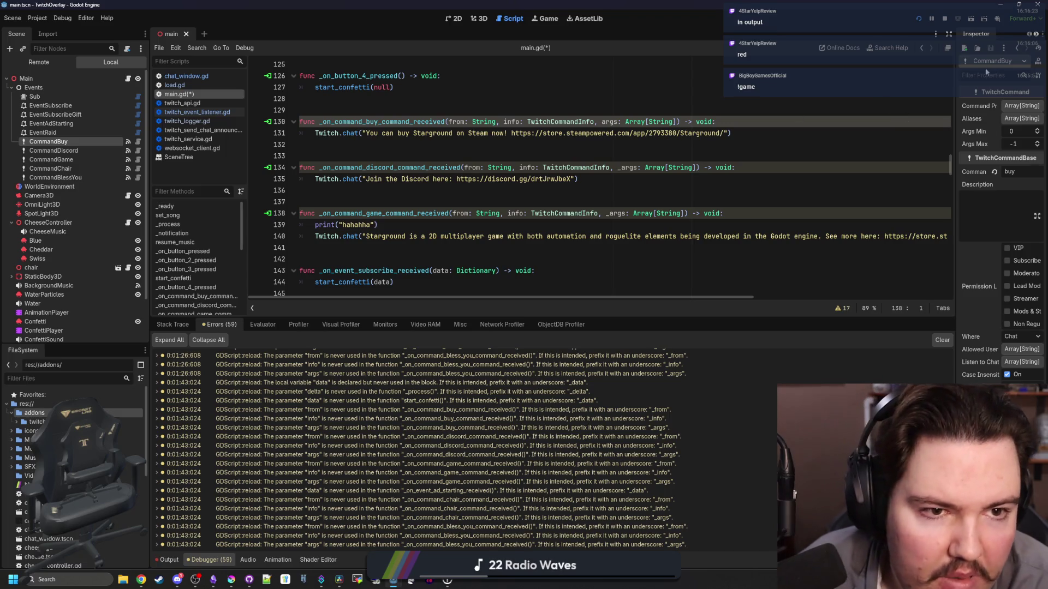
pyautogui.moveTo(955, 75); pyautogui.dragTo(875, 76)
pyautogui.click(94, 158)
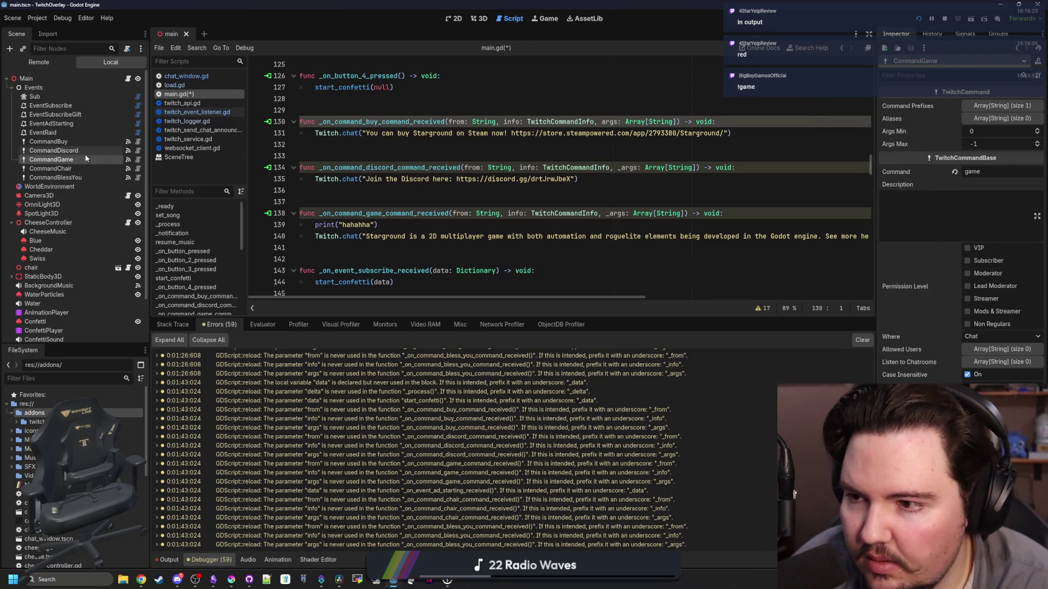
# Review CommandGame's signal connections and prefix args and info with _ in the buy handler
pyautogui.click(965, 34)
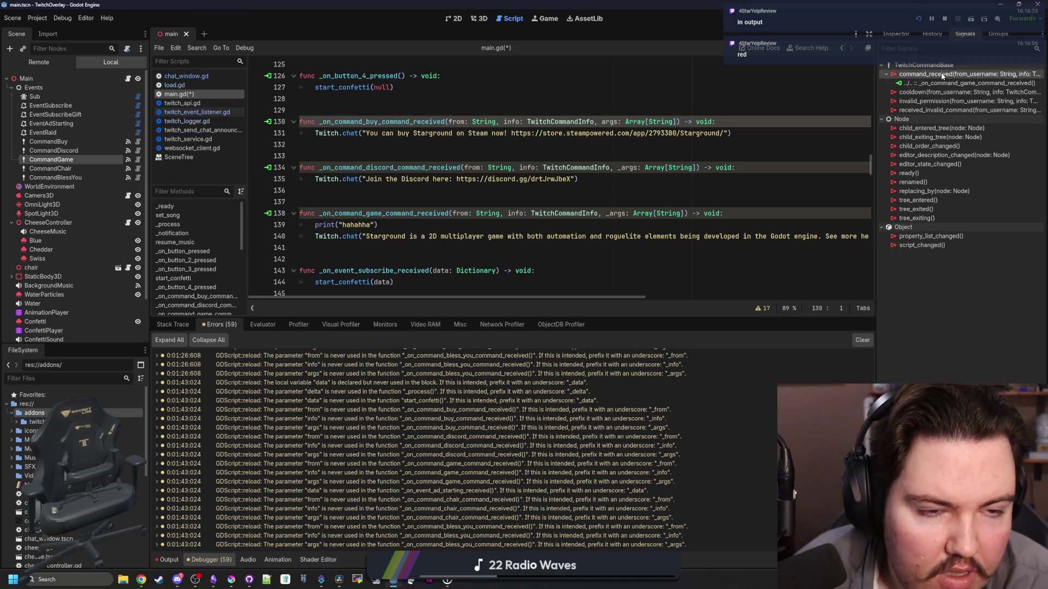
pyautogui.moveTo(942, 76)
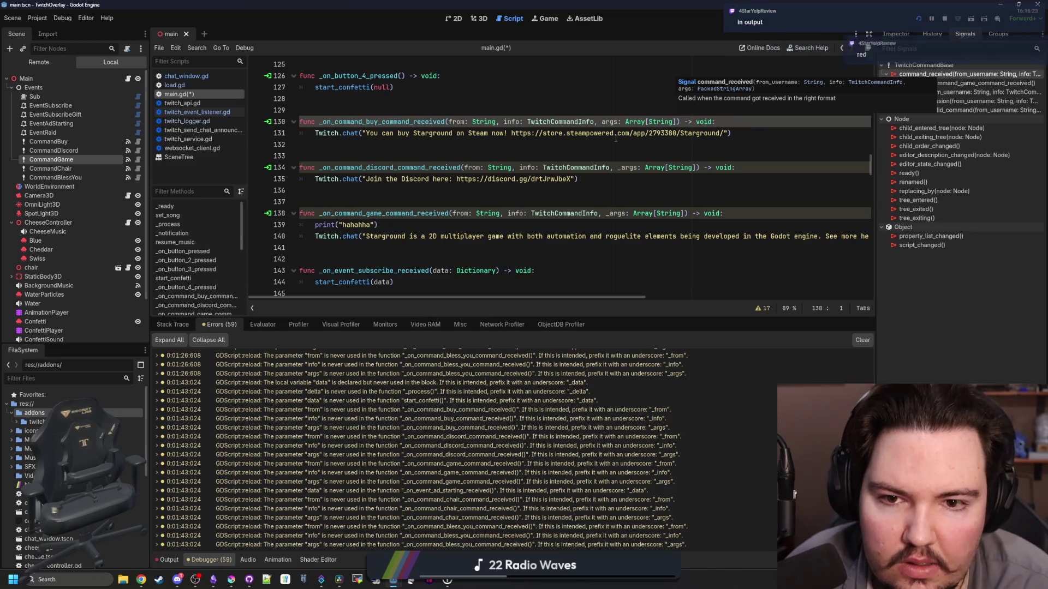
pyautogui.click(604, 122)
pyautogui.write('_')
pyautogui.click(623, 121)
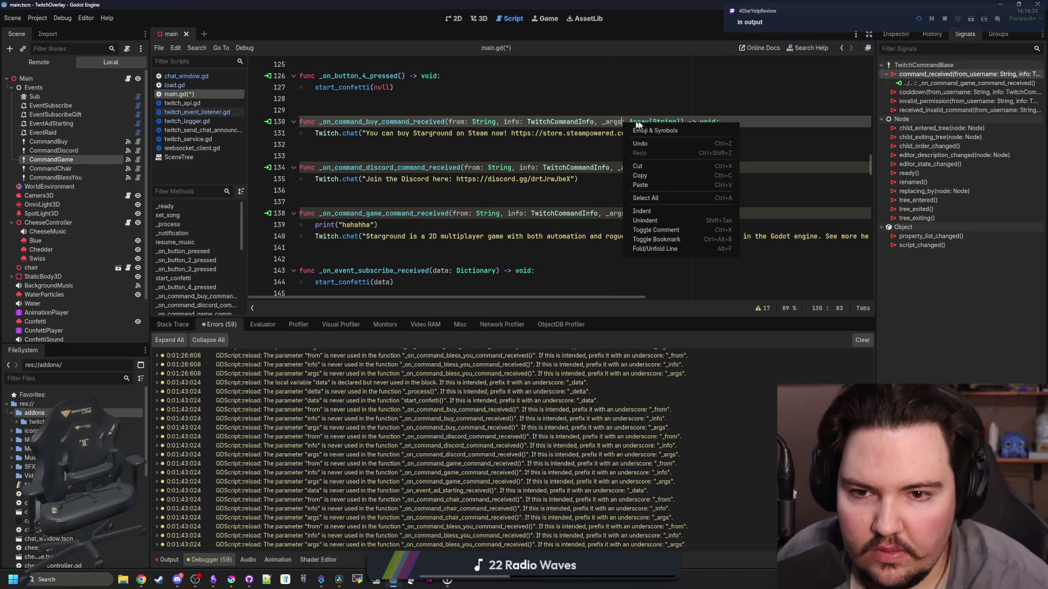
pyautogui.write('_')
# Rename from to _from in the buy and discord handlers and show the Output log
pyautogui.press('Up')
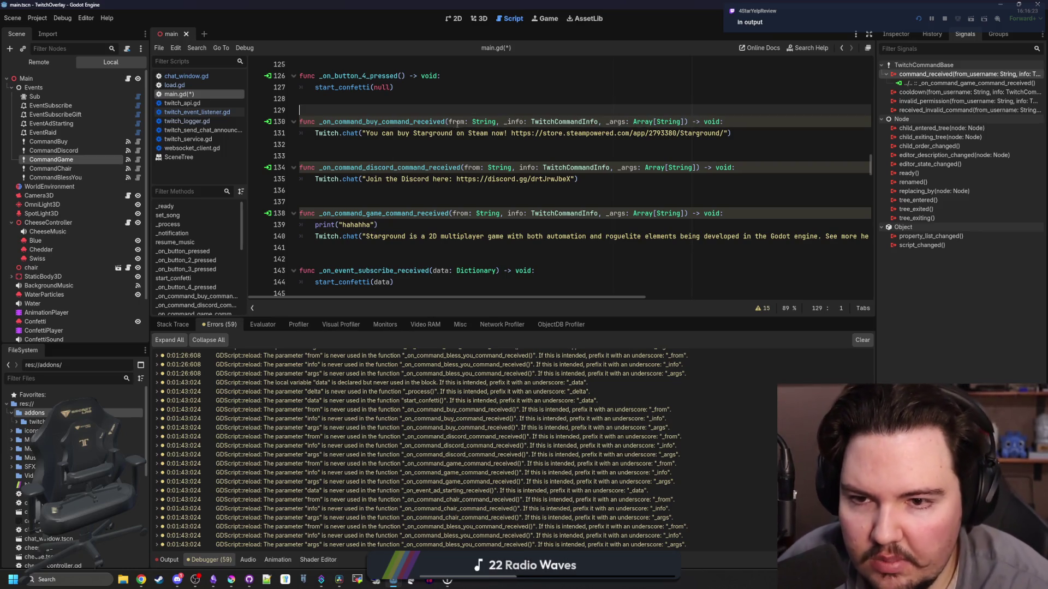
pyautogui.click(449, 122)
pyautogui.write('_')
pyautogui.click(528, 201)
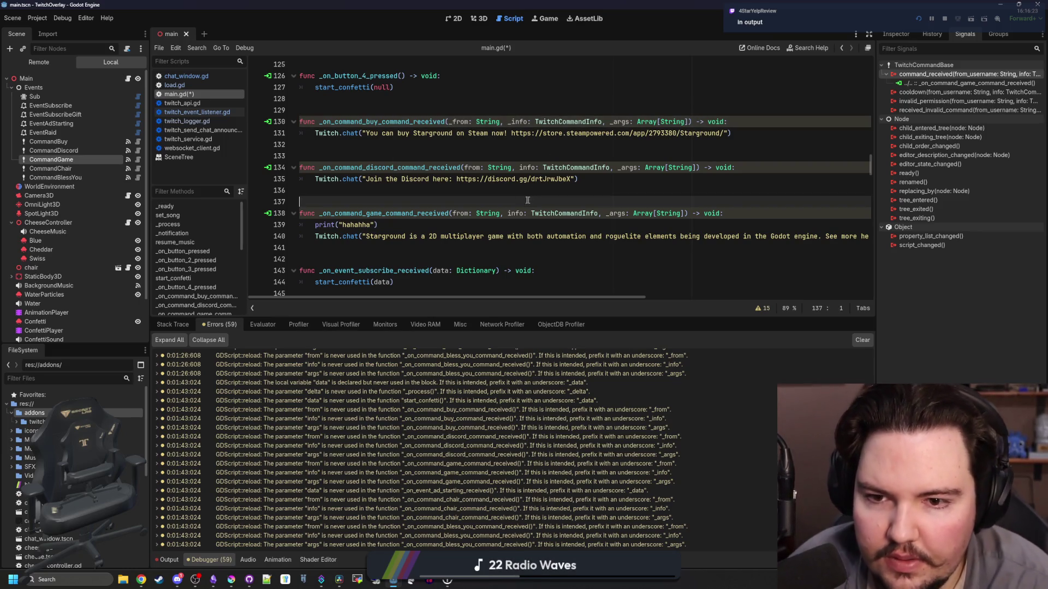
pyautogui.click(467, 167)
pyautogui.write('_')
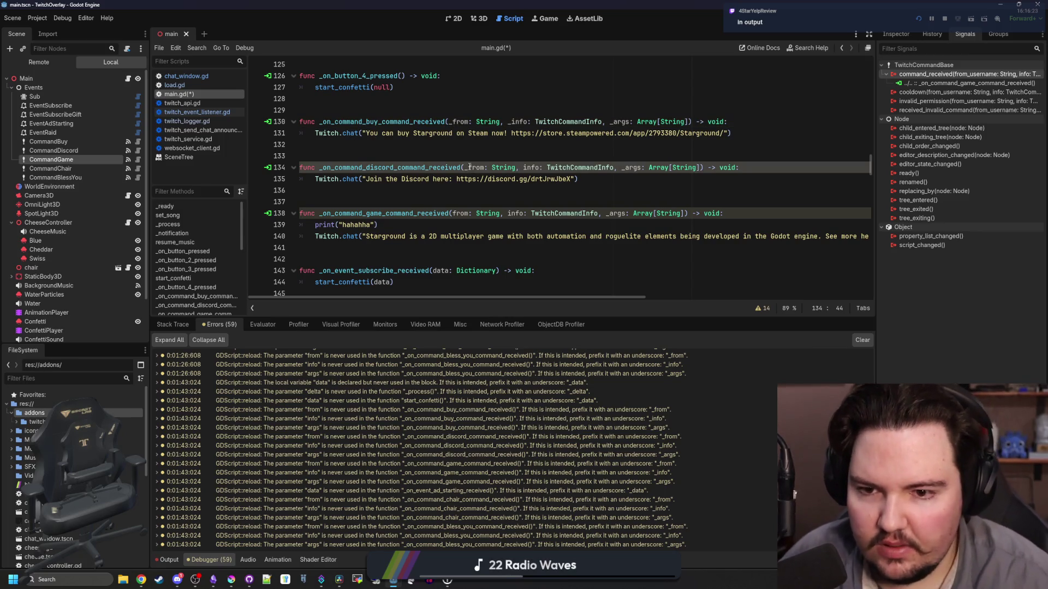
pyautogui.click(451, 213)
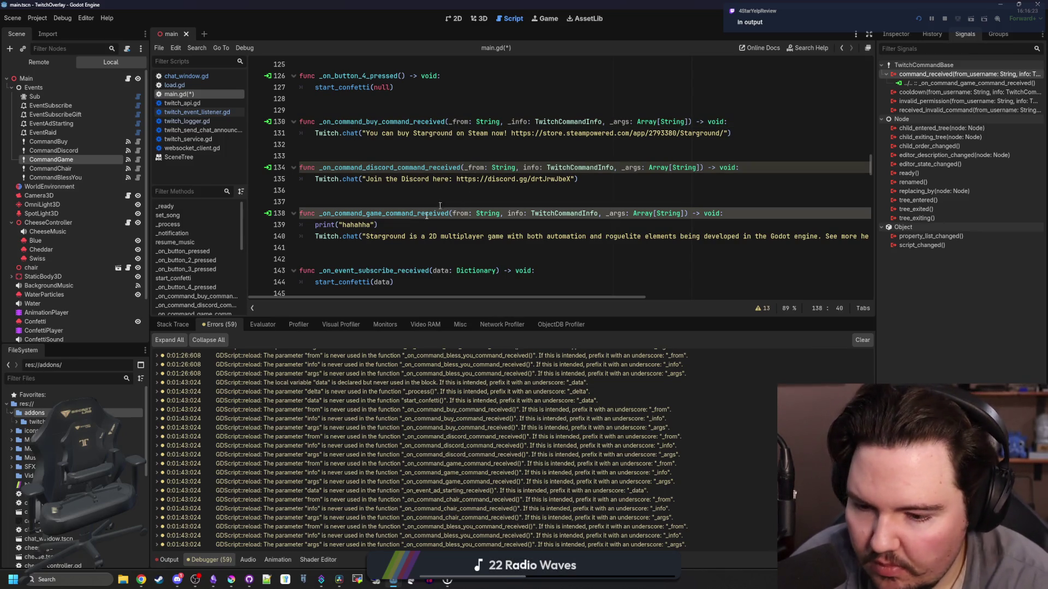
pyautogui.click(169, 559)
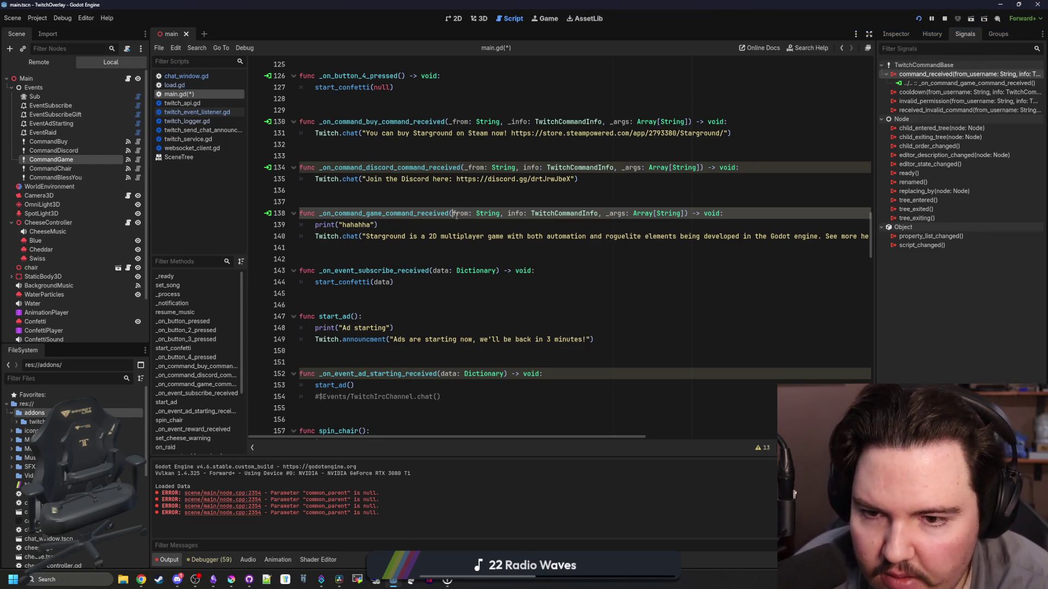
# Prefix the ad-starting handler's data and the game and discord handlers' info with _
pyautogui.write('_')
pyautogui.click(442, 375)
pyautogui.write('_')
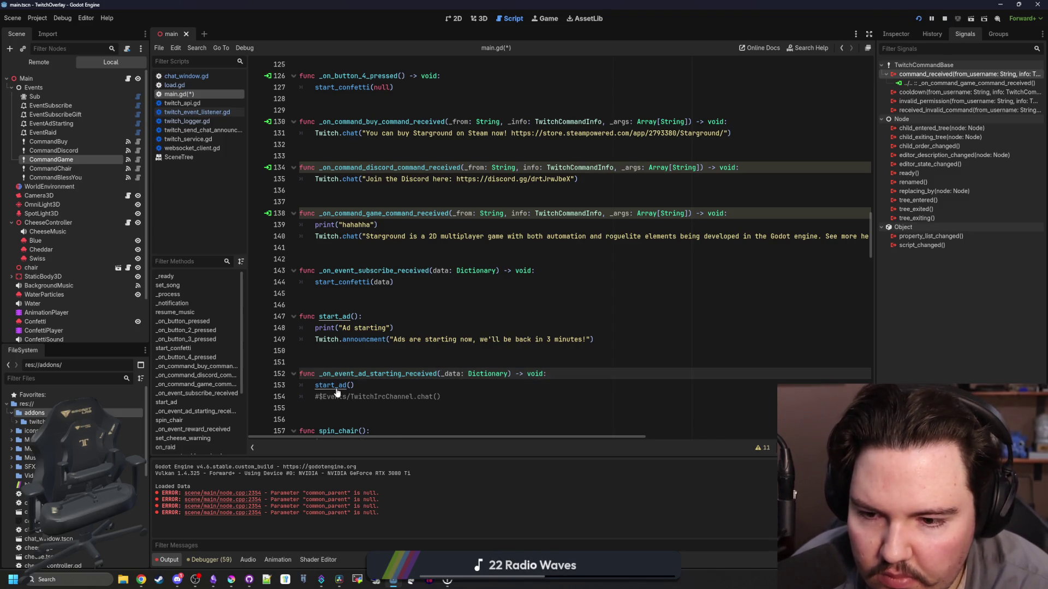
pyautogui.click(508, 246)
pyautogui.click(511, 214)
pyautogui.write('_')
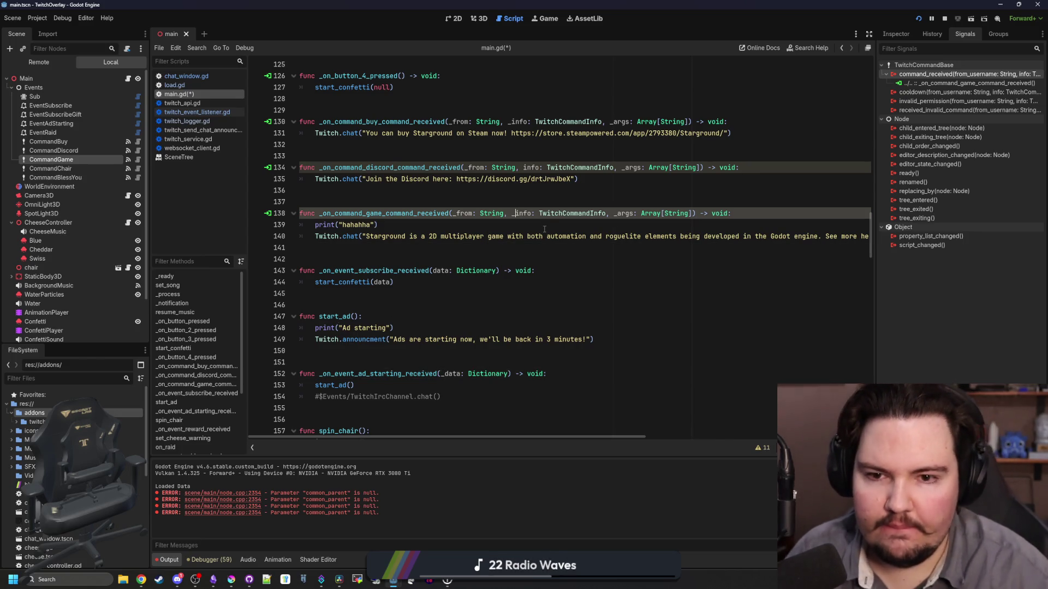
pyautogui.click(524, 169)
pyautogui.write('_')
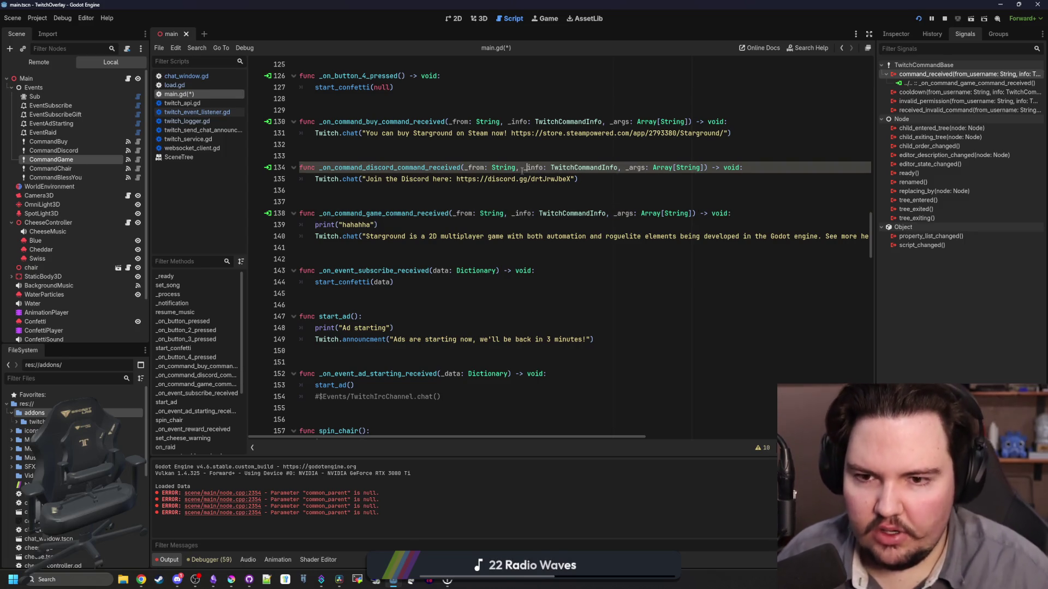
pyautogui.click(527, 157)
pyautogui.scroll(2, 528, 156)
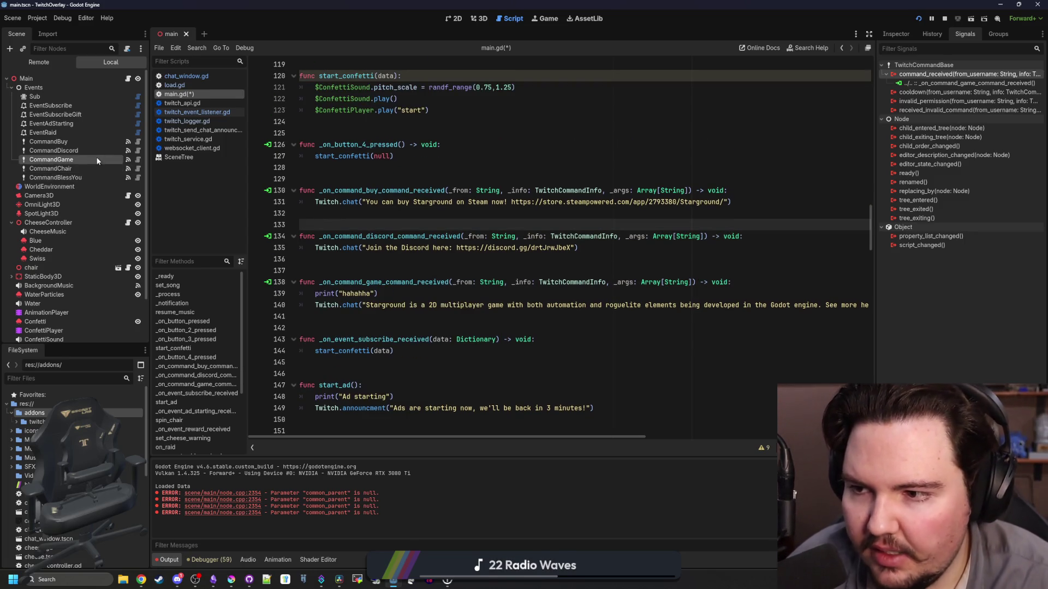
pyautogui.scroll(4, 550, 228)
# Save main.gd and relaunch the overlay project
pyautogui.click(551, 271)
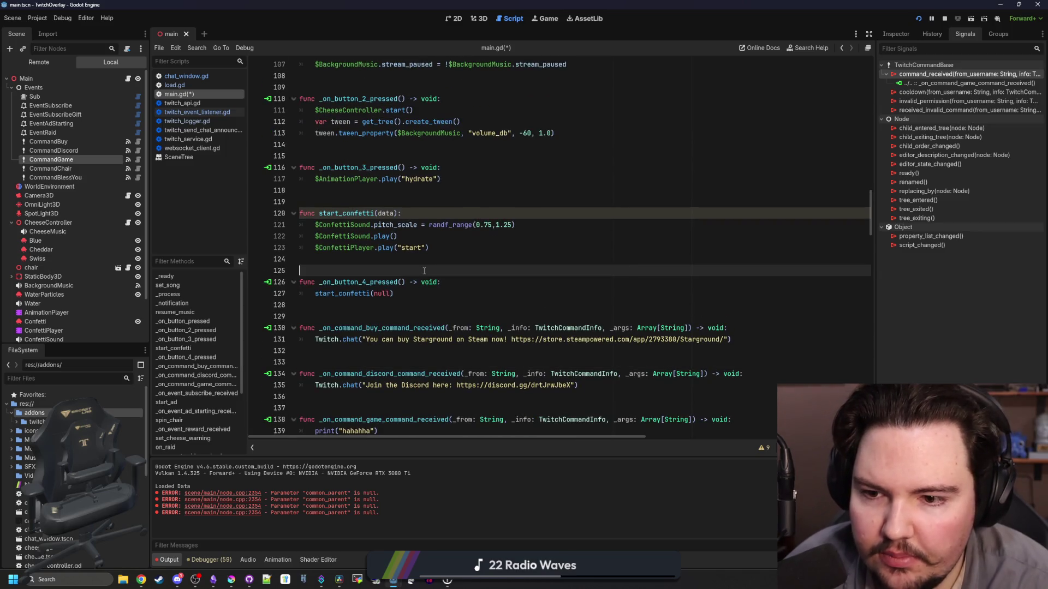
pyautogui.hotkey('ctrl', 's')
pyautogui.click(920, 18)
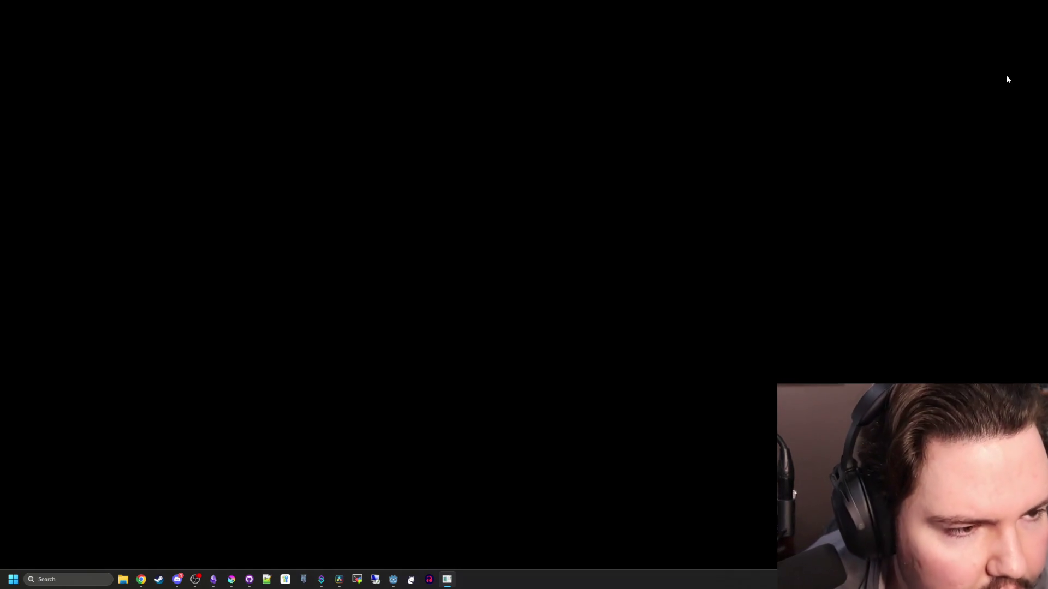
# Switch to the Twitcher Doc tab and read through the Getting Started page
pyautogui.hotkey('alt', 'Tab')
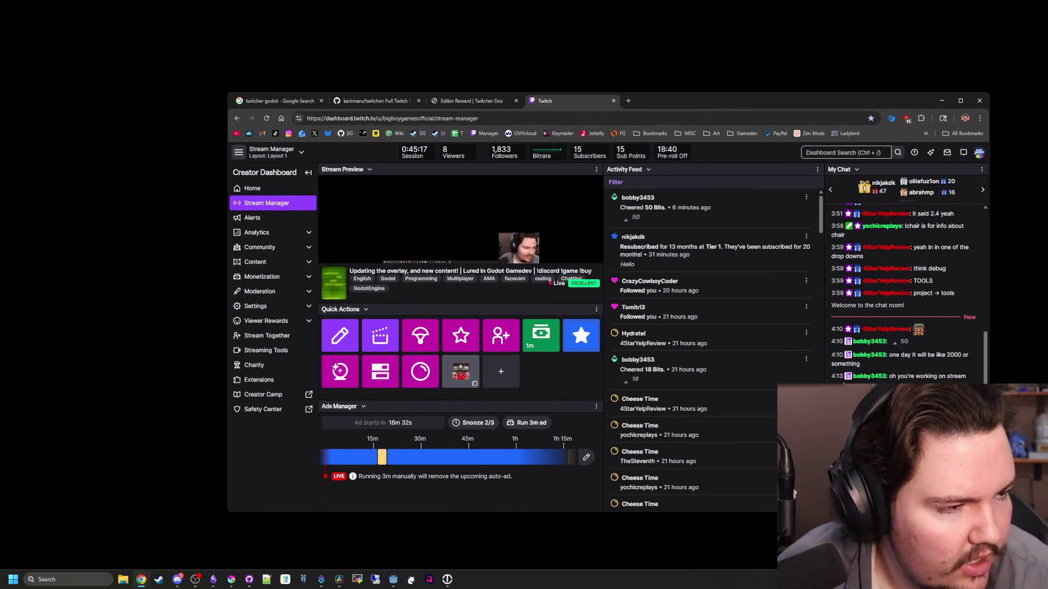
pyautogui.hotkey('ctrl', 'shift', 'Tab')
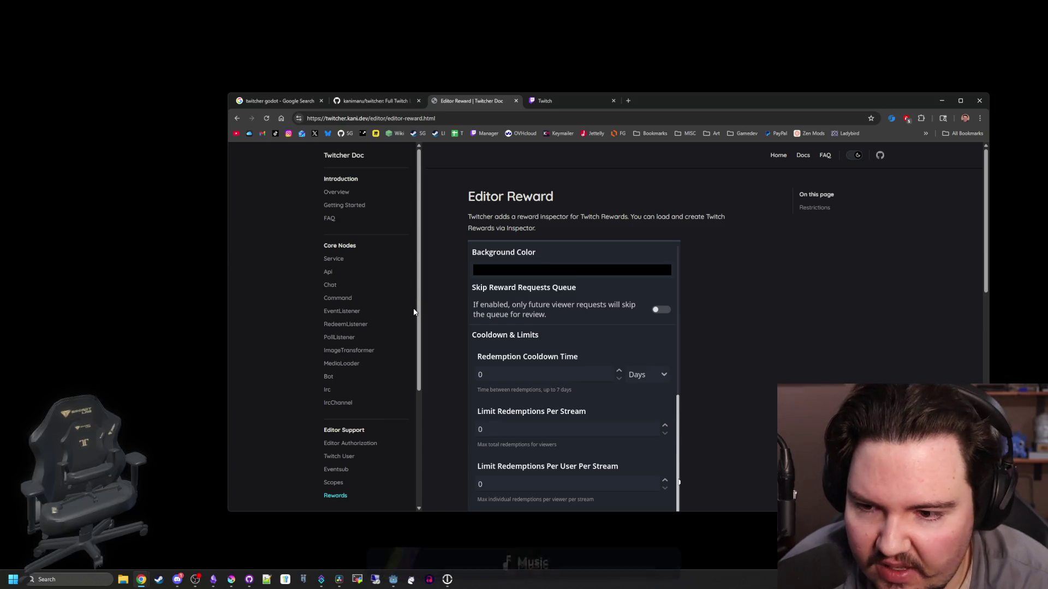
pyautogui.click(346, 205)
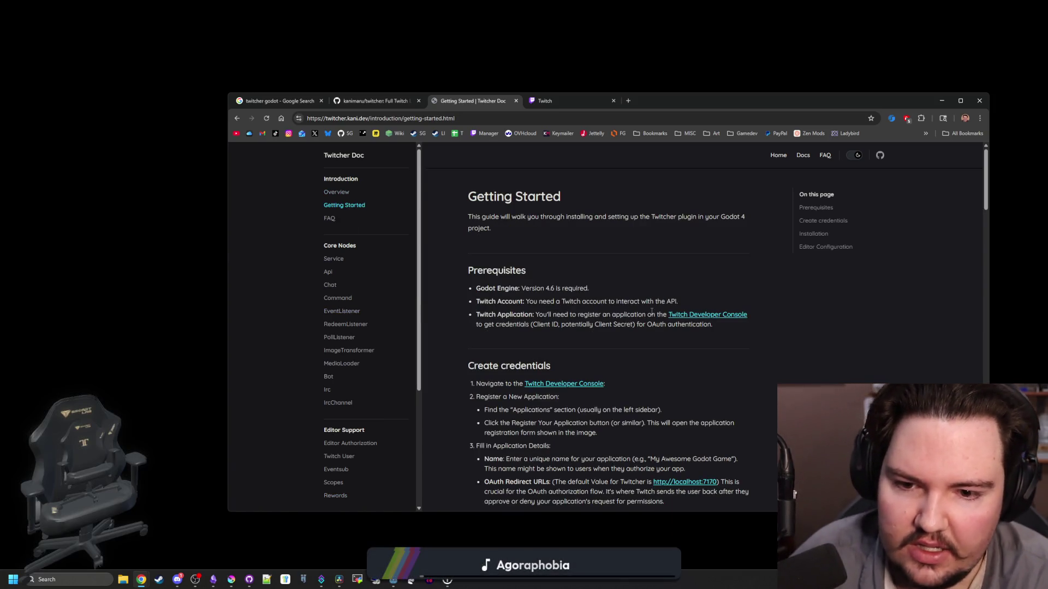
pyautogui.scroll(-12, 651, 312)
pyautogui.scroll(-15, 651, 315)
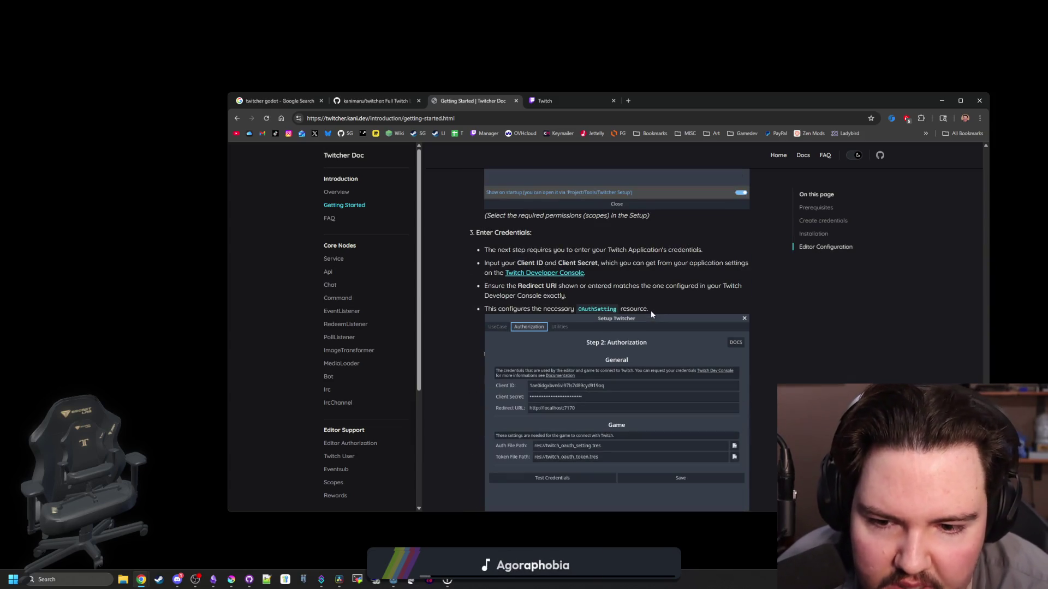
pyautogui.scroll(-5, 594, 331)
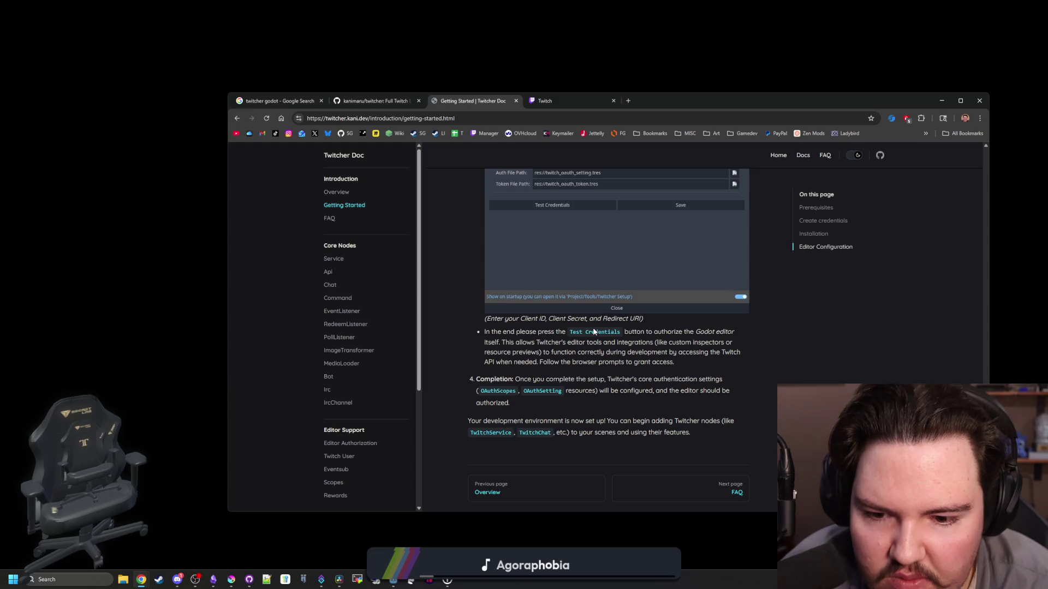
pyautogui.scroll(-1, 635, 342)
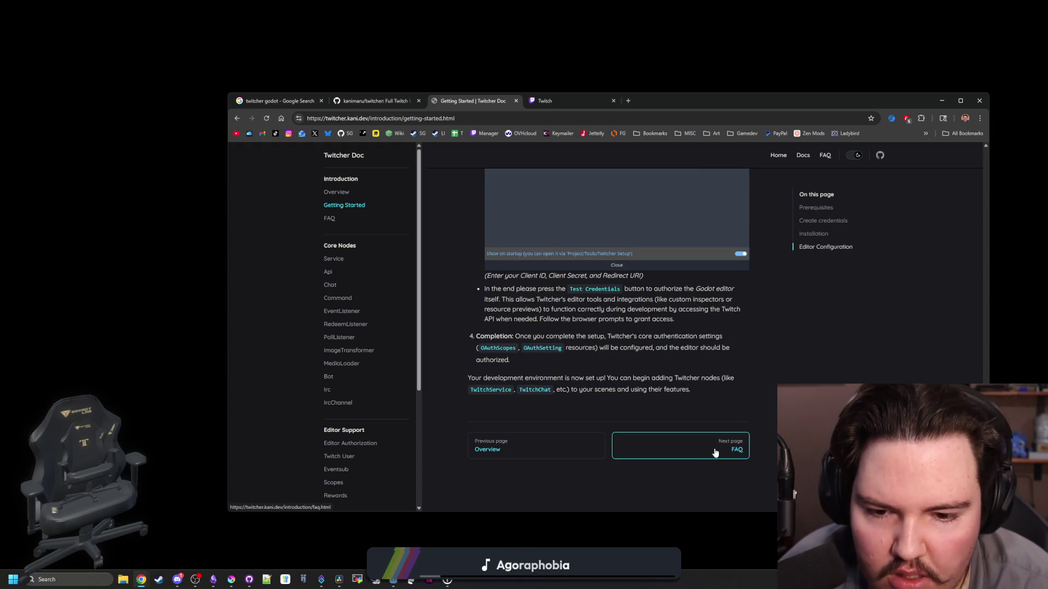
# Page through the FAQ and Using TwitchService pages, then open the TwitchCommand Node page
pyautogui.click(715, 452)
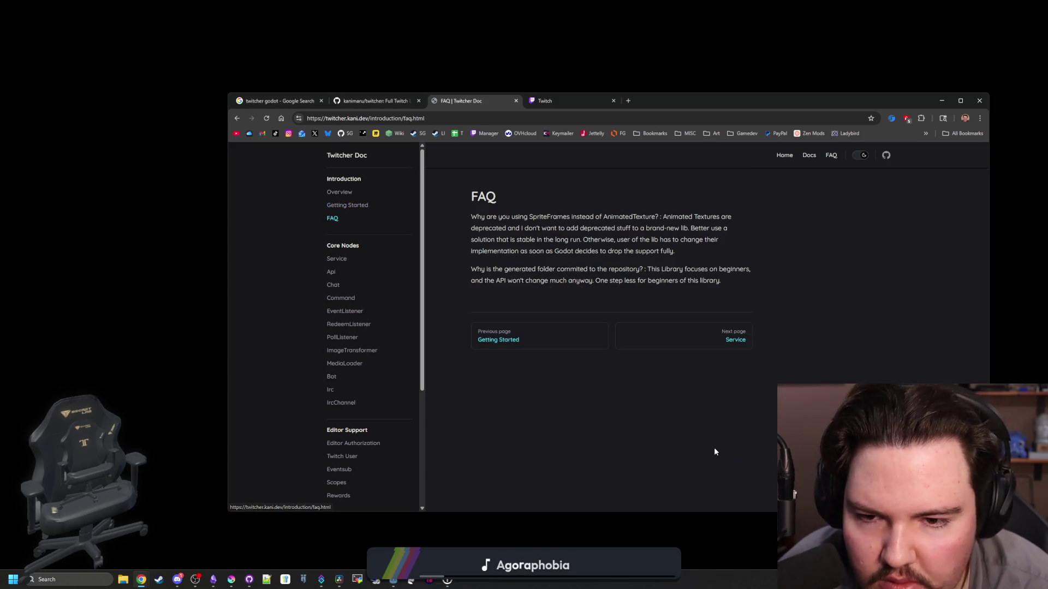
pyautogui.click(676, 343)
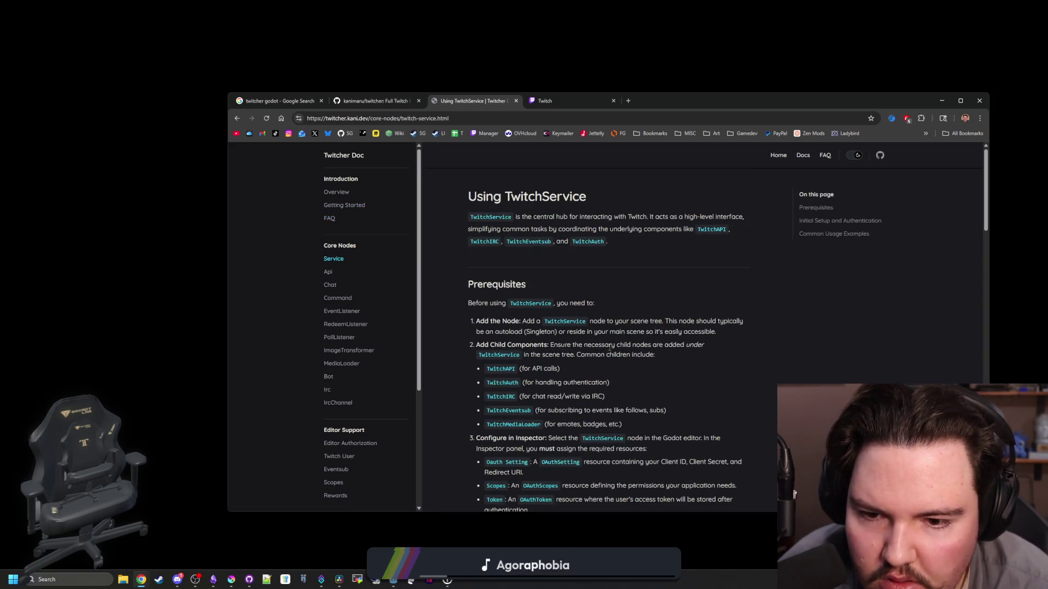
pyautogui.scroll(-15, 523, 341)
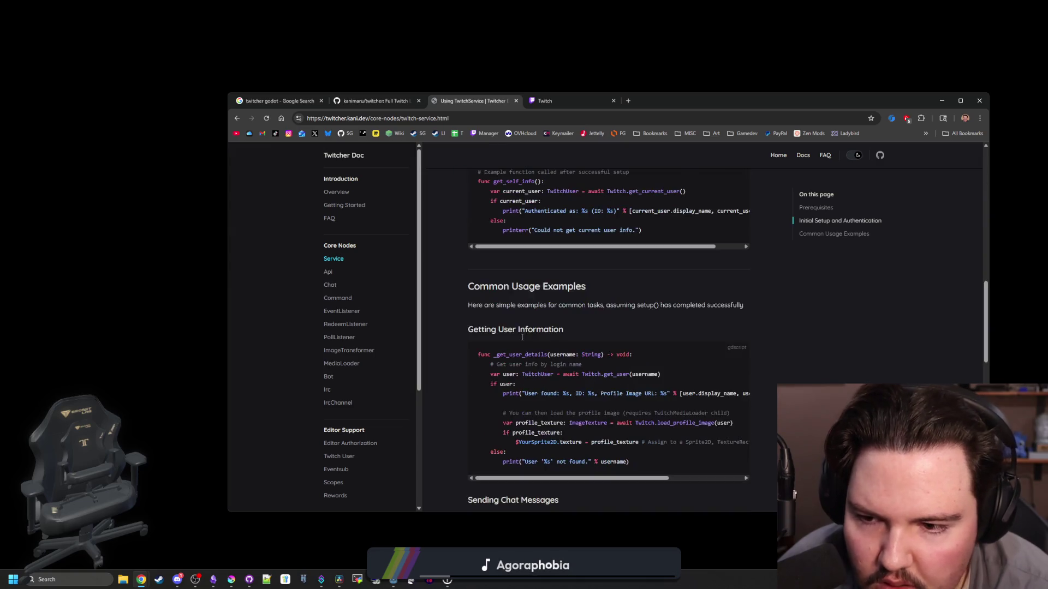
pyautogui.click(336, 303)
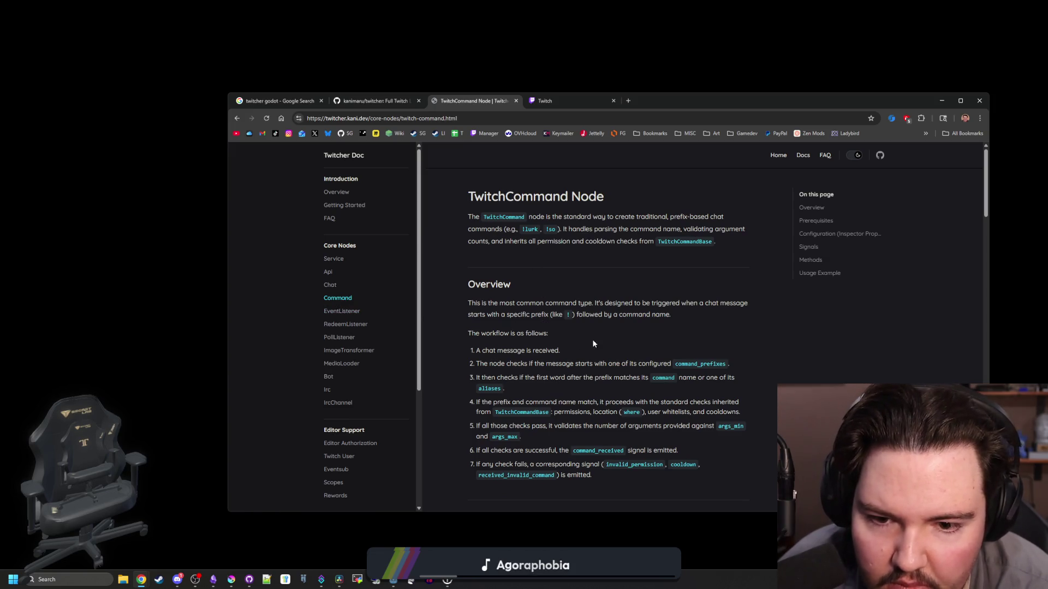
# Read the TwitchCommand Node page down to its dice Usage Example, highlighting Message Source
pyautogui.scroll(-1, 589, 333)
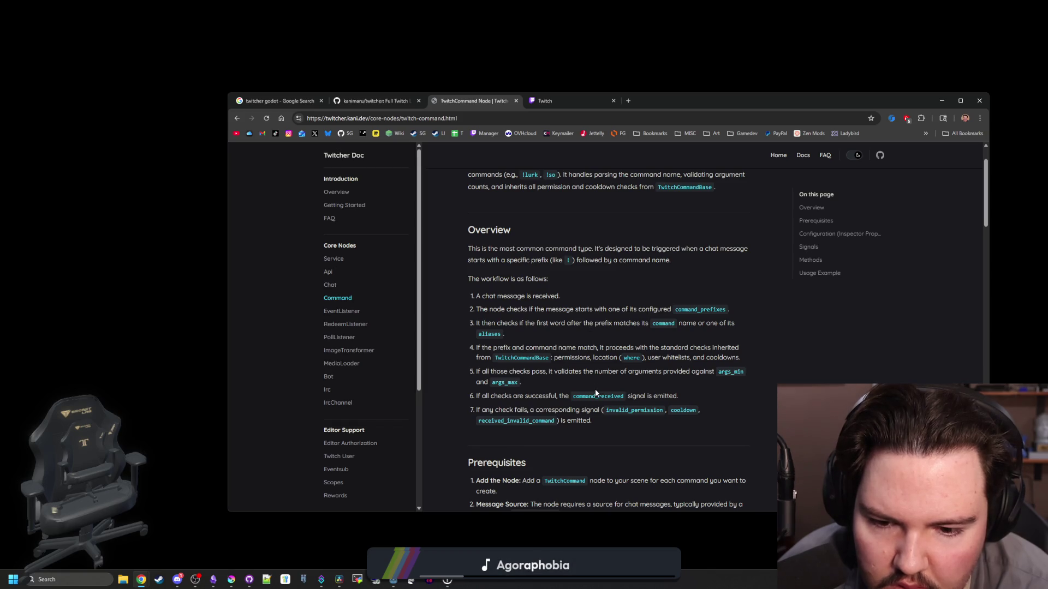
pyautogui.scroll(-1, 596, 392)
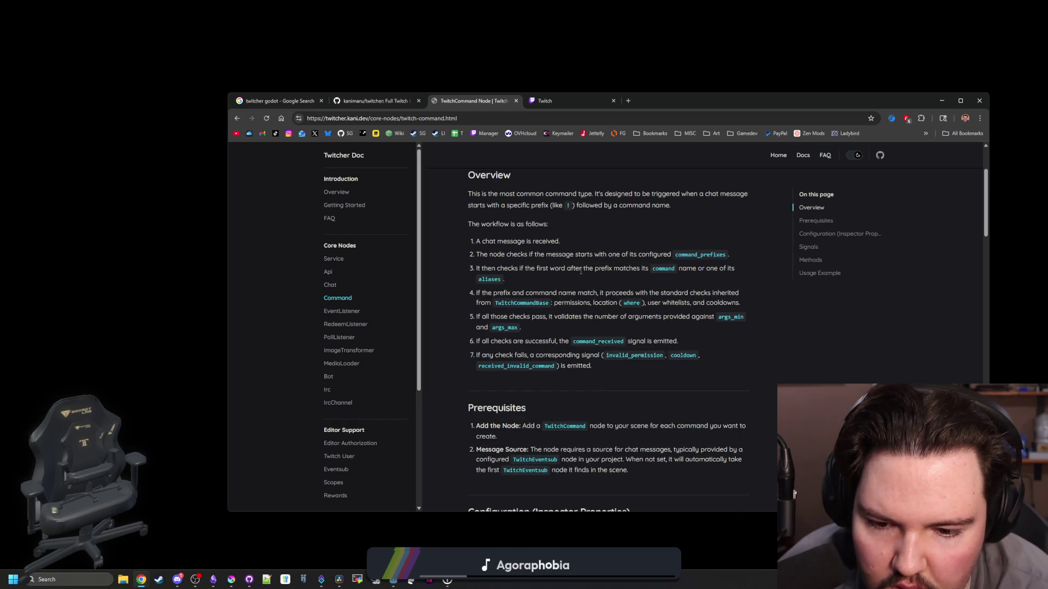
pyautogui.scroll(-2, 580, 271)
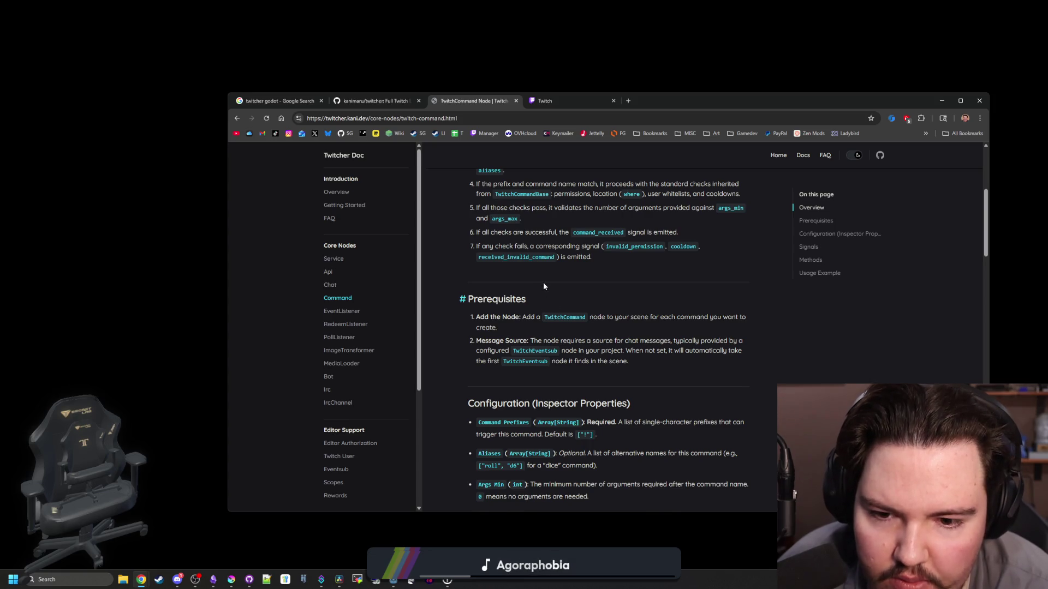
pyautogui.moveTo(536, 339)
pyautogui.mouseDown()
pyautogui.moveTo(763, 350)
pyautogui.moveTo(551, 361)
pyautogui.moveTo(532, 340)
pyautogui.moveTo(554, 351)
pyautogui.moveTo(709, 351)
pyautogui.mouseUp()
pyautogui.click(708, 351)
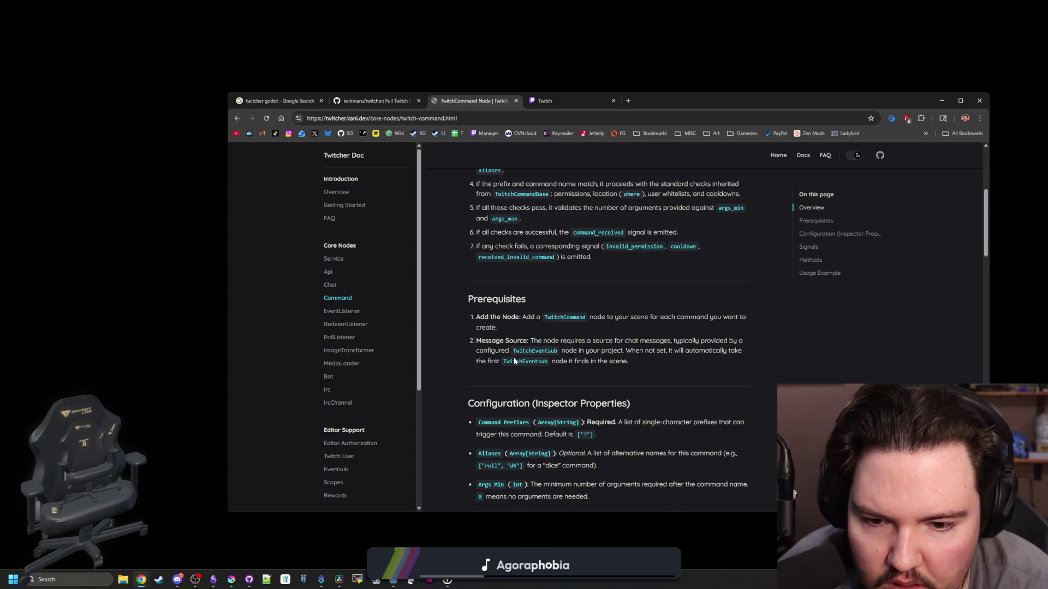
pyautogui.scroll(-2, 513, 357)
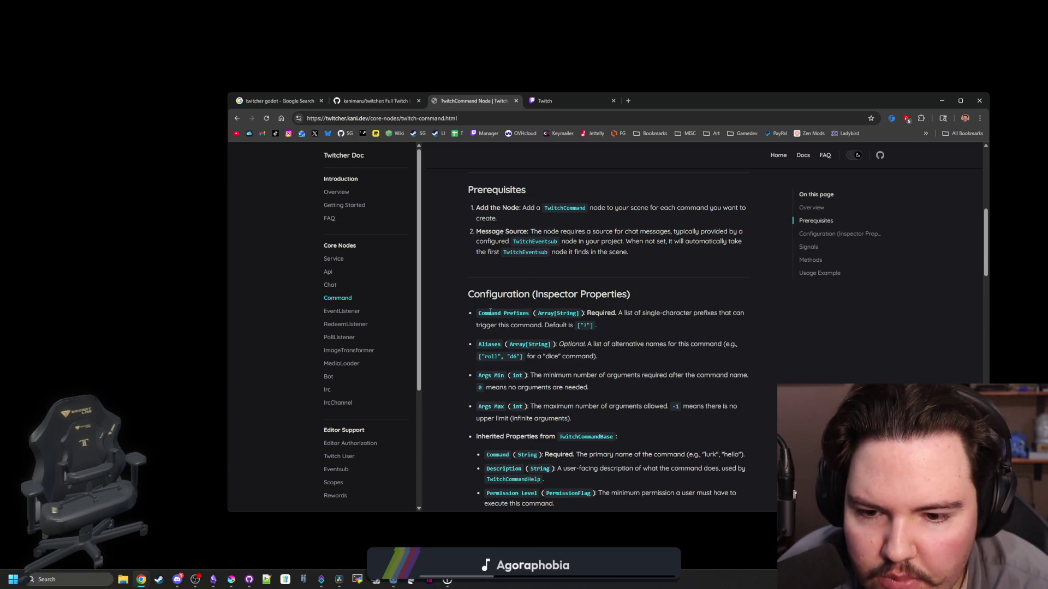
pyautogui.scroll(-6, 491, 312)
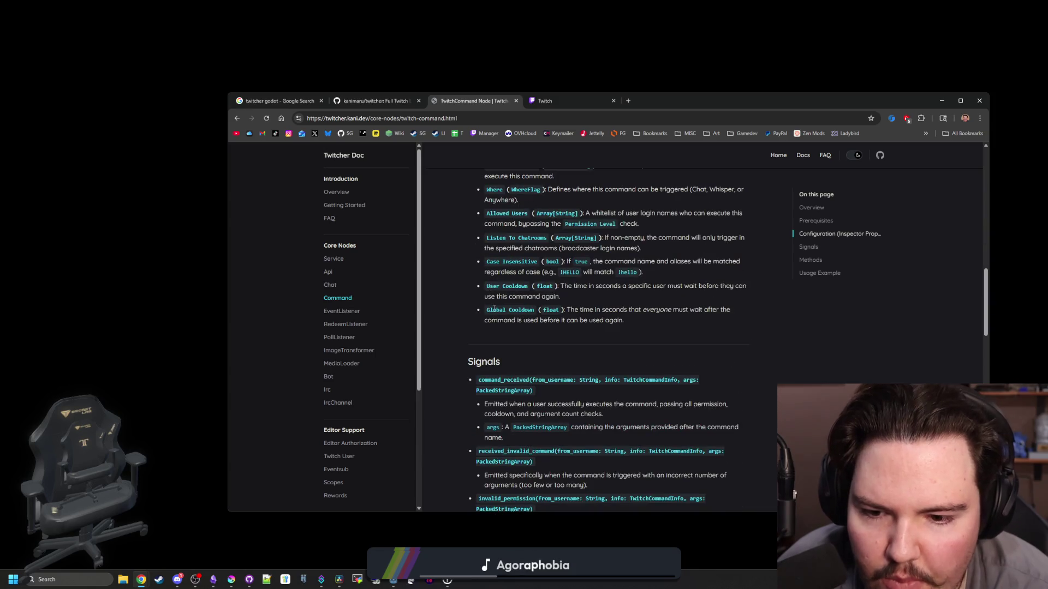
pyautogui.scroll(-6, 494, 309)
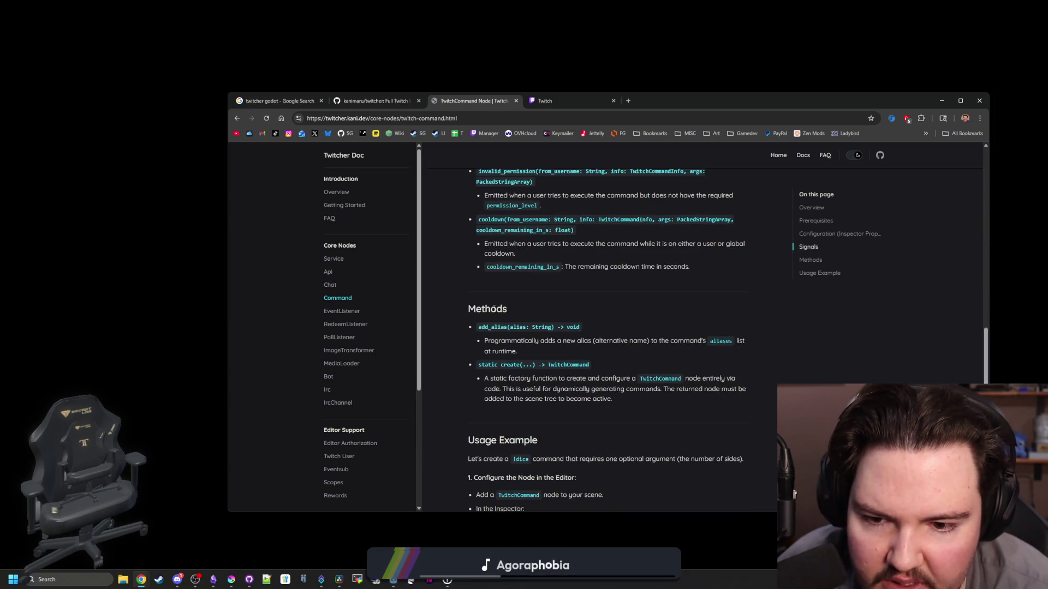
pyautogui.scroll(-3, 494, 309)
pyautogui.scroll(-2, 527, 284)
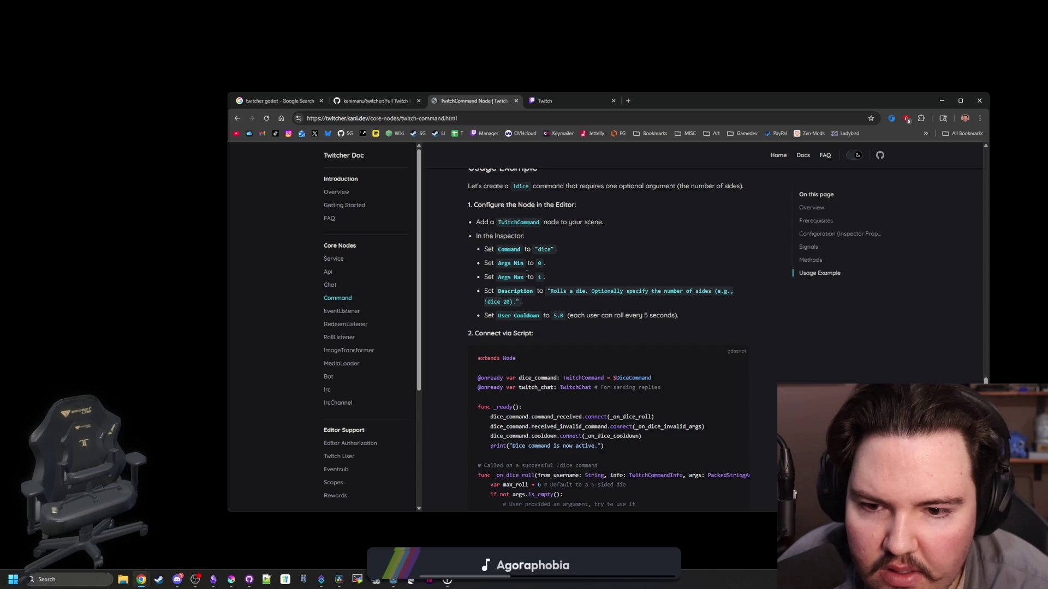
# Drag the browser window off this display to reveal the running overlay
pyautogui.moveTo(704, 100)
pyautogui.mouseDown()
pyautogui.moveTo(314, 141)
pyautogui.moveTo(544, 84)
pyautogui.moveTo(646, 92)
pyautogui.mouseUp()
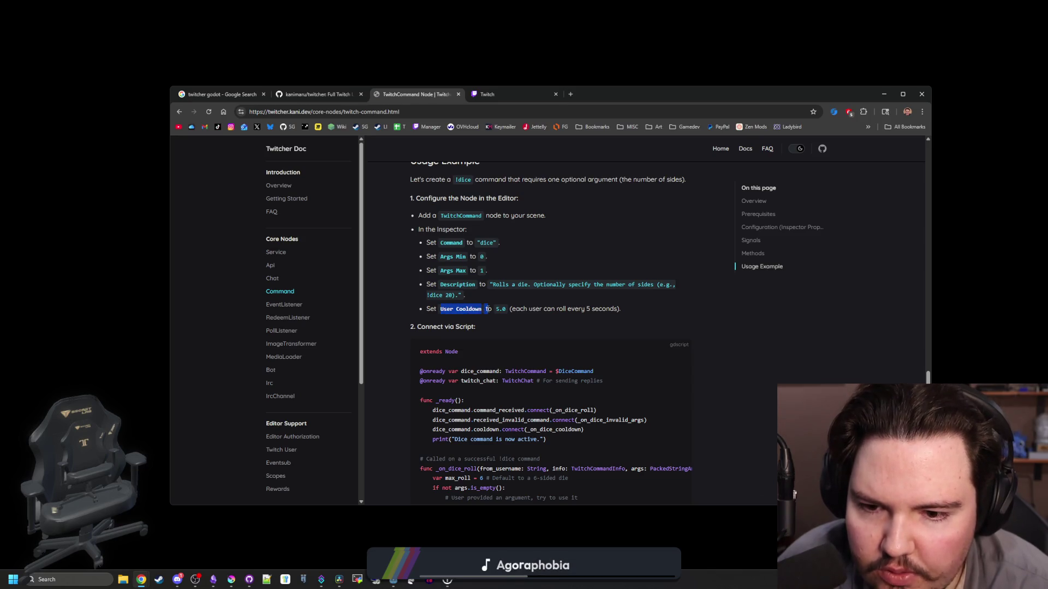
pyautogui.scroll(-2, 503, 326)
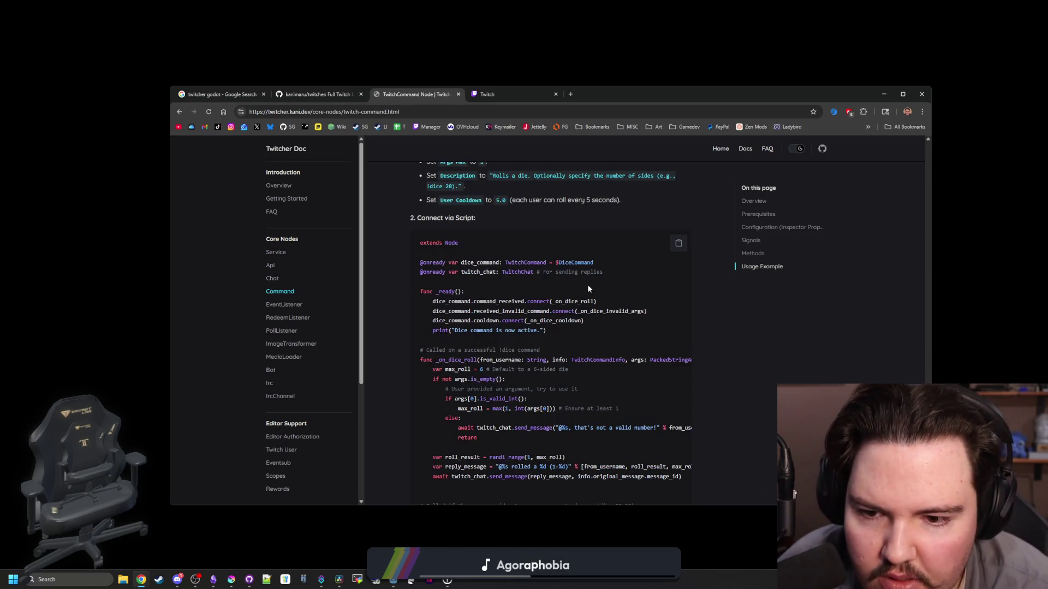
pyautogui.scroll(-4, 506, 293)
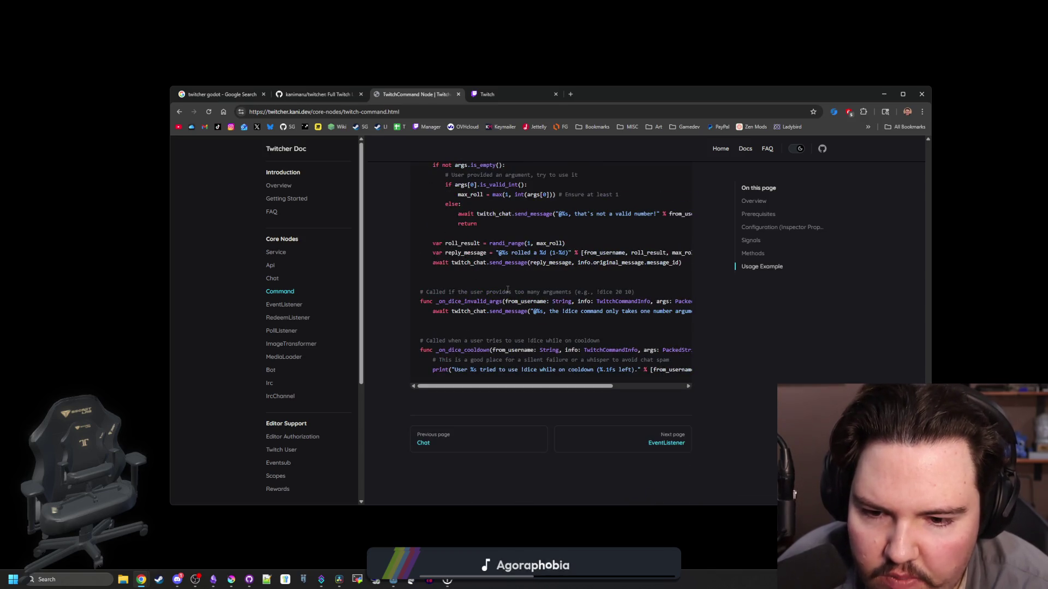
pyautogui.moveTo(651, 99); pyautogui.dragTo(651, 0)
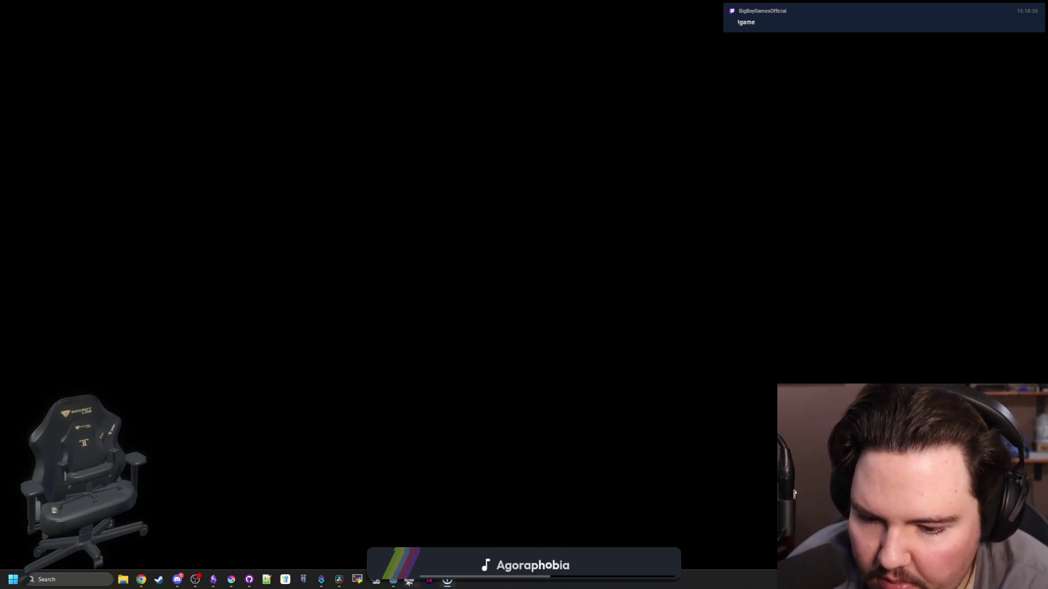
# Return to the Godot editor and scroll through the script around line 119
pyautogui.moveTo(393, 580)
pyautogui.click(421, 537)
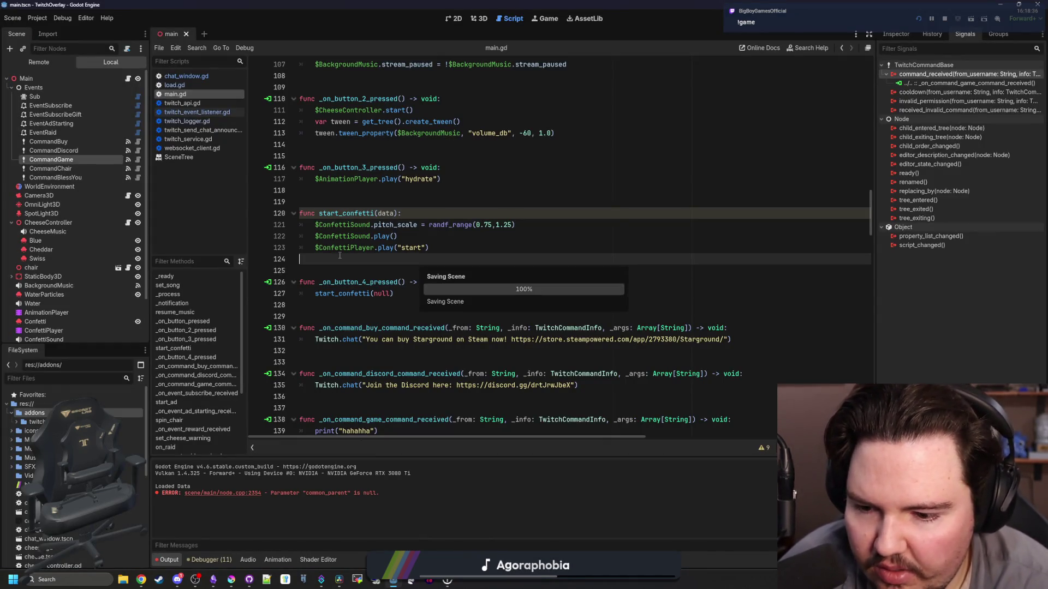
pyautogui.click(423, 197)
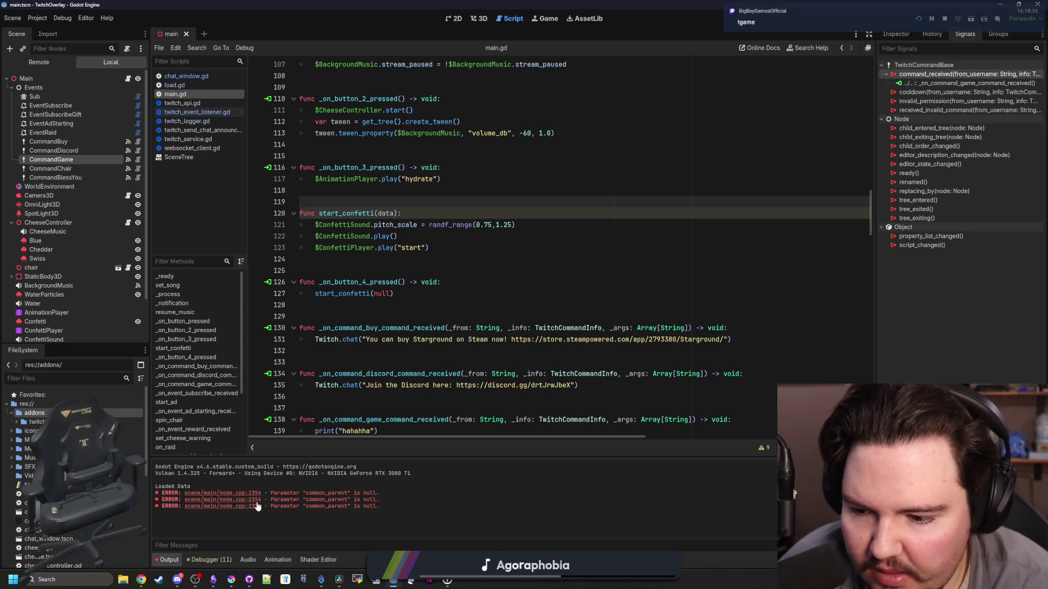
pyautogui.scroll(-20, 388, 350)
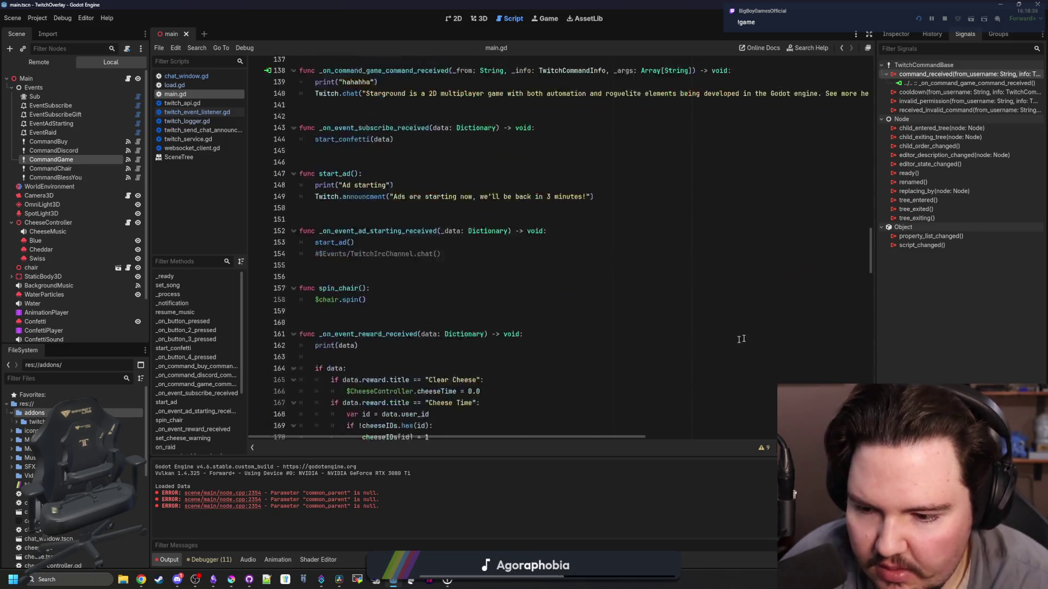
pyautogui.scroll(-15, 388, 349)
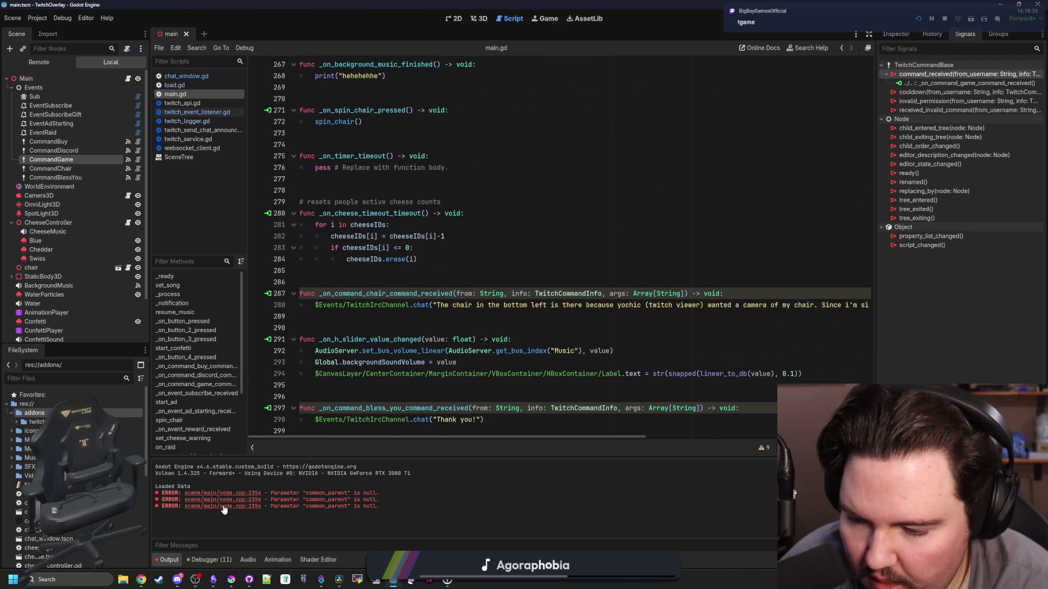
pyautogui.scroll(20, 482, 347)
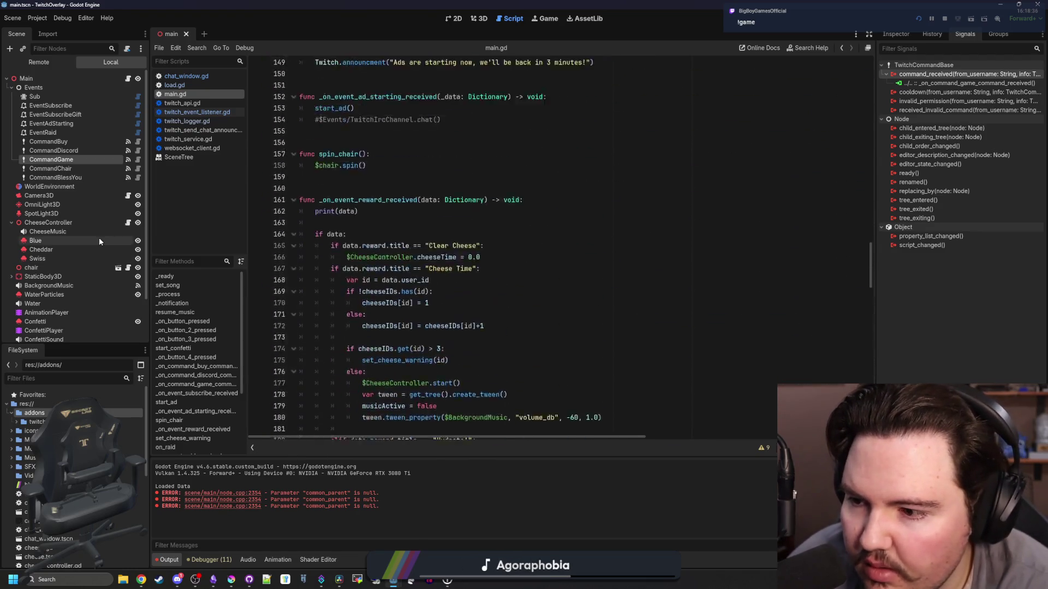
pyautogui.scroll(-3, 100, 238)
pyautogui.scroll(20, 465, 302)
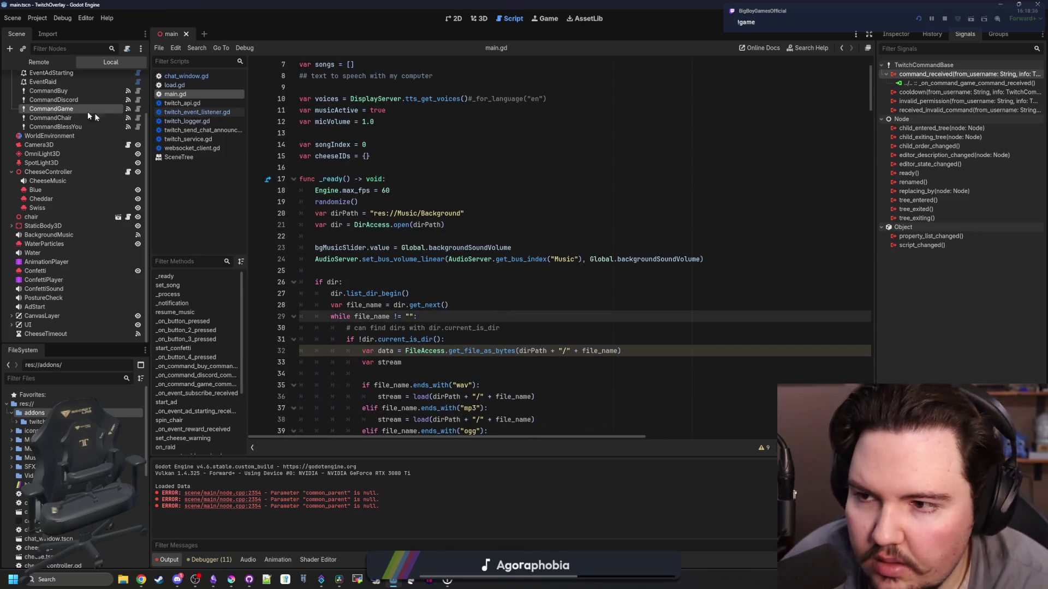
# Select the five command nodes, set their Eventsub to the Sub node, and save
pyautogui.click(895, 37)
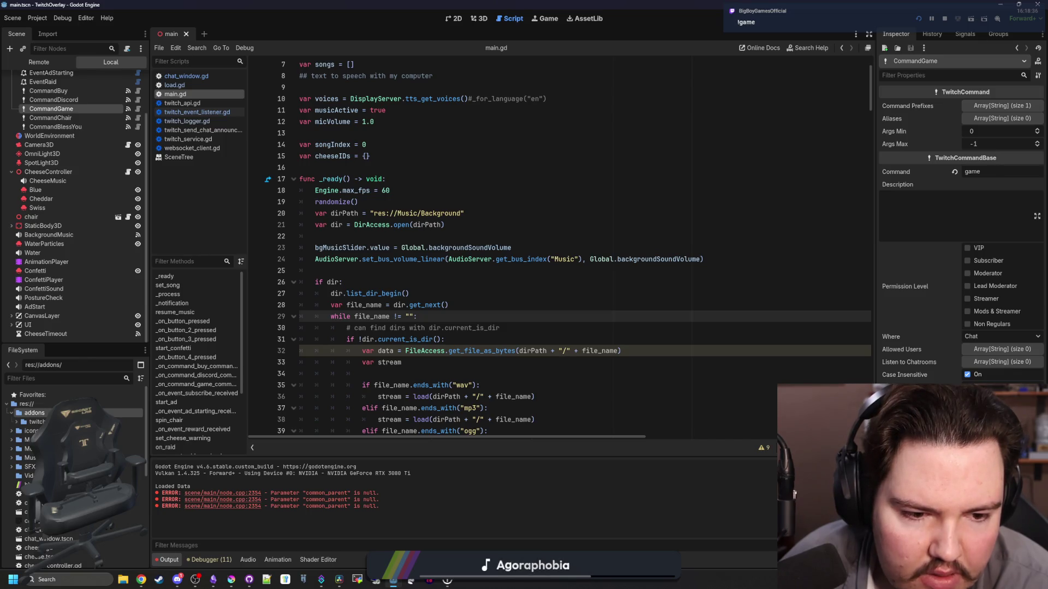
pyautogui.click(48, 91)
pyautogui.keyDown('shift'); pyautogui.click(64, 128); pyautogui.keyUp('shift')
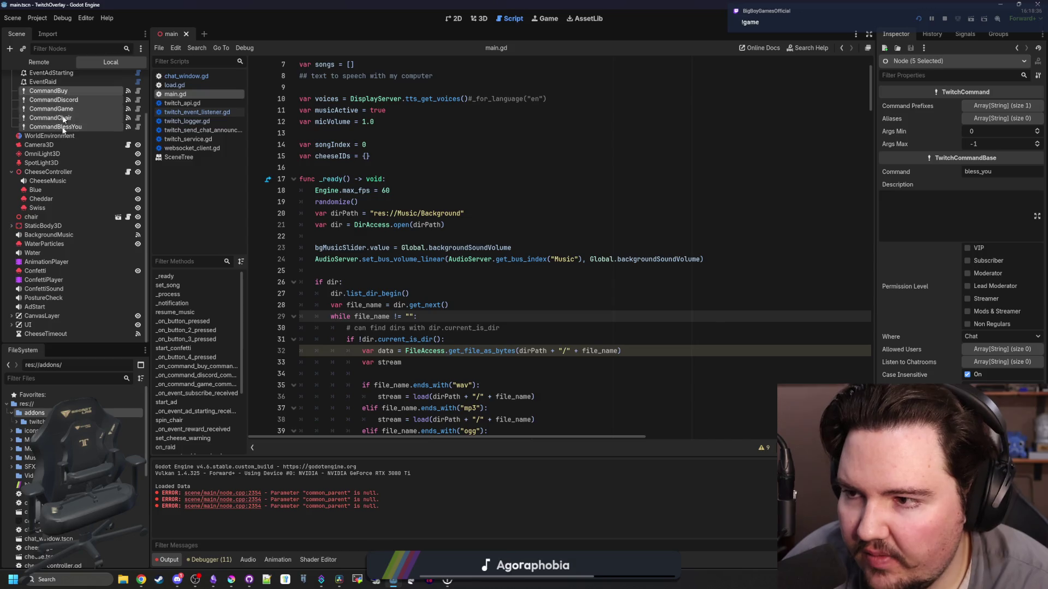
pyautogui.scroll(3, 64, 128)
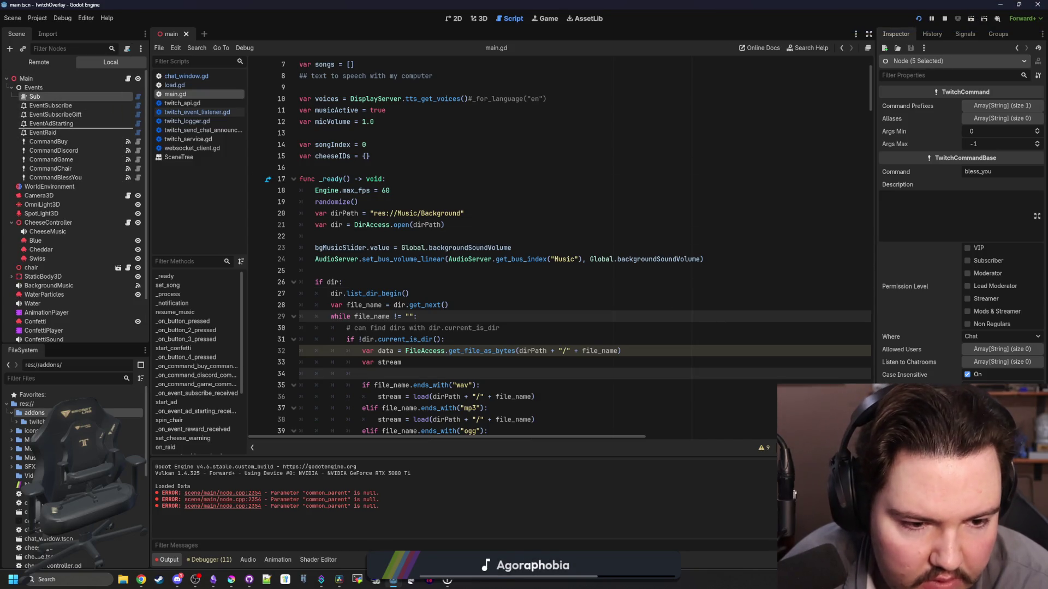
pyautogui.click(917, 389)
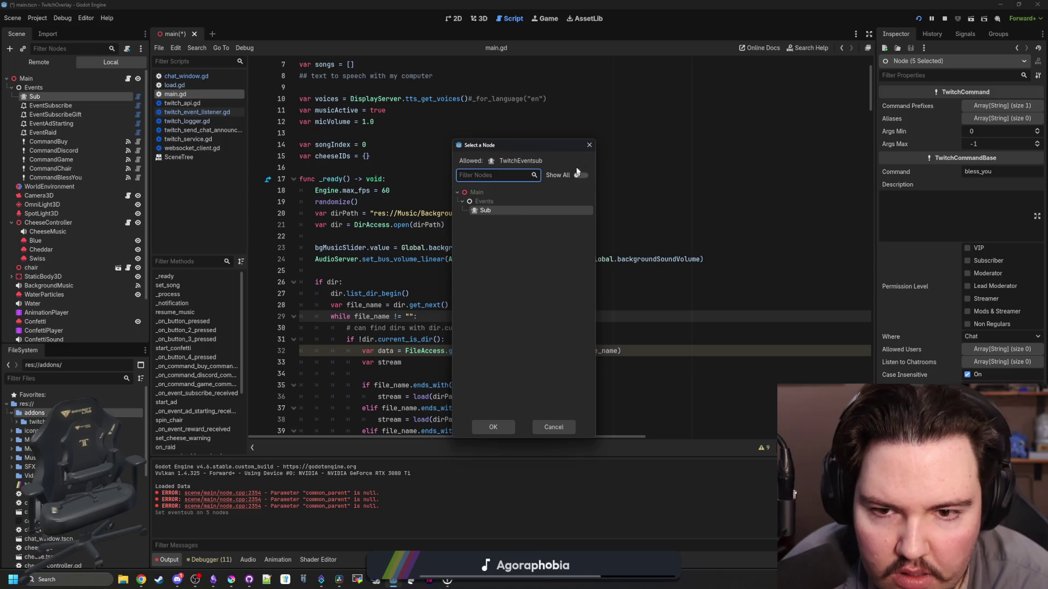
pyautogui.click(594, 146)
pyautogui.click(547, 163)
pyautogui.hotkey('ctrl', 's')
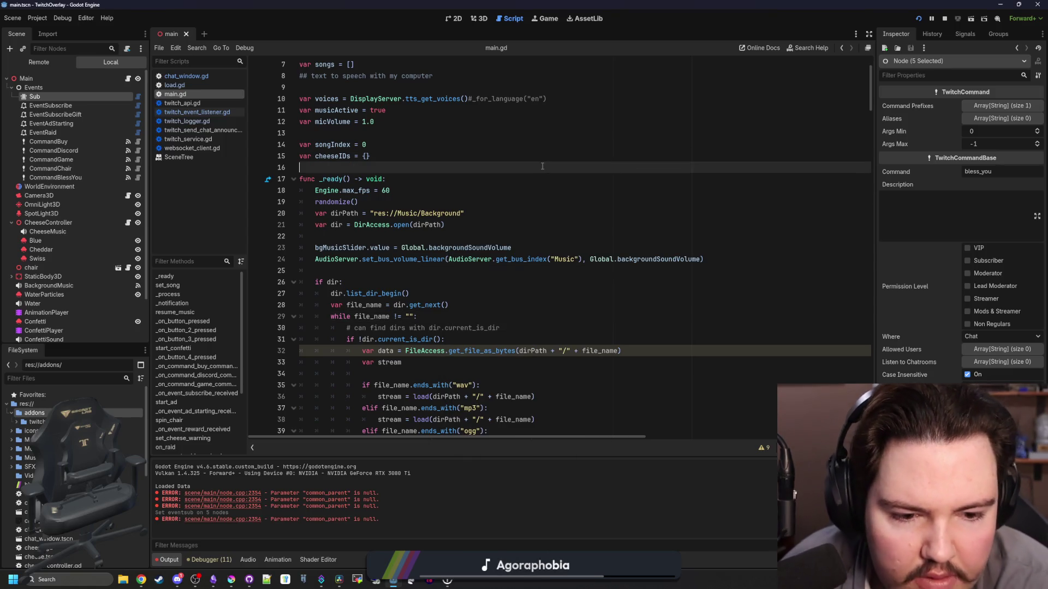
# Enable every permission level on the commands, keep them limited to Chat, and save
pyautogui.click(525, 217)
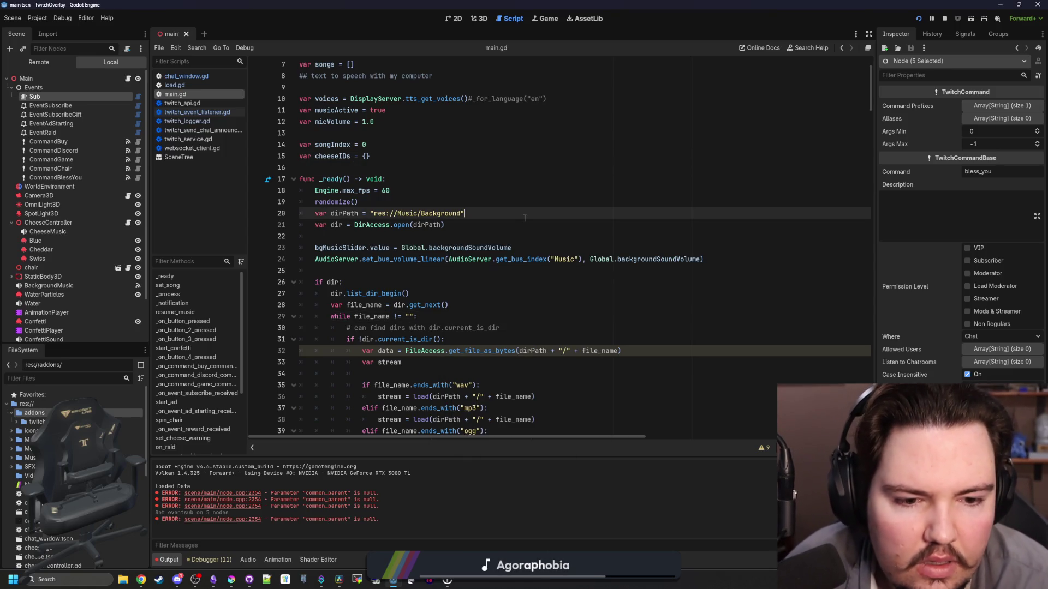
pyautogui.click(975, 337)
pyautogui.click(976, 337)
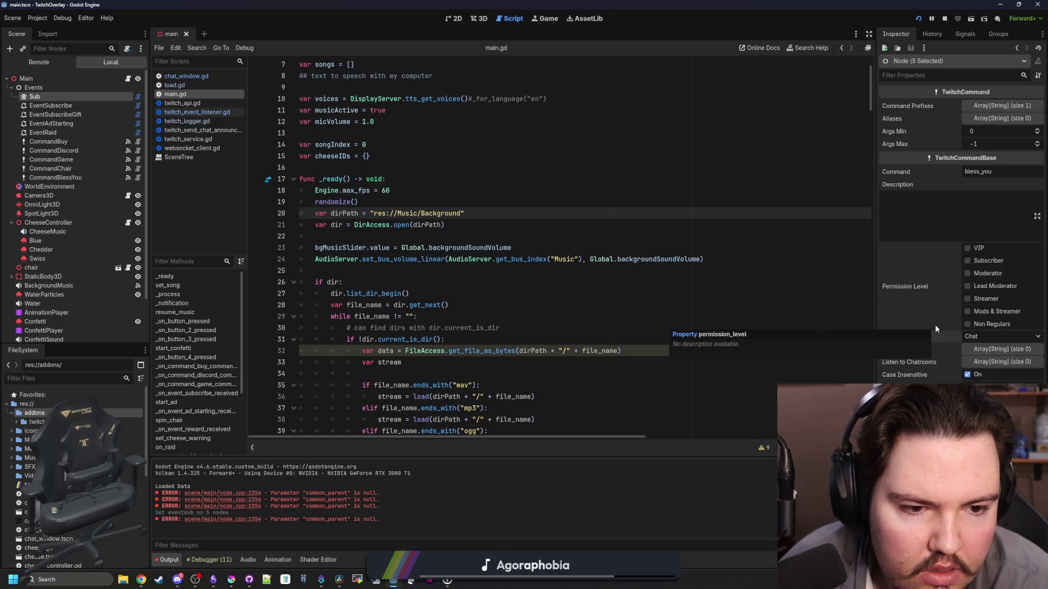
pyautogui.click(968, 324)
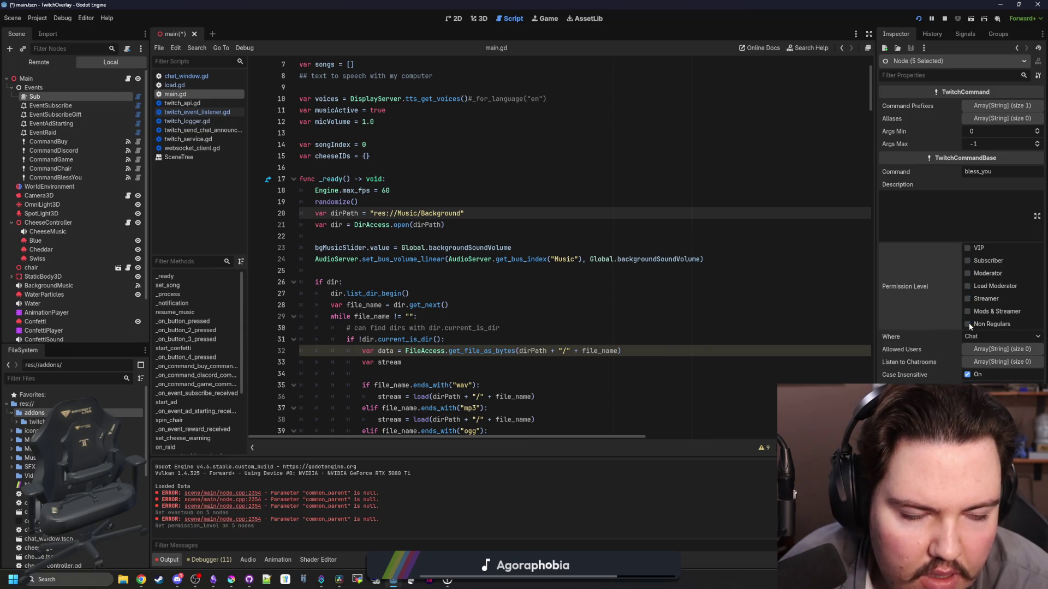
pyautogui.click(967, 324)
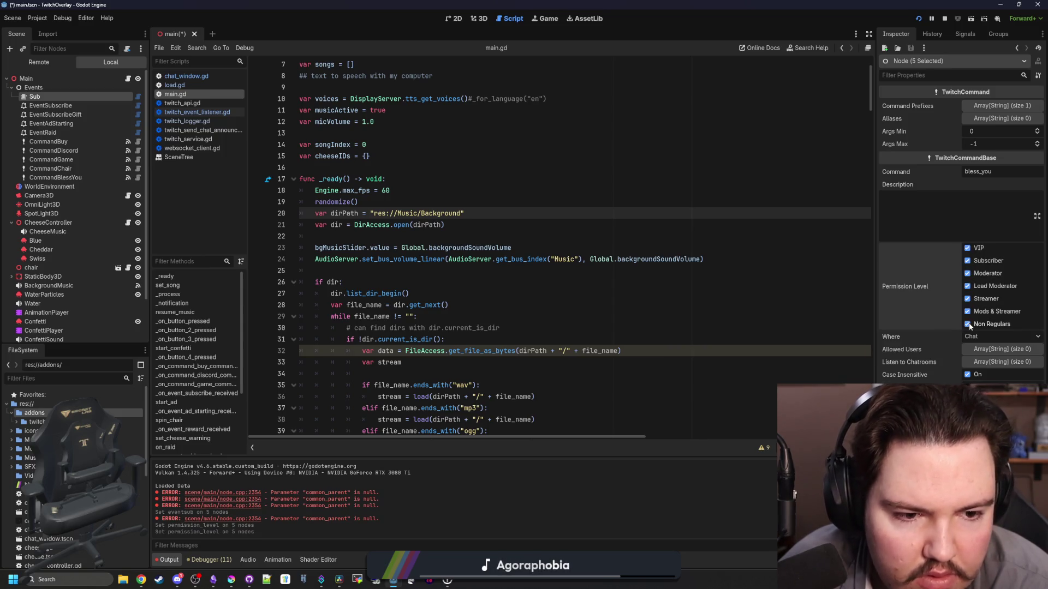
pyautogui.scroll(2, 651, 211)
pyautogui.click(652, 211)
pyautogui.hotkey('ctrl', 's')
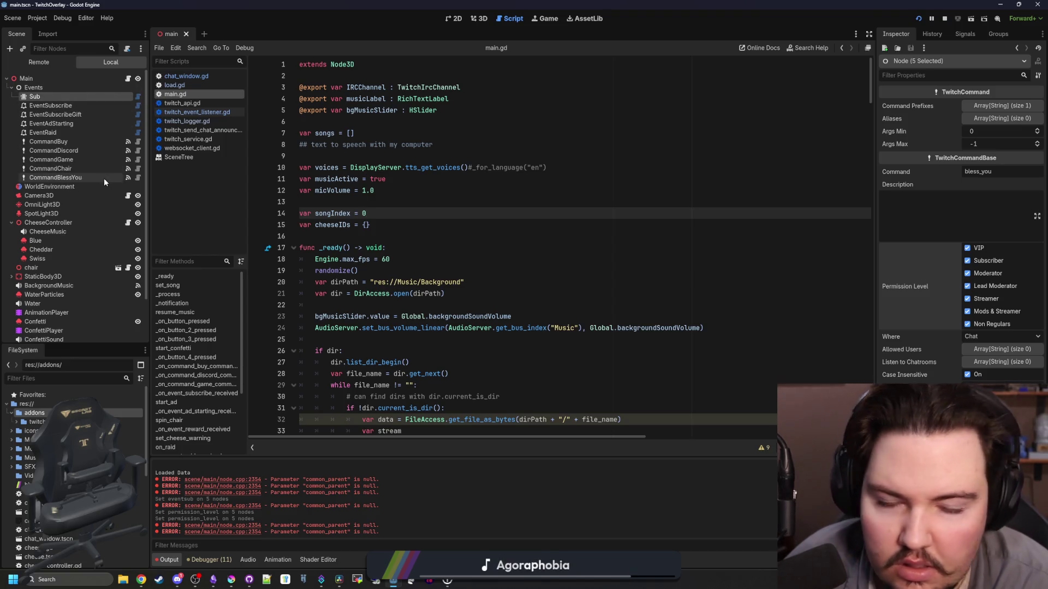
# Check the Sub node, CommandGame and CommandBlessYou settings, then relaunch the overlay with F5
pyautogui.click(34, 96)
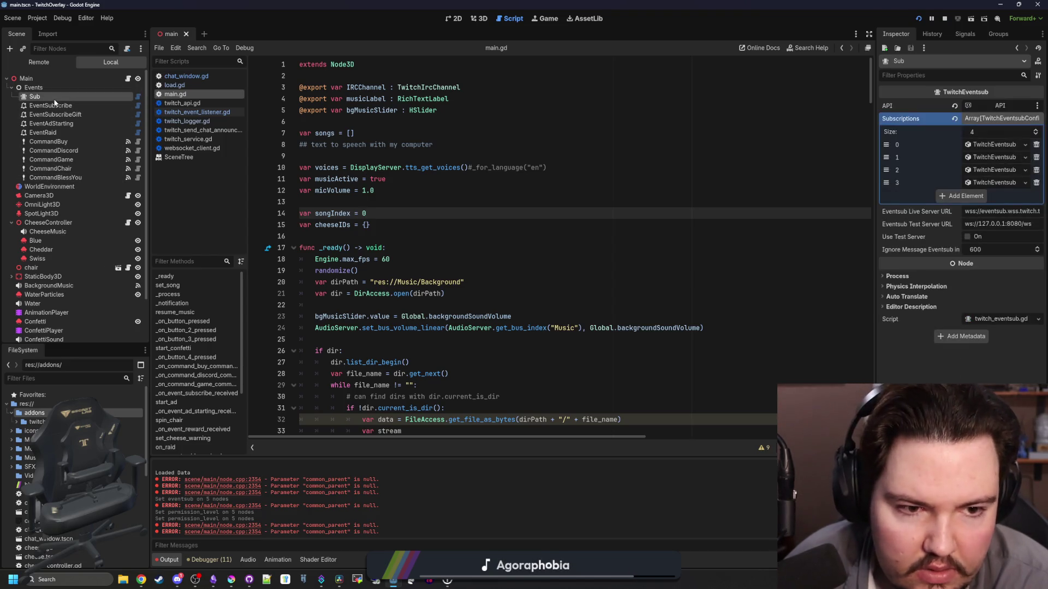
pyautogui.click(52, 178)
pyautogui.keyDown('shift'); pyautogui.click(109, 142); pyautogui.keyUp('shift')
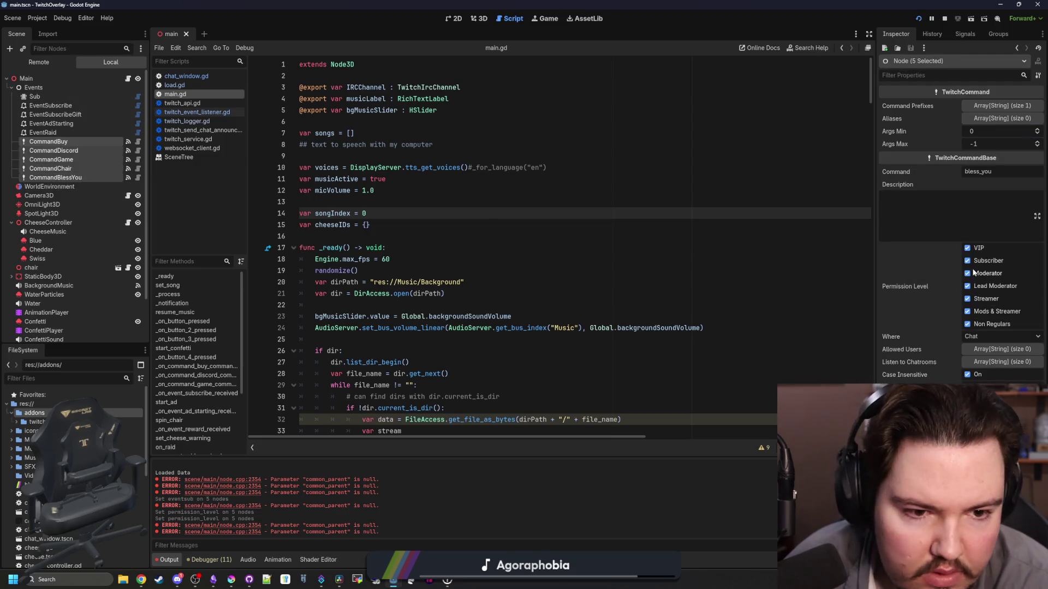
pyautogui.click(76, 151)
pyautogui.click(83, 140)
pyautogui.click(77, 157)
pyautogui.click(75, 178)
pyautogui.click(694, 239)
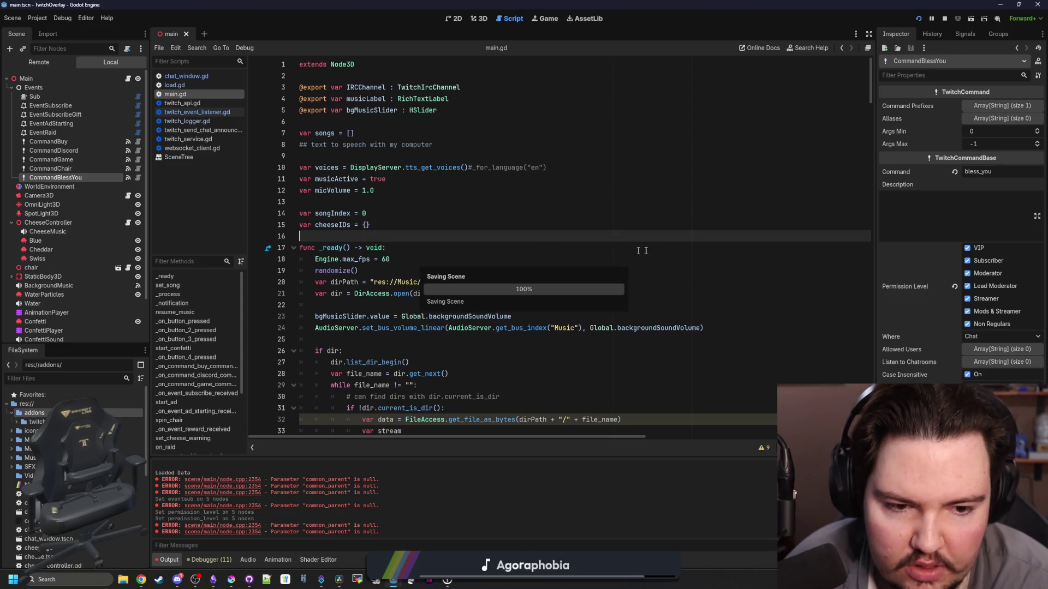
pyautogui.press('F5')
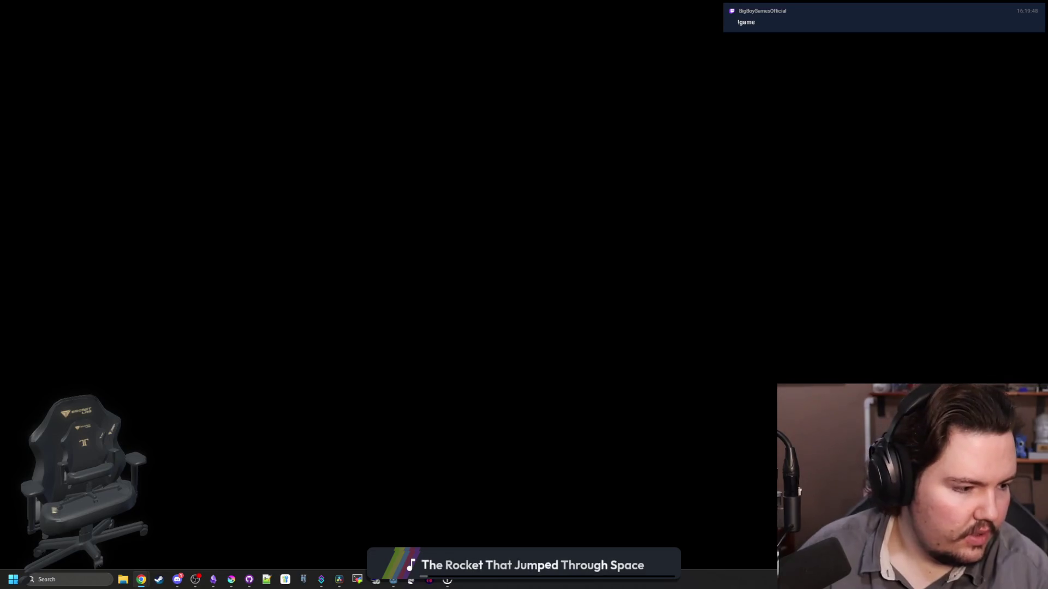
# Bring the Godot editor back to the front while the overlay runs
pyautogui.moveTo(900, 250)
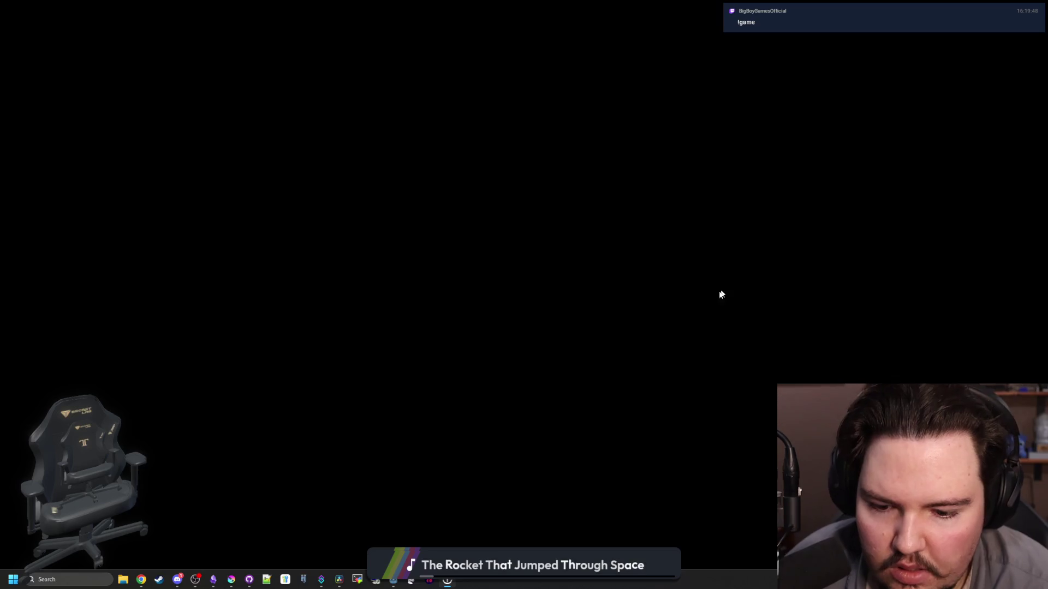
pyautogui.press('super')
pyautogui.moveTo(393, 580)
pyautogui.click(456, 545)
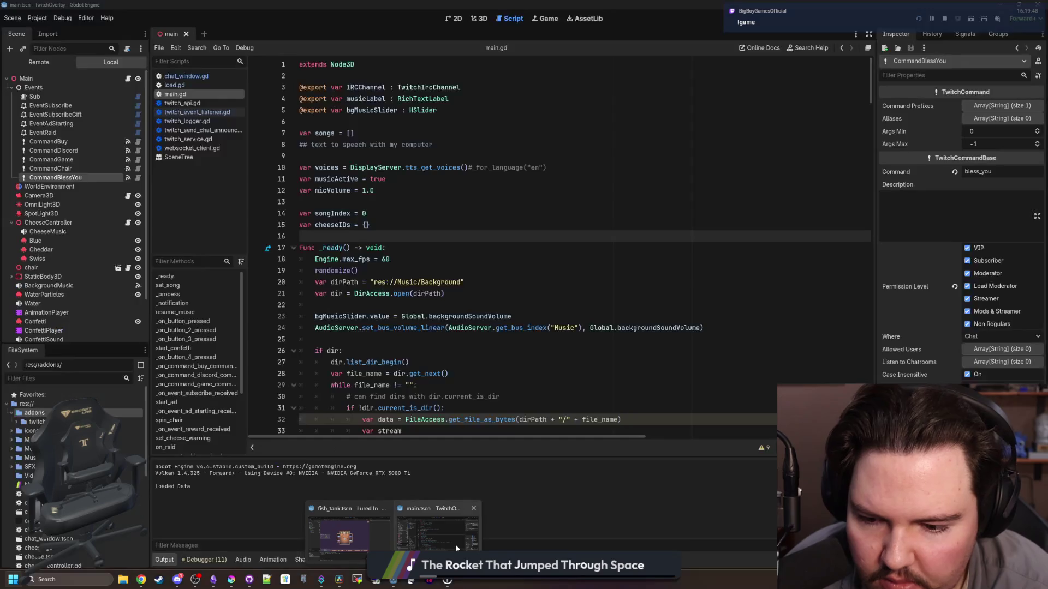
# Review the Debugger errors list, go back to the Output log, and save the scene
pyautogui.moveTo(411, 473); pyautogui.dragTo(166, 467)
pyautogui.click(186, 485)
pyautogui.click(212, 559)
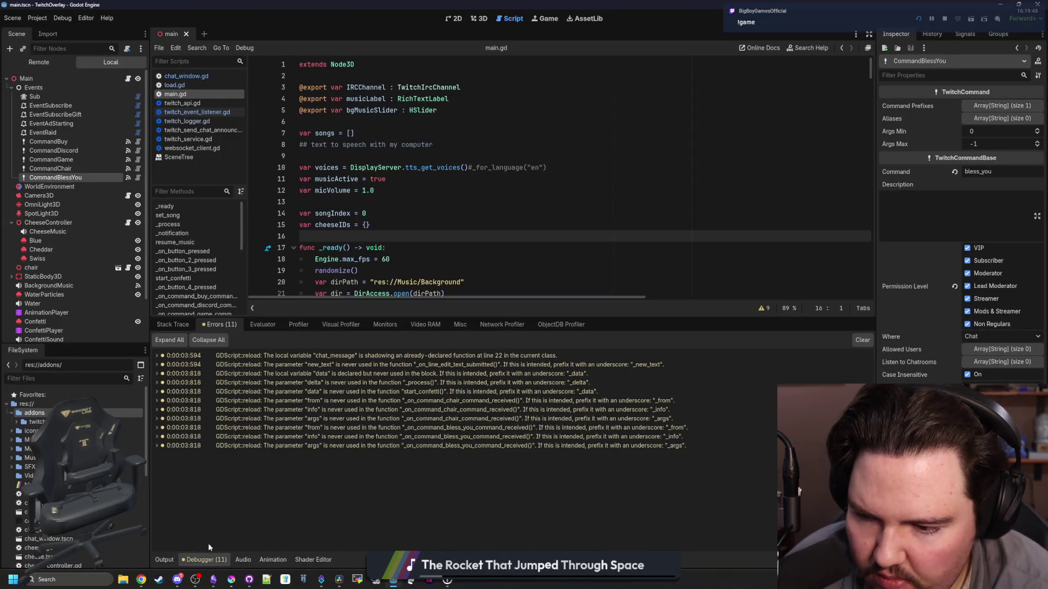
pyautogui.click(164, 559)
pyautogui.click(444, 248)
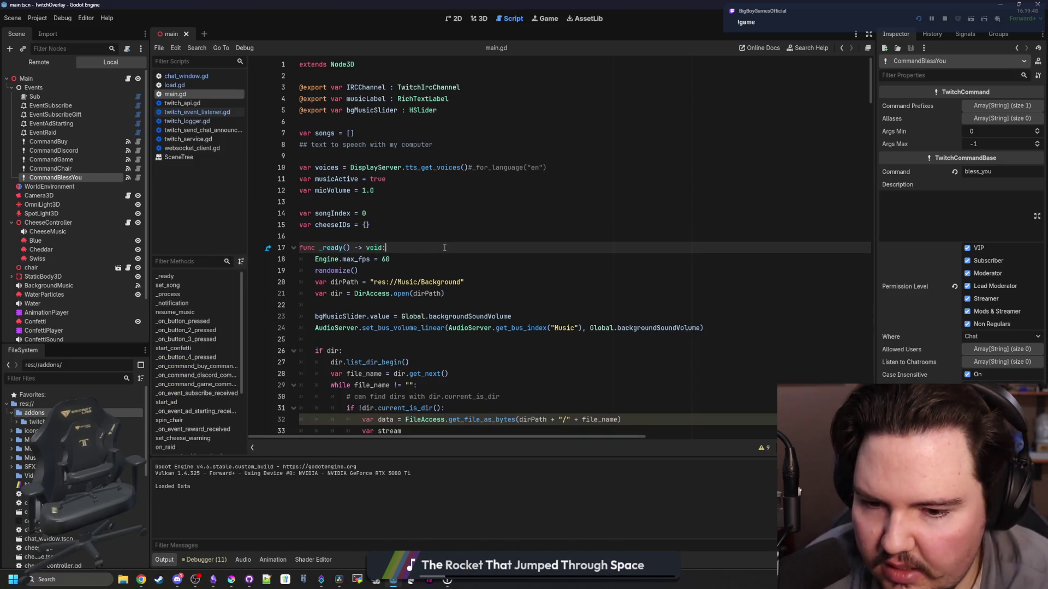
pyautogui.hotkey('ctrl', 's')
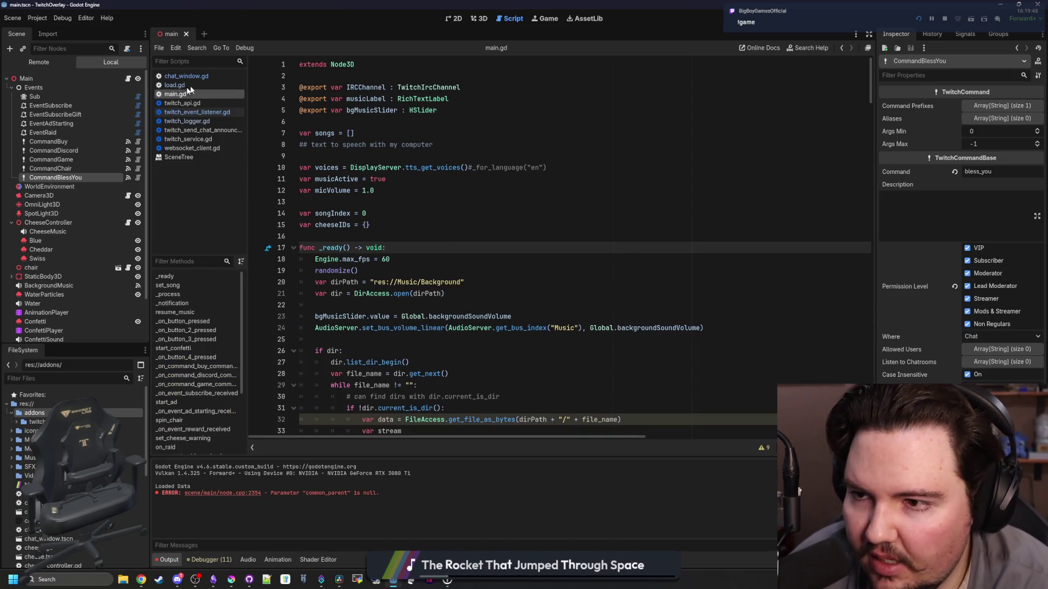
# Filter the FileSystem for 'load', open load.tscn, and select its Load node
pyautogui.click(199, 84)
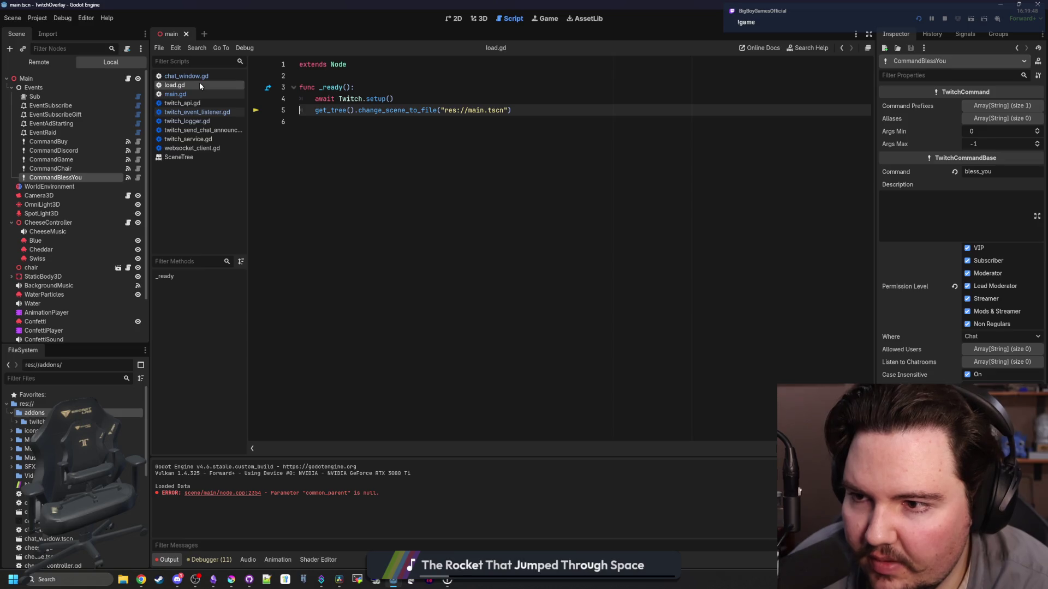
pyautogui.click(119, 376)
pyautogui.write('load')
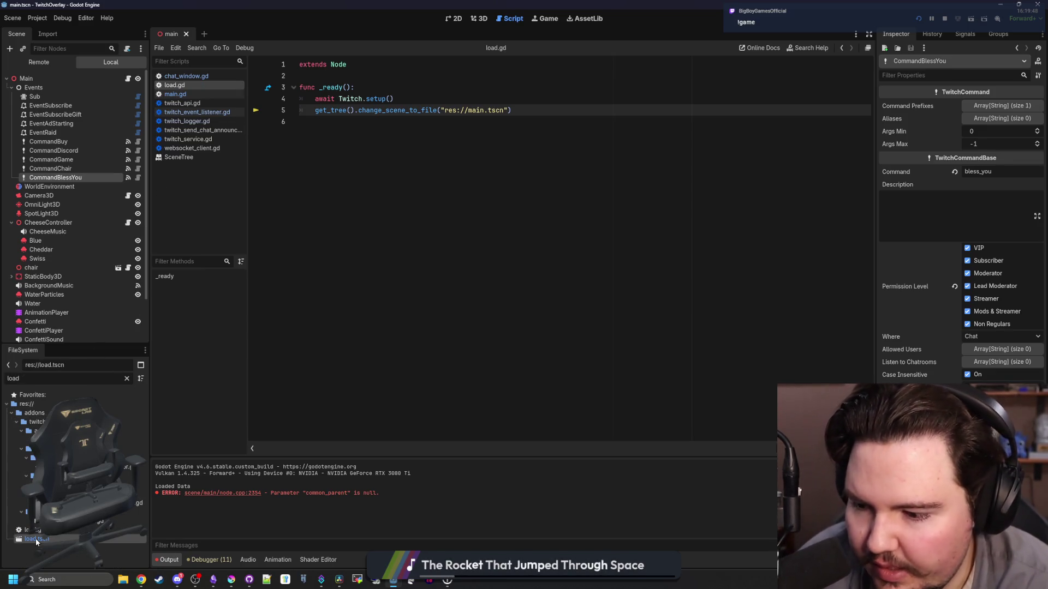
pyautogui.doubleClick(35, 539)
pyautogui.click(26, 78)
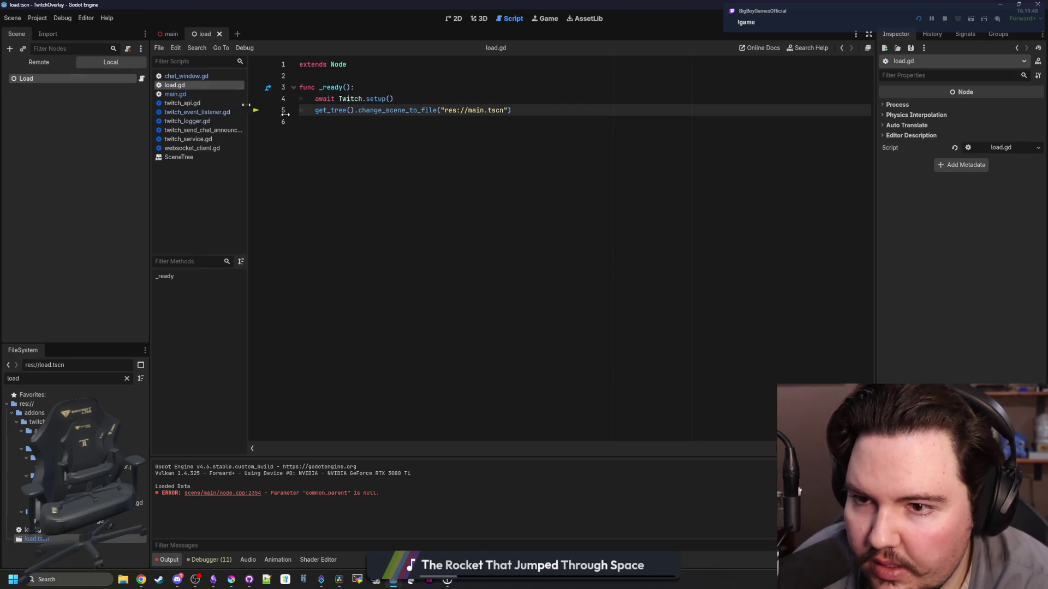
pyautogui.click(358, 122)
# Inspect the TwitchService setup() function, then open Project Settings for the autoload globals
pyautogui.keyDown('ctrl'); pyautogui.click(377, 99); pyautogui.keyUp('ctrl')
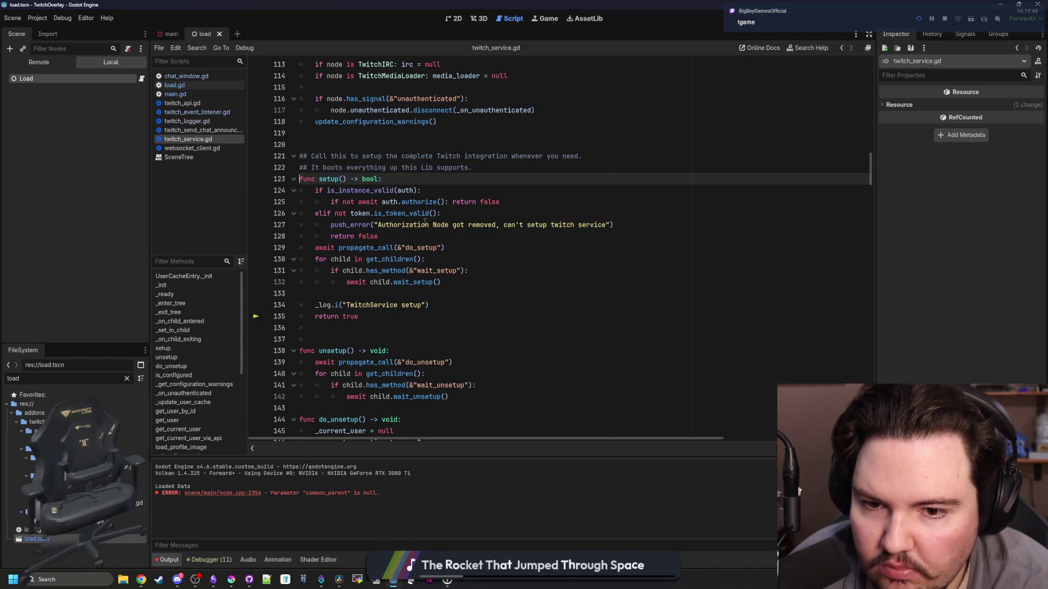
pyautogui.moveTo(435, 307); pyautogui.dragTo(315, 305)
pyautogui.click(349, 305)
pyautogui.click(39, 19)
pyautogui.click(39, 19)
pyautogui.click(52, 30)
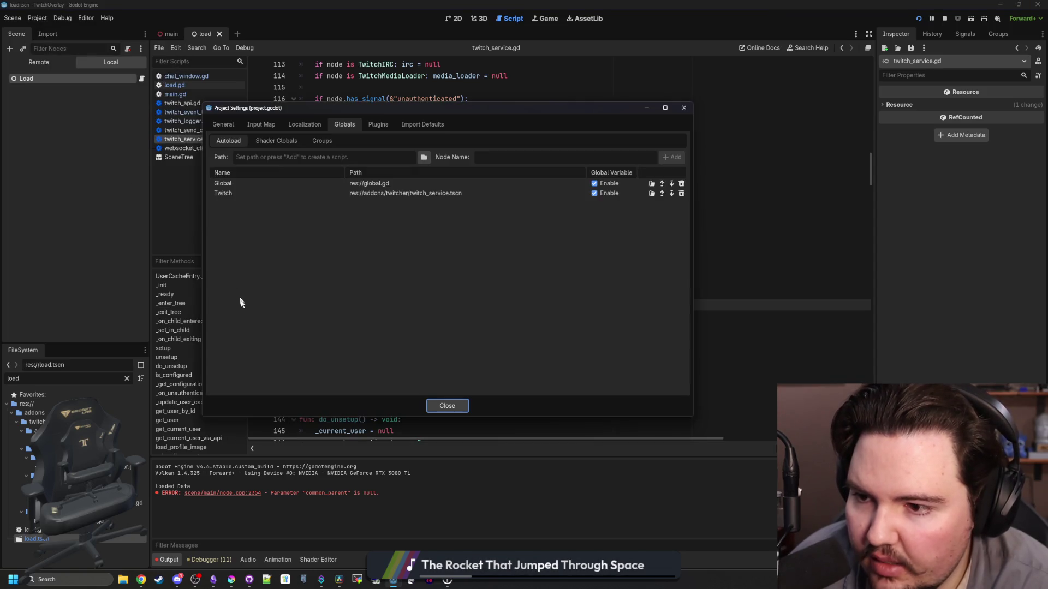
# Browse the Twitch Auth, Eventsub, WebSocket and Twitcher Editor settings down to Twitcher Logs
pyautogui.click(225, 125)
pyautogui.scroll(-5, 245, 327)
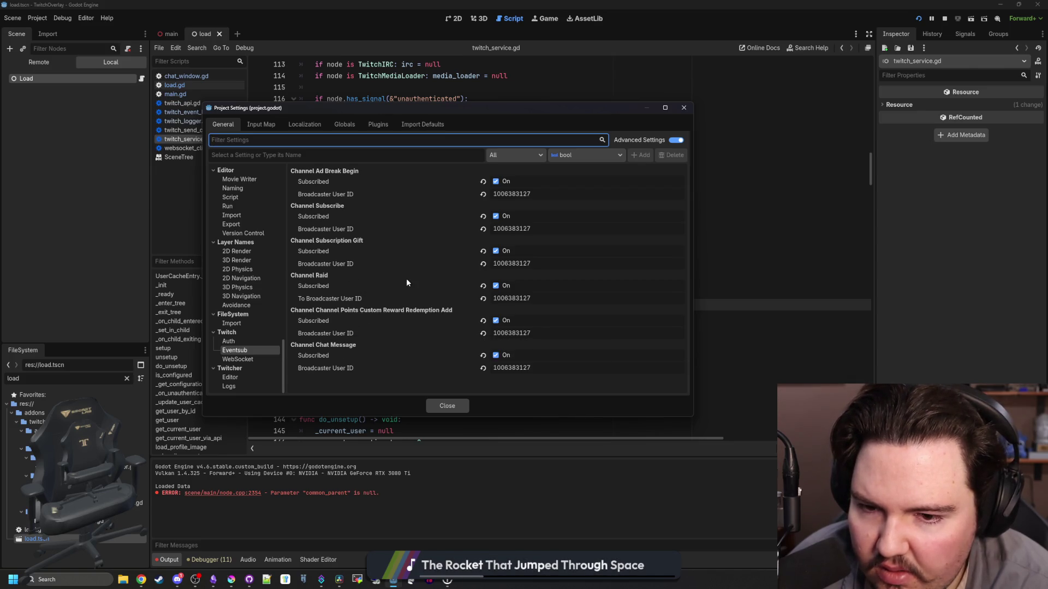
pyautogui.click(243, 341)
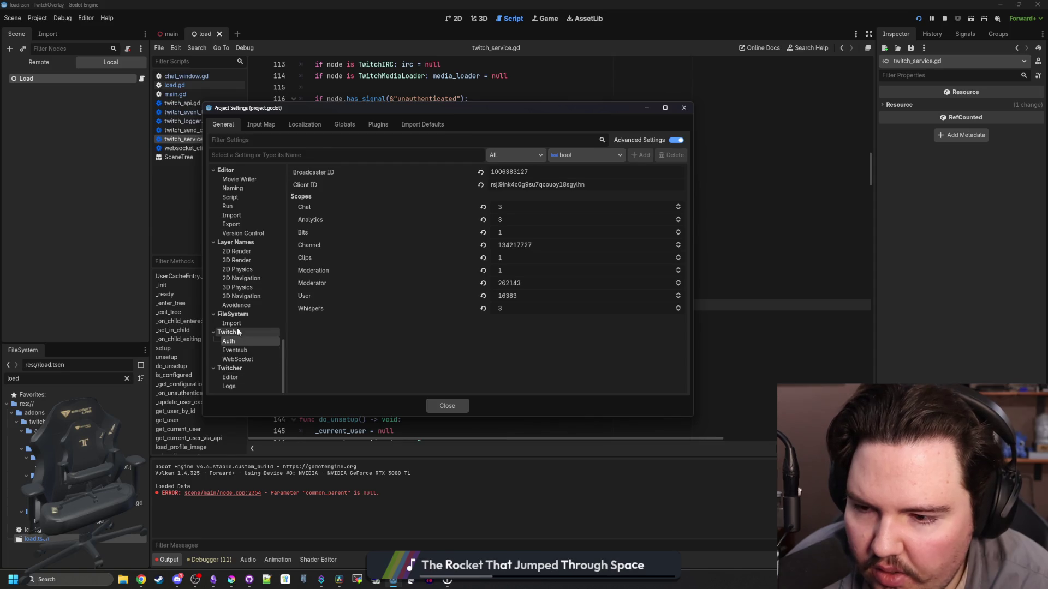
pyautogui.click(235, 350)
pyautogui.click(236, 362)
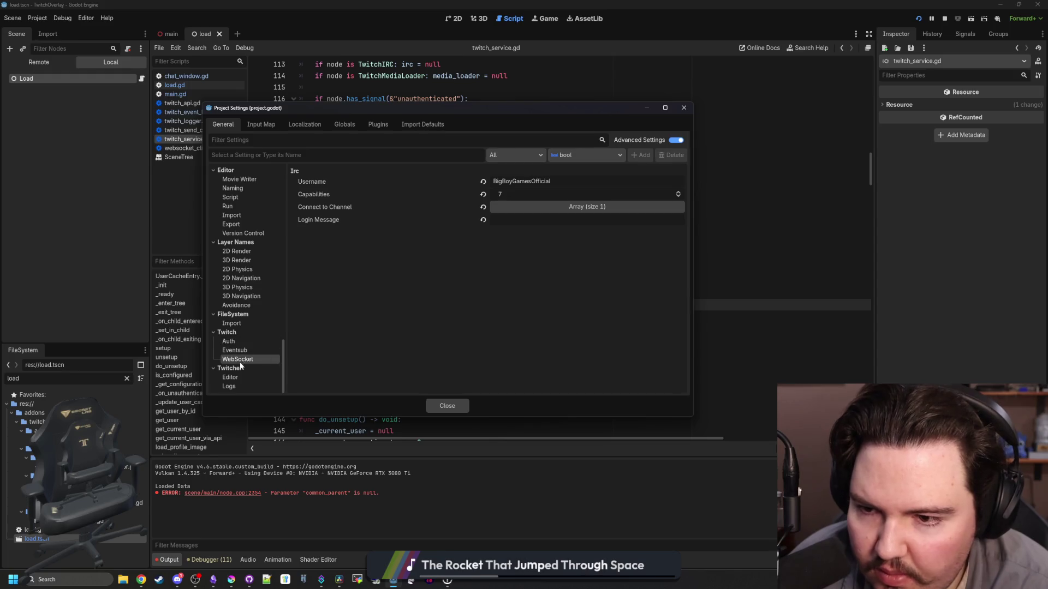
pyautogui.click(241, 376)
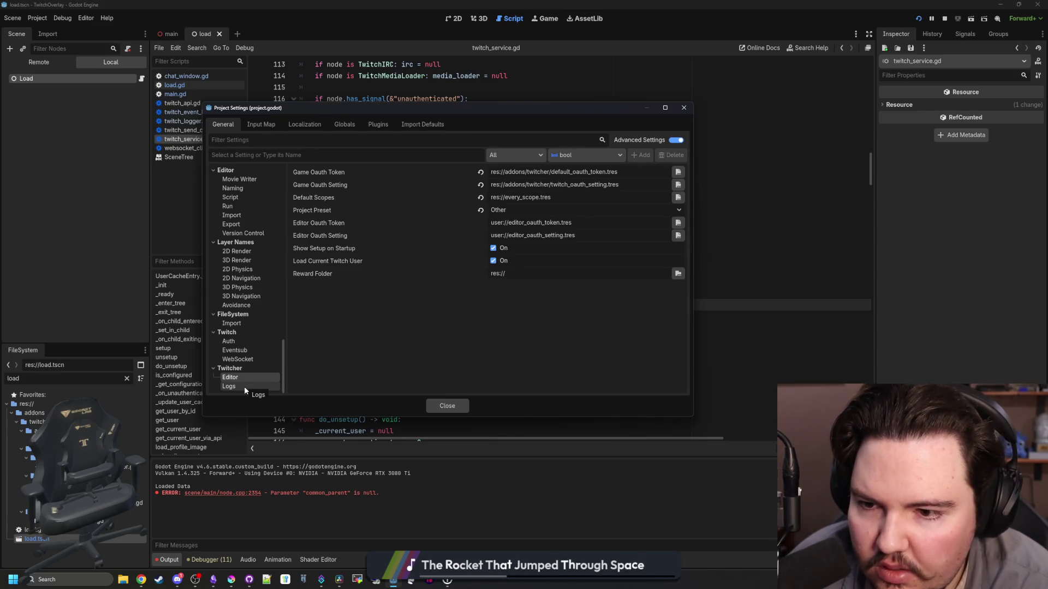
pyautogui.click(244, 386)
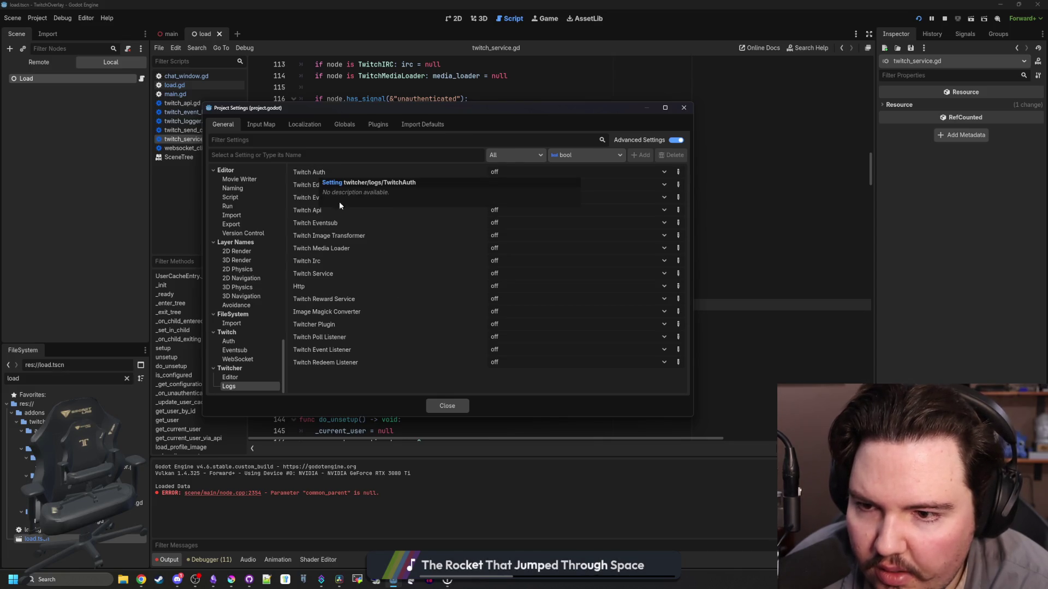
# Set the Twitch Auth log level to info, close Project Settings, and save
pyautogui.click(511, 171)
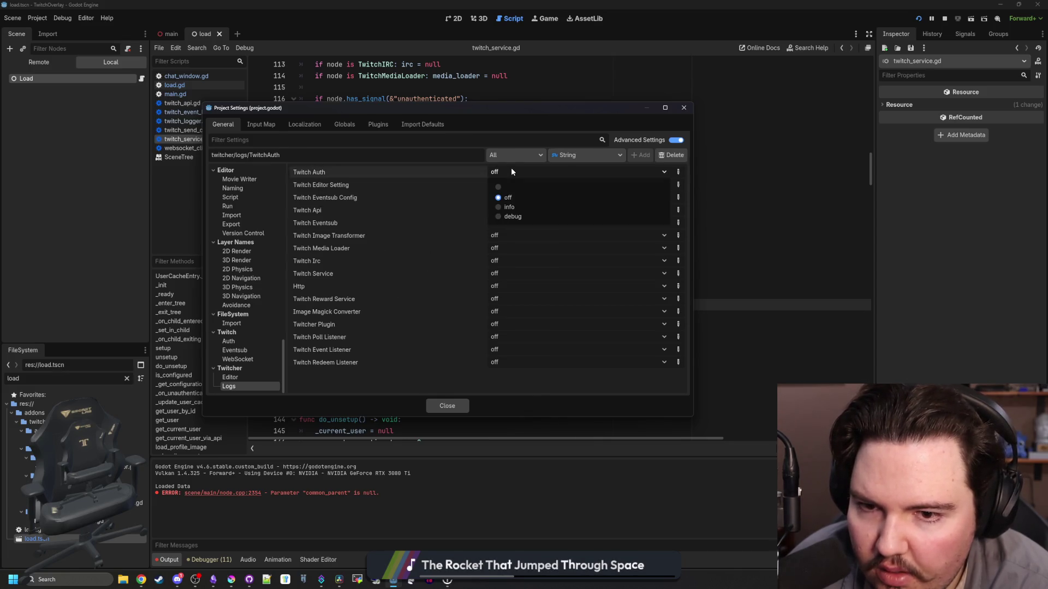
pyautogui.click(516, 208)
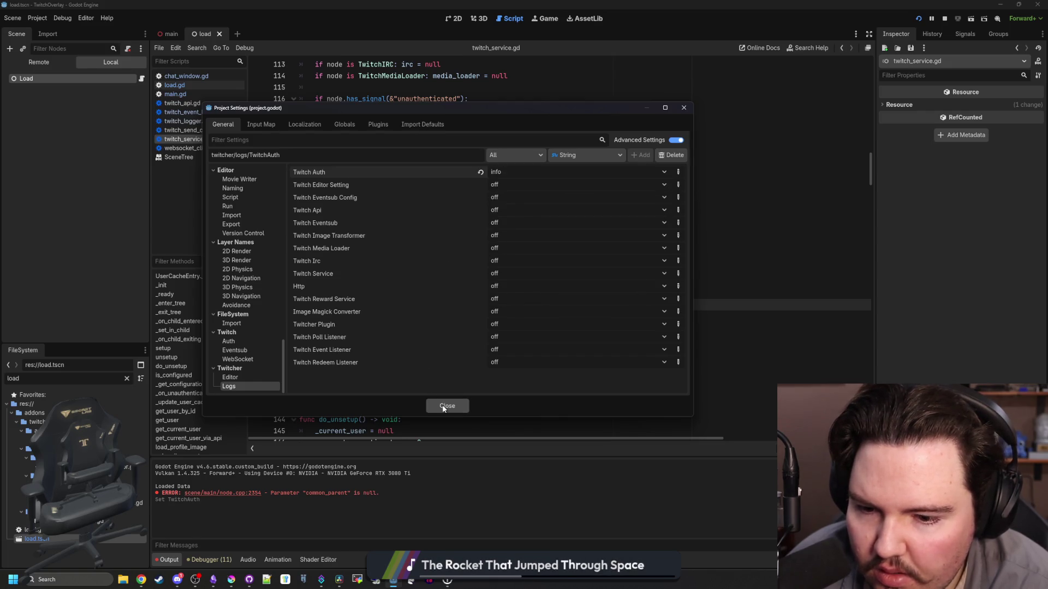
pyautogui.press('Escape')
pyautogui.hotkey('ctrl', 's')
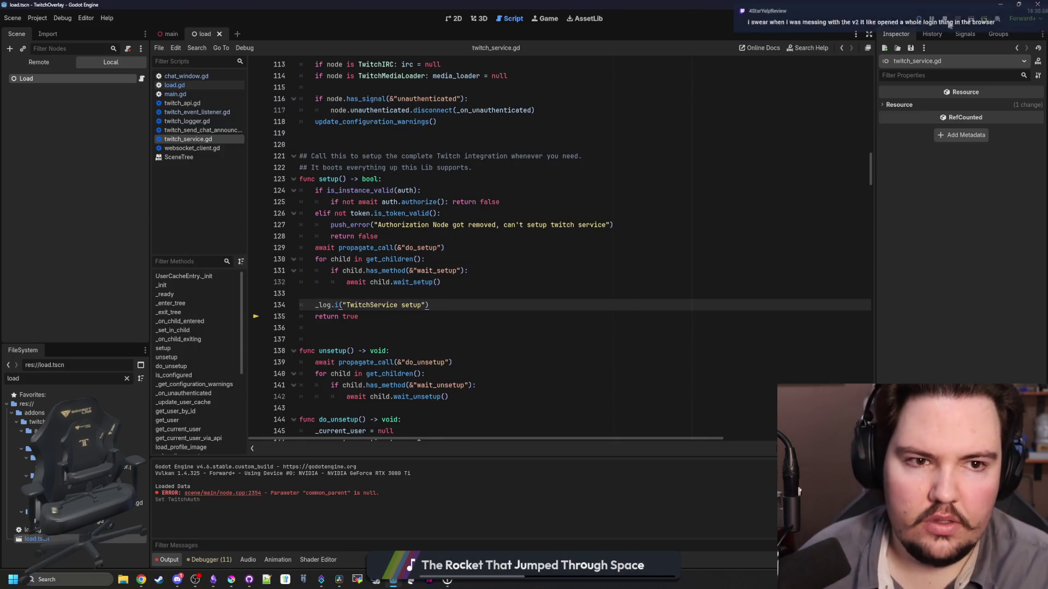
# Run the overlay with F5, view its window, then return to Godot and stop it with F8
pyautogui.press('F5')
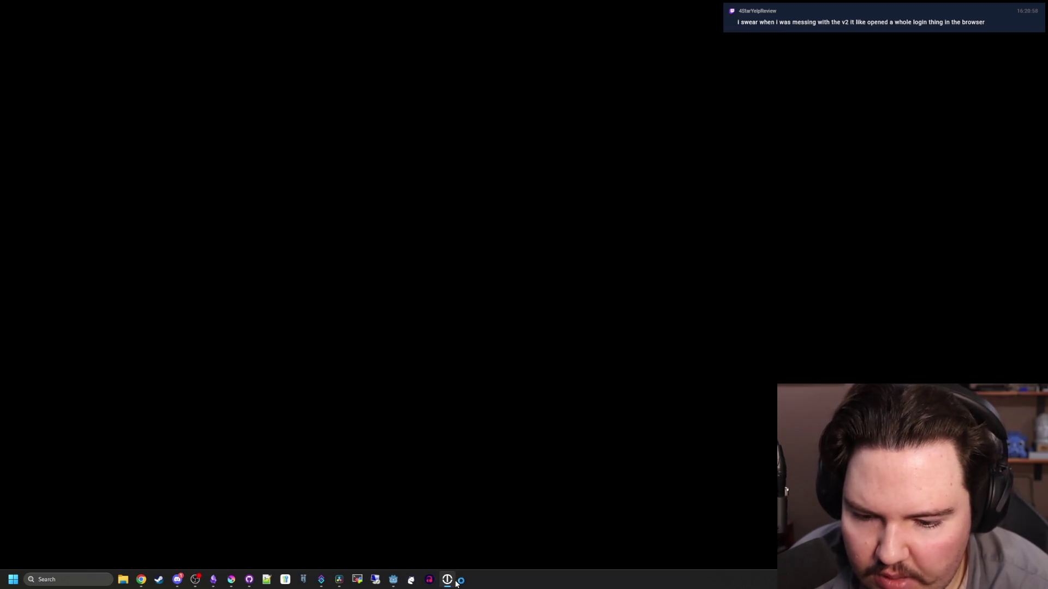
pyautogui.moveTo(457, 579)
pyautogui.click(464, 541)
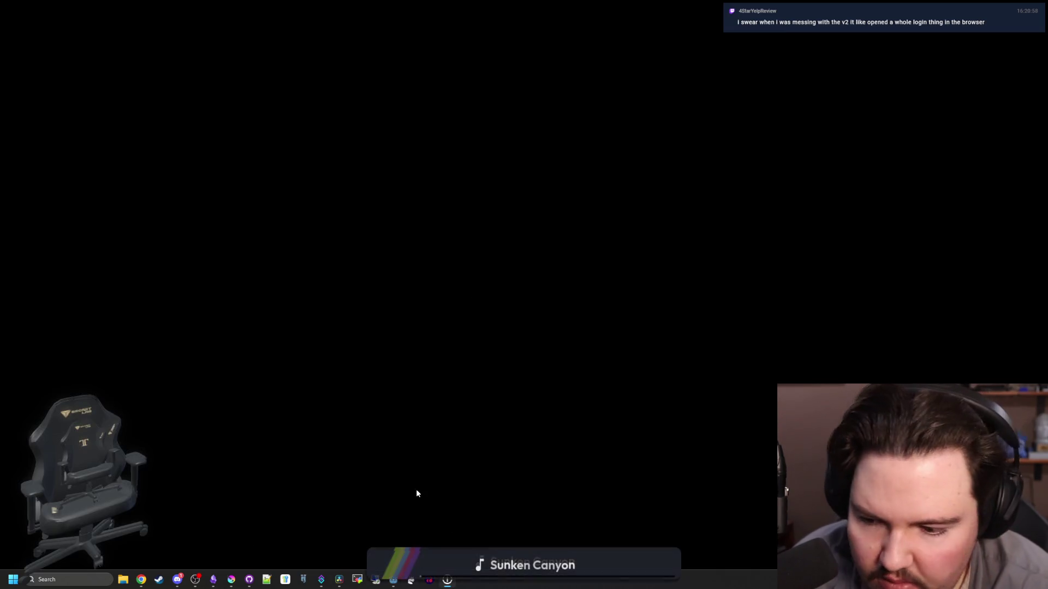
pyautogui.moveTo(398, 580)
pyautogui.click(350, 518)
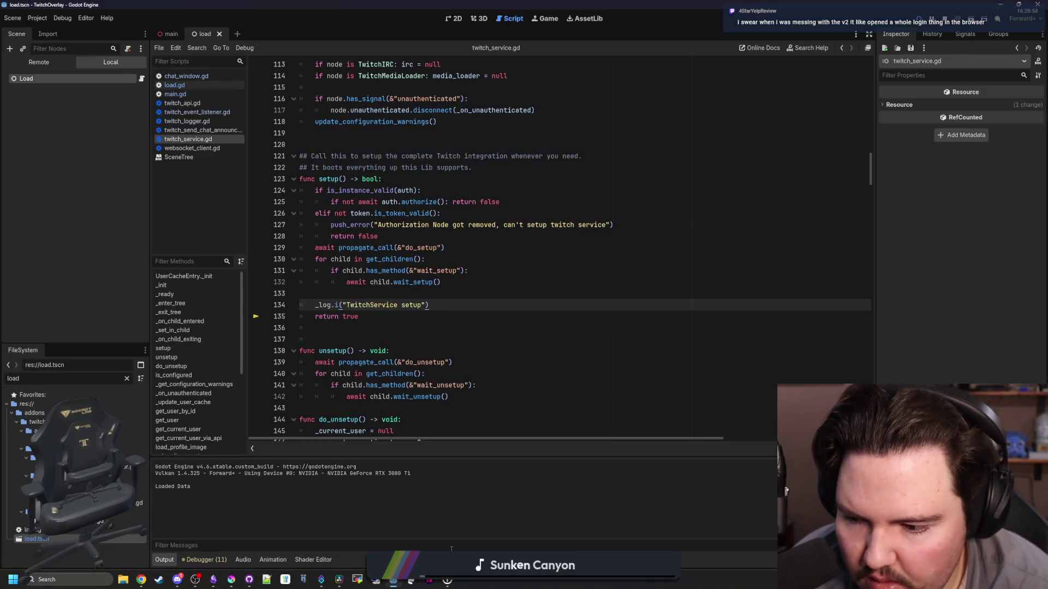
pyautogui.click(447, 339)
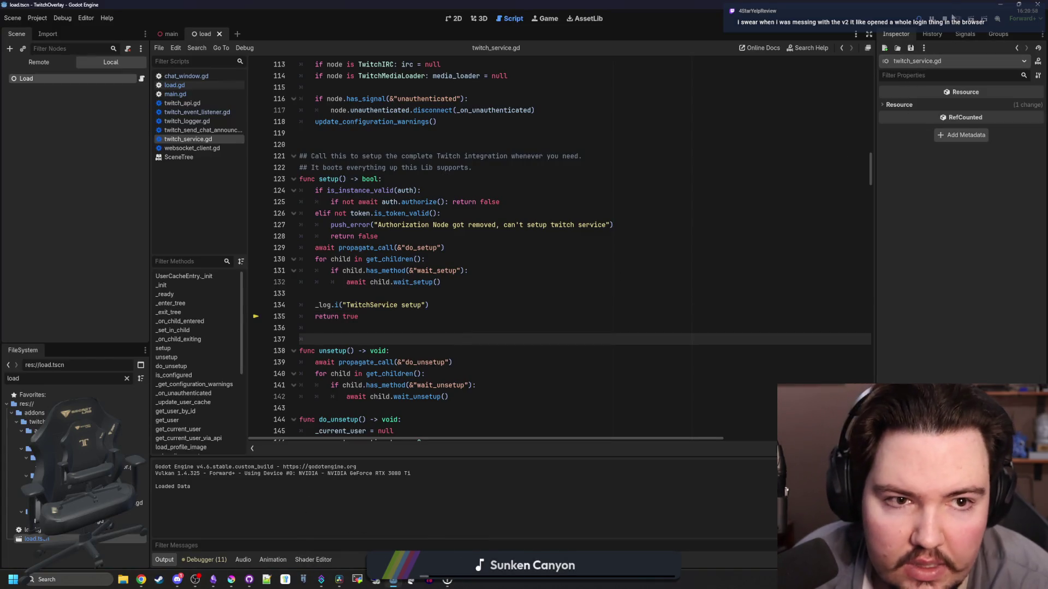
pyautogui.press('F8')
pyautogui.click(385, 156)
pyautogui.click(37, 18)
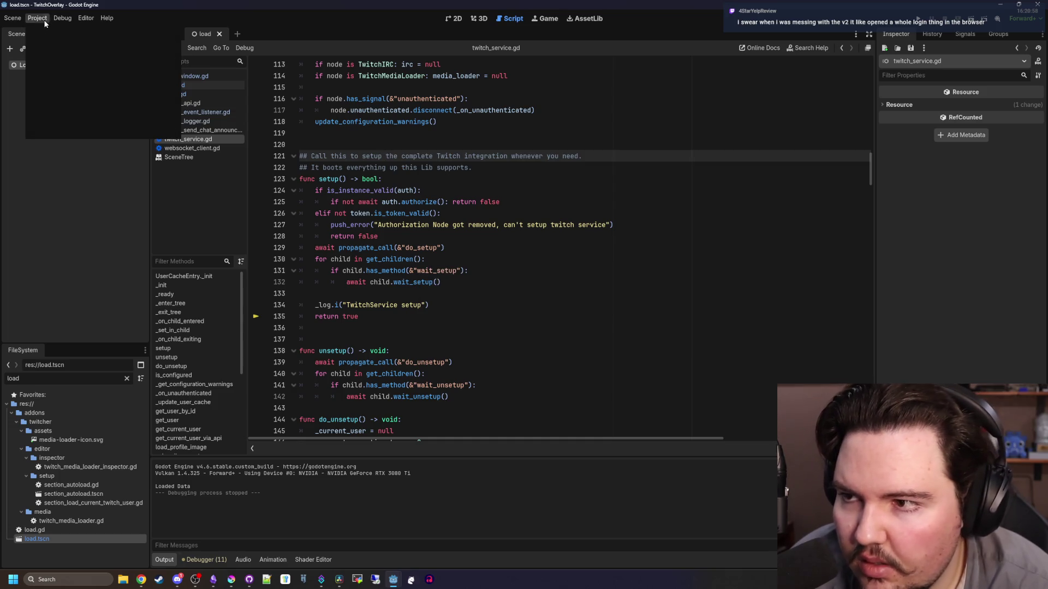
# Set Redeem, Event and Poll Listener, Plugin, Image Magick, Reward Service, Http and Twitch Service logs to debug
pyautogui.click(55, 32)
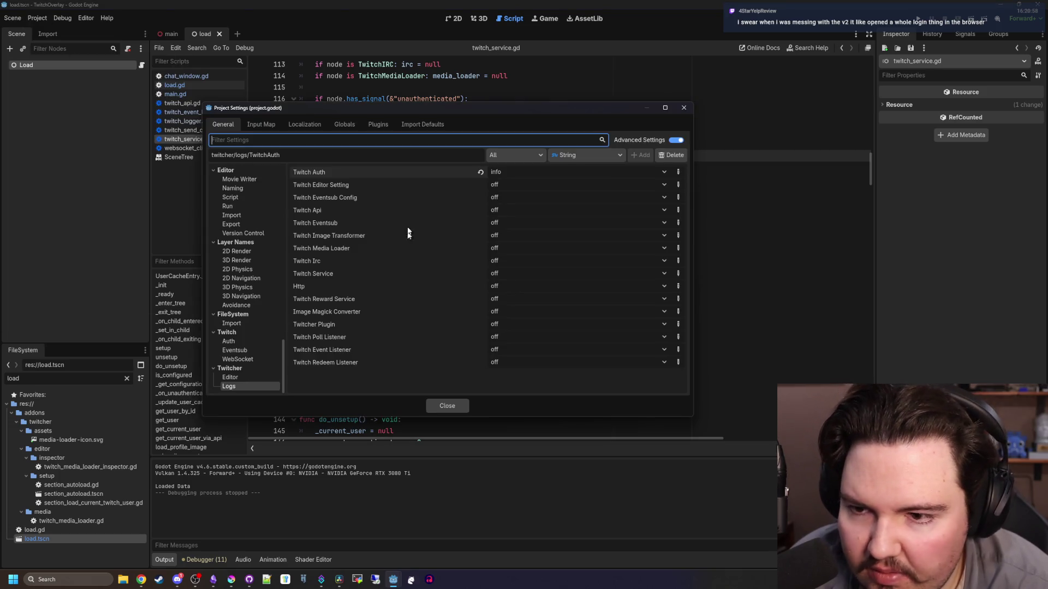
pyautogui.click(610, 363)
pyautogui.click(519, 393)
pyautogui.click(511, 350)
pyautogui.click(509, 377)
pyautogui.click(510, 337)
pyautogui.click(509, 369)
pyautogui.click(509, 325)
pyautogui.click(509, 357)
pyautogui.click(509, 312)
pyautogui.click(510, 344)
pyautogui.click(508, 300)
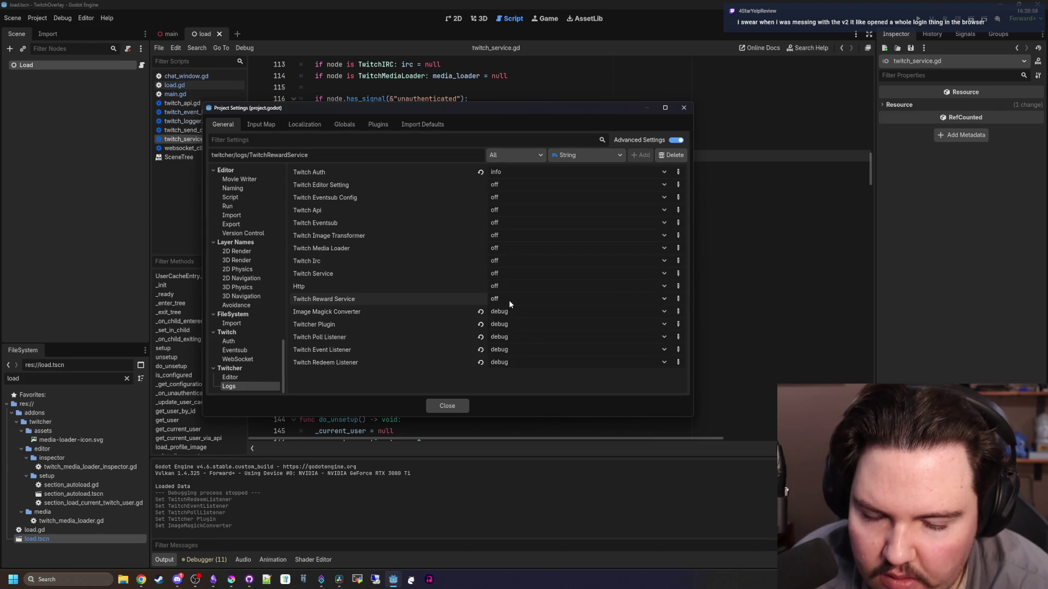
pyautogui.click(510, 304)
pyautogui.click(509, 339)
pyautogui.click(506, 287)
pyautogui.click(511, 329)
pyautogui.click(509, 277)
pyautogui.click(509, 318)
# Set Editor Setting, Auth, Eventsub Config, Api, Eventsub, Image Transformer, Media Loader and Irc logs to debug
pyautogui.click(516, 185)
pyautogui.click(510, 233)
pyautogui.click(505, 174)
pyautogui.click(511, 215)
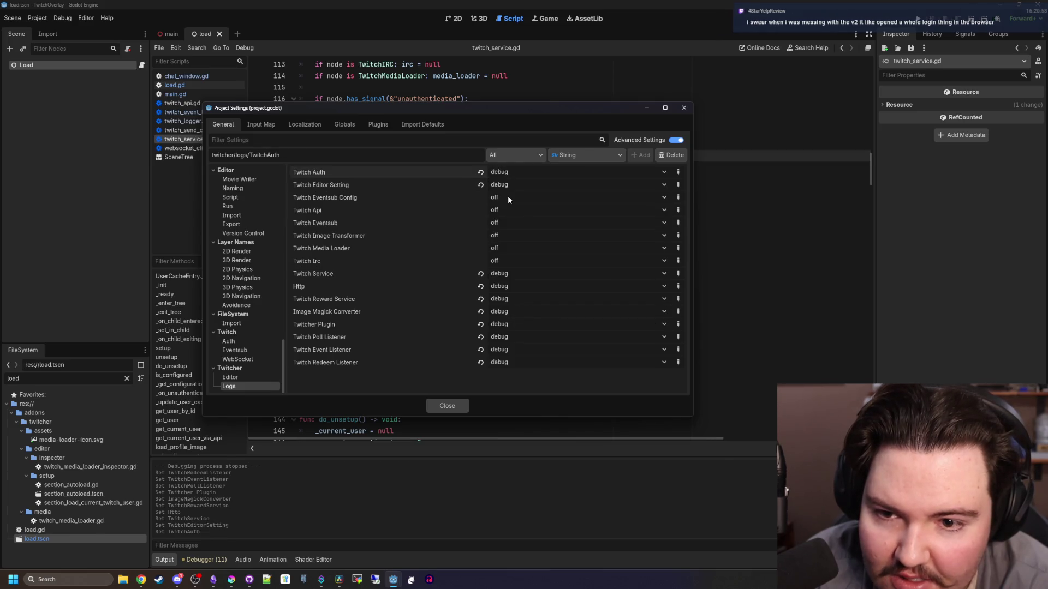
pyautogui.click(507, 198)
pyautogui.click(511, 243)
pyautogui.click(507, 210)
pyautogui.click(511, 255)
pyautogui.click(507, 223)
pyautogui.click(510, 270)
pyautogui.click(508, 235)
pyautogui.click(510, 281)
pyautogui.click(507, 249)
pyautogui.click(510, 295)
pyautogui.click(508, 261)
pyautogui.click(510, 307)
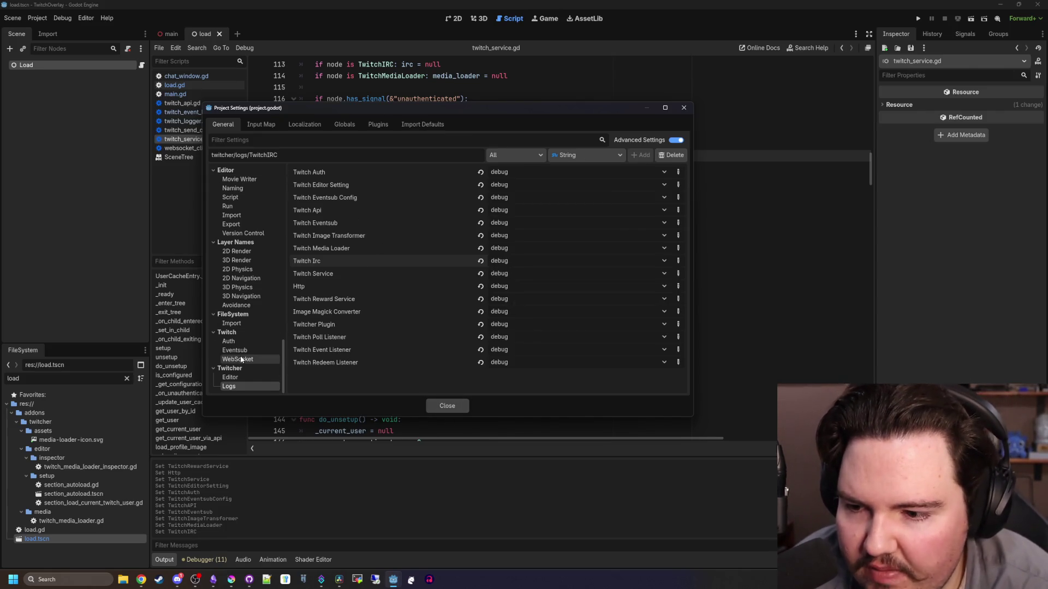
pyautogui.click(446, 405)
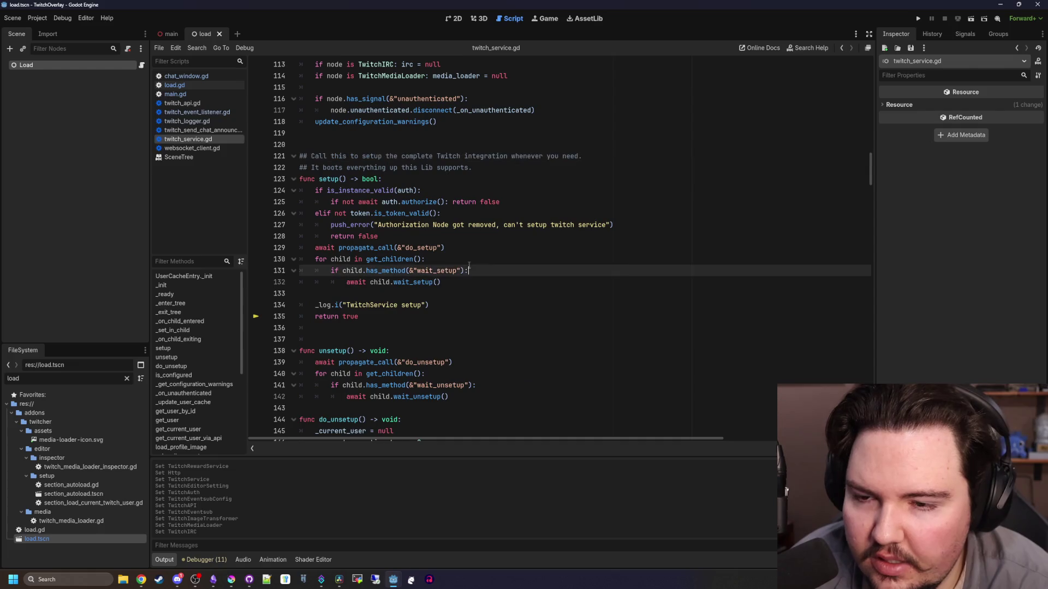
pyautogui.click(37, 19)
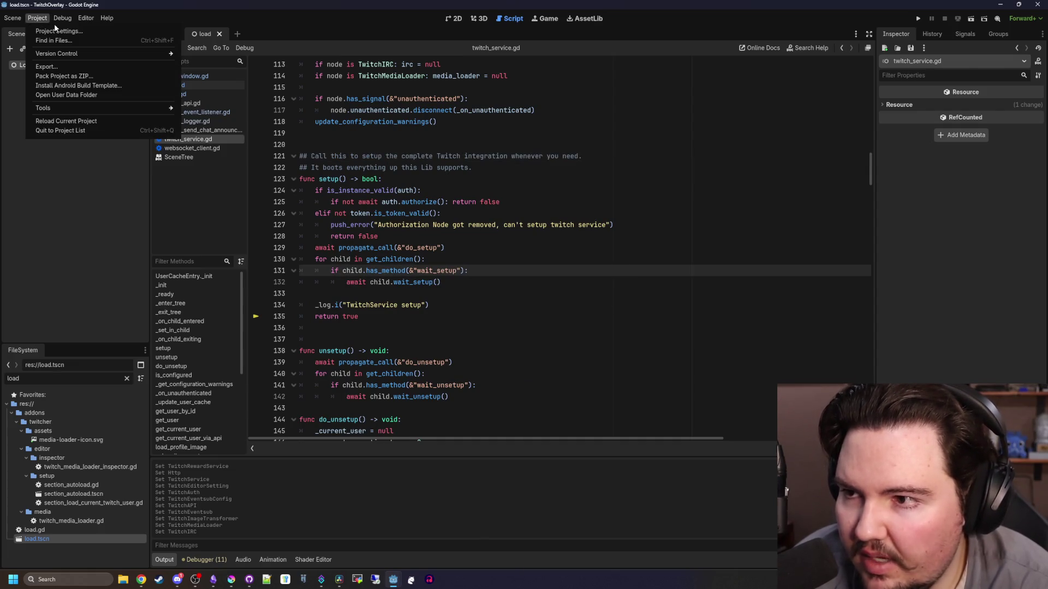
# Open Twitcher Setup and tick the analytics:read:extensions, analytics:read:games and bits:read scopes
pyautogui.moveTo(76, 109)
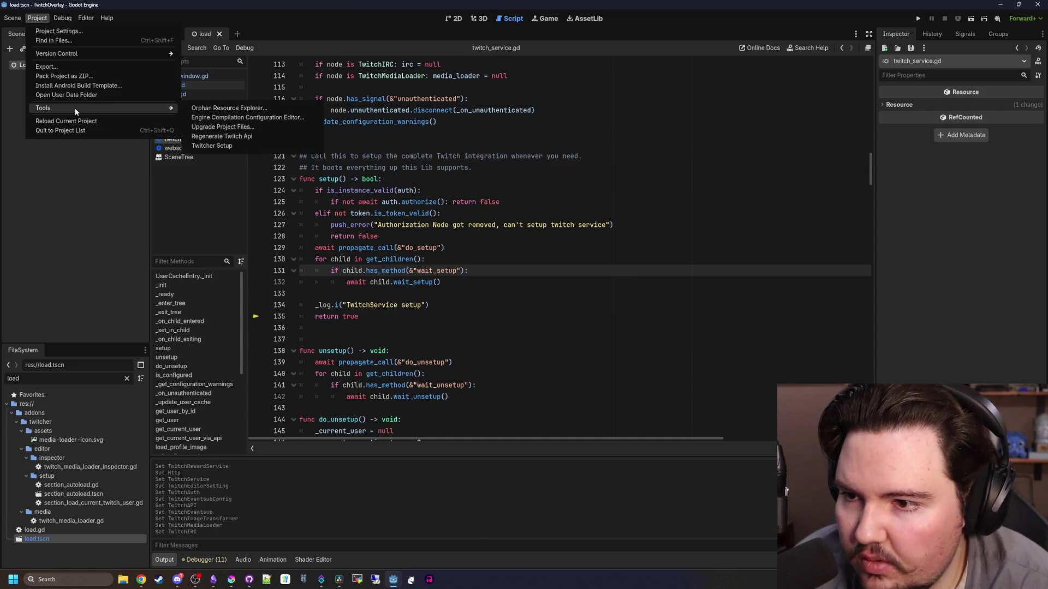
pyautogui.click(226, 146)
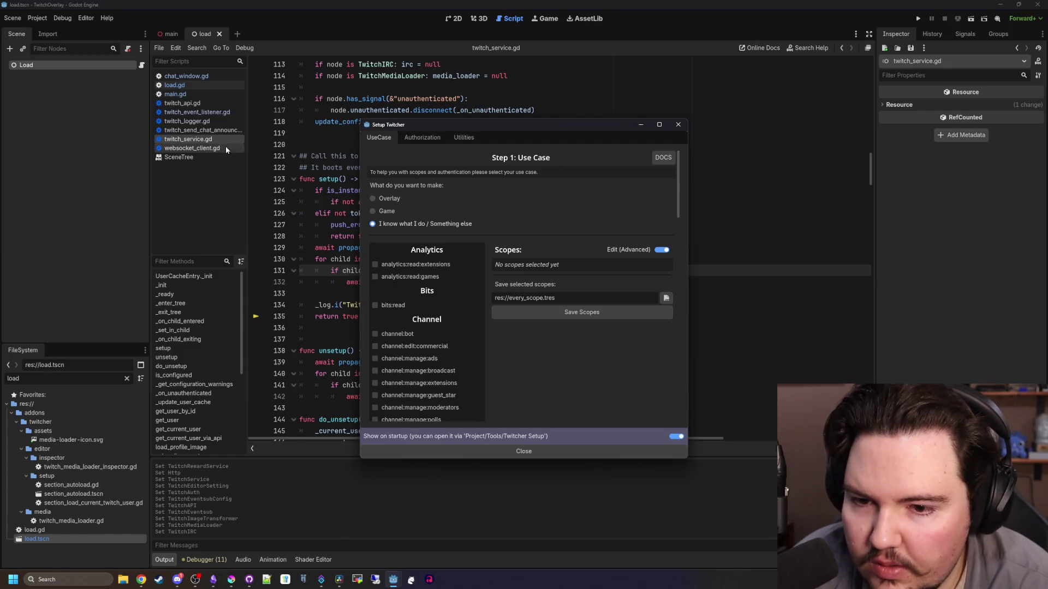
pyautogui.click(425, 266)
pyautogui.click(414, 277)
pyautogui.click(393, 306)
# Tick chat:read, user:bot and the user:read and user:manage scopes (chat, whispers, emotes, email, blocked users)
pyautogui.scroll(-5, 394, 308)
pyautogui.scroll(-10, 398, 328)
pyautogui.click(397, 415)
pyautogui.click(405, 373)
pyautogui.click(411, 361)
pyautogui.click(414, 350)
pyautogui.click(414, 312)
pyautogui.click(415, 300)
pyautogui.click(417, 287)
pyautogui.click(418, 275)
pyautogui.click(419, 263)
pyautogui.click(421, 251)
pyautogui.click(422, 239)
pyautogui.click(423, 226)
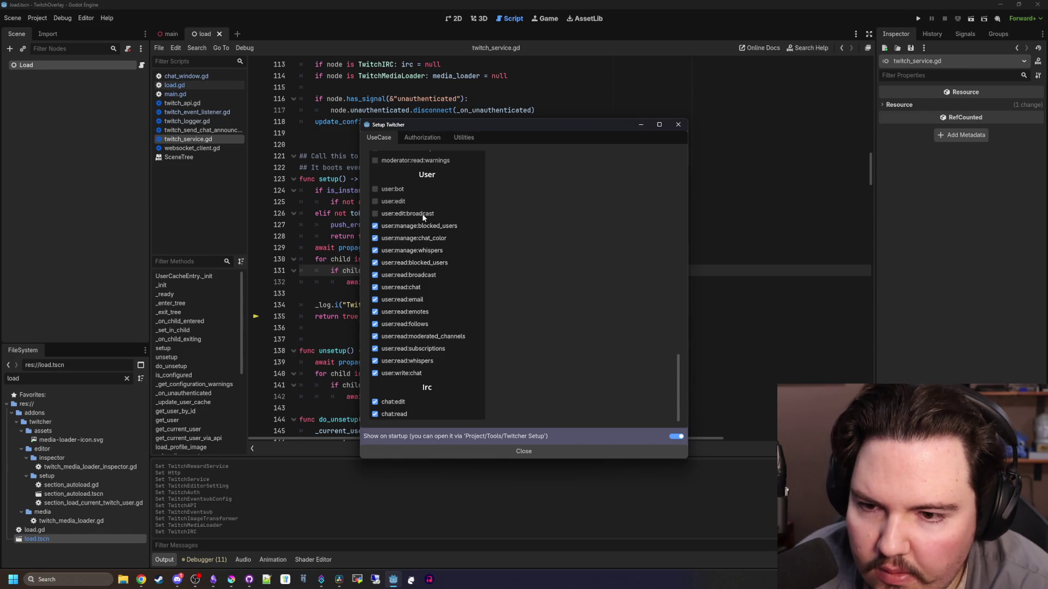
pyautogui.click(410, 191)
# Tick the moderator:read and moderator:manage scopes (chat settings, banned users, shoutouts, shield mode, warnings, guest star)
pyautogui.scroll(3, 413, 309)
pyautogui.click(416, 272)
pyautogui.click(419, 260)
pyautogui.click(426, 223)
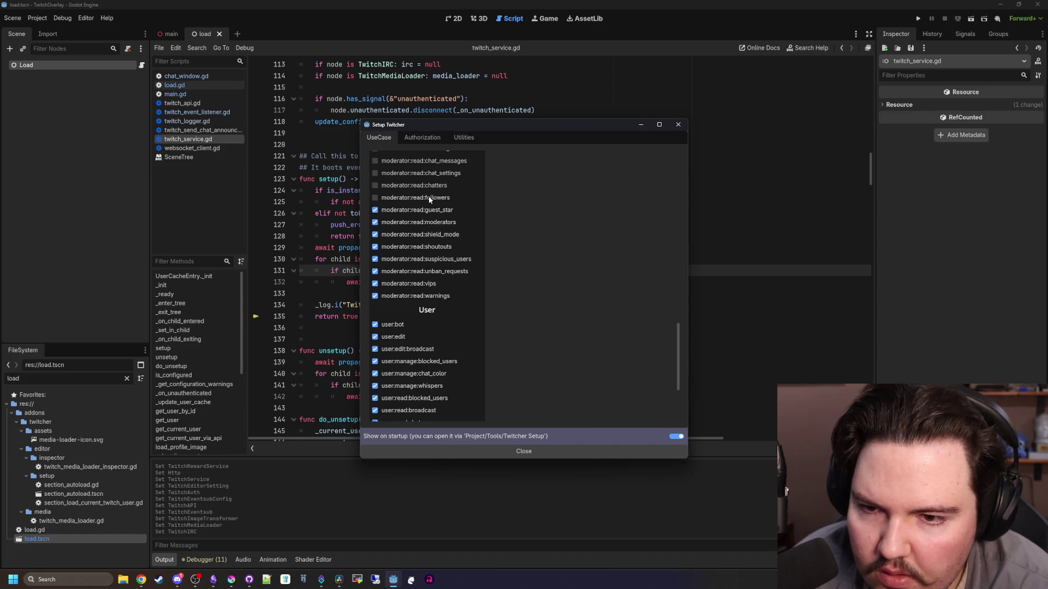
pyautogui.click(435, 173)
pyautogui.click(432, 161)
pyautogui.scroll(3, 425, 218)
pyautogui.click(423, 284)
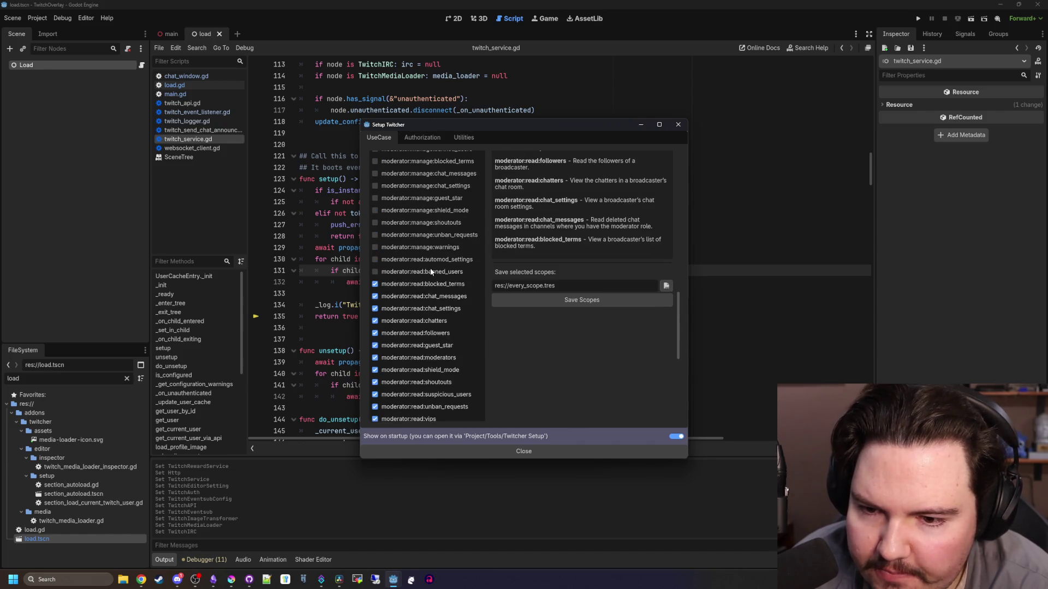
pyautogui.click(423, 272)
pyautogui.click(426, 259)
pyautogui.click(438, 248)
pyautogui.click(440, 235)
pyautogui.click(441, 223)
pyautogui.click(442, 211)
pyautogui.click(443, 198)
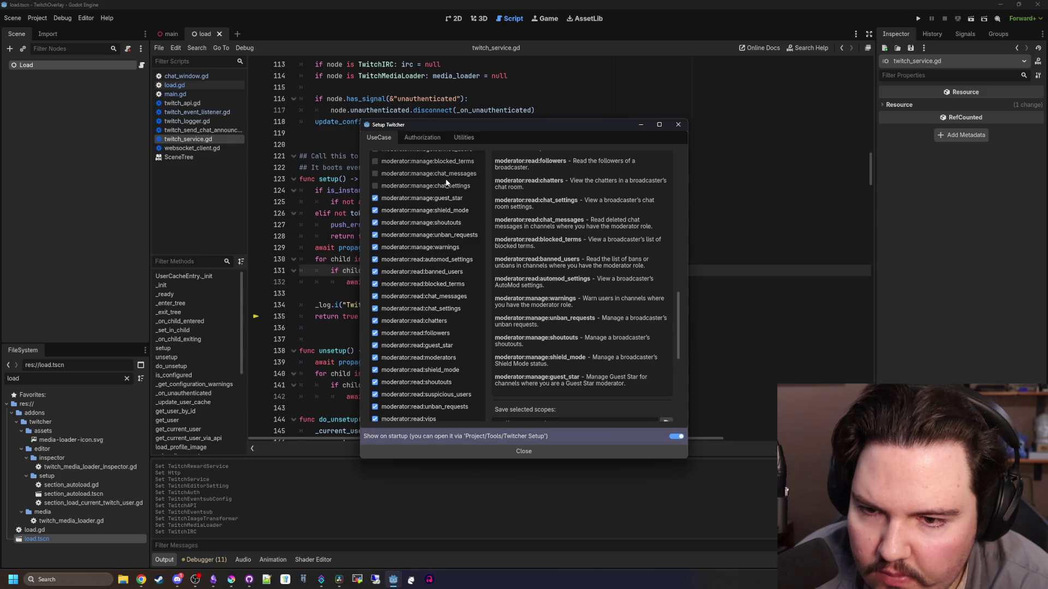
pyautogui.click(446, 174)
pyautogui.click(447, 162)
pyautogui.click(437, 186)
# Tick clips:edit and the channel:read scopes from charity through vips, including polls, predictions and hype_train
pyautogui.scroll(3, 426, 218)
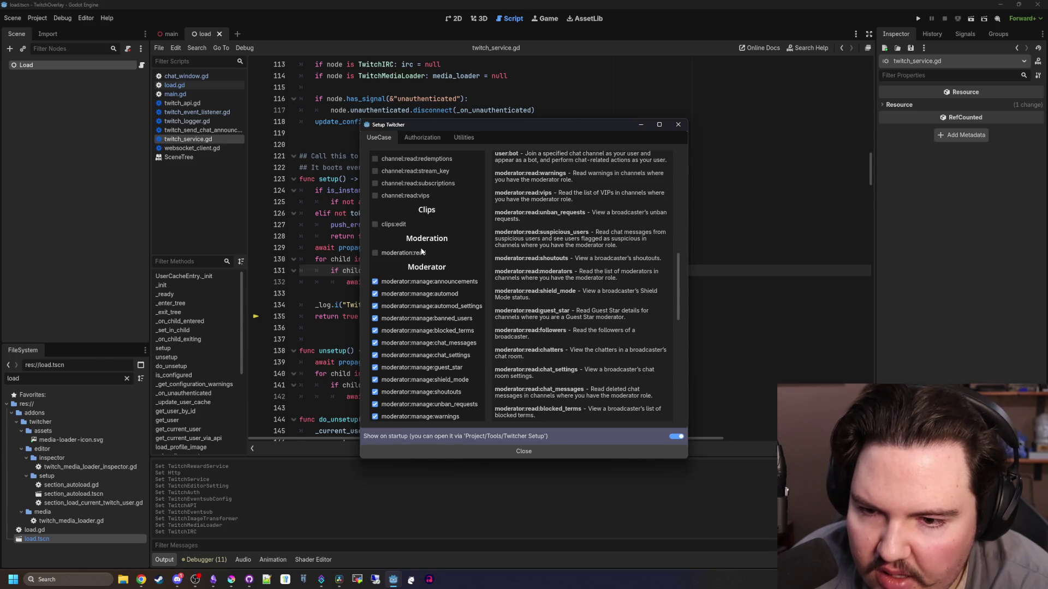
pyautogui.click(410, 225)
pyautogui.scroll(3, 415, 229)
pyautogui.click(423, 297)
pyautogui.click(424, 285)
pyautogui.click(425, 272)
pyautogui.click(428, 262)
pyautogui.click(433, 248)
pyautogui.click(432, 235)
pyautogui.click(430, 223)
pyautogui.click(424, 211)
pyautogui.click(422, 198)
pyautogui.click(421, 187)
pyautogui.click(420, 175)
# Tick the channel:manage ads, broadcast, extensions, guest_star, moderators, raids and redemptions scopes, then choose a save location
pyautogui.scroll(3, 421, 218)
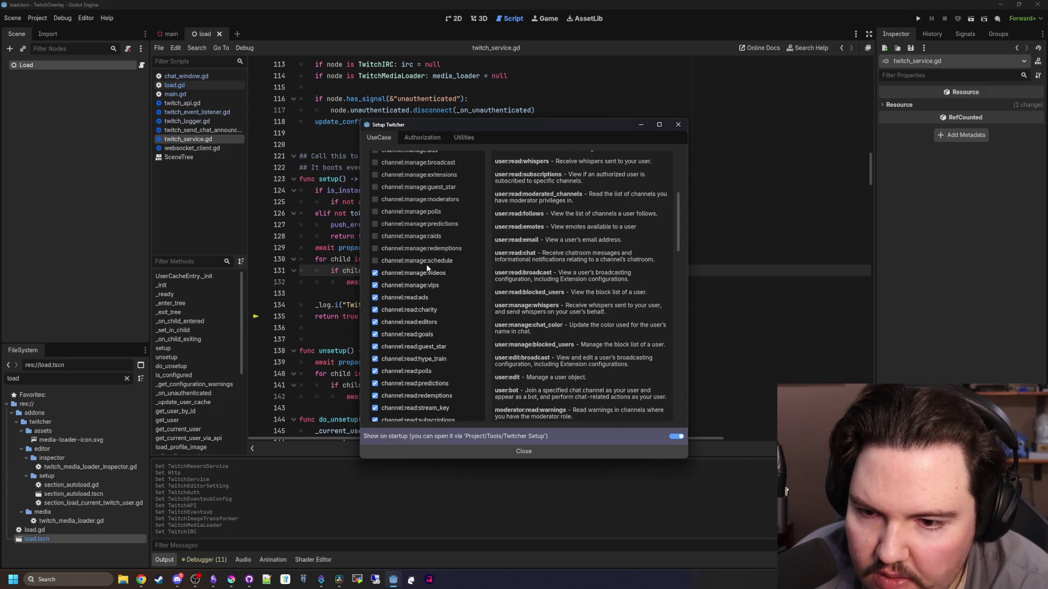
pyautogui.click(432, 249)
pyautogui.click(432, 237)
pyautogui.click(429, 200)
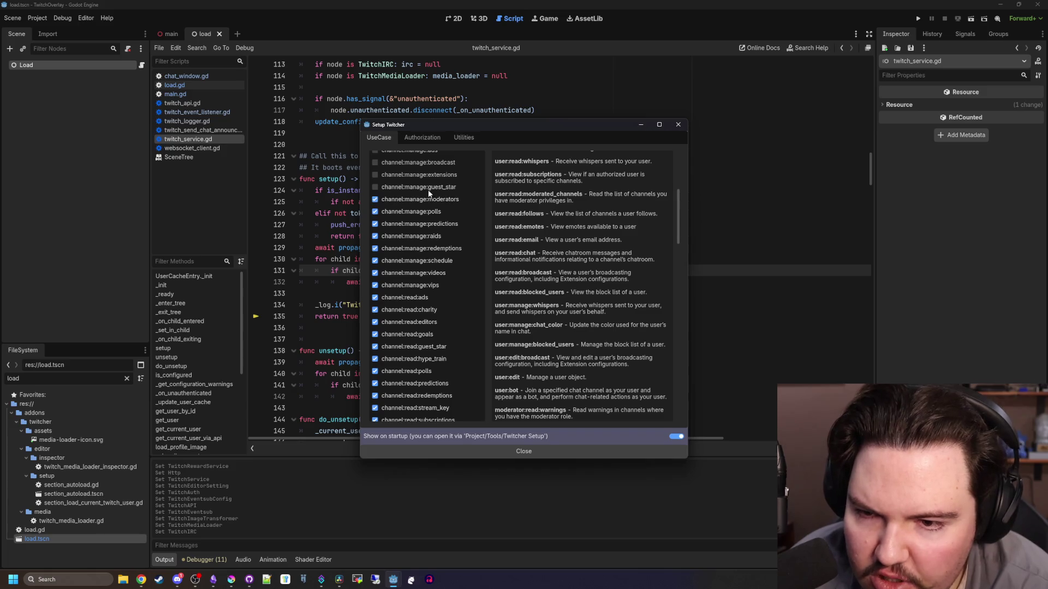
pyautogui.click(432, 186)
pyautogui.scroll(2, 431, 219)
pyautogui.click(434, 242)
pyautogui.click(429, 230)
pyautogui.click(426, 218)
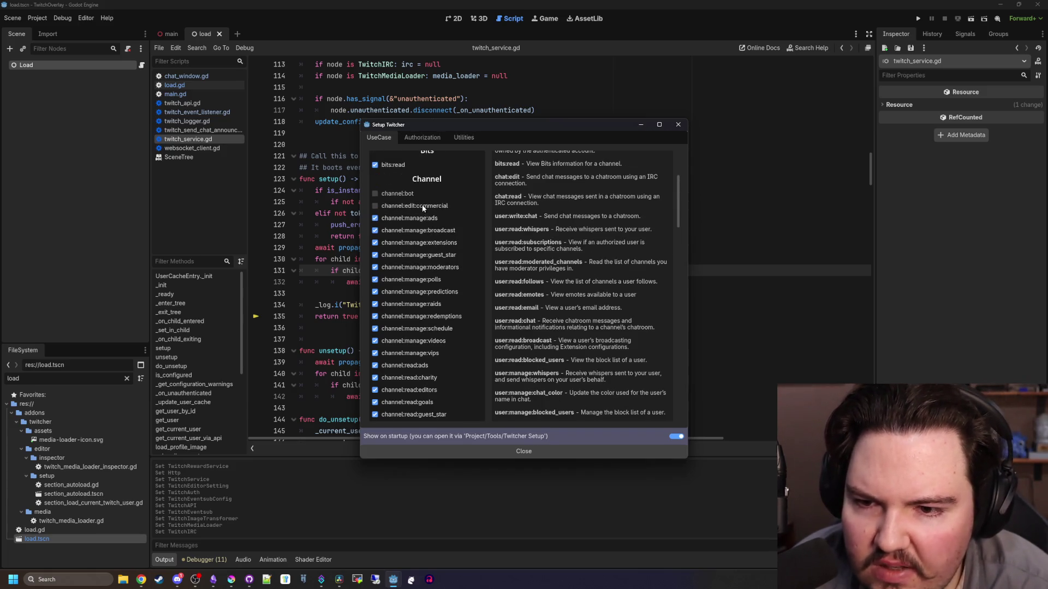
pyautogui.scroll(-15, 546, 316)
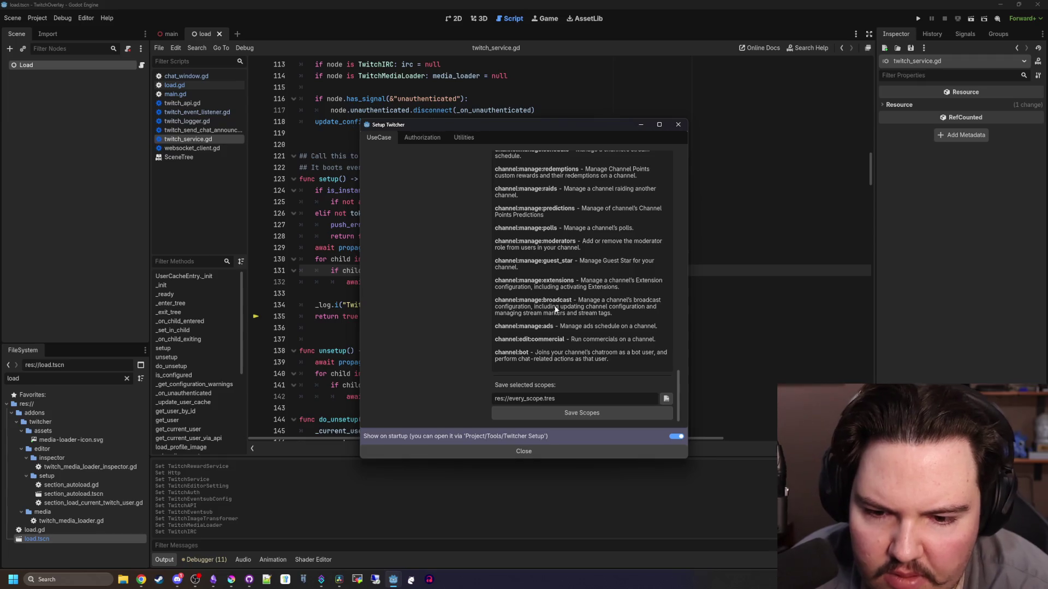
pyautogui.click(665, 398)
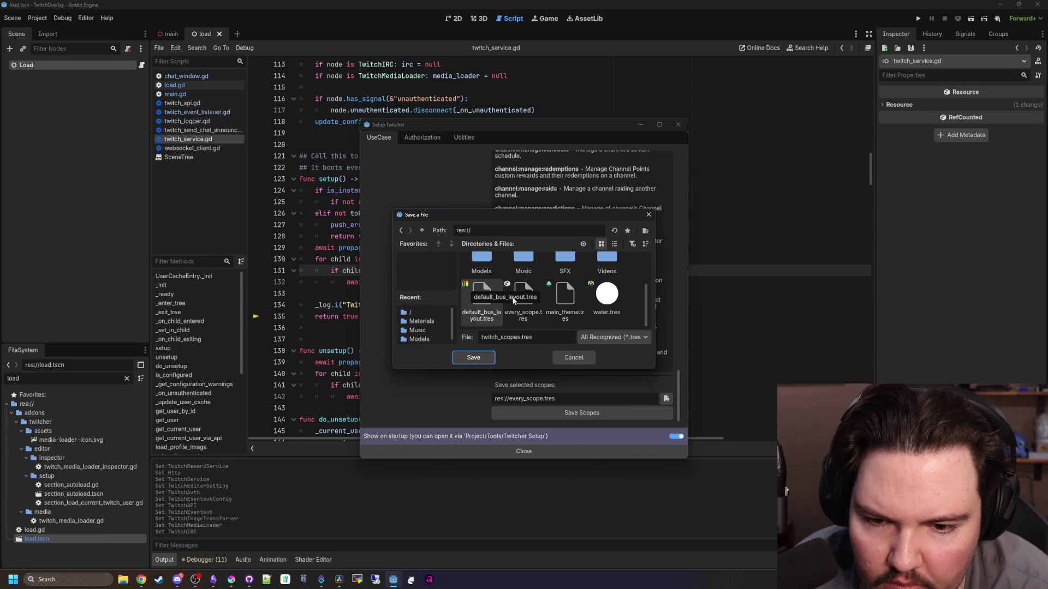
# Browse into res://addons/twitcher/auth to view the preset scope .tres files, then cancel saving
pyautogui.scroll(2, 541, 300)
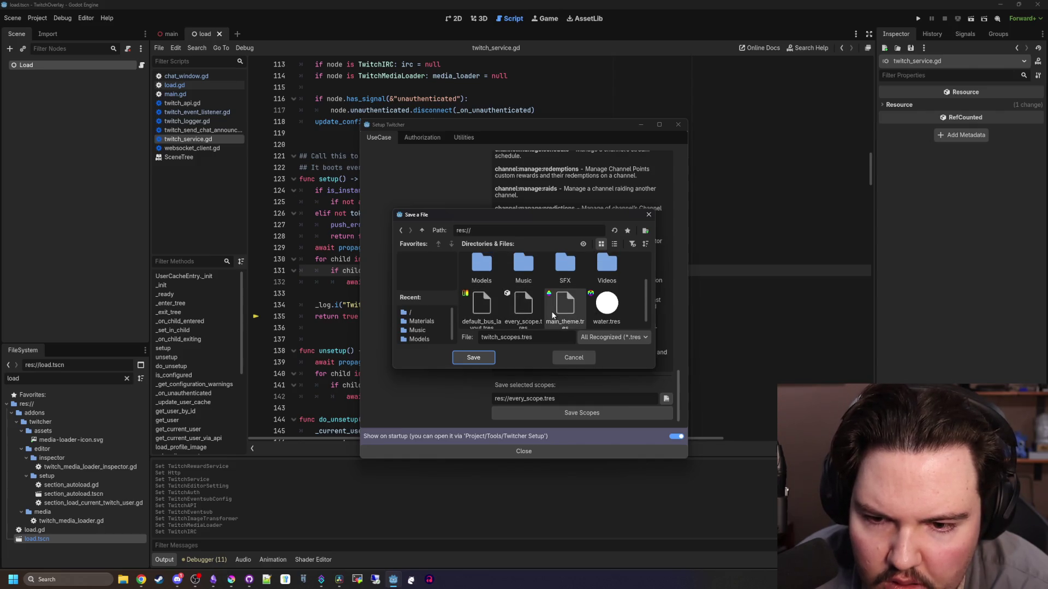
pyautogui.doubleClick(522, 276)
pyautogui.doubleClick(477, 281)
pyautogui.scroll(-3, 491, 290)
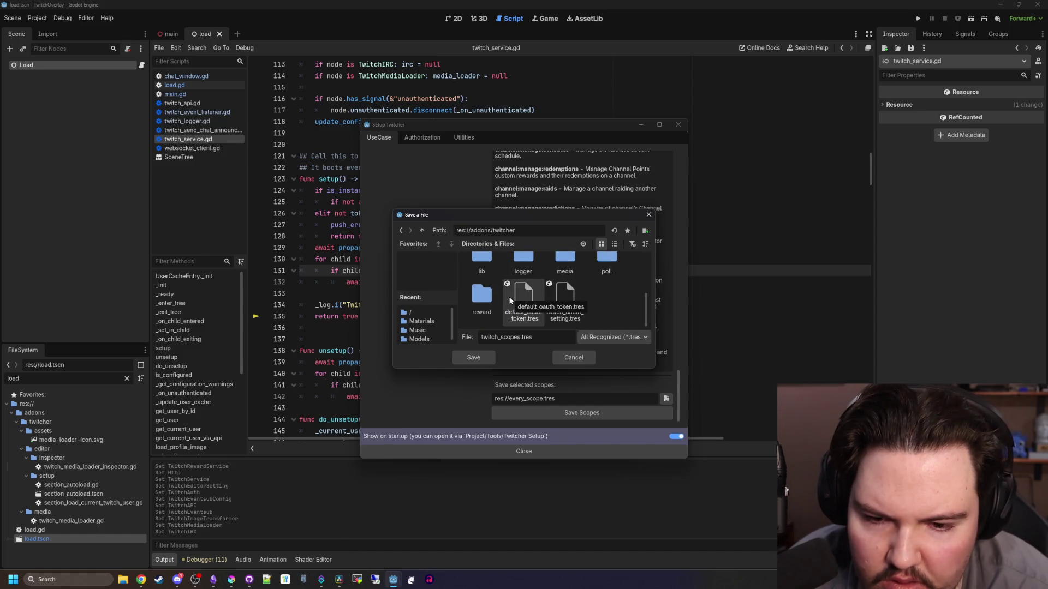
pyautogui.scroll(3, 524, 306)
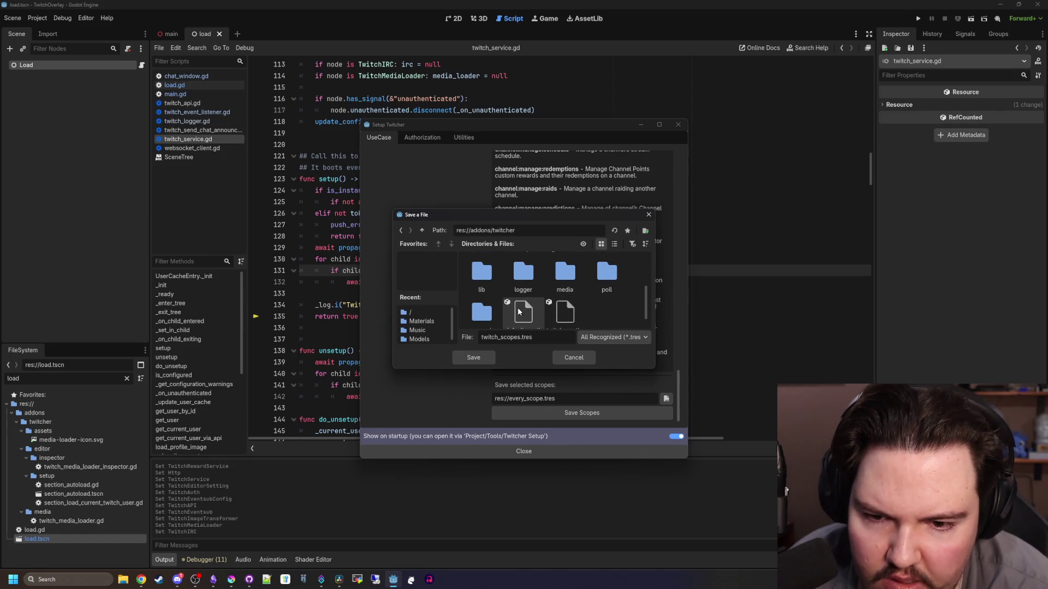
pyautogui.scroll(1, 546, 311)
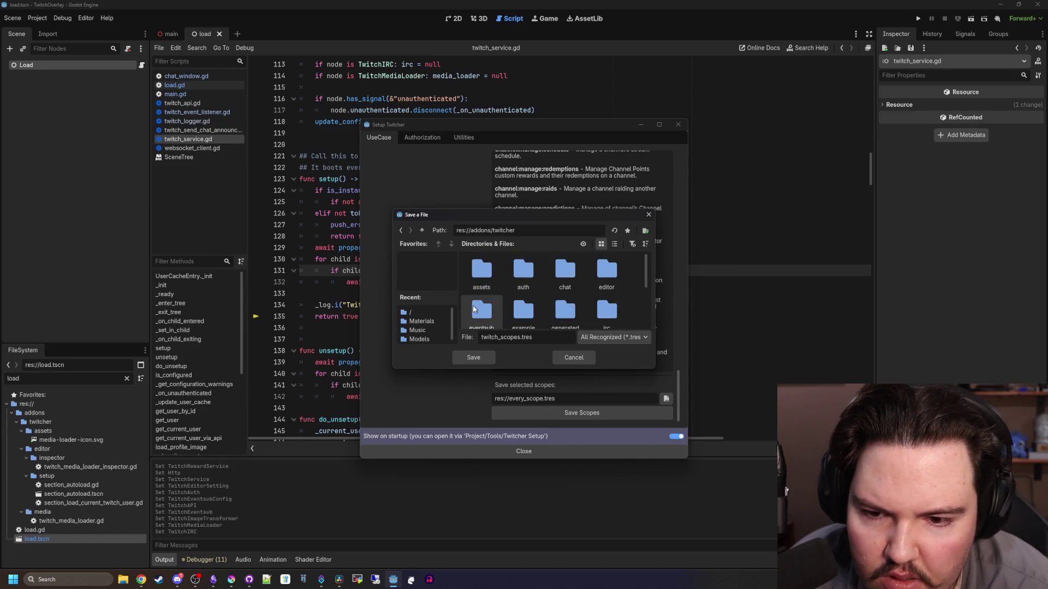
pyautogui.doubleClick(524, 270)
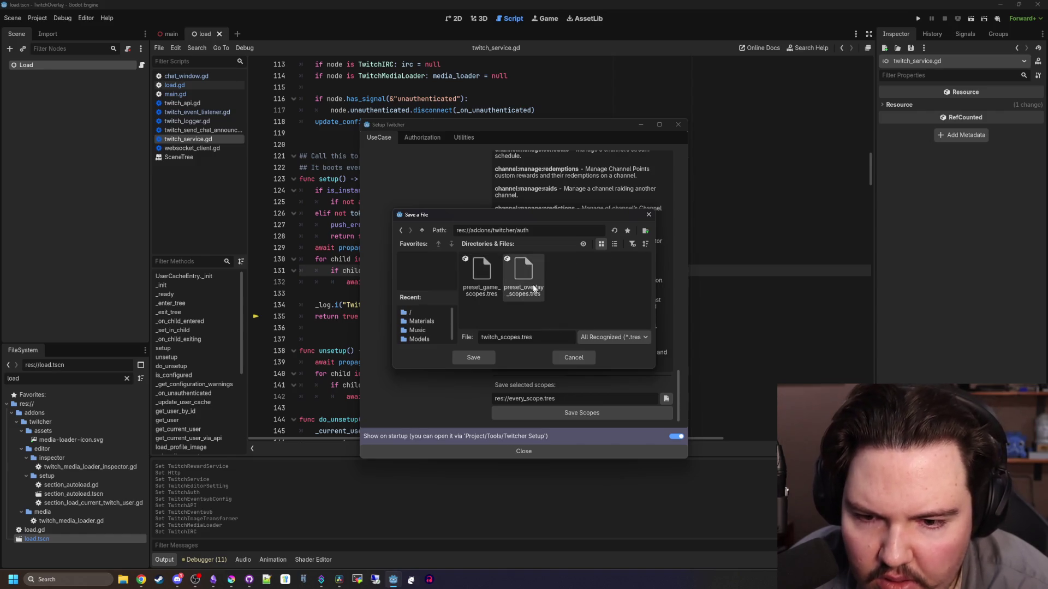
pyautogui.click(584, 358)
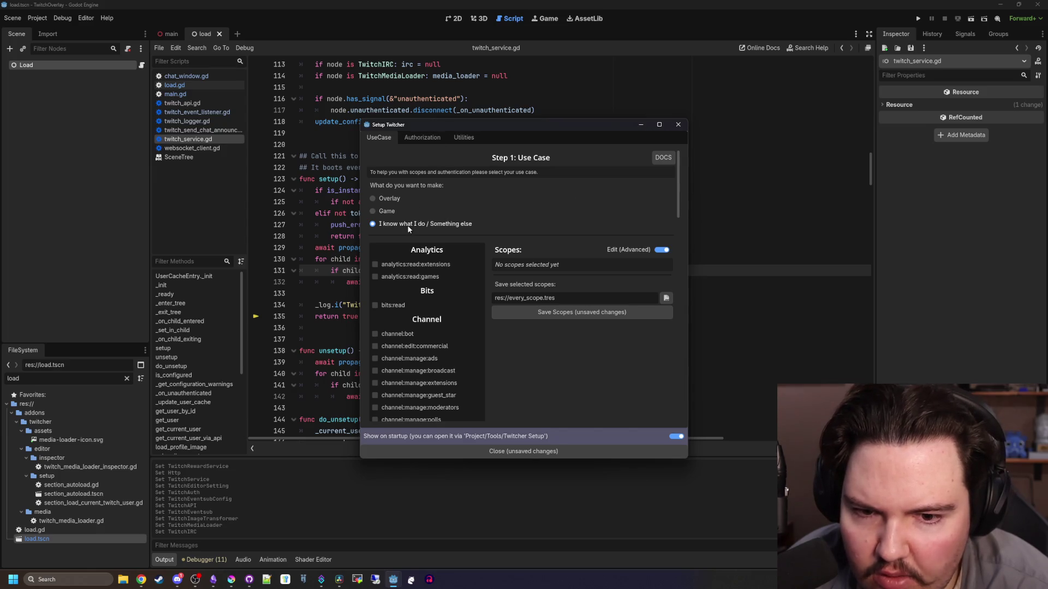
# Enable analytics, bits:read, channel:bot, channel:edit:commercial and channel:manage ads, broadcast, extensions, guest_star scopes
pyautogui.click(404, 264)
pyautogui.click(402, 276)
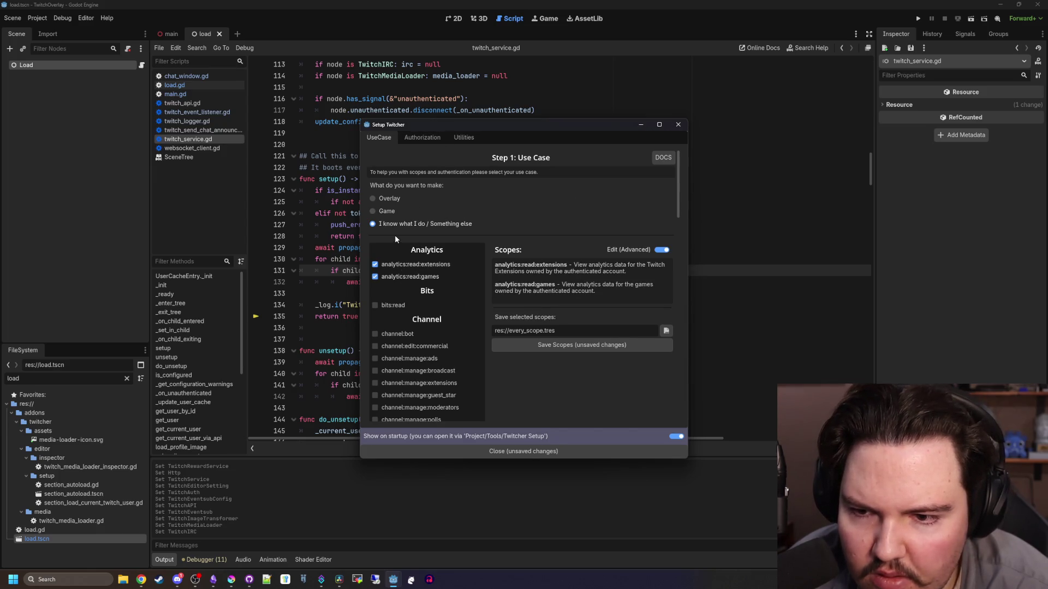
pyautogui.click(400, 305)
pyautogui.click(401, 333)
pyautogui.click(404, 346)
pyautogui.click(405, 358)
pyautogui.click(406, 370)
pyautogui.click(407, 383)
pyautogui.click(408, 395)
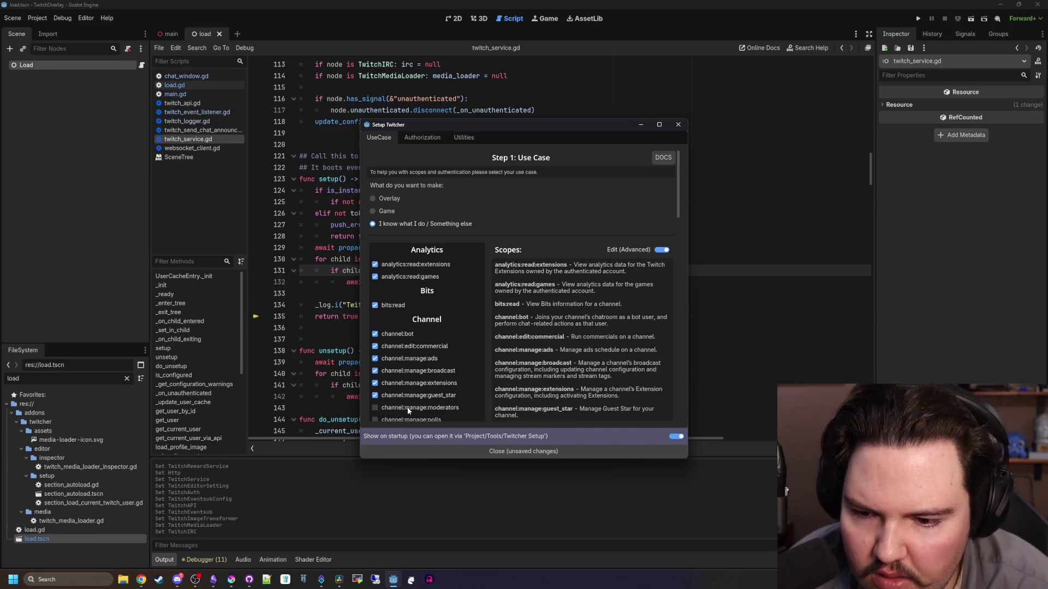
# Enable channel:manage videos, vips, schedule, redemptions, raids, predictions plus channel:read:ads and channel:read:charity
pyautogui.scroll(-5, 405, 394)
pyautogui.click(411, 315)
pyautogui.click(416, 303)
pyautogui.click(420, 291)
pyautogui.click(425, 278)
pyautogui.click(427, 266)
pyautogui.click(424, 253)
pyautogui.click(420, 241)
pyautogui.click(416, 229)
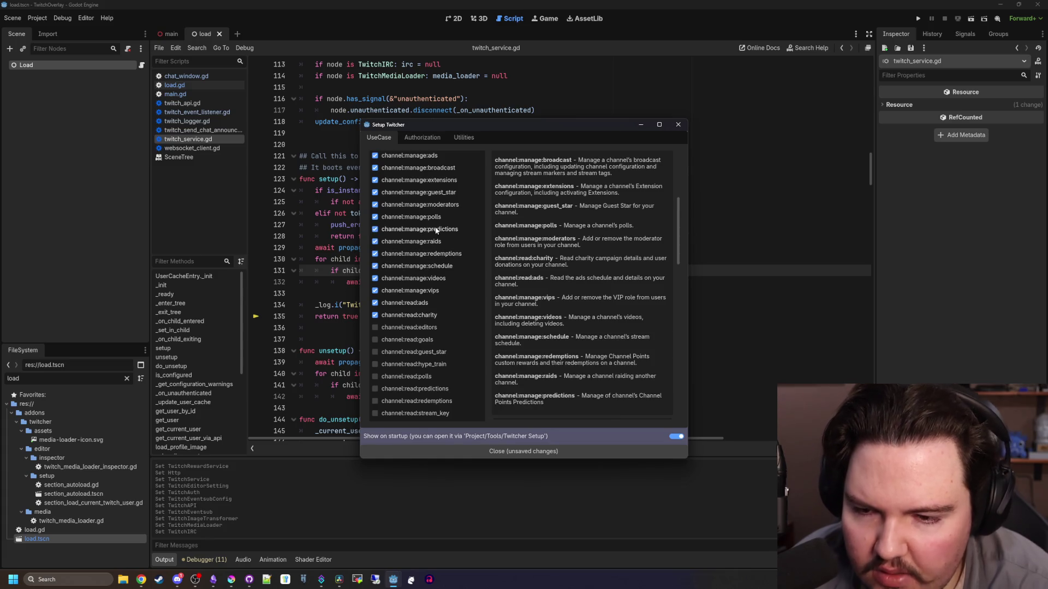
# Enable channel:read editors, goals, guest_star, hype_train, polls, predictions and redemptions scopes
pyautogui.scroll(-3, 414, 258)
pyautogui.click(417, 261)
pyautogui.click(414, 272)
pyautogui.click(411, 285)
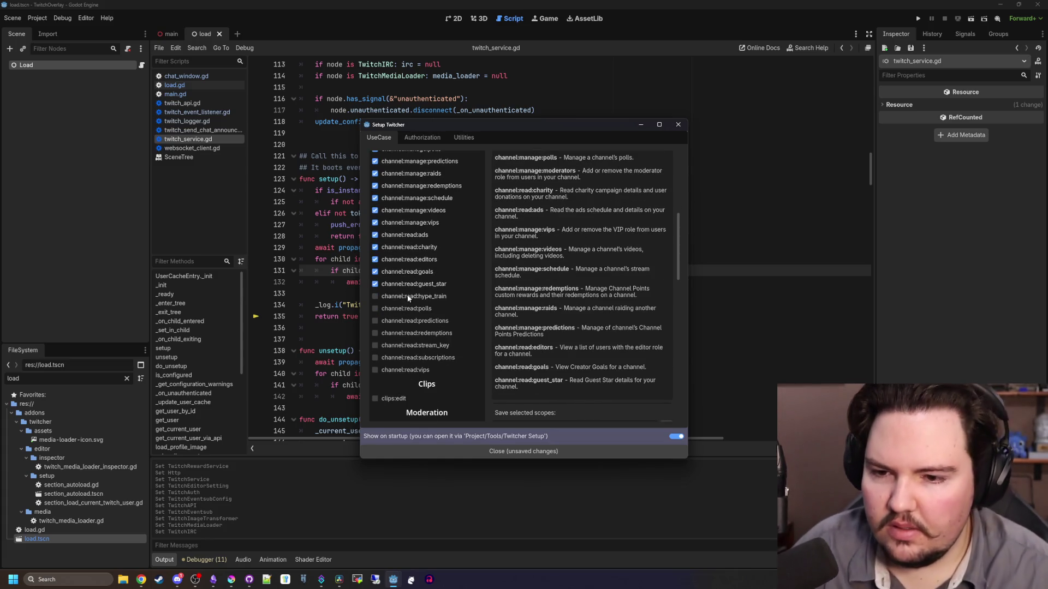
pyautogui.click(410, 296)
pyautogui.click(405, 309)
pyautogui.click(403, 321)
pyautogui.click(402, 334)
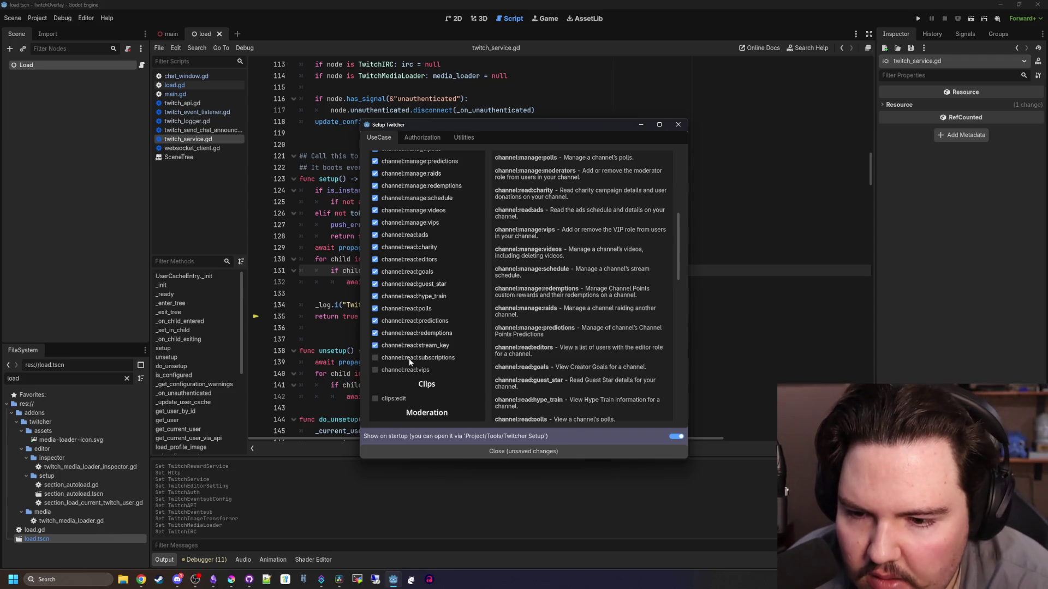
# Enable channel:read subscriptions and vips, clips:edit, moderation:read, and moderator:manage announcements and automod scopes
pyautogui.scroll(-3, 412, 371)
pyautogui.click(403, 298)
pyautogui.click(404, 326)
pyautogui.click(405, 355)
pyautogui.click(405, 369)
pyautogui.click(405, 381)
pyautogui.click(407, 405)
# Enable moderator:manage banned_users, chat_settings, guest_star, unban_requests, shoutouts and shield_mode scopes
pyautogui.scroll(-3, 408, 411)
pyautogui.click(406, 324)
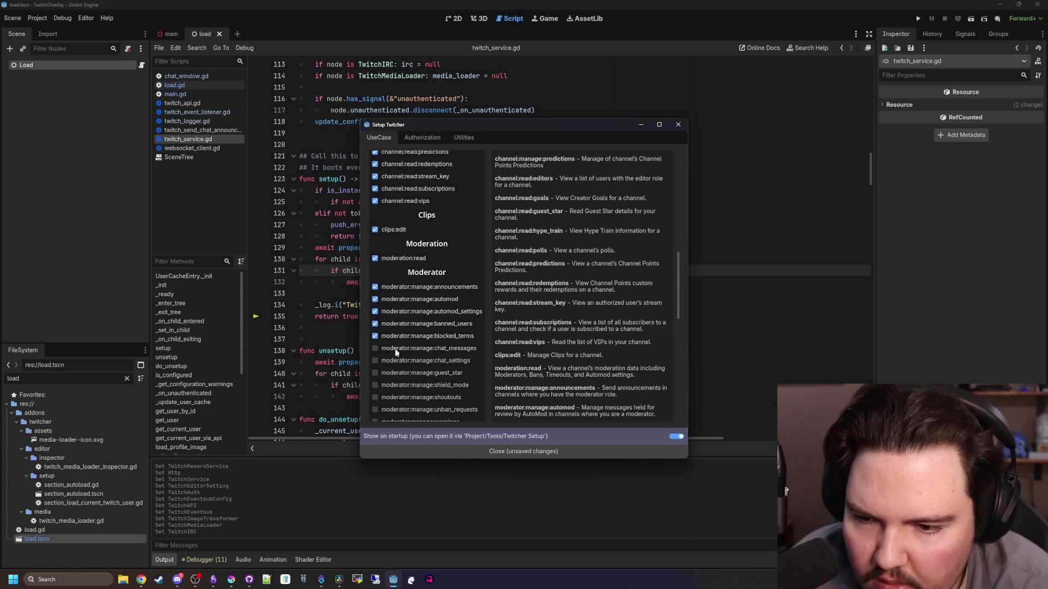
pyautogui.click(396, 361)
pyautogui.click(399, 373)
pyautogui.click(405, 410)
pyautogui.click(404, 397)
pyautogui.click(405, 385)
# Enable moderator:read chat_settings, automod_settings, followers, moderators, shield_mode and shoutouts scopes
pyautogui.scroll(-5, 406, 353)
pyautogui.click(415, 314)
pyautogui.click(420, 264)
pyautogui.click(407, 338)
pyautogui.scroll(-3, 422, 287)
pyautogui.click(423, 261)
pyautogui.click(423, 274)
pyautogui.click(418, 286)
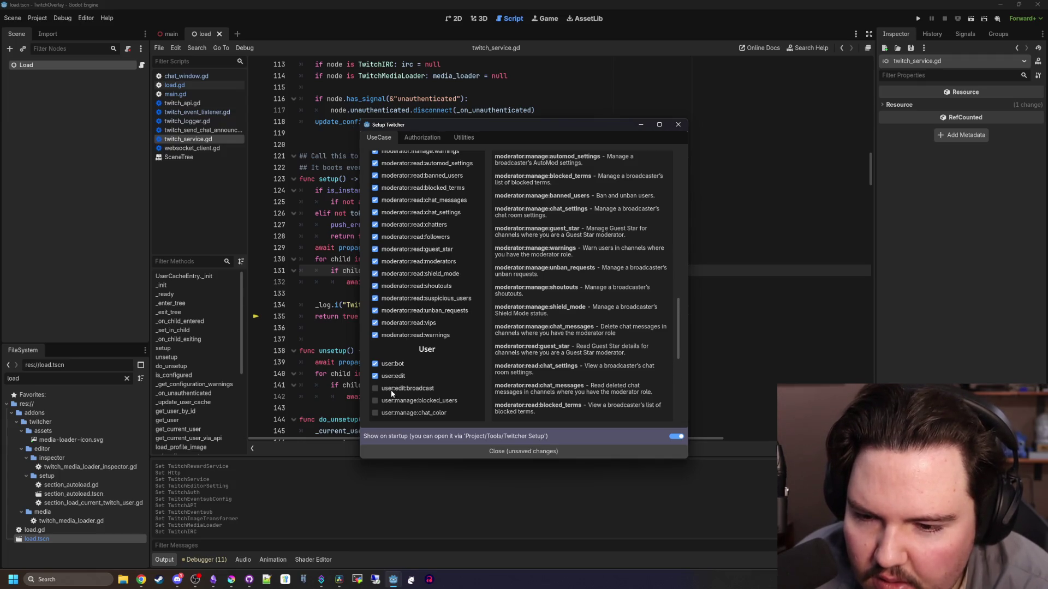
# Enable user:manage:chat_color and user:read email, emotes and moderated_channels scopes
pyautogui.click(395, 414)
pyautogui.scroll(-3, 389, 382)
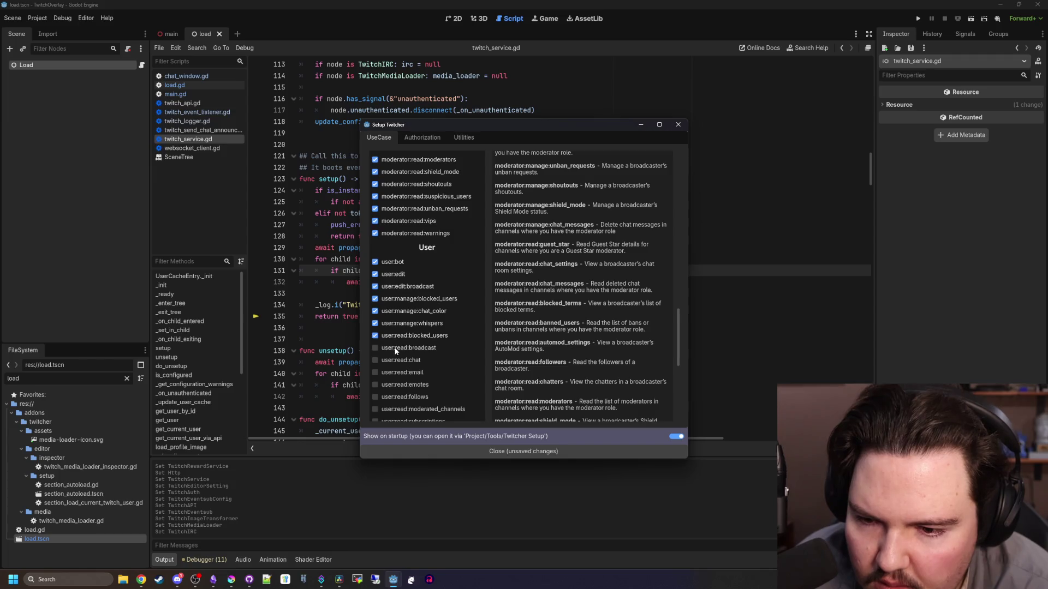
pyautogui.click(399, 372)
pyautogui.click(400, 385)
pyautogui.click(401, 409)
# Save the ticked scope selection to res://every_scope.tres
pyautogui.scroll(-4, 407, 382)
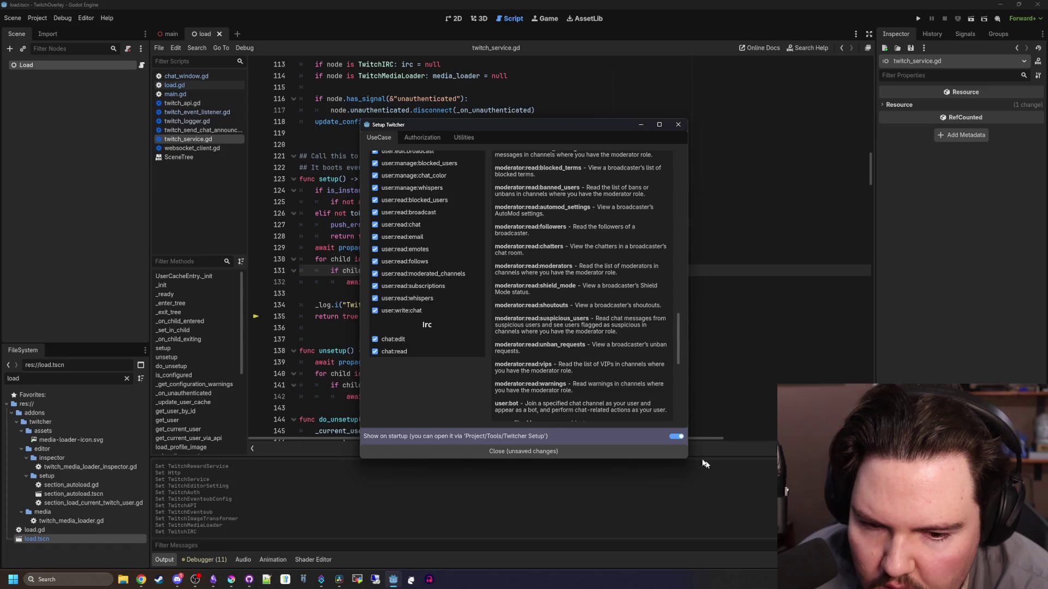
pyautogui.scroll(-10, 552, 358)
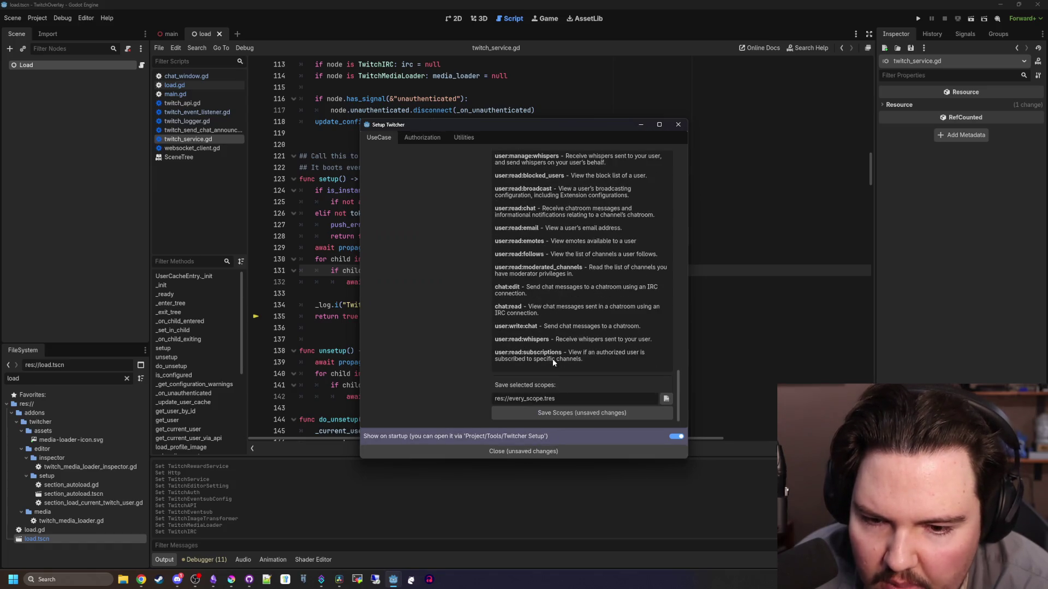
pyautogui.click(578, 416)
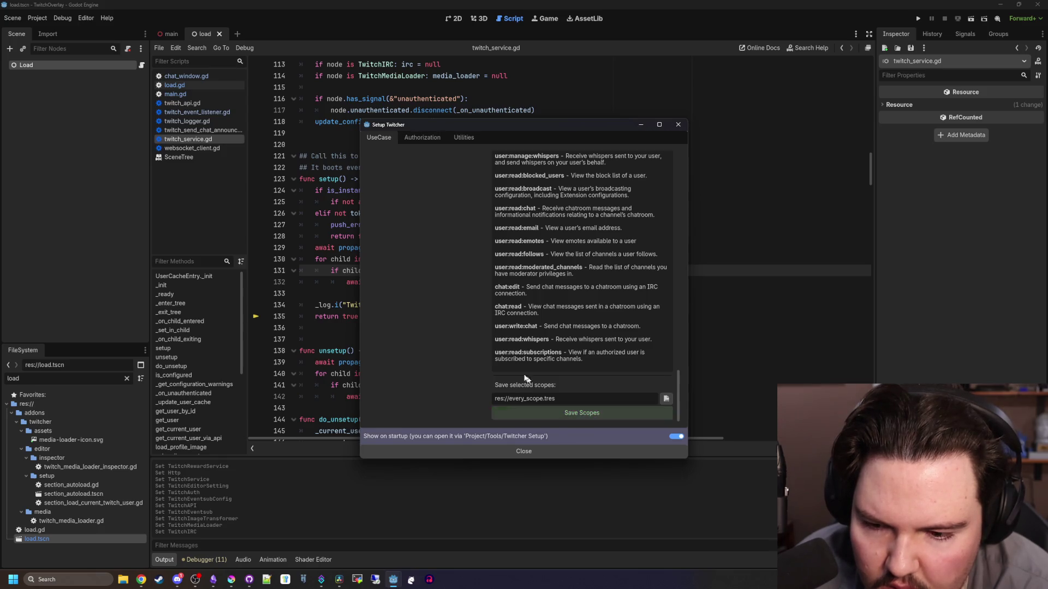
pyautogui.scroll(15, 453, 335)
pyautogui.scroll(-15, 453, 337)
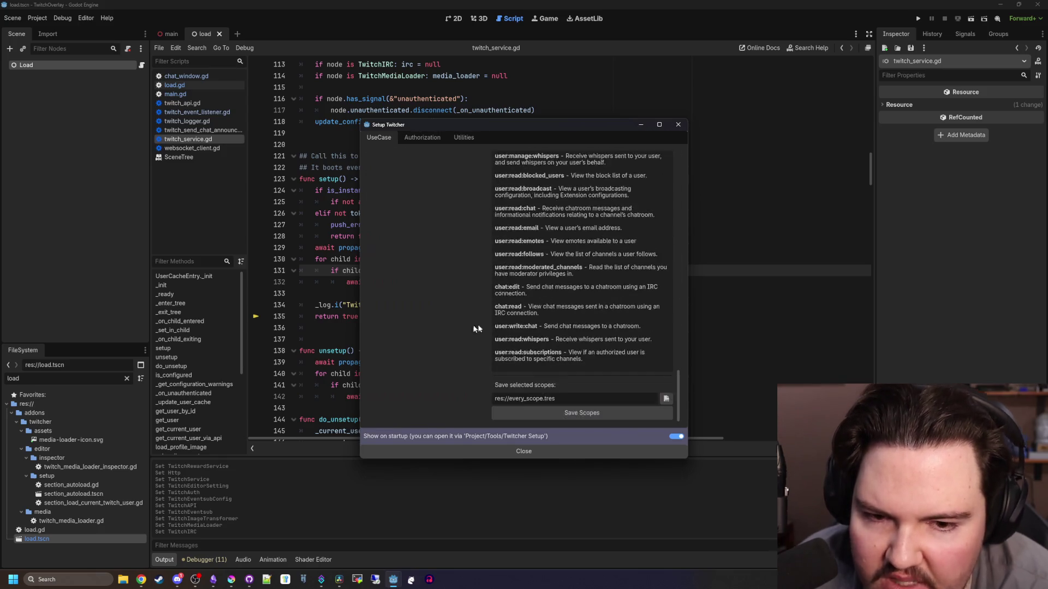
# Close the Twitcher setup, save, and inspect the Sub EventSub node in main.tscn
pyautogui.click(539, 451)
pyautogui.hotkey('ctrl', 's')
pyautogui.click(168, 34)
pyautogui.click(69, 83)
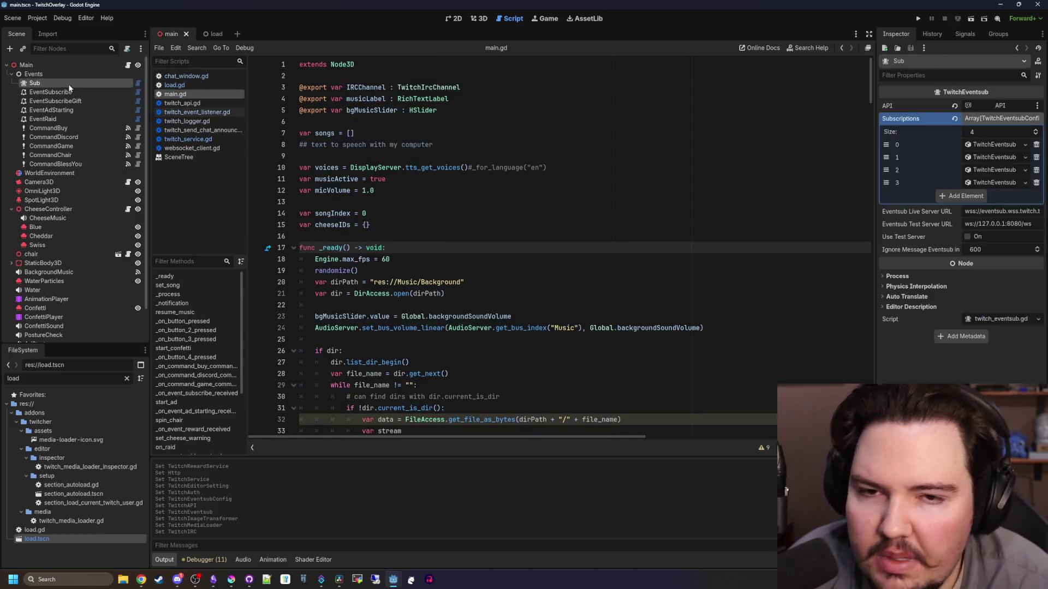
pyautogui.click(1010, 112)
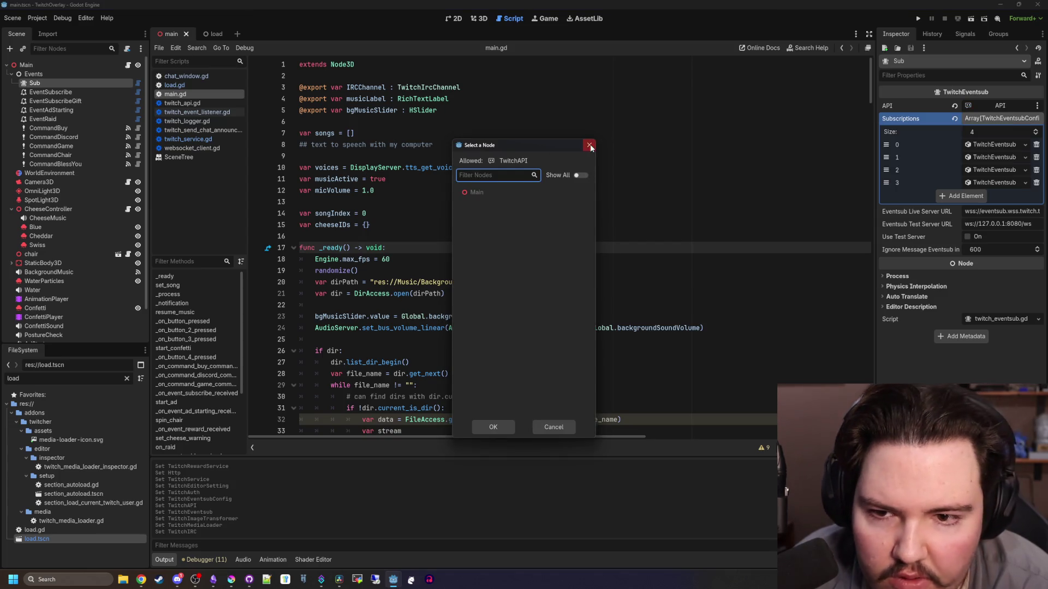
pyautogui.click(590, 146)
# Confirm the Twitcher Editor settings keep Project Preset Other with default scopes res://every_scope.tres
pyautogui.click(37, 18)
pyautogui.click(55, 30)
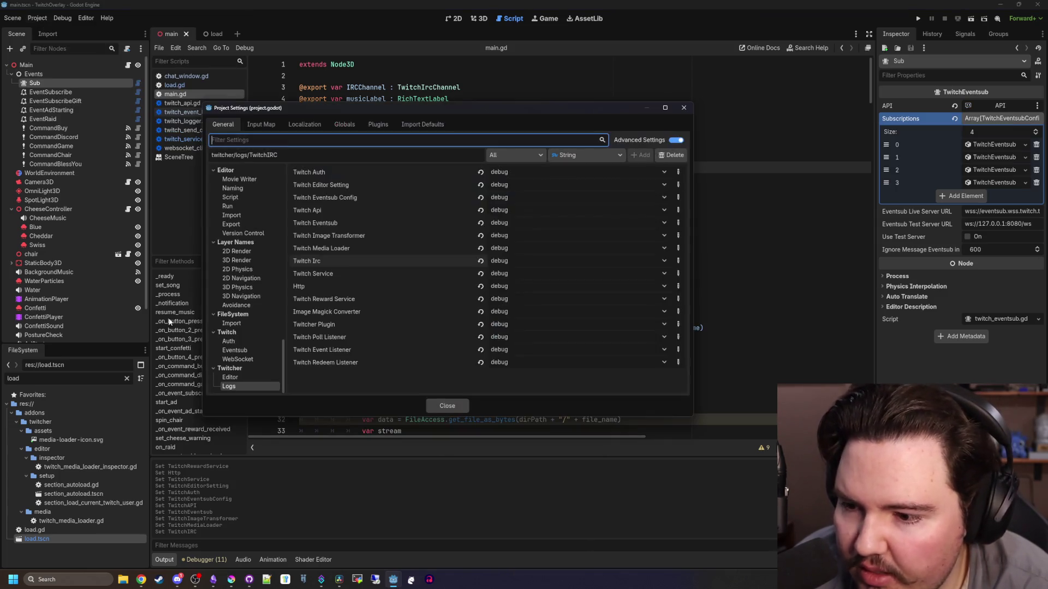
pyautogui.click(254, 378)
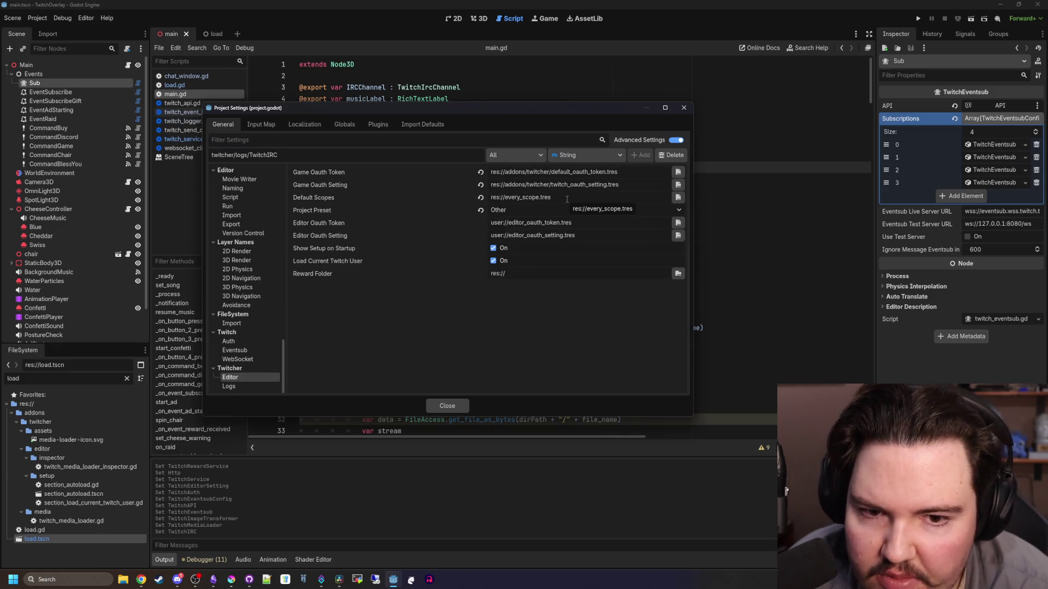
pyautogui.click(538, 208)
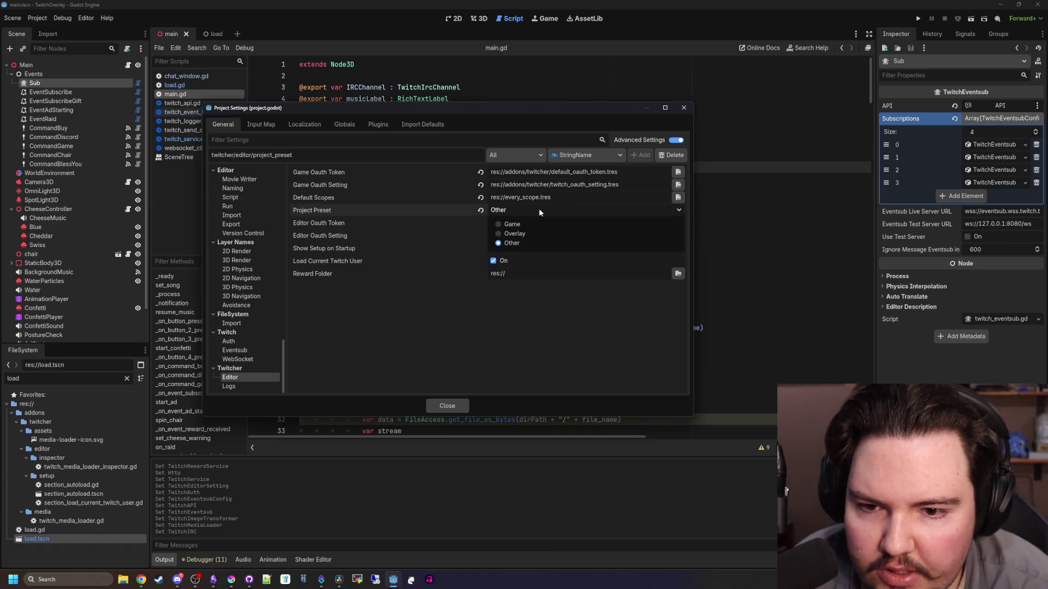
pyautogui.click(539, 208)
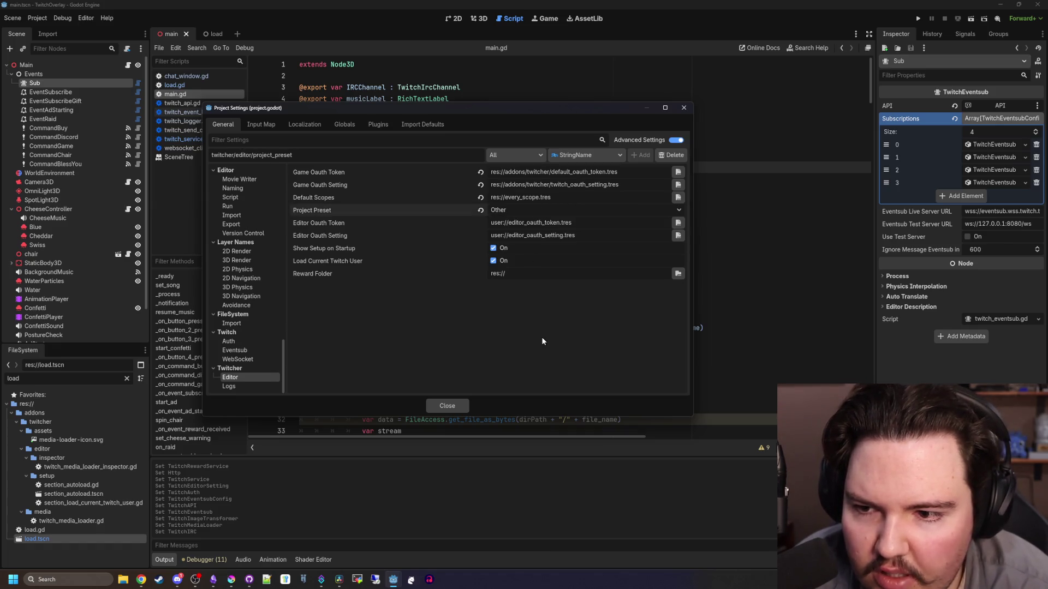
pyautogui.click(457, 406)
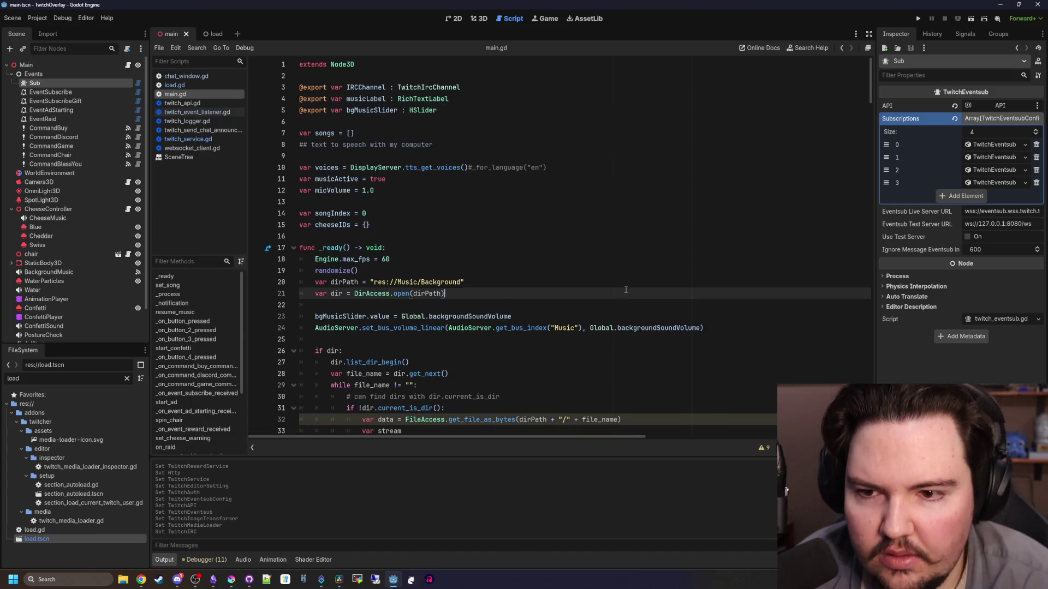
# Run the overlay, relaunch it with F5, and check the Output log for the EventSub websocket connection
pyautogui.click(919, 19)
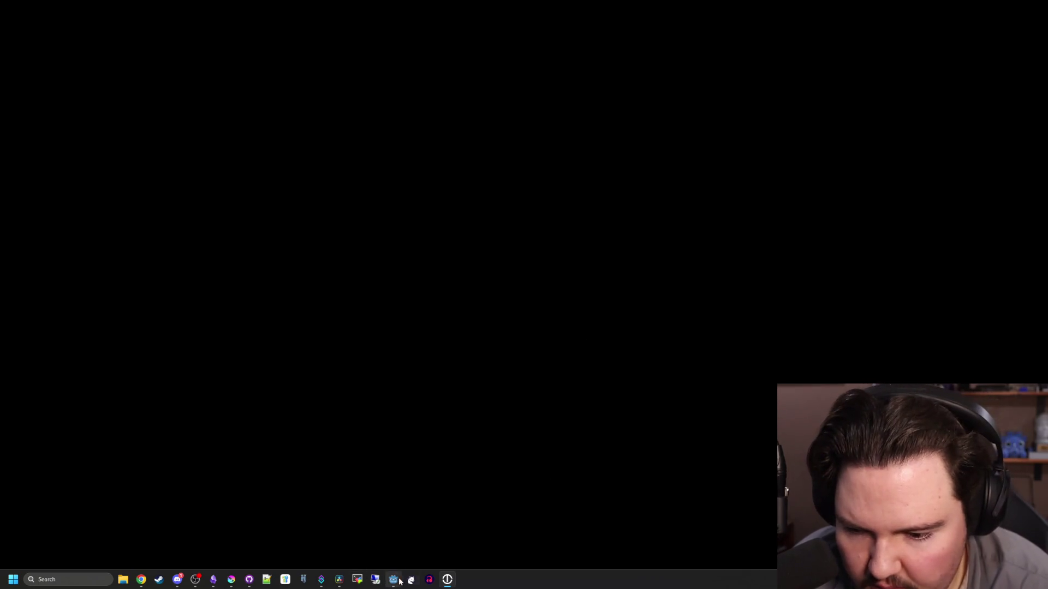
pyautogui.moveTo(393, 579)
pyautogui.click(425, 544)
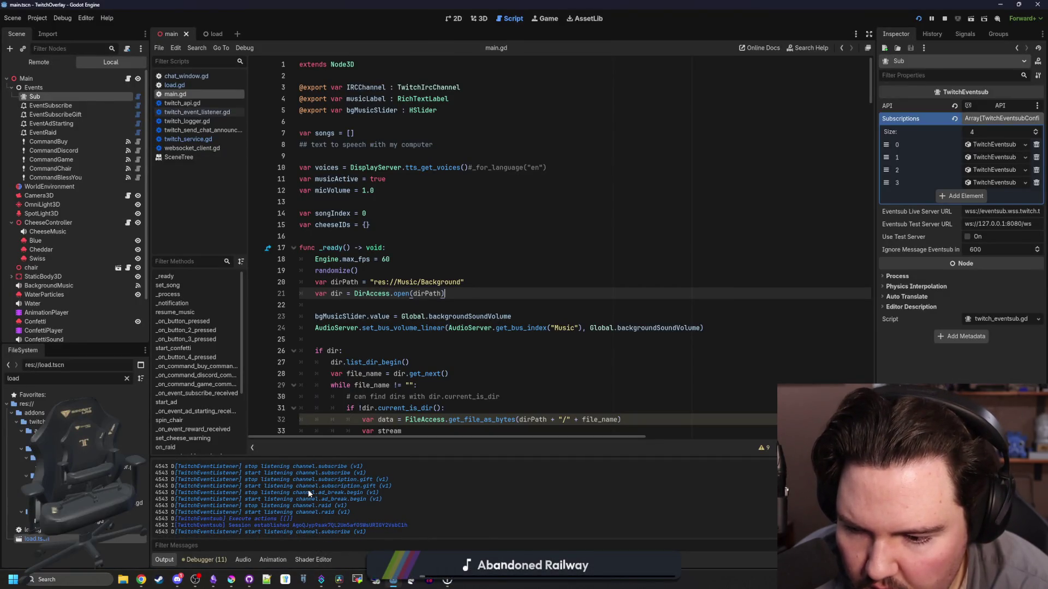
pyautogui.press('F5')
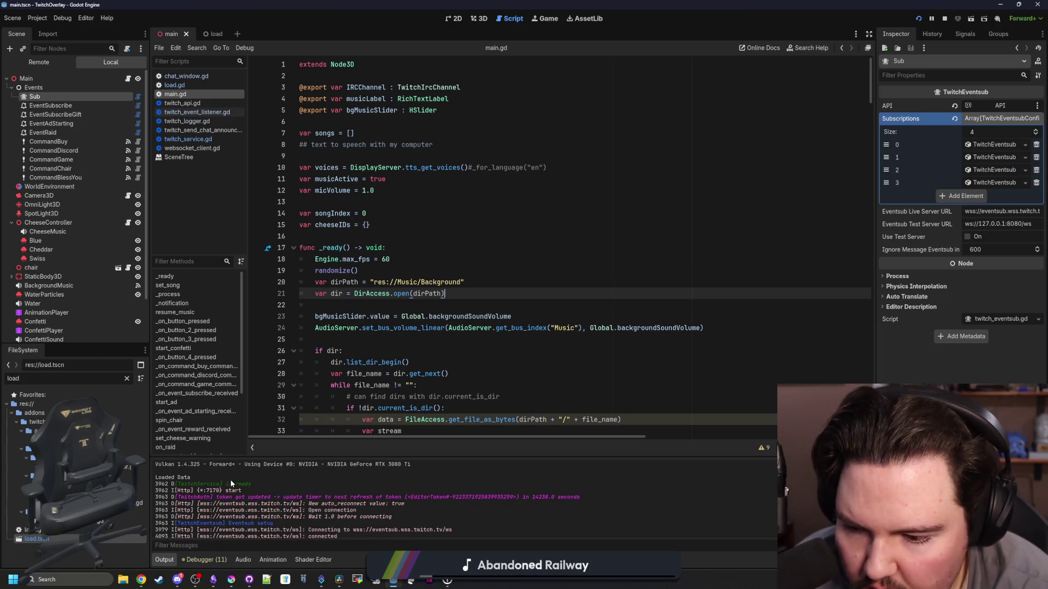
pyautogui.moveTo(339, 498); pyautogui.dragTo(405, 505)
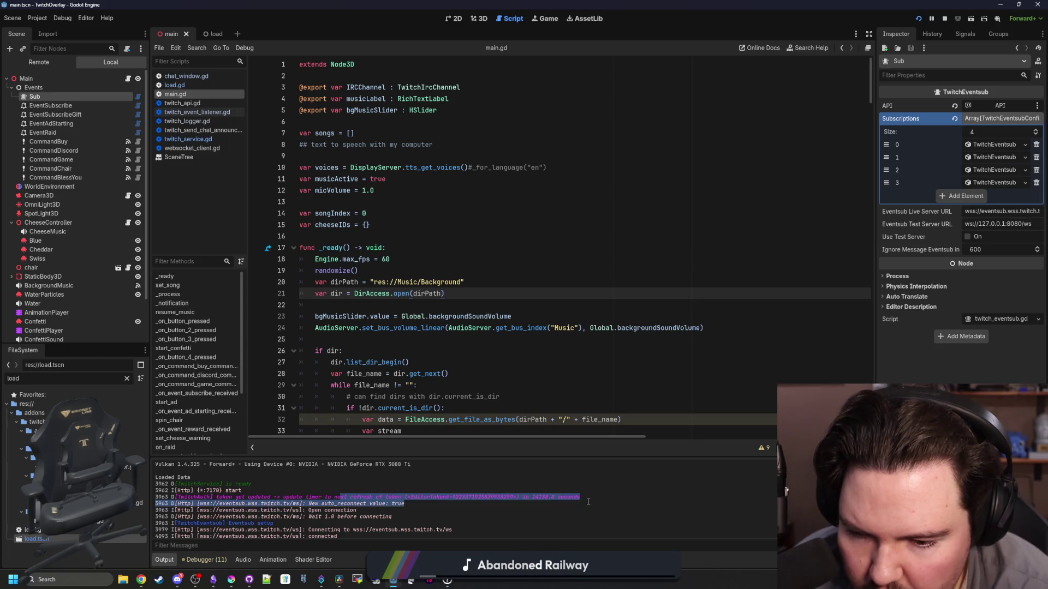
pyautogui.click(394, 518)
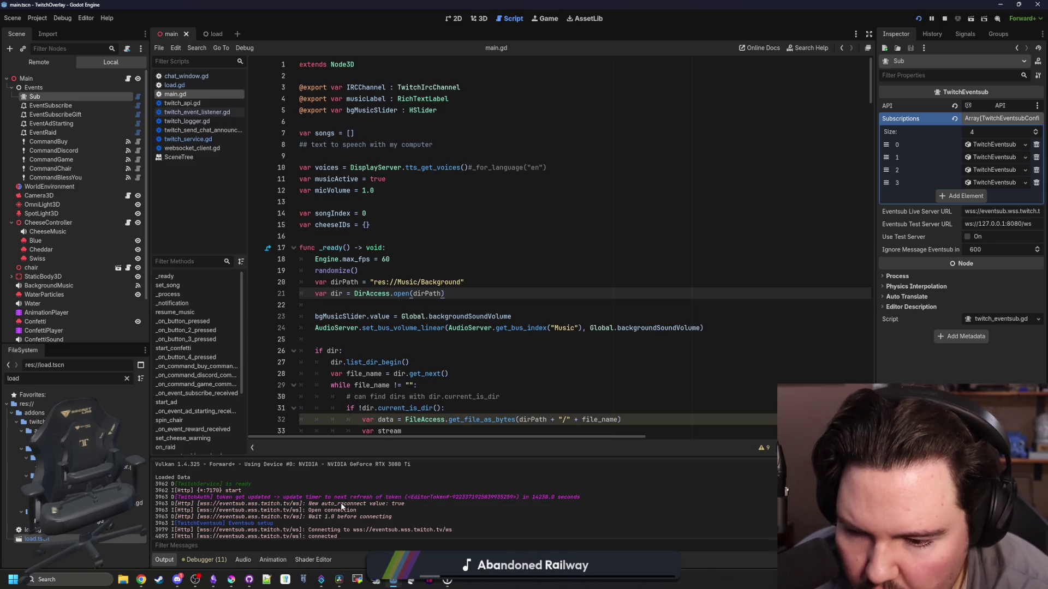
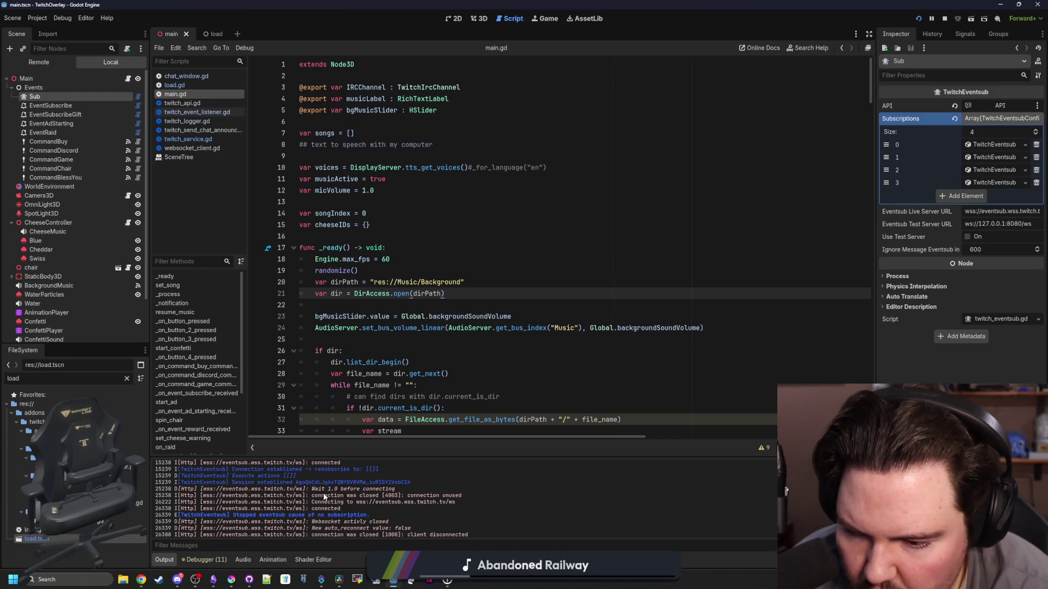
# Widen the Inspector and review the Sub eventsub node's first subscription entry and its metadata
pyautogui.scroll(2, 319, 492)
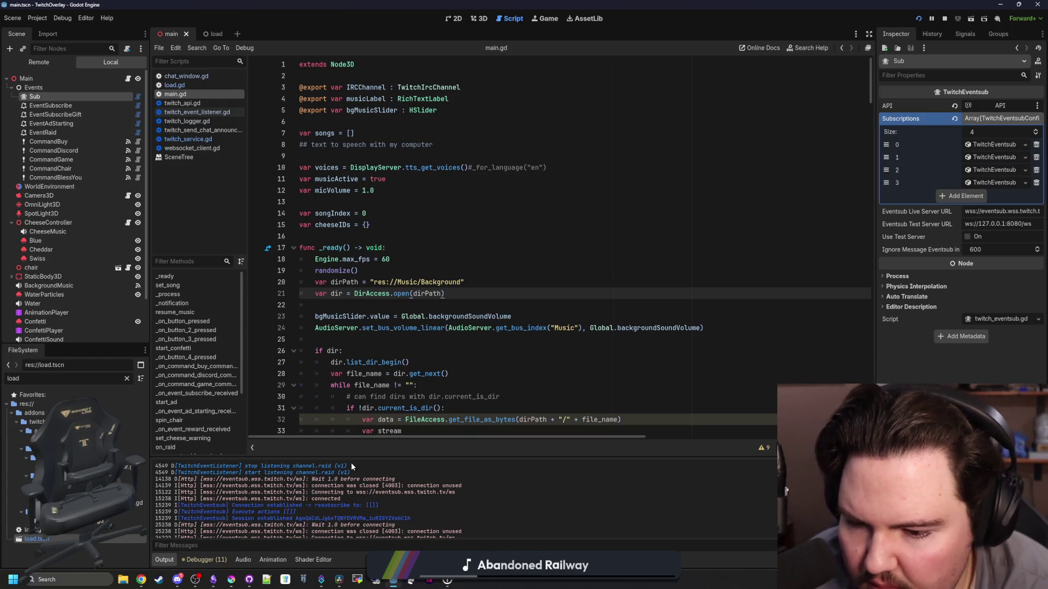
pyautogui.click(69, 106)
pyautogui.click(78, 98)
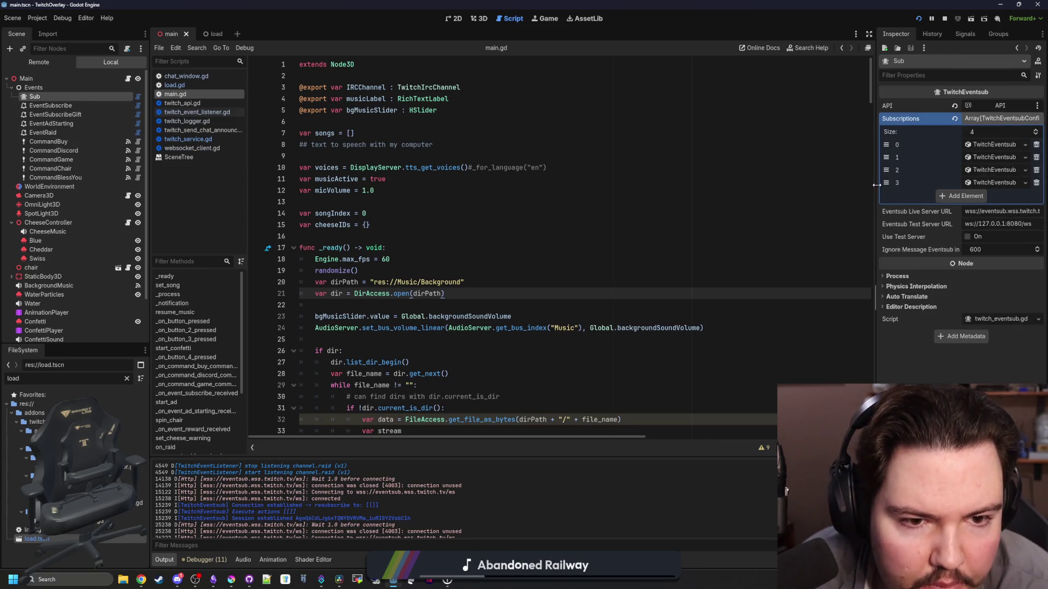
pyautogui.moveTo(877, 186); pyautogui.dragTo(616, 185)
pyautogui.click(952, 145)
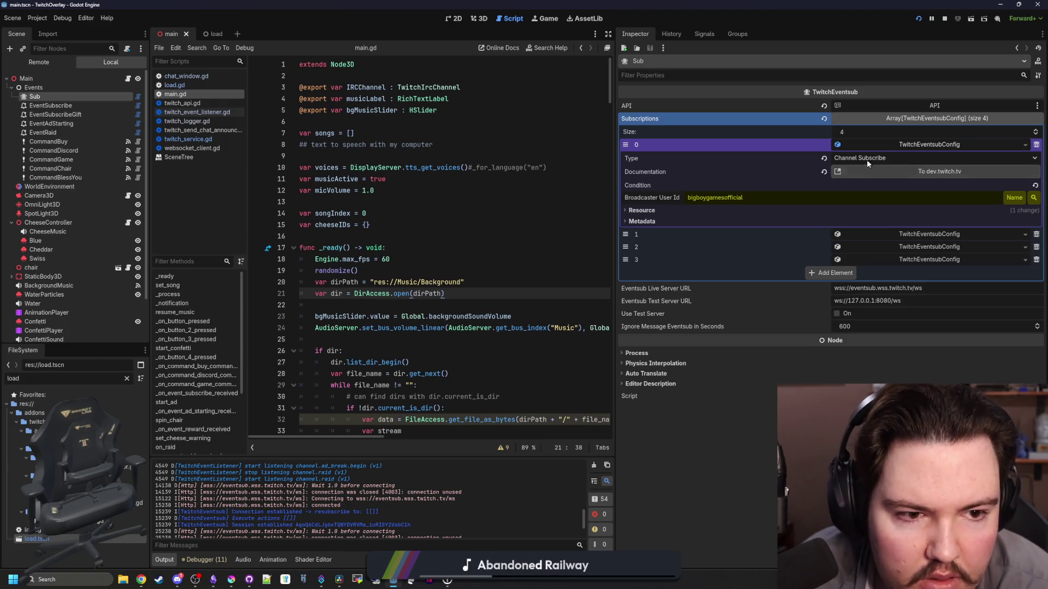
pyautogui.click(669, 211)
pyautogui.click(669, 211)
pyautogui.click(650, 221)
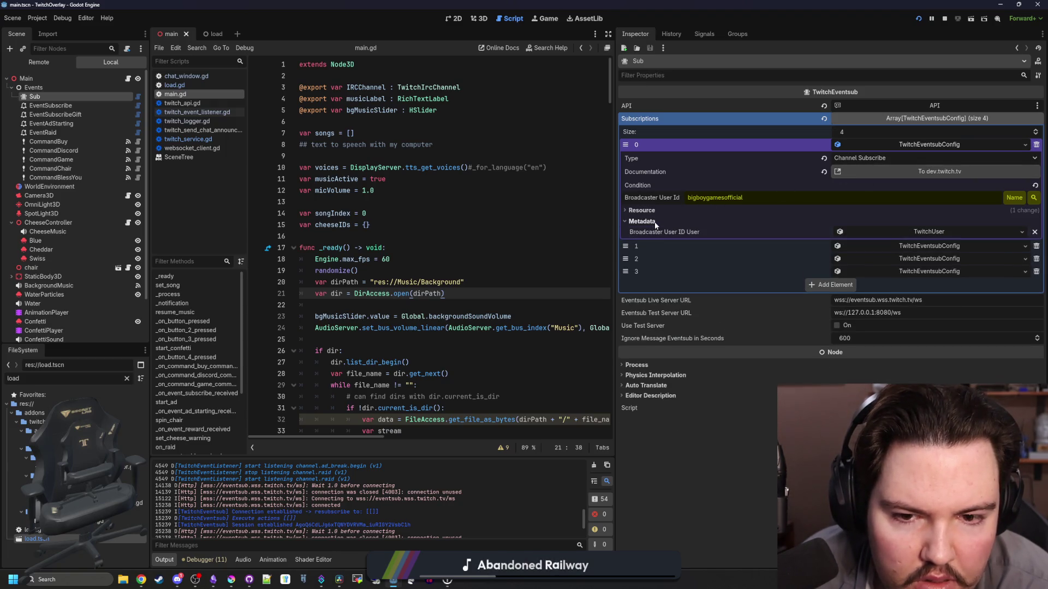
pyautogui.click(650, 222)
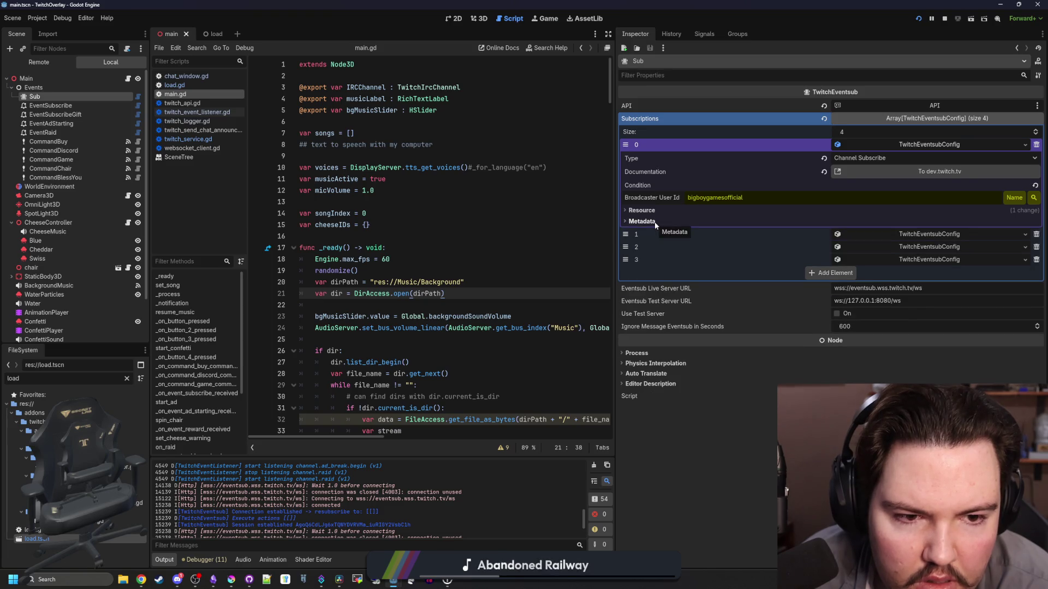
pyautogui.click(764, 145)
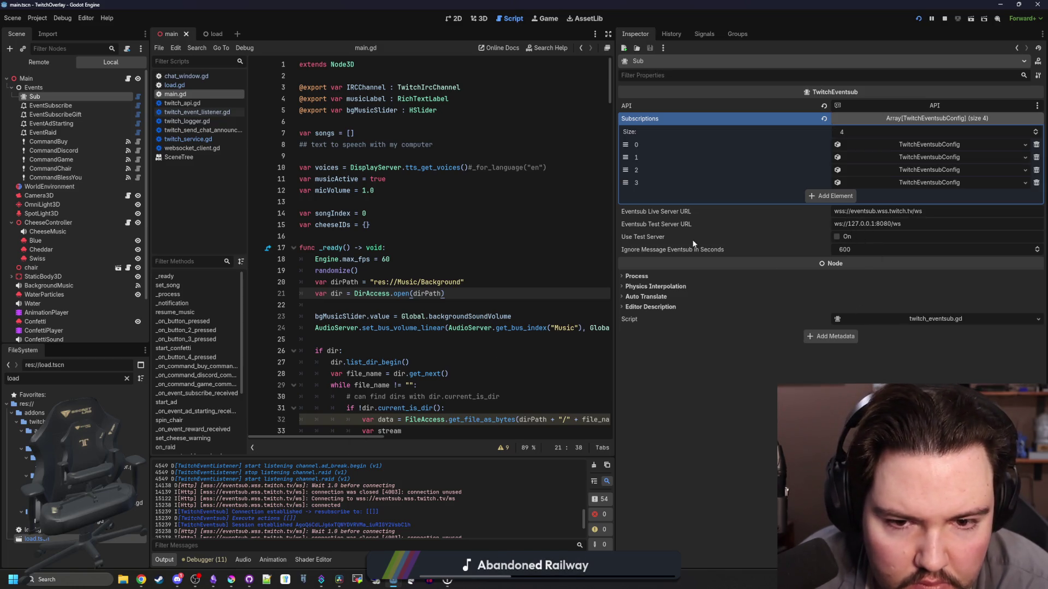
pyautogui.moveTo(689, 215)
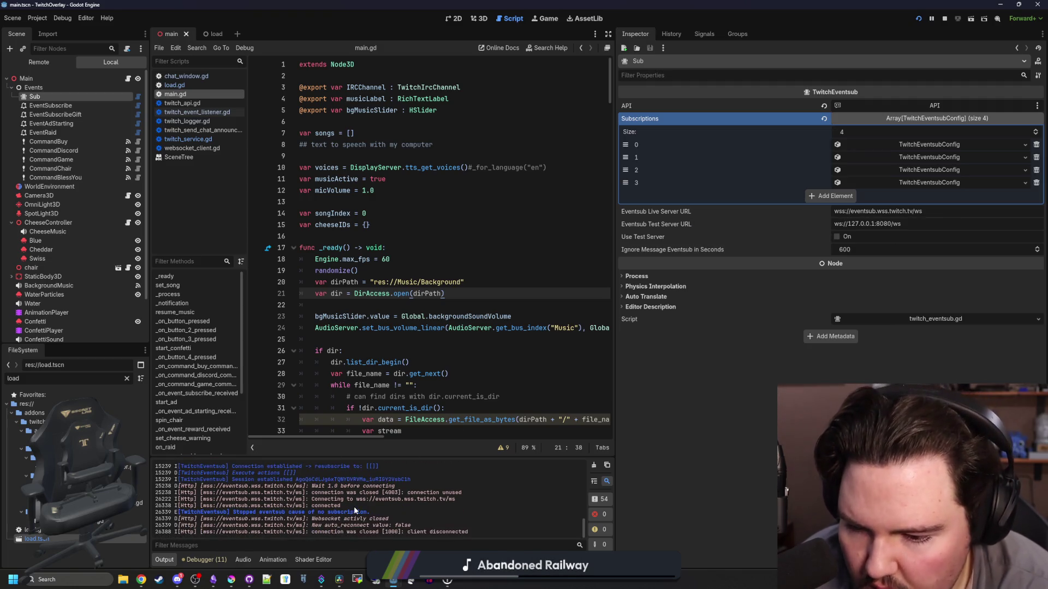
# Place the cursor around lines 14–26 of main.gd and glance at the CommandBuy command node
pyautogui.click(570, 355)
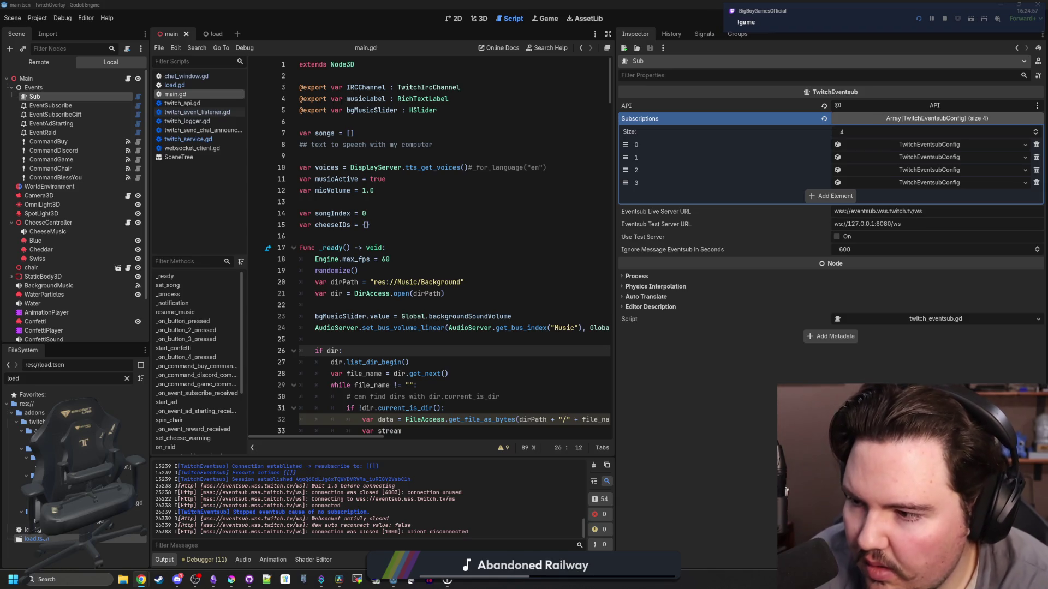
pyautogui.click(457, 240)
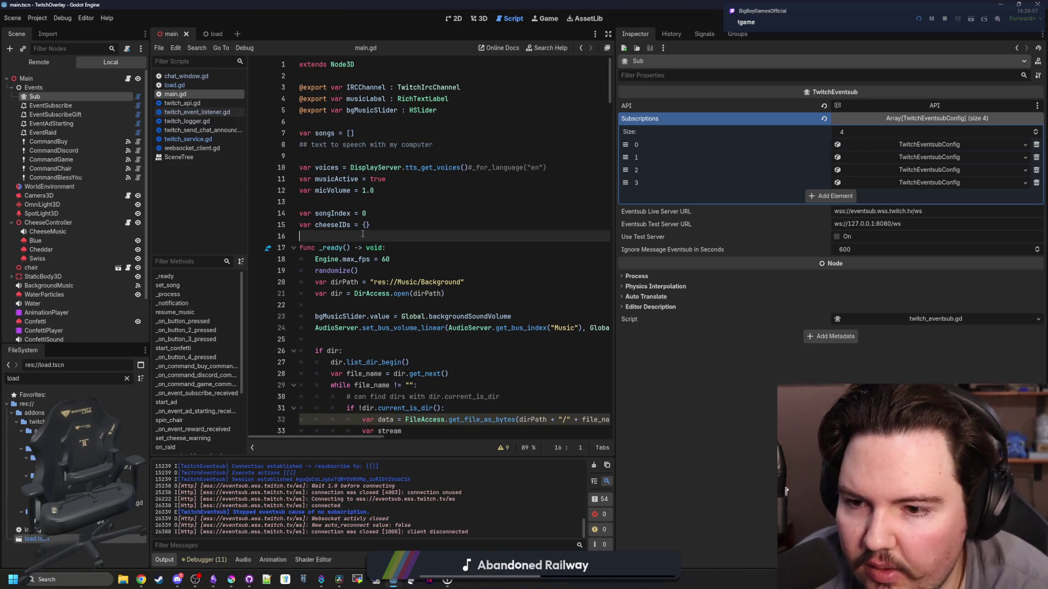
pyautogui.click(57, 141)
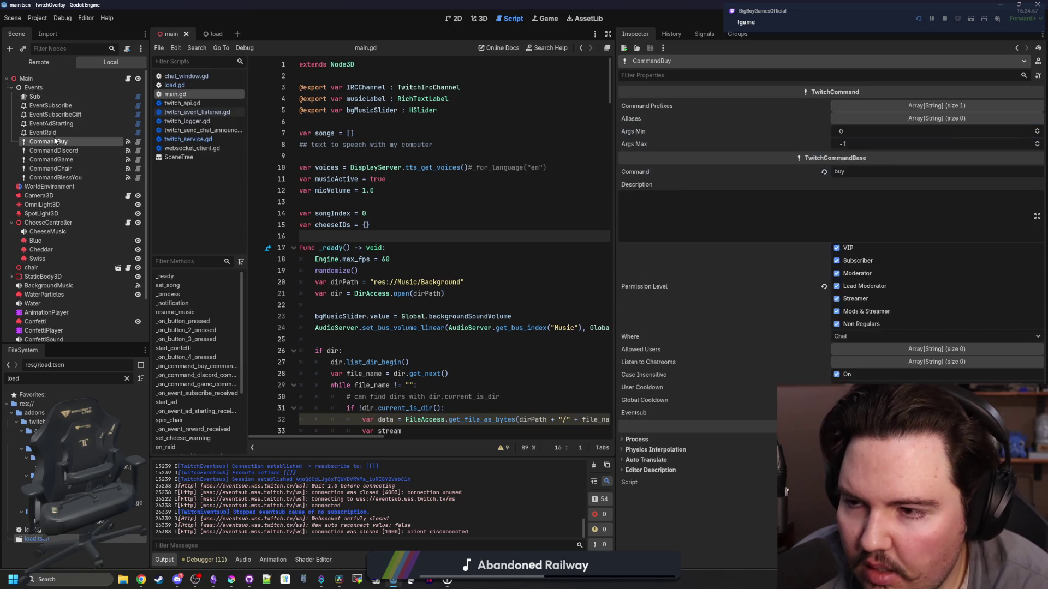
pyautogui.hotkey('alt', 'Tab')
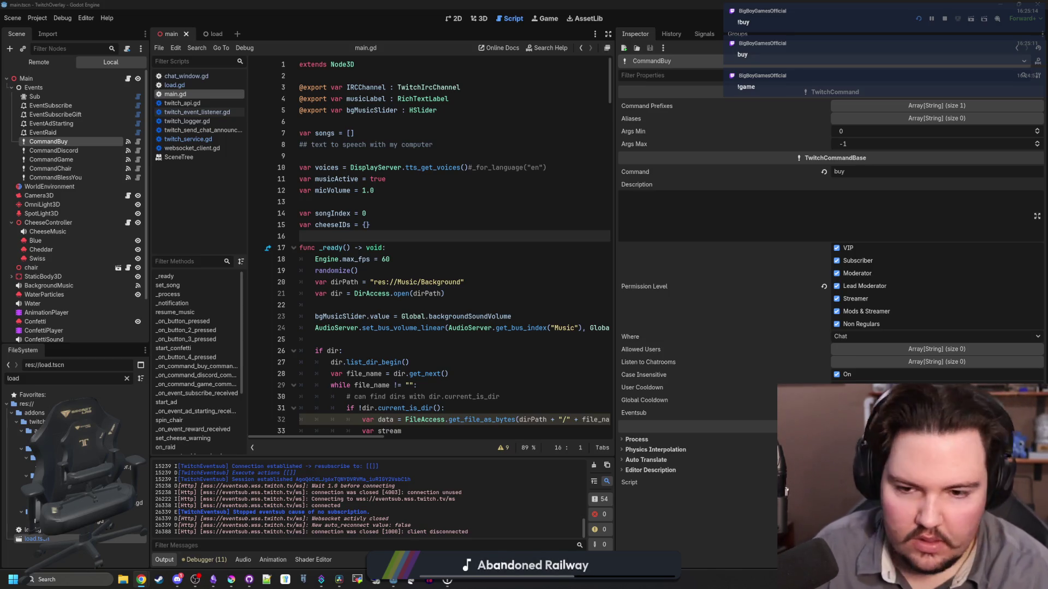
pyautogui.click(411, 271)
pyautogui.click(444, 252)
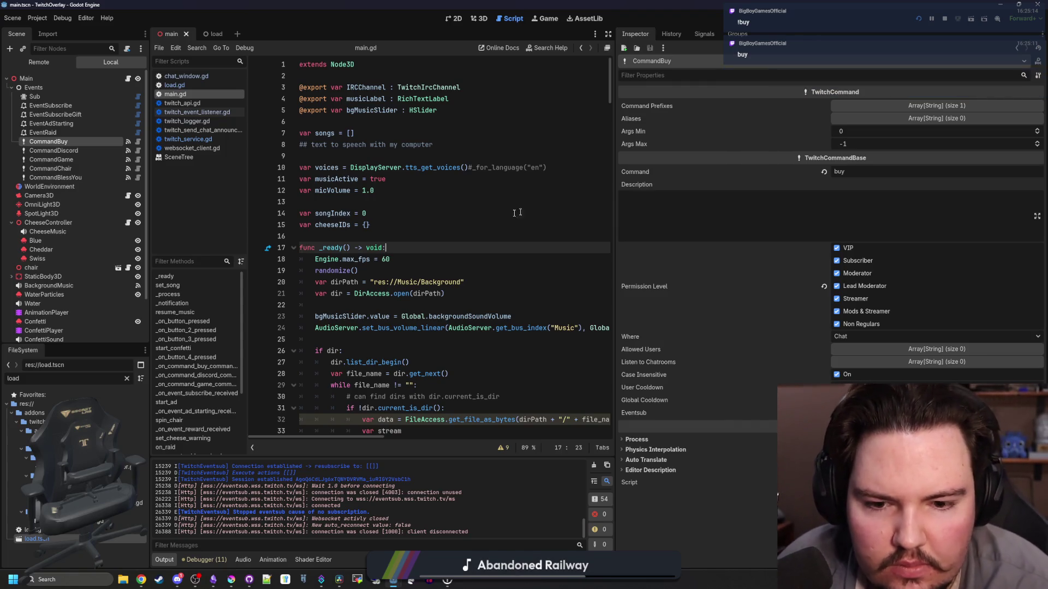
pyautogui.click(497, 214)
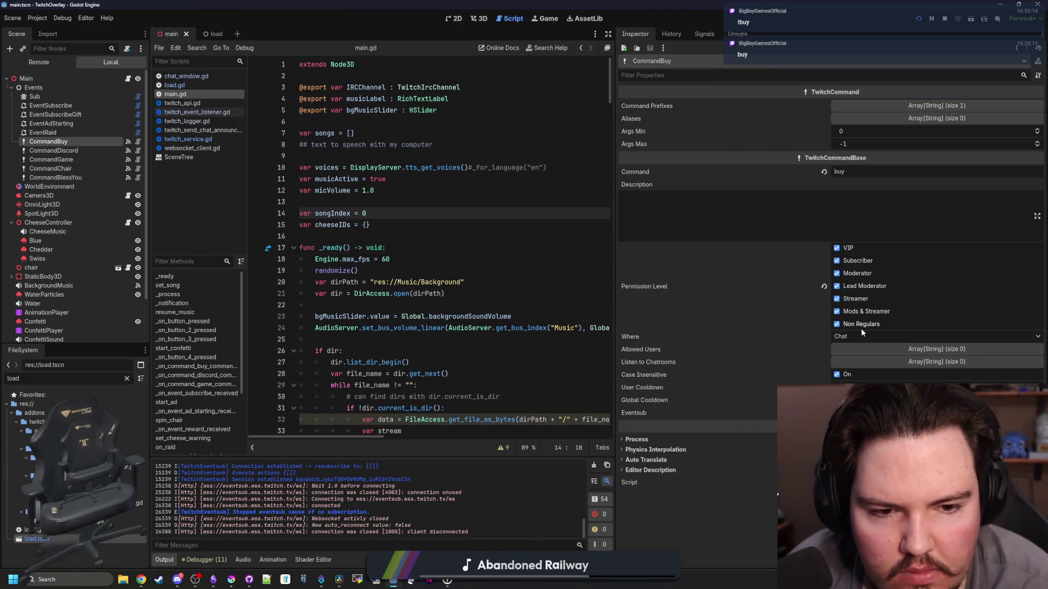
# Check the CommandBlessYou node's Command Prefixes and Aliases lists
pyautogui.click(70, 178)
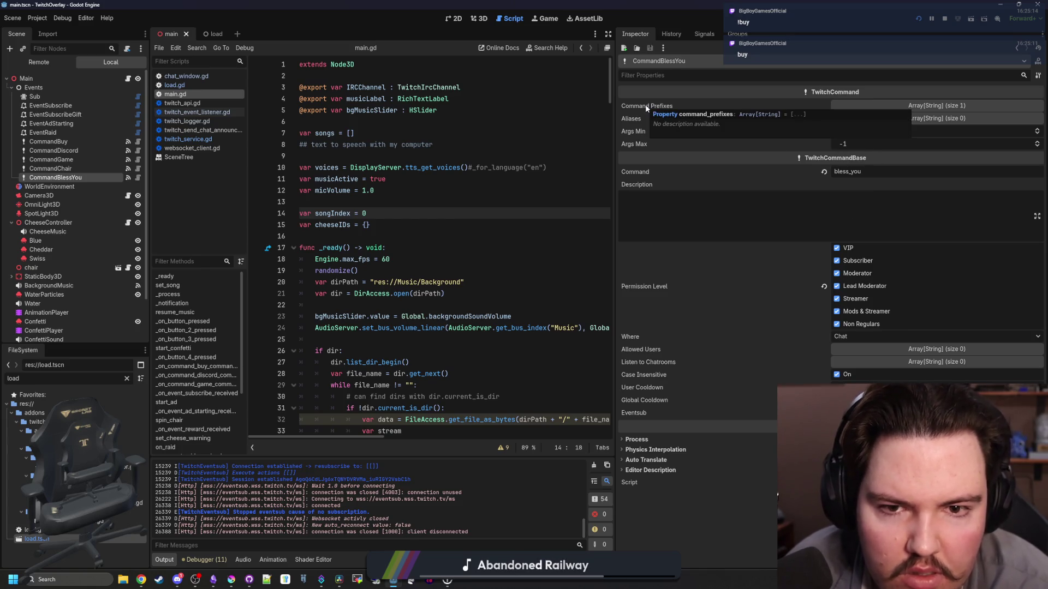
pyautogui.click(900, 105)
pyautogui.click(901, 105)
pyautogui.click(893, 120)
pyautogui.click(892, 120)
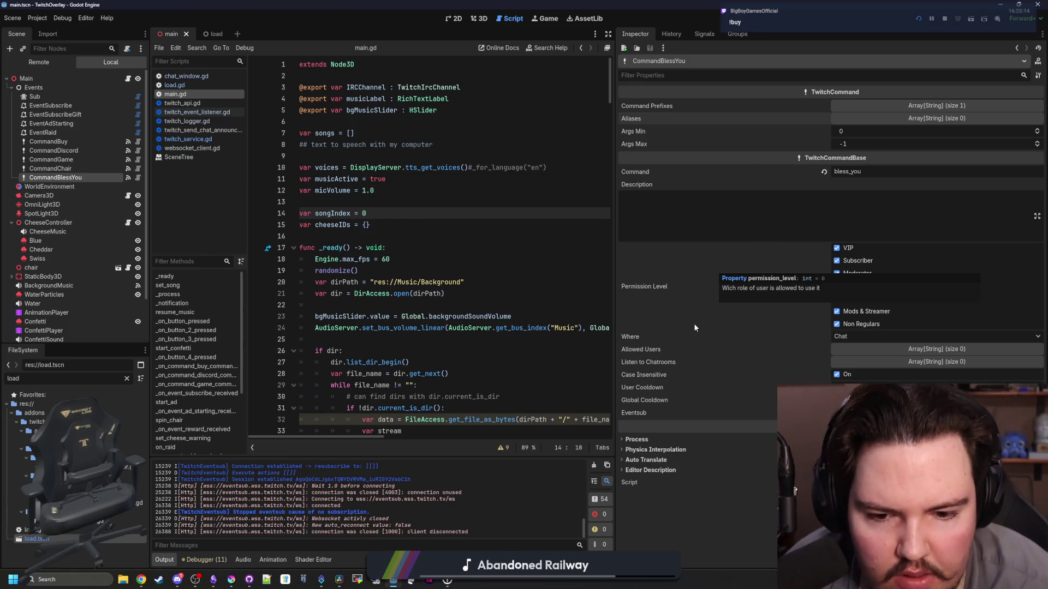
# Paste a new TwitchAPI node into the scene under Events
pyautogui.scroll(10, 369, 495)
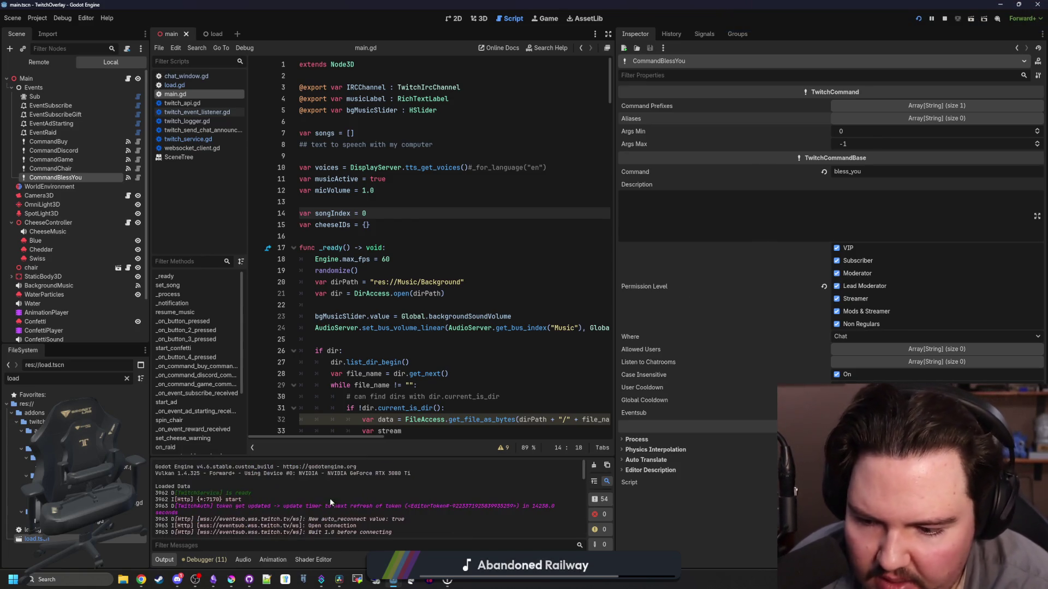
pyautogui.moveTo(141, 585)
pyautogui.hotkey('ctrl', 'v')
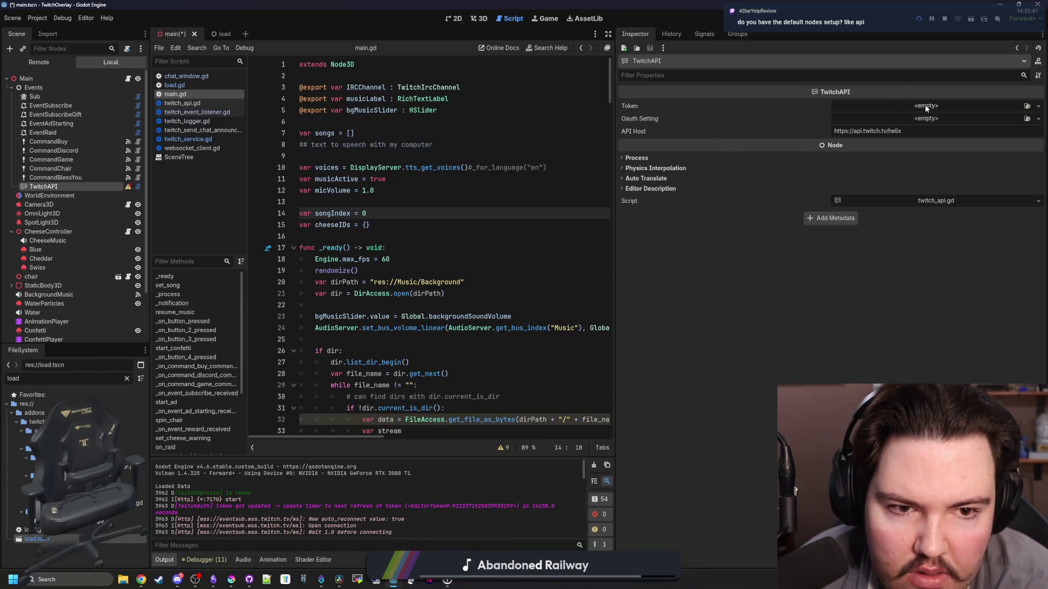
# Delete the newly pasted TwitchAPI node from the scene
pyautogui.click(43, 186)
pyautogui.press('Delete')
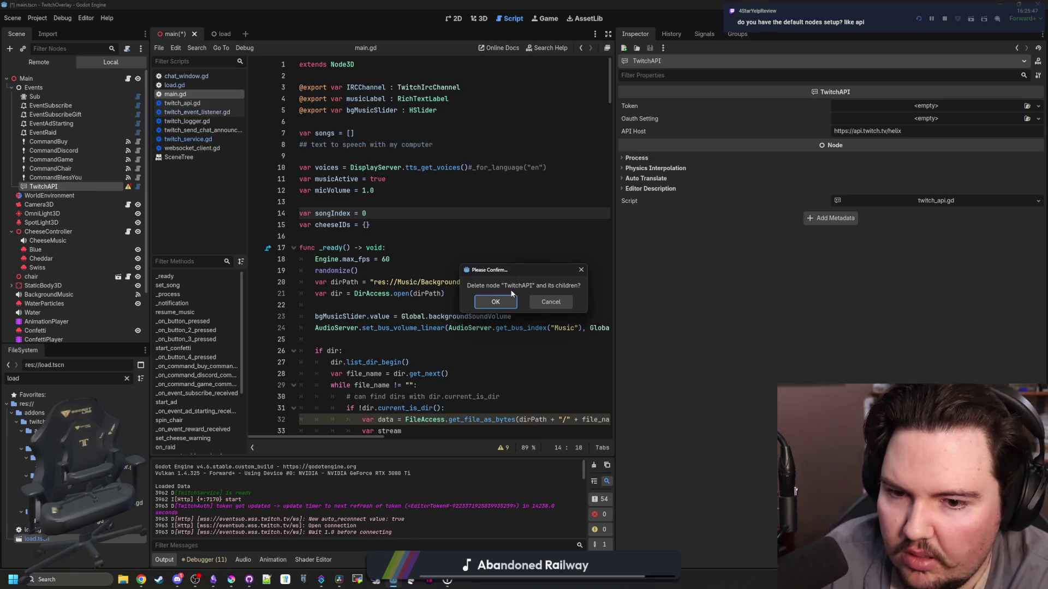
pyautogui.click(496, 298)
pyautogui.press('Down')
pyautogui.press('Up')
pyautogui.press('Up')
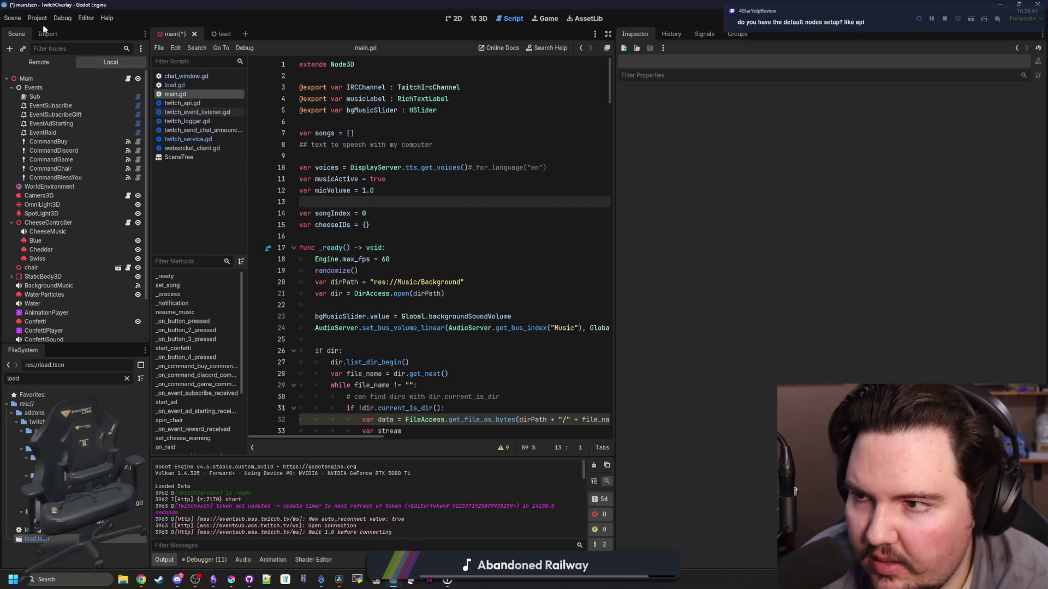
# Open Project Settings and close it again without changes
pyautogui.click(37, 18)
pyautogui.click(52, 31)
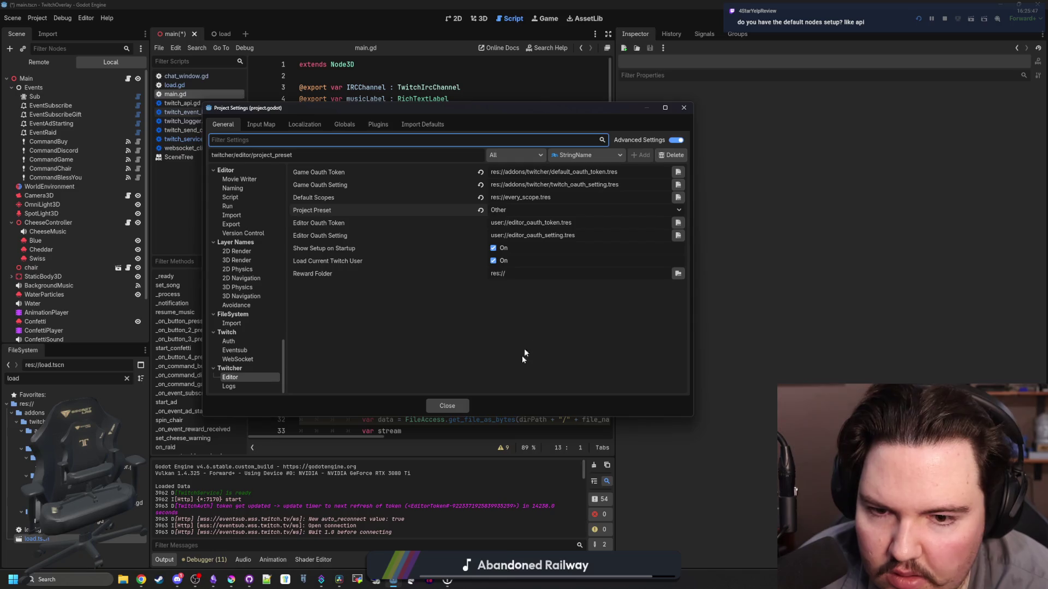
pyautogui.click(458, 409)
# Open twitch_service.gd at its setup function and search the script for wait_setup
pyautogui.click(185, 87)
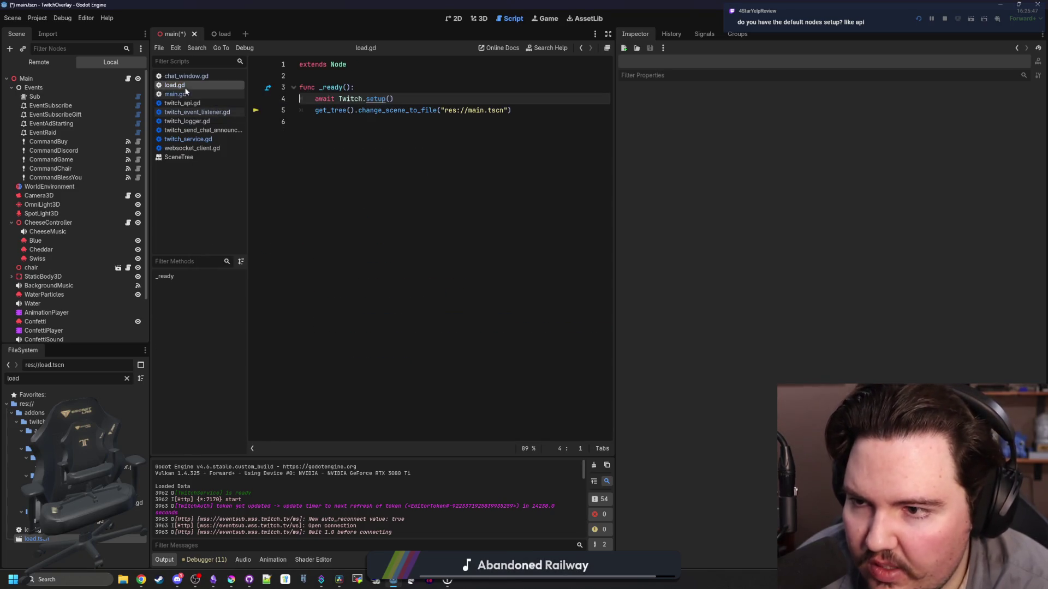
pyautogui.keyDown('ctrl'); pyautogui.click(376, 98); pyautogui.keyUp('ctrl')
pyautogui.moveTo(619, 243); pyautogui.dragTo(768, 244)
pyautogui.scroll(-1, 409, 236)
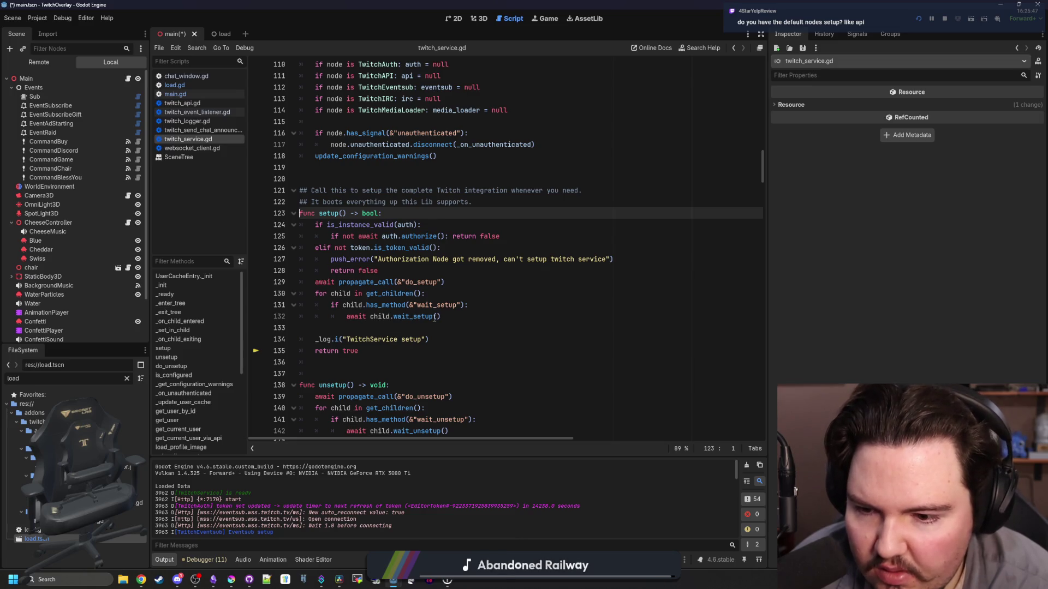
pyautogui.scroll(-2, 448, 311)
pyautogui.click(461, 303)
pyautogui.hotkey('ctrl', 'f')
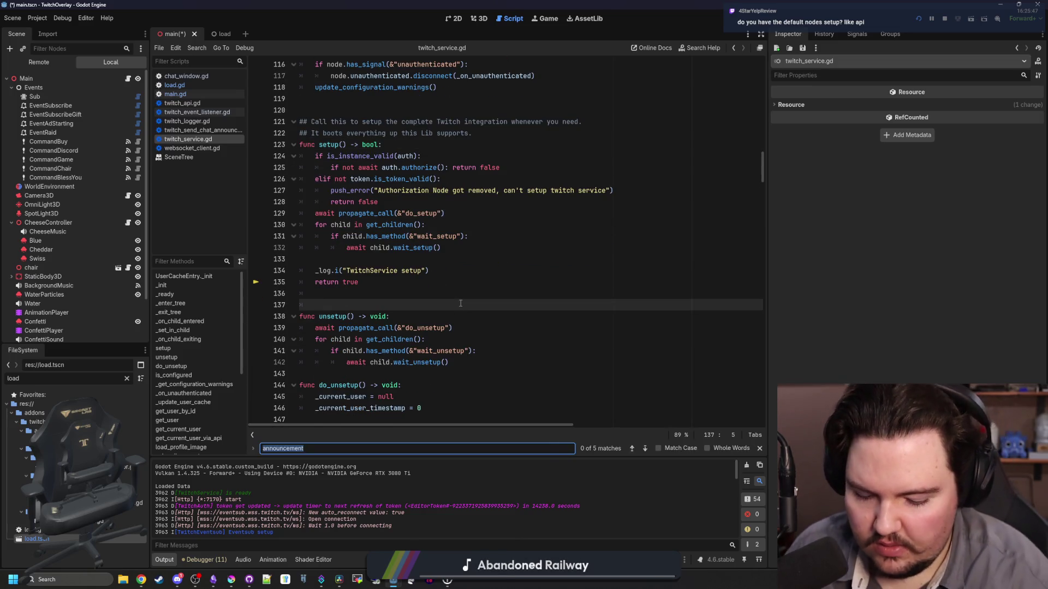
pyautogui.doubleClick(439, 236)
pyautogui.hotkey('ctrl', 'f')
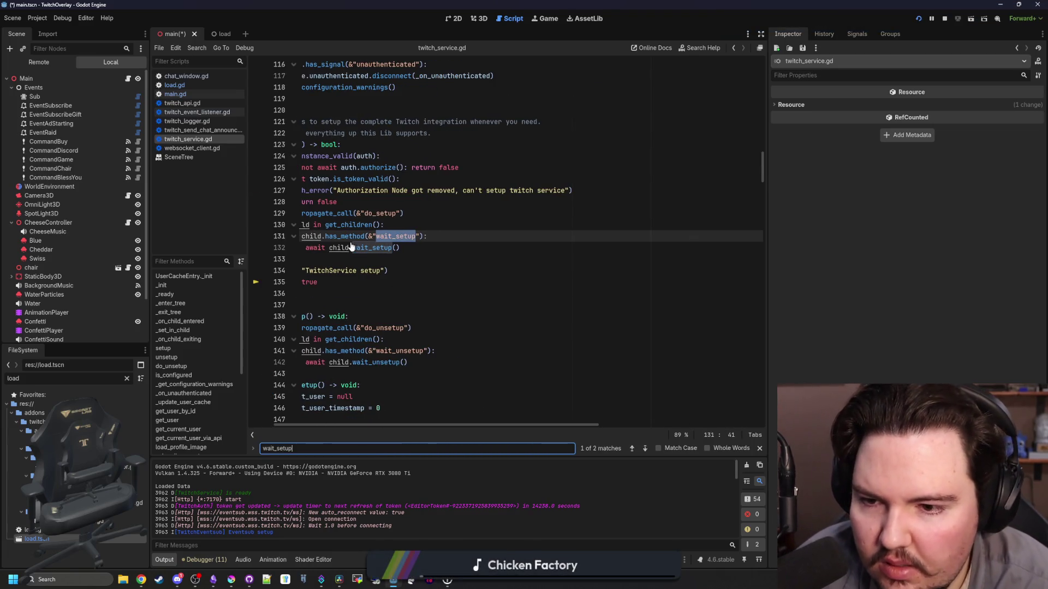
pyautogui.click(342, 251)
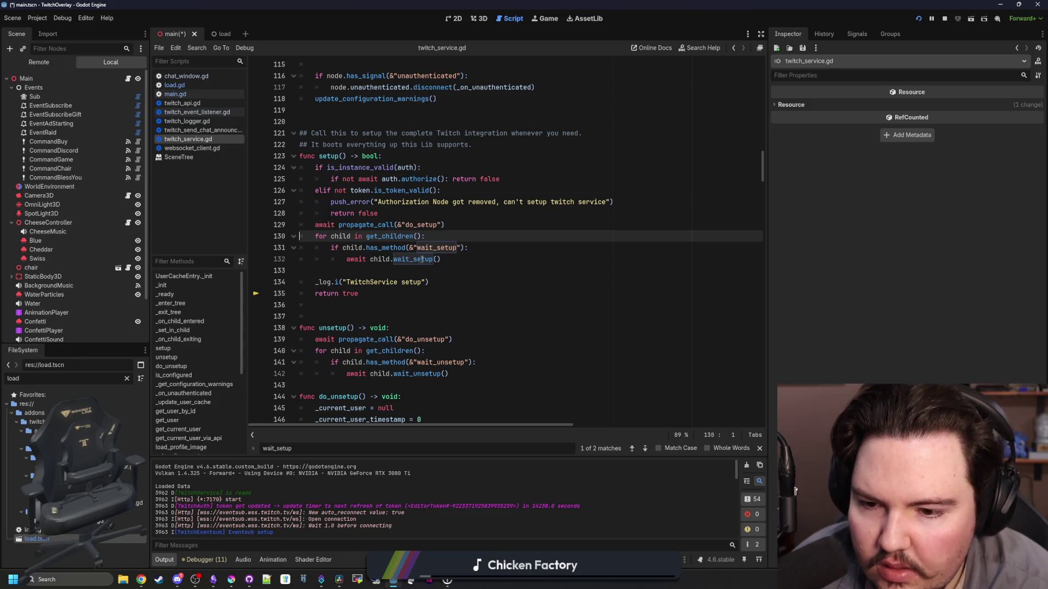
# Save the main scene with Ctrl+S and bring the Twitcher docs browser forward
pyautogui.scroll(-6, 417, 389)
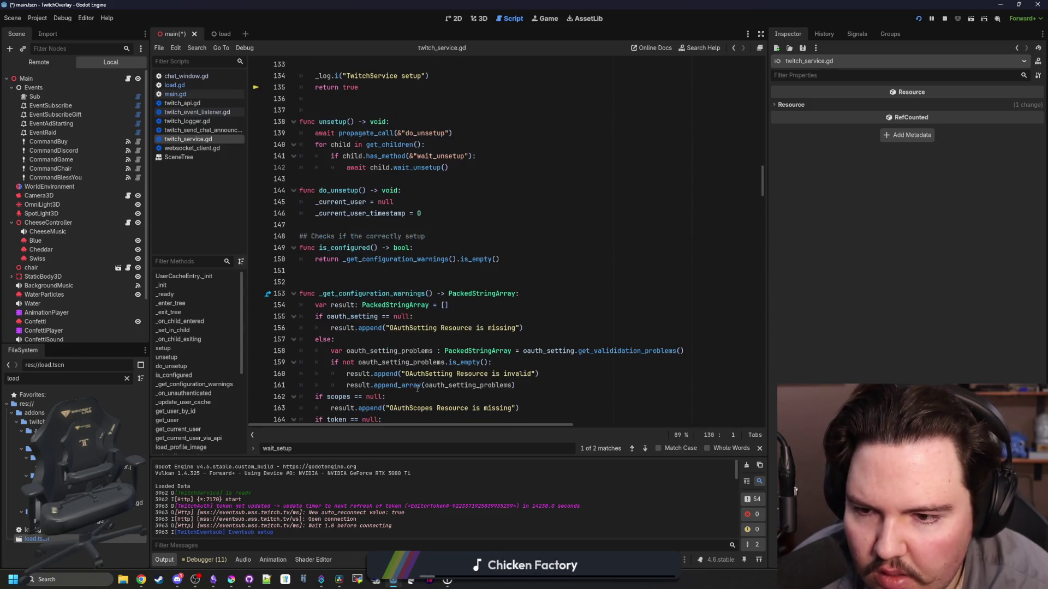
pyautogui.scroll(-7, 416, 387)
pyautogui.click(472, 298)
pyautogui.hotkey('ctrl', 's')
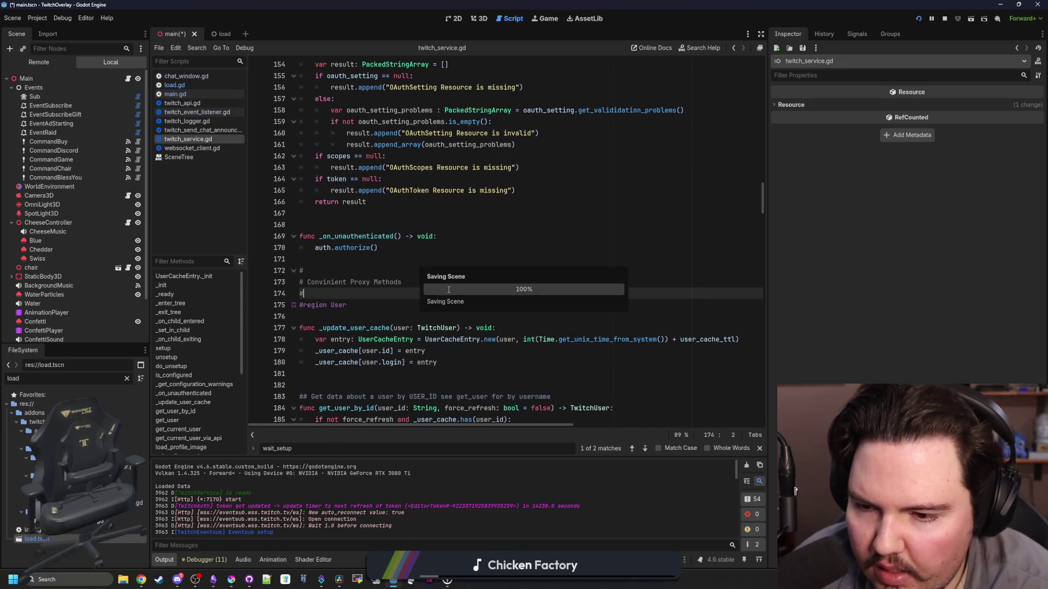
pyautogui.scroll(20, 473, 322)
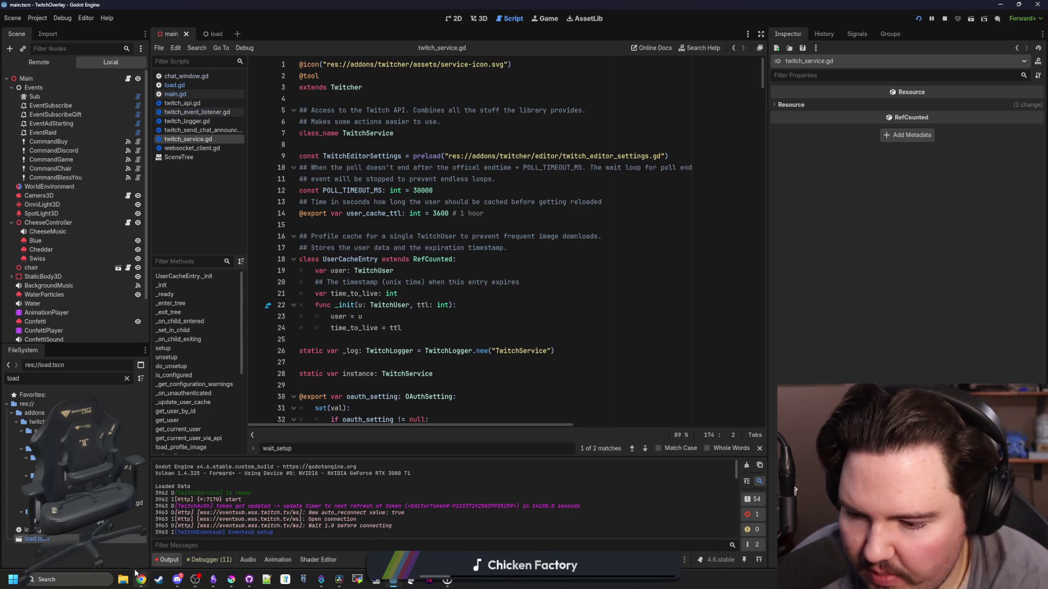
pyautogui.moveTo(140, 579)
pyautogui.click(187, 553)
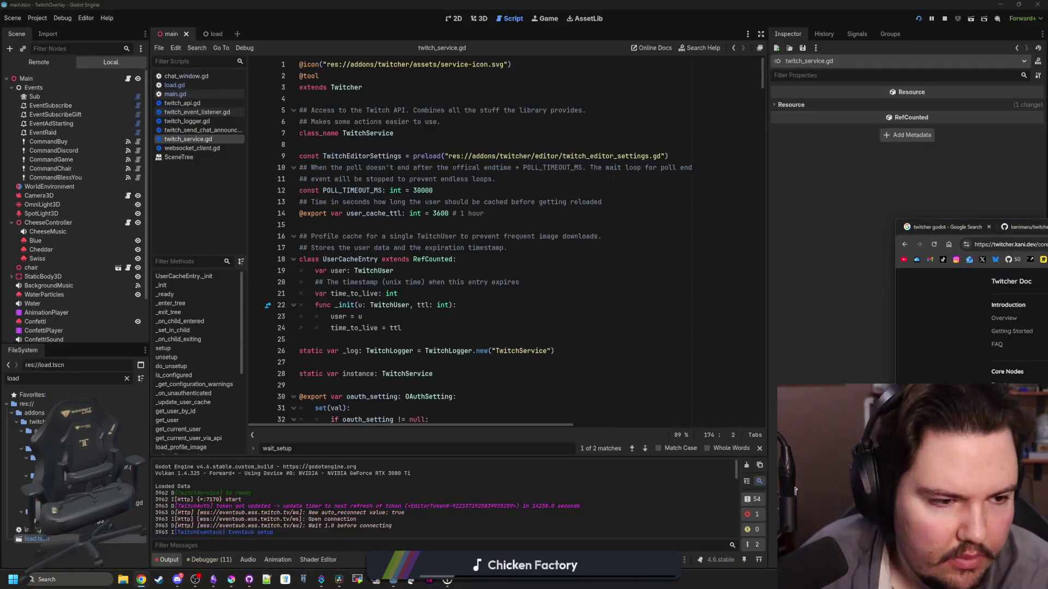
# Maximize the docs and read the Getting Started page down to the setup-done paragraphs
pyautogui.doubleClick(950, 227)
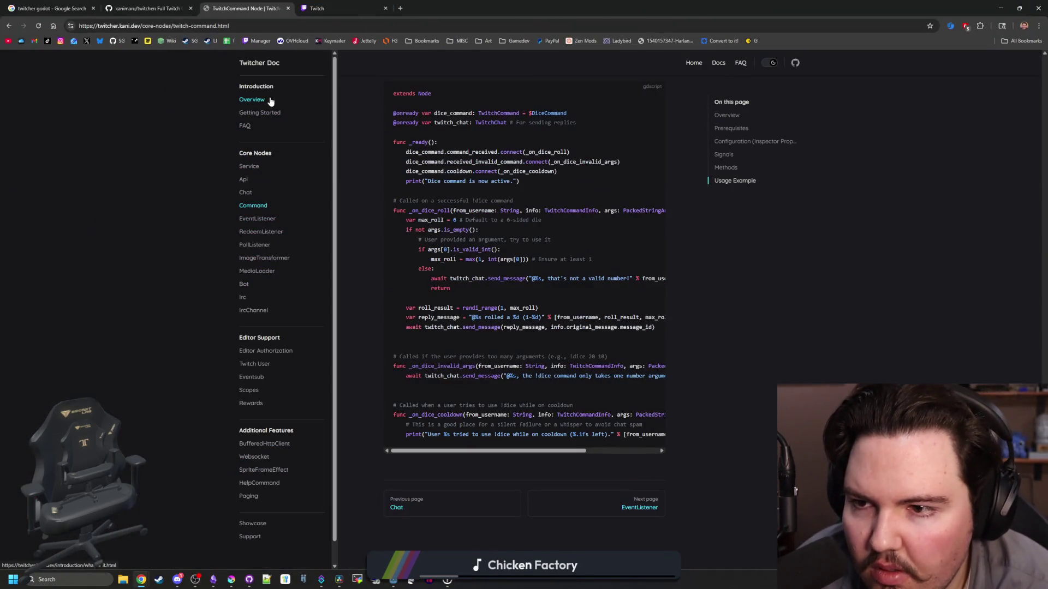
pyautogui.click(266, 112)
pyautogui.scroll(-2, 513, 222)
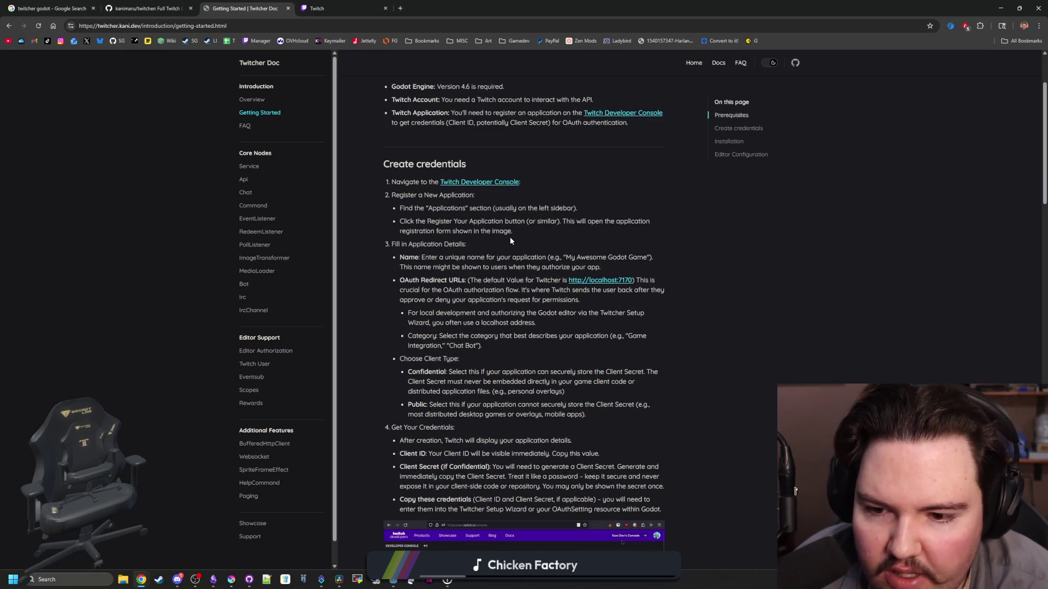
pyautogui.scroll(-1, 464, 319)
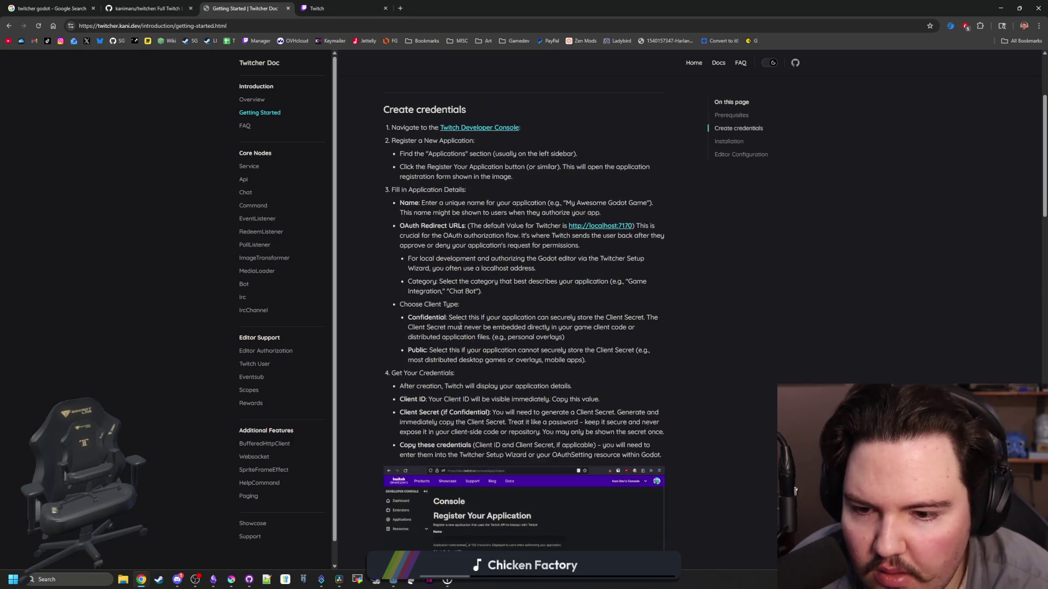
pyautogui.scroll(-3, 465, 318)
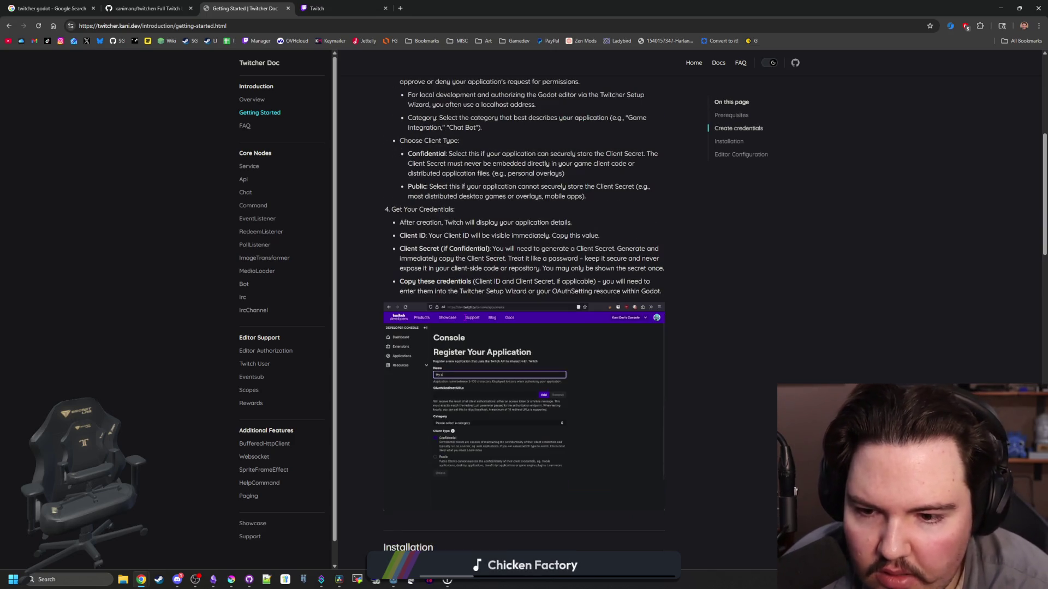
pyautogui.scroll(-4, 437, 307)
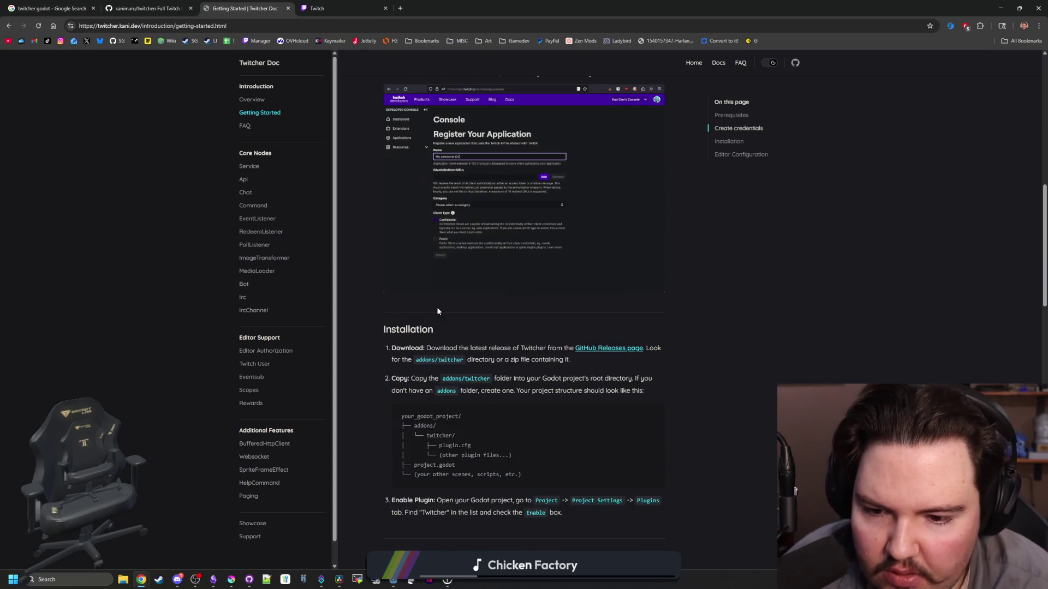
pyautogui.scroll(-2, 437, 307)
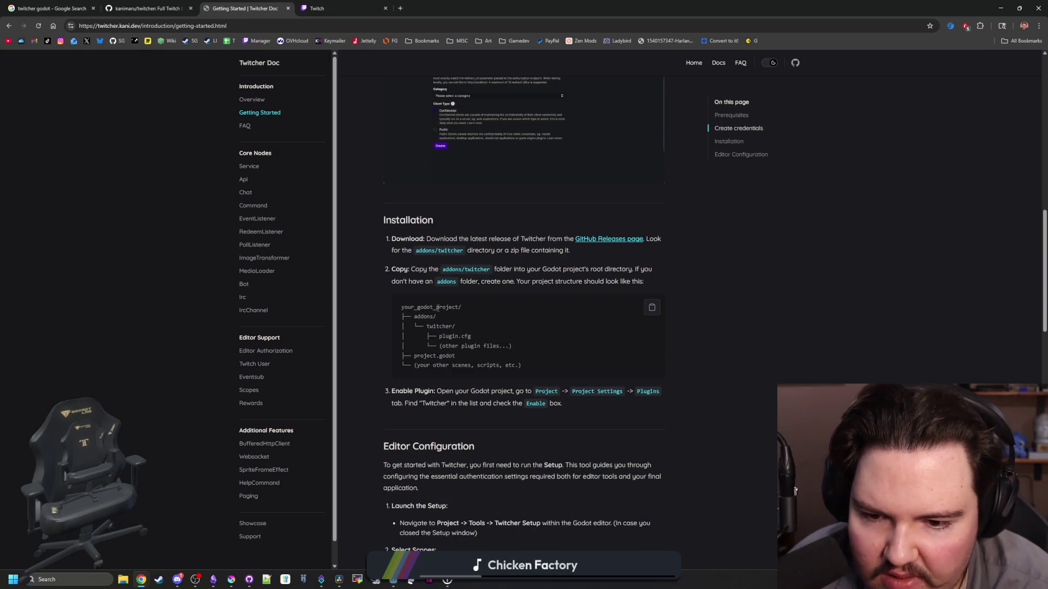
pyautogui.scroll(-2, 562, 327)
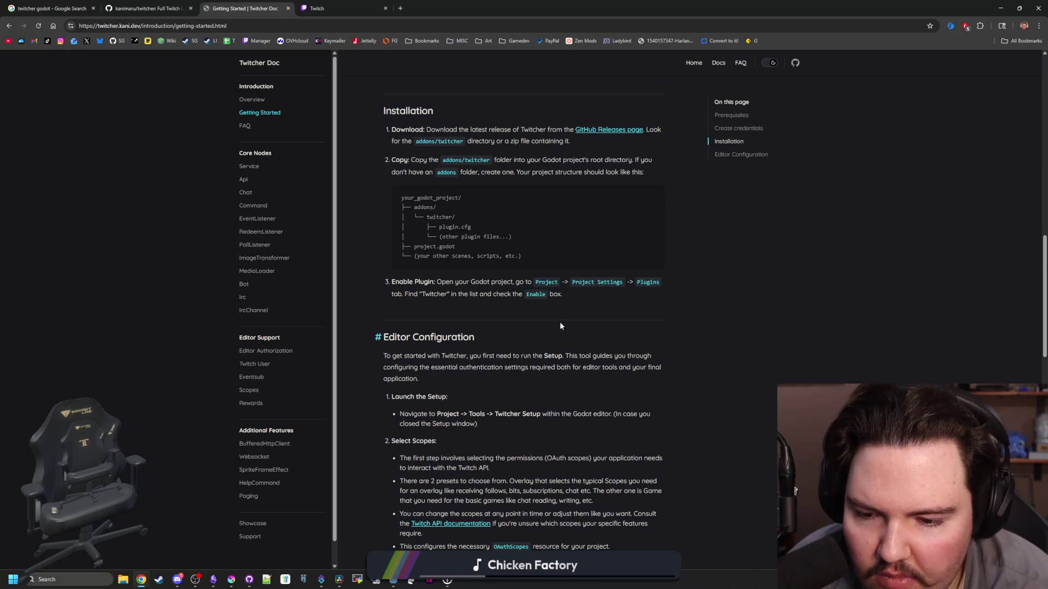
pyautogui.scroll(-2, 560, 326)
pyautogui.scroll(-2, 432, 318)
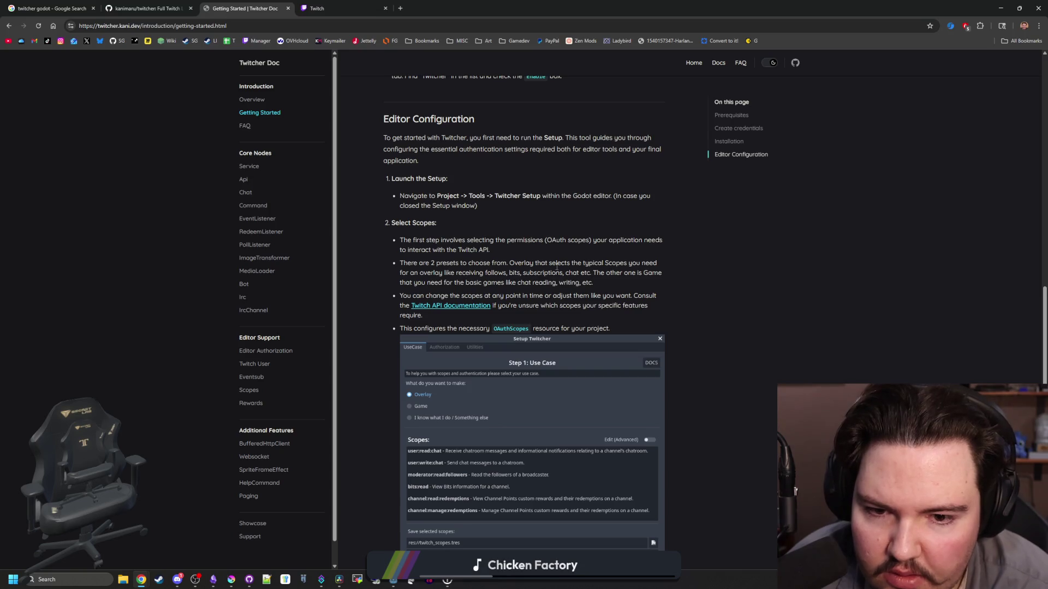
pyautogui.scroll(-6, 557, 266)
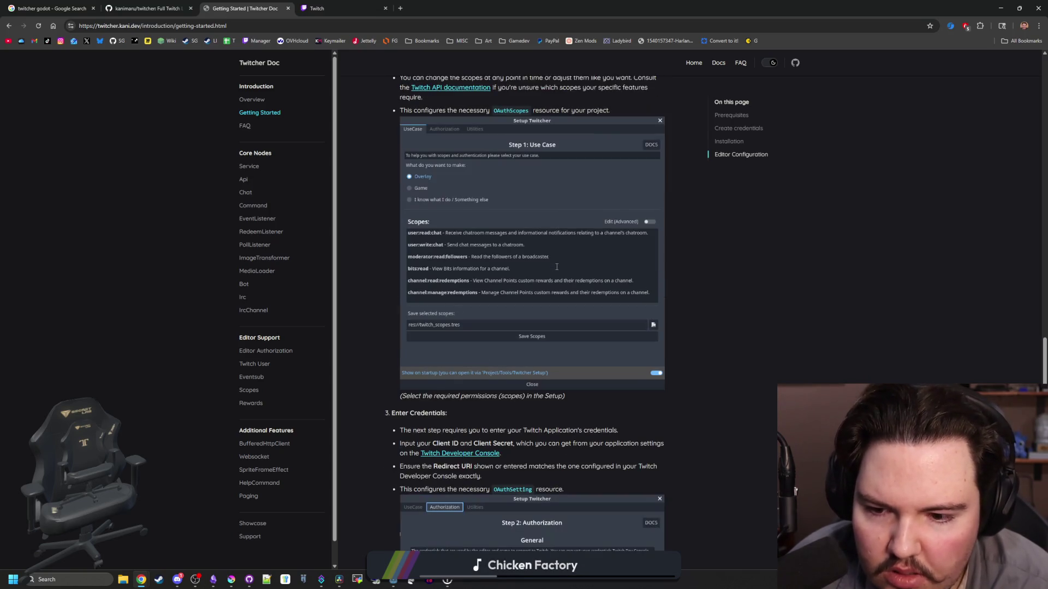
pyautogui.scroll(-6, 556, 267)
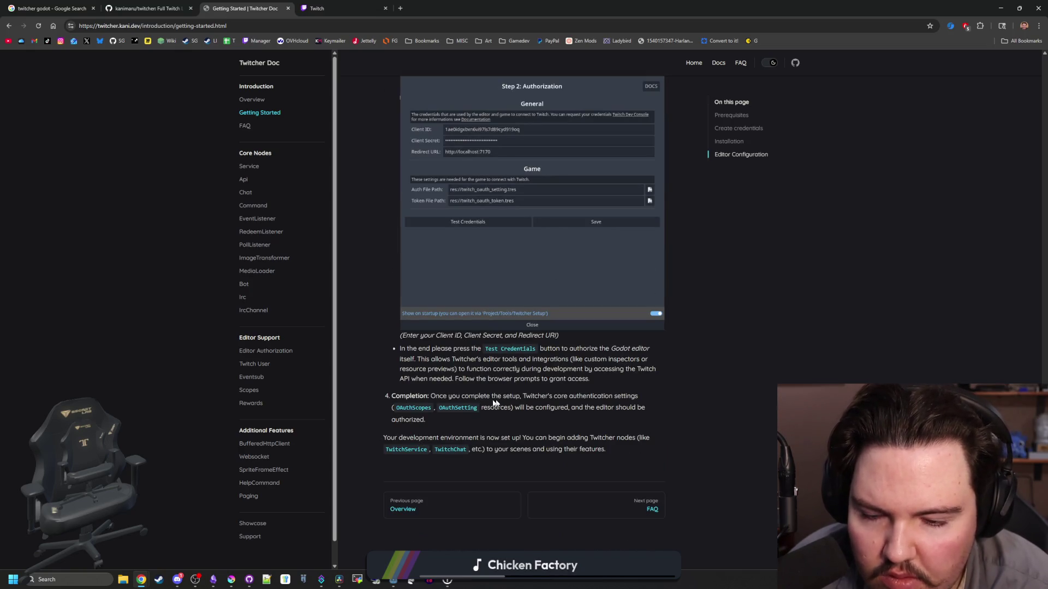
pyautogui.moveTo(453, 409)
pyautogui.mouseDown()
pyautogui.moveTo(636, 413)
pyautogui.moveTo(578, 440)
pyautogui.moveTo(512, 412)
pyautogui.moveTo(411, 434)
pyautogui.moveTo(629, 453)
pyautogui.mouseUp()
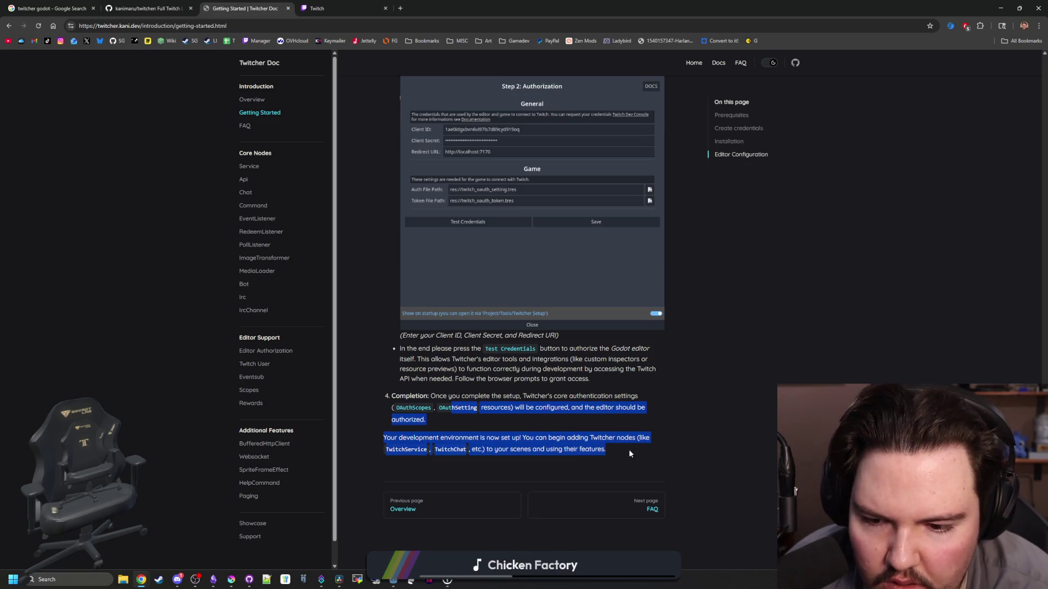
pyautogui.click(629, 449)
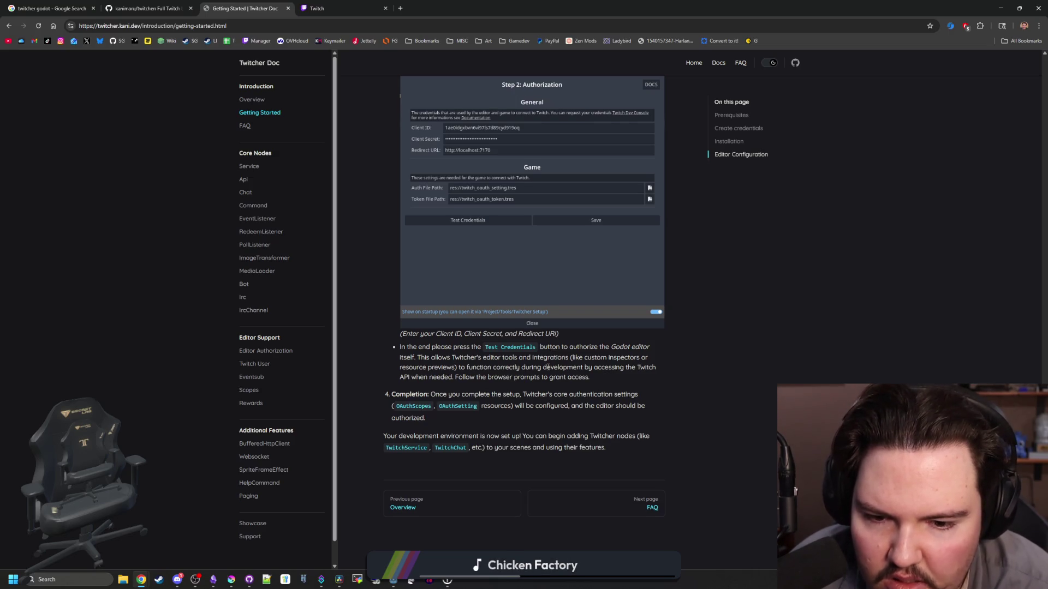
# Move through the FAQ page to the TwitchService guide and start reading it
pyautogui.click(647, 508)
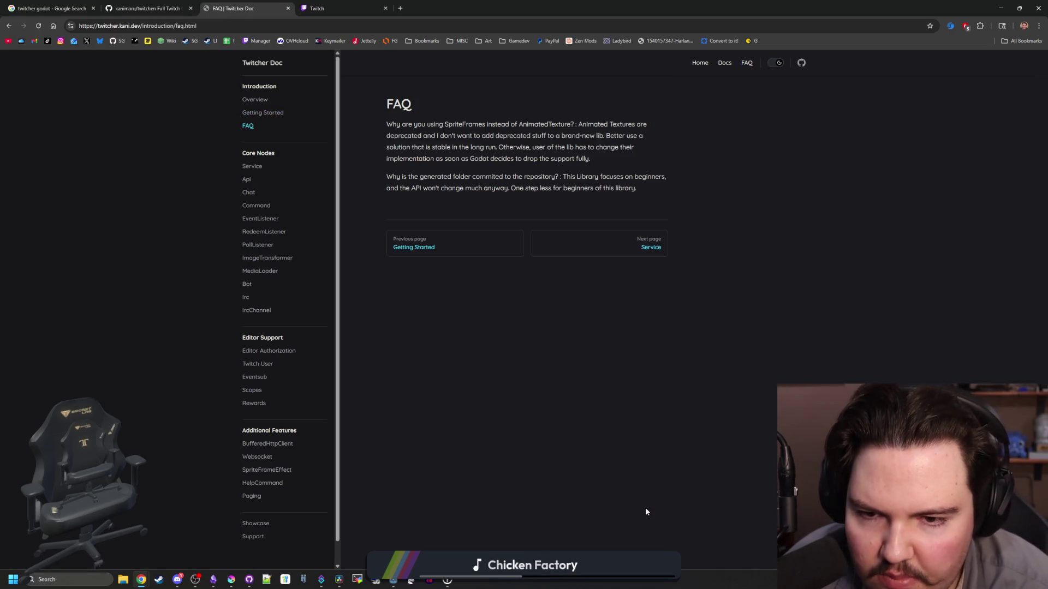
pyautogui.click(632, 252)
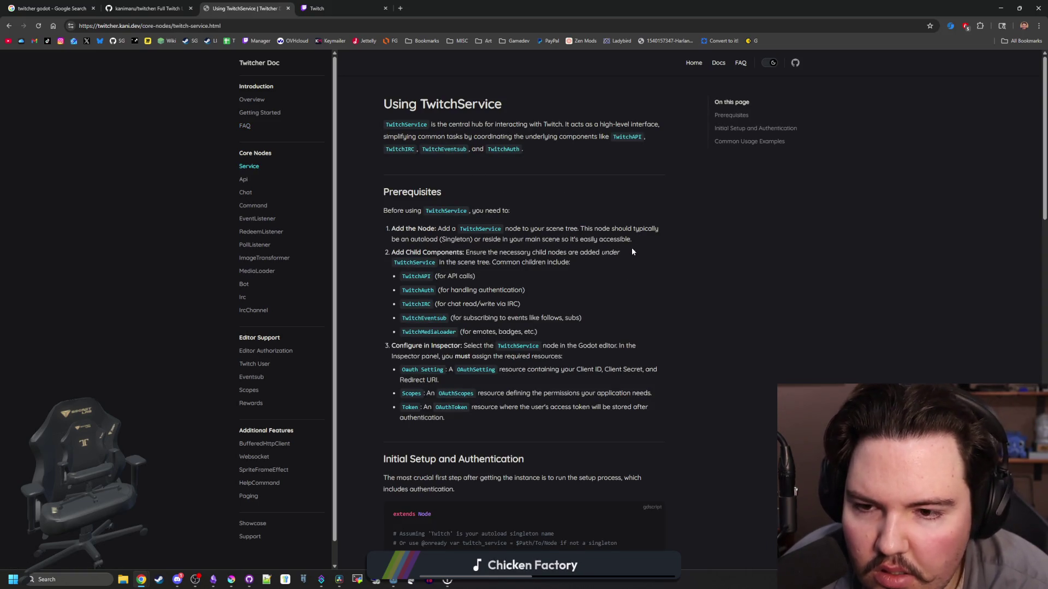
pyautogui.scroll(-5, 469, 206)
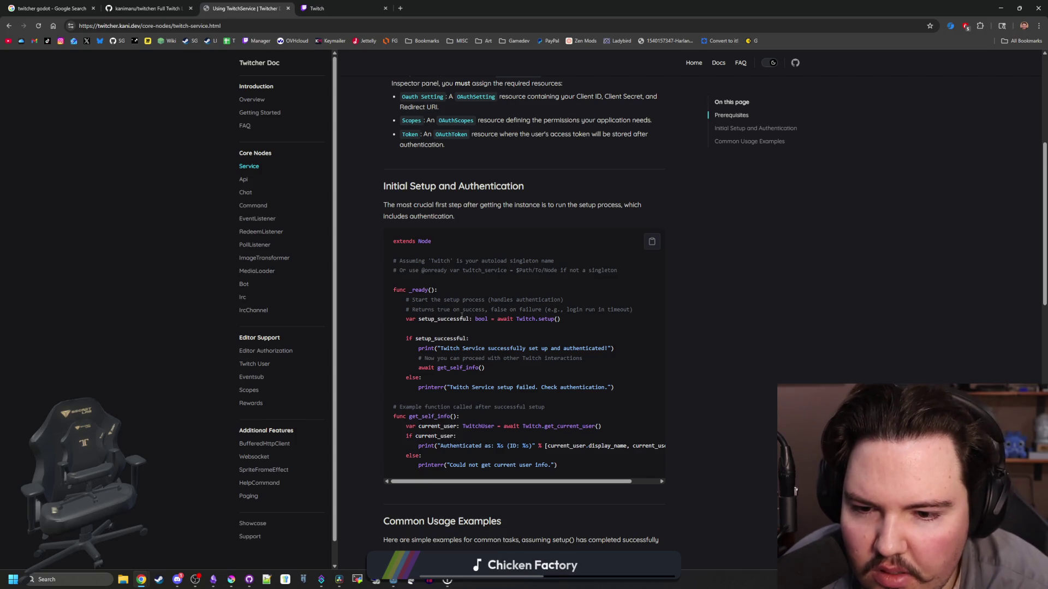
pyautogui.scroll(-1, 462, 315)
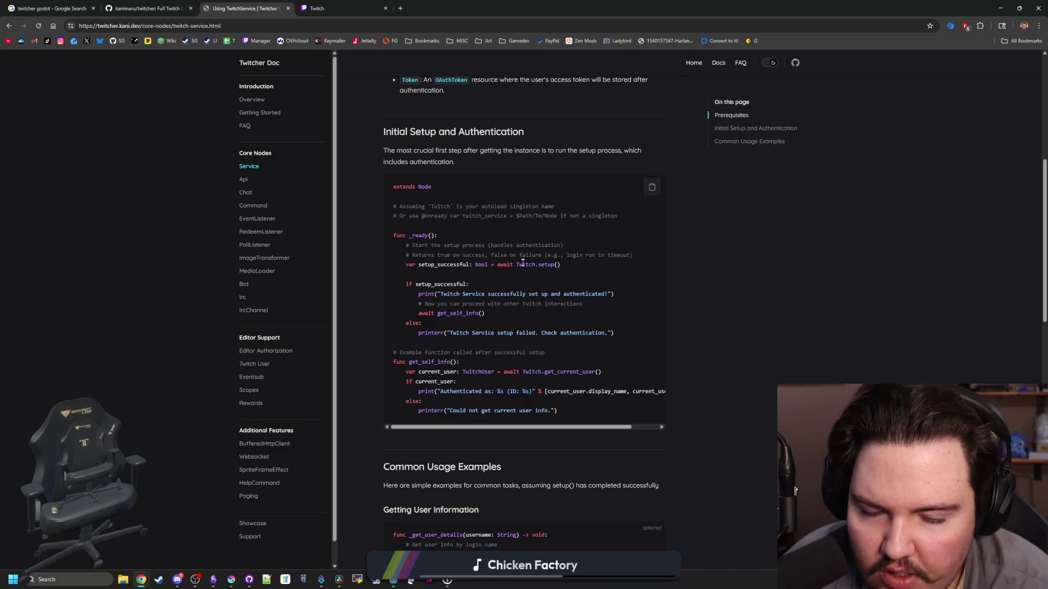
# Check the load.gd script in Godot, then return to the docs
pyautogui.hotkey('alt', 'Tab')
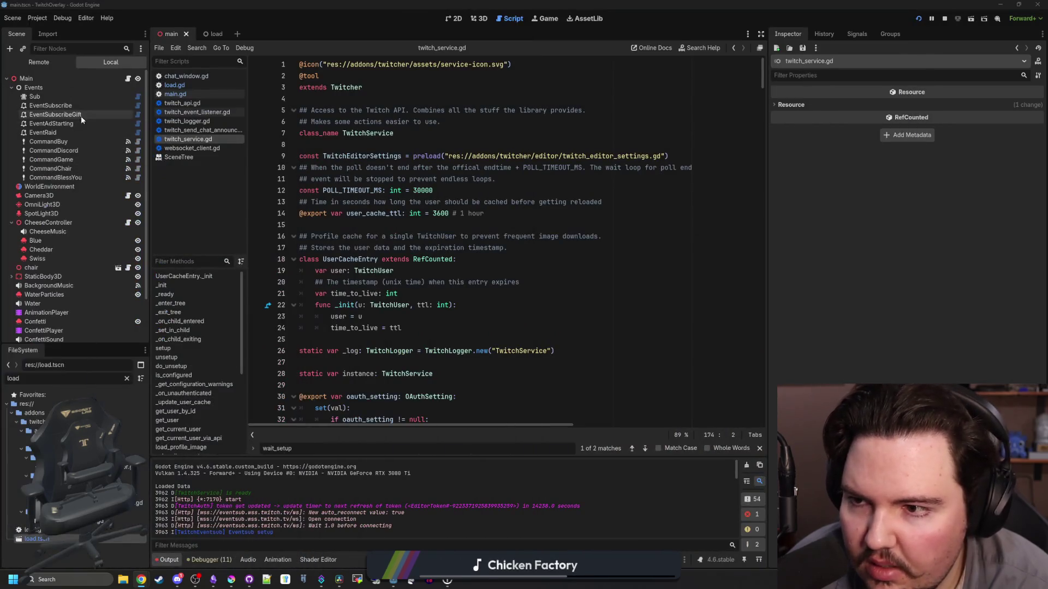
pyautogui.click(178, 85)
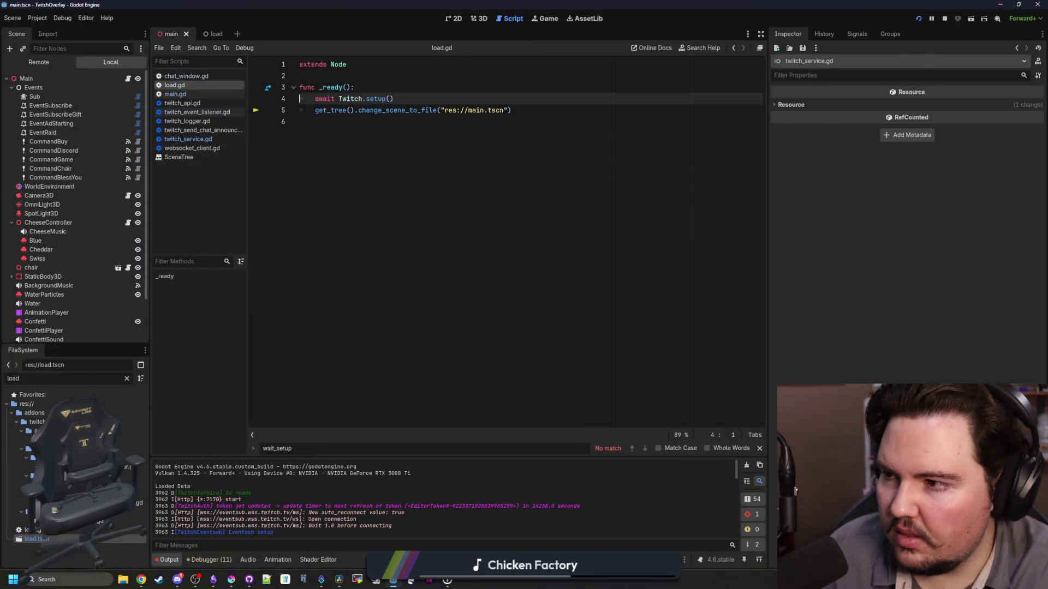
pyautogui.hotkey('alt', 'Tab')
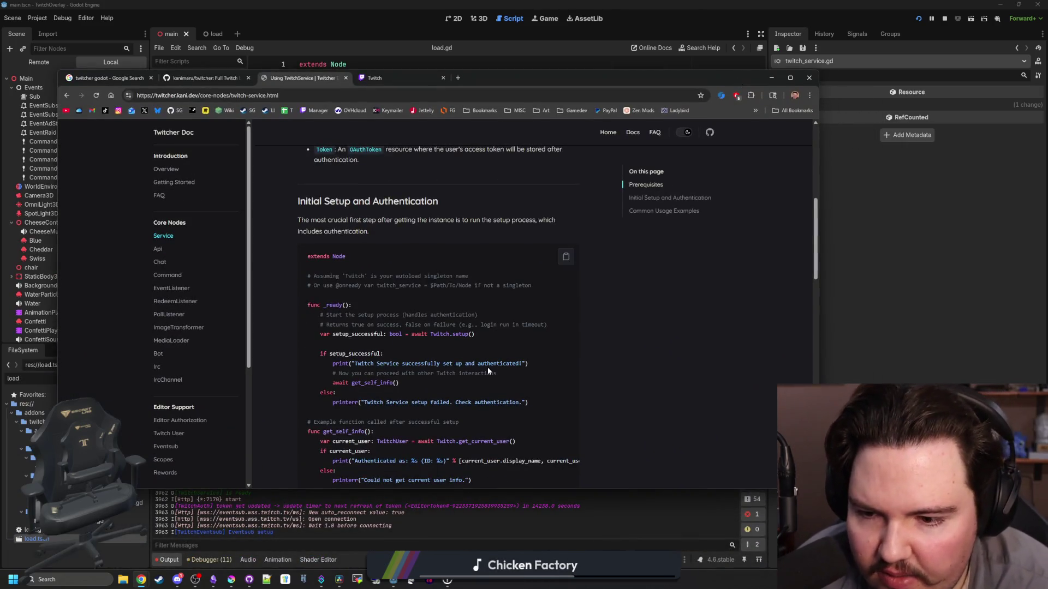
# Read the TwitchService guide through Subscribing to Events (EventSub), then go to the TwitchAPI Node page
pyautogui.scroll(-1, 550, 339)
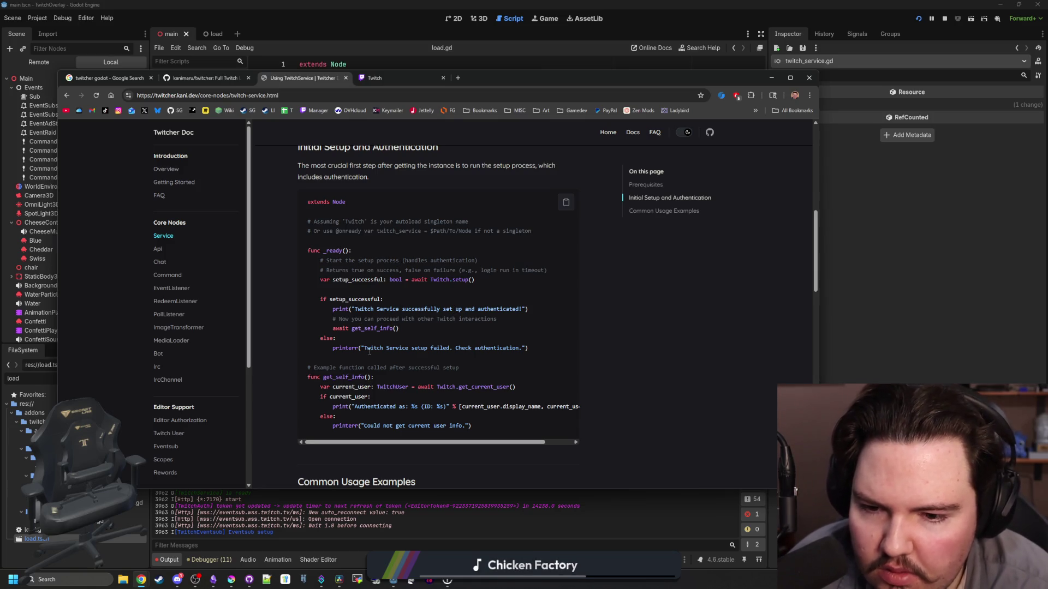
pyautogui.scroll(-3, 341, 350)
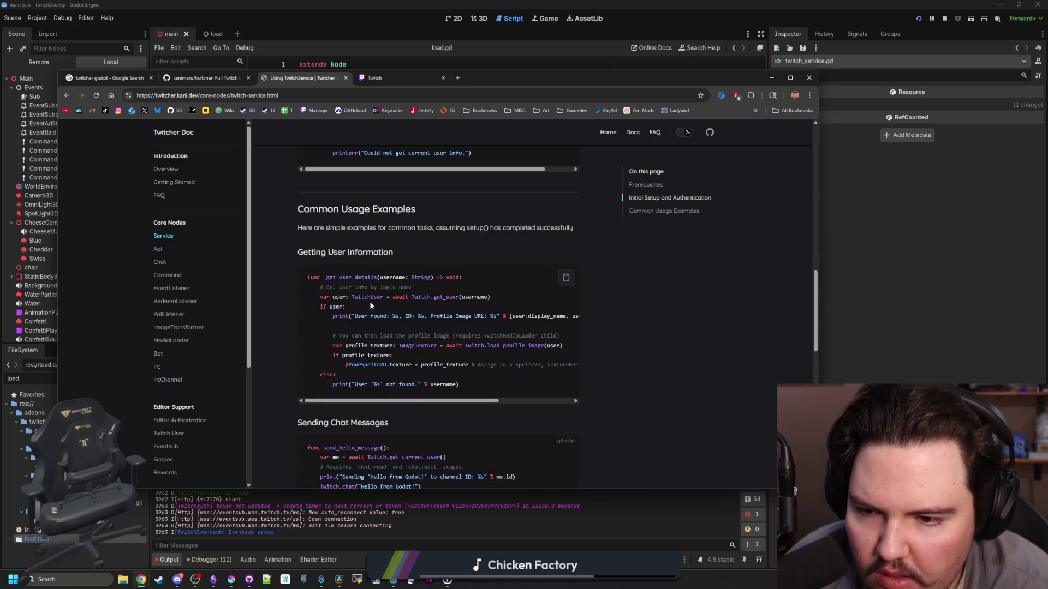
pyautogui.scroll(-3, 389, 347)
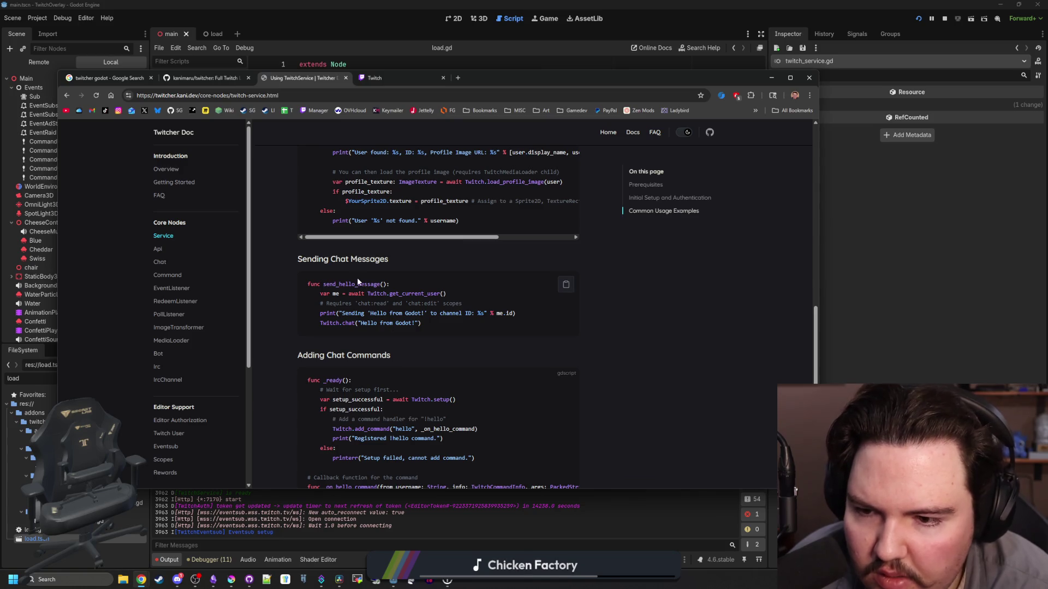
pyautogui.scroll(-2, 440, 336)
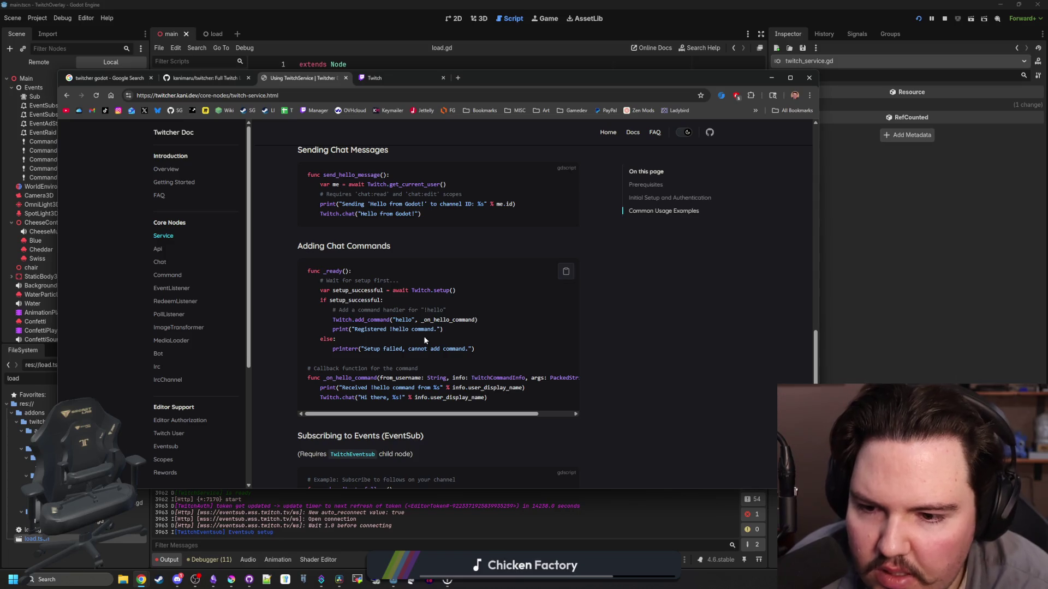
pyautogui.scroll(-2, 425, 340)
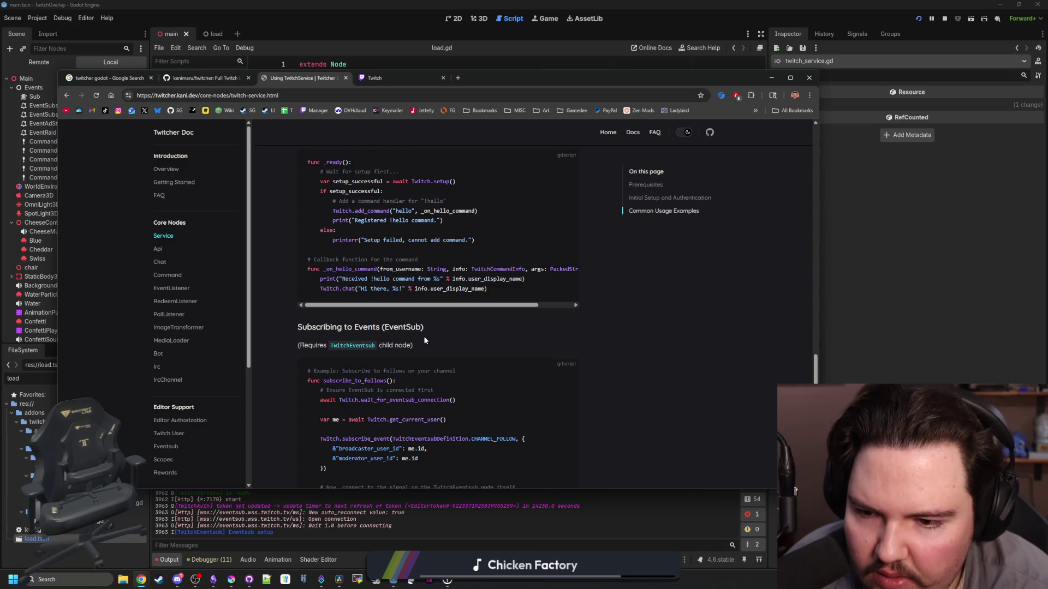
pyautogui.moveTo(379, 328)
pyautogui.mouseDown()
pyautogui.moveTo(375, 346)
pyautogui.moveTo(426, 328)
pyautogui.mouseUp()
pyautogui.click(352, 348)
pyautogui.moveTo(334, 349); pyautogui.dragTo(362, 345)
pyautogui.scroll(3, 379, 327)
pyautogui.scroll(-4, 379, 314)
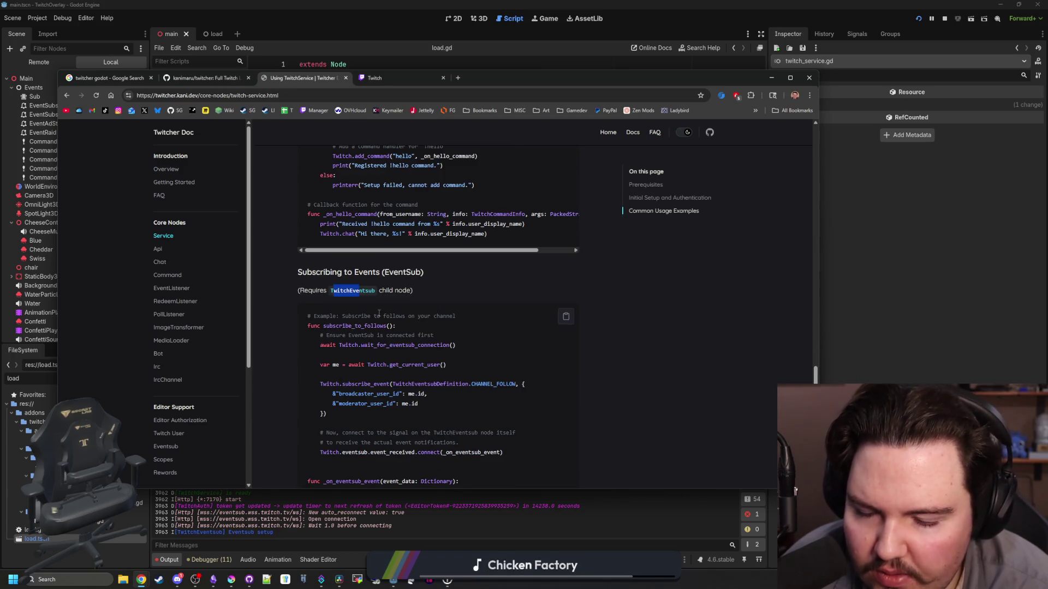
pyautogui.scroll(-5, 379, 315)
pyautogui.click(542, 412)
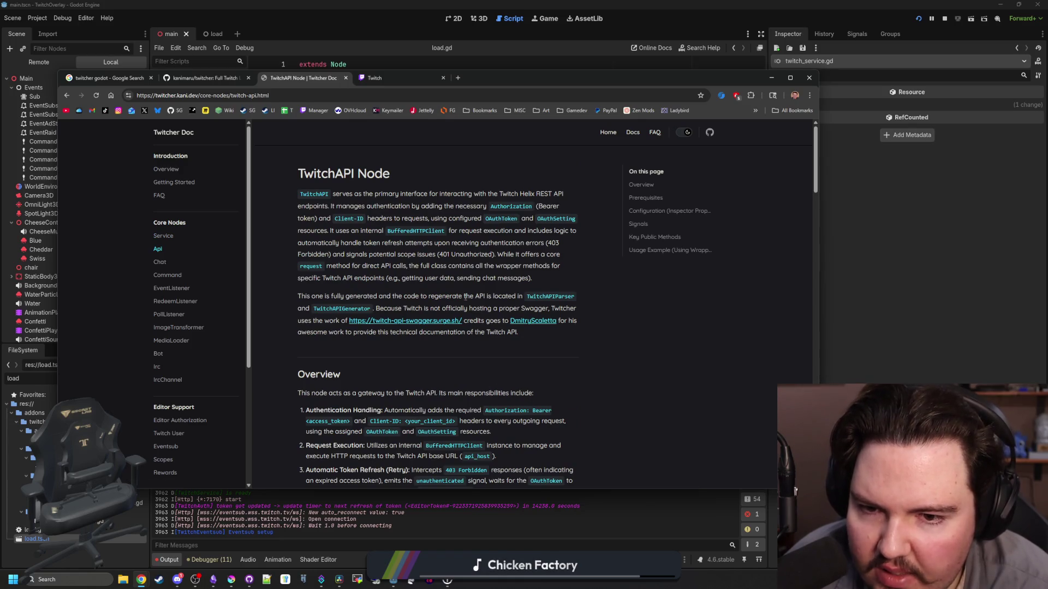
# Skim the TwitchAPI and TwitchChat pages, then open the TwitchCommand Node page
pyautogui.scroll(-10, 466, 274)
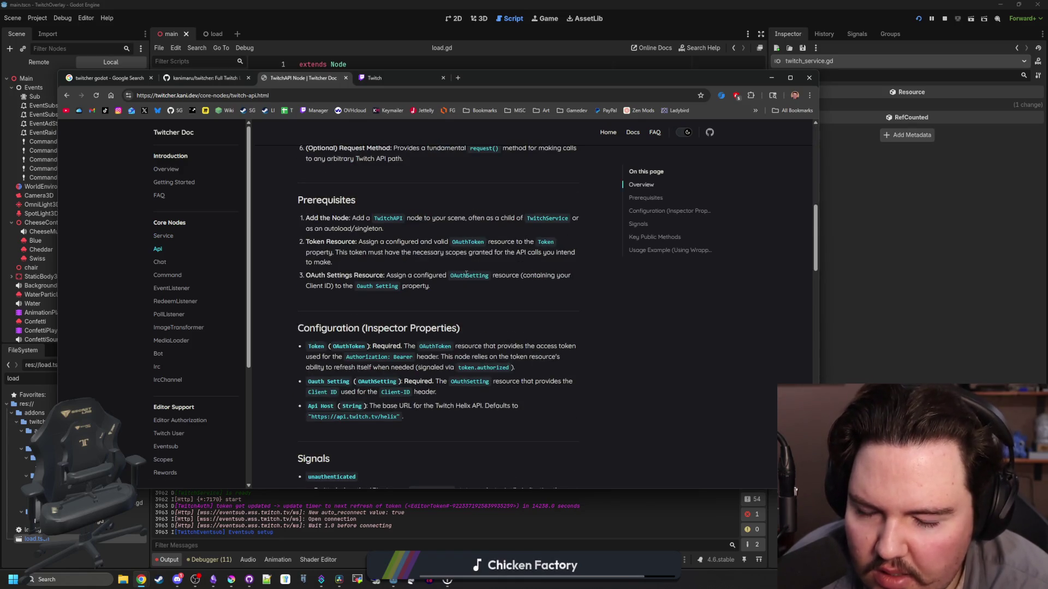
pyautogui.scroll(-5, 466, 274)
pyautogui.scroll(-6, 467, 274)
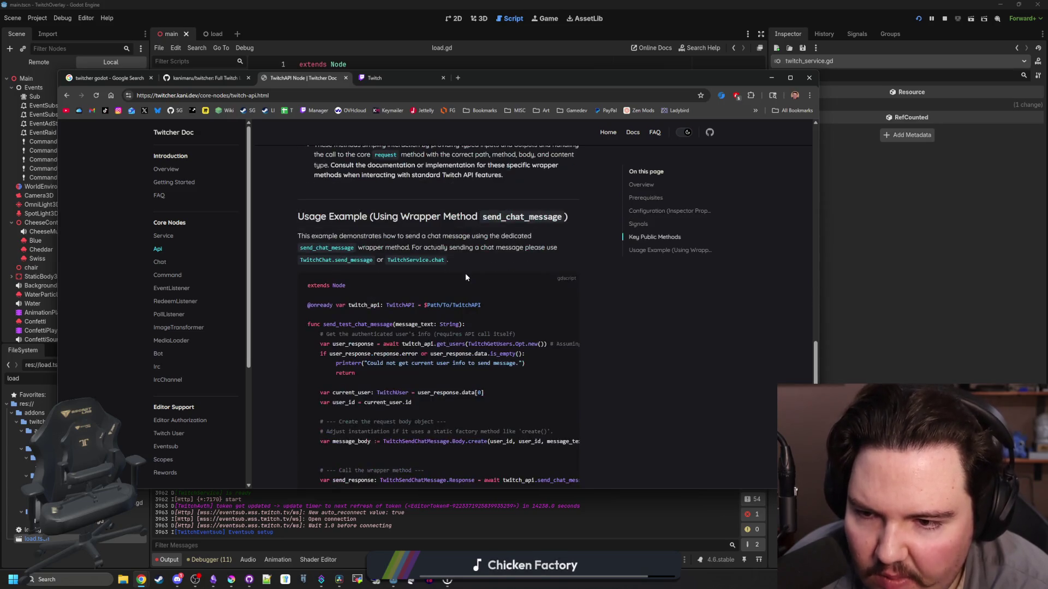
pyautogui.scroll(-8, 495, 361)
pyautogui.click(532, 417)
pyautogui.scroll(-10, 445, 358)
pyautogui.scroll(-3, 445, 359)
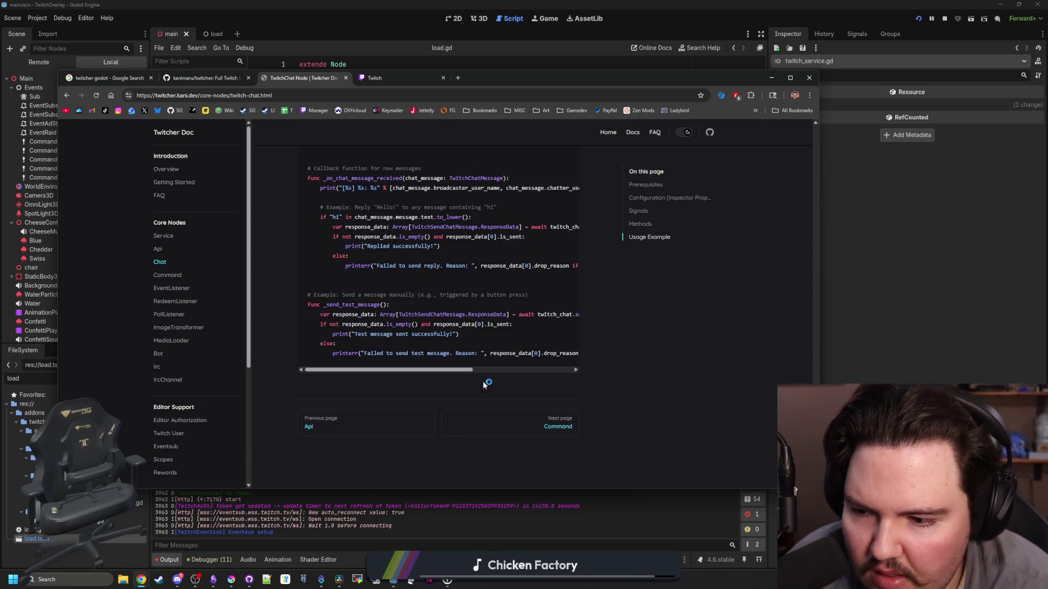
pyautogui.click(201, 278)
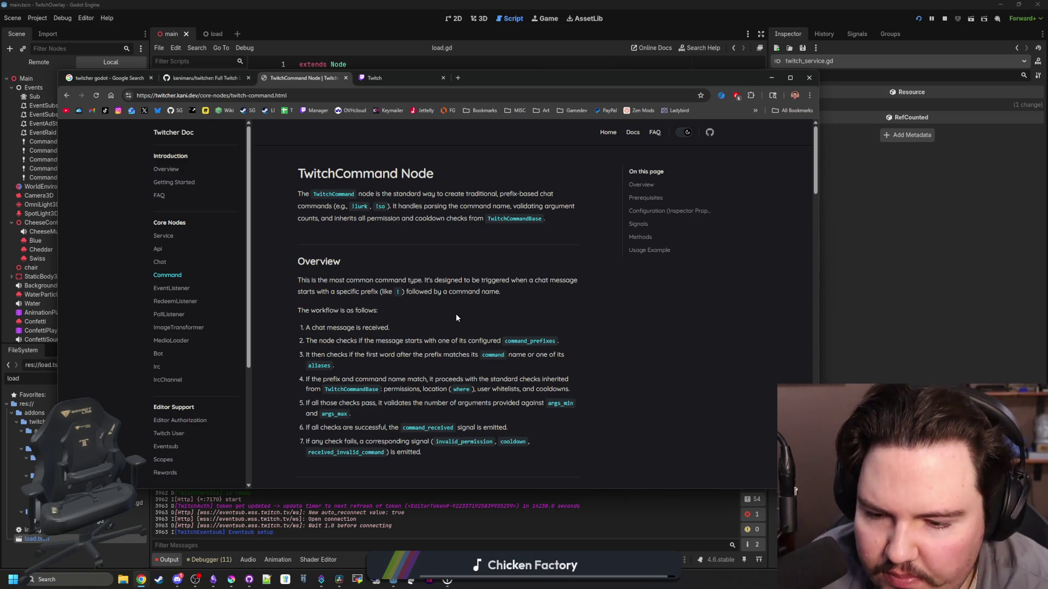
# Highlight the TwitchEventsub requirement in the Message Source paragraph
pyautogui.scroll(-4, 456, 316)
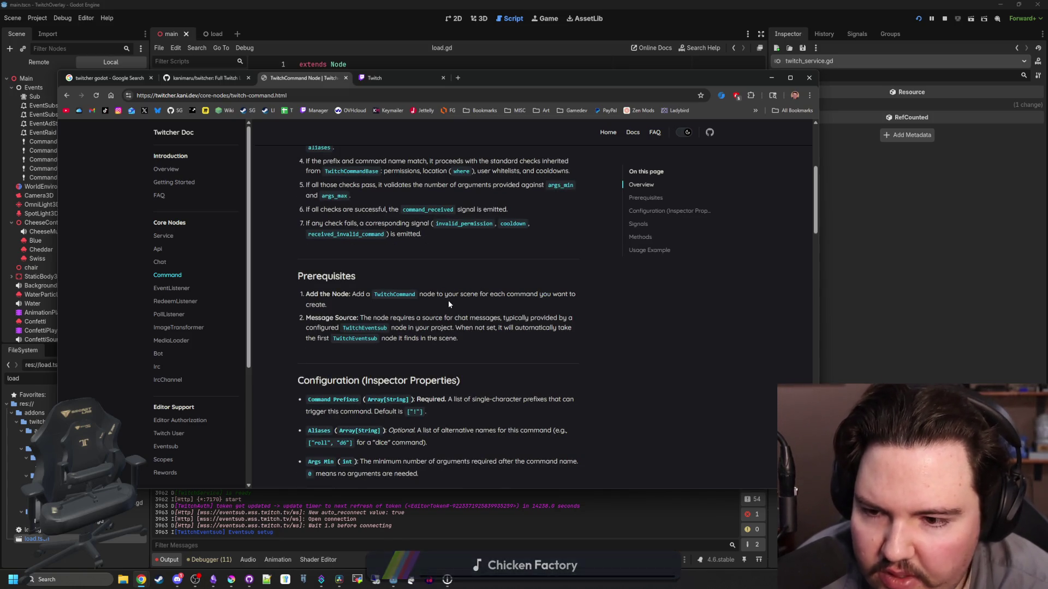
pyautogui.moveTo(403, 327); pyautogui.dragTo(566, 318)
pyautogui.click(498, 329)
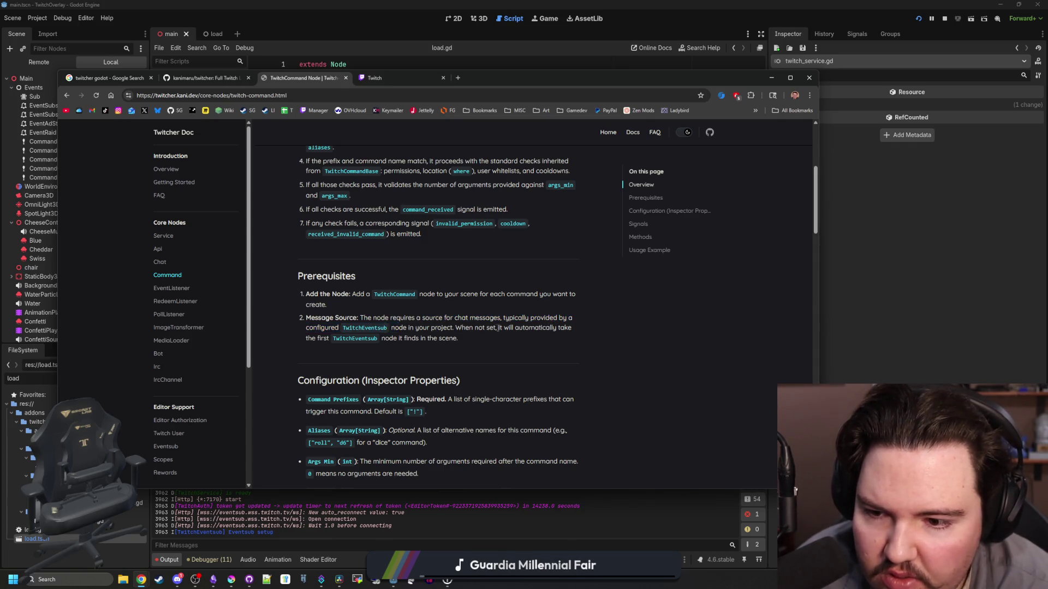
pyautogui.moveTo(343, 327)
pyautogui.mouseDown()
pyautogui.moveTo(571, 329)
pyautogui.moveTo(407, 339)
pyautogui.mouseUp()
pyautogui.click(357, 327)
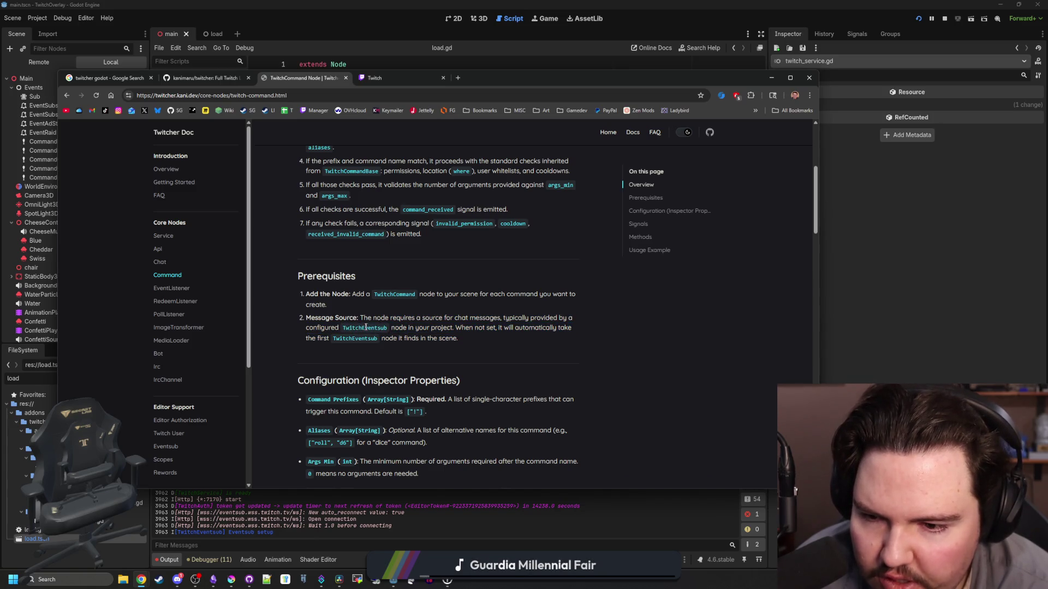
# Back in Godot, select the Sub node and widen the Inspector to show its subscriptions
pyautogui.hotkey('alt', 'Tab')
pyautogui.click(35, 97)
pyautogui.moveTo(769, 202); pyautogui.dragTo(493, 201)
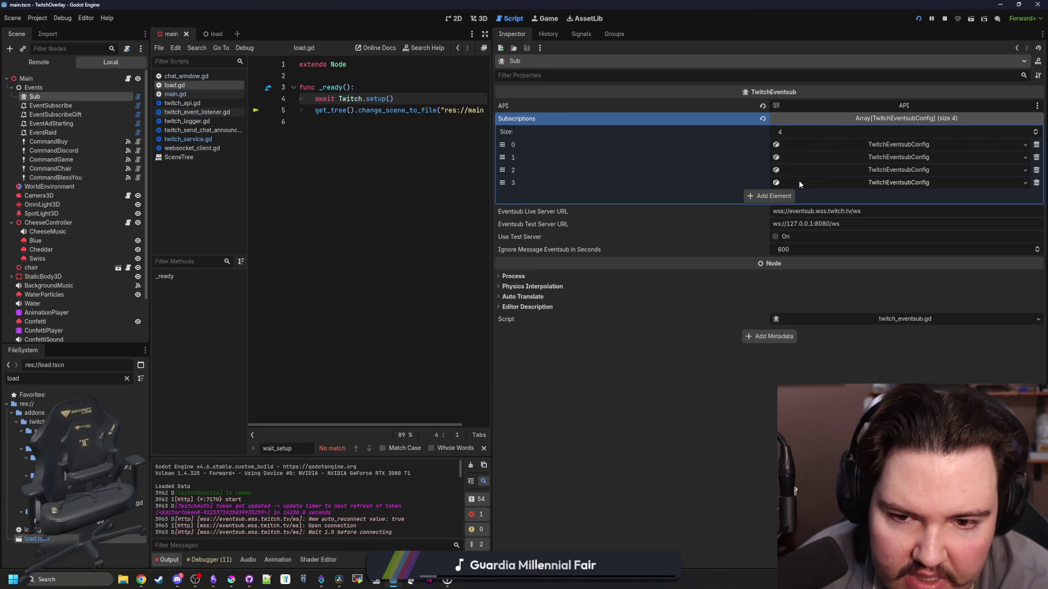
# Expand subscription 0 and switch its Broadcaster User Id between numeric ID and name
pyautogui.click(894, 145)
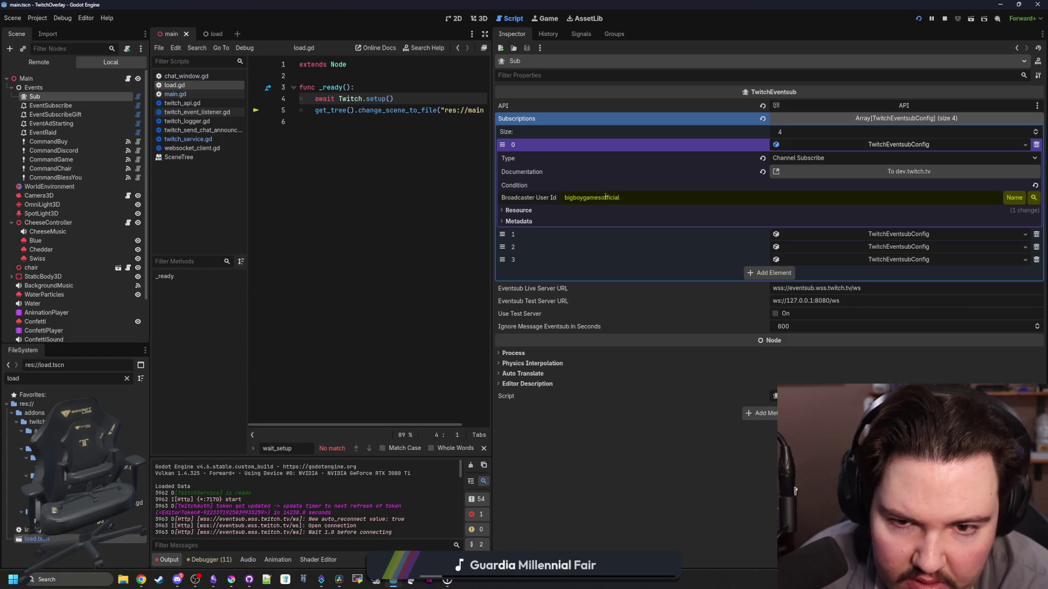
pyautogui.click(1007, 197)
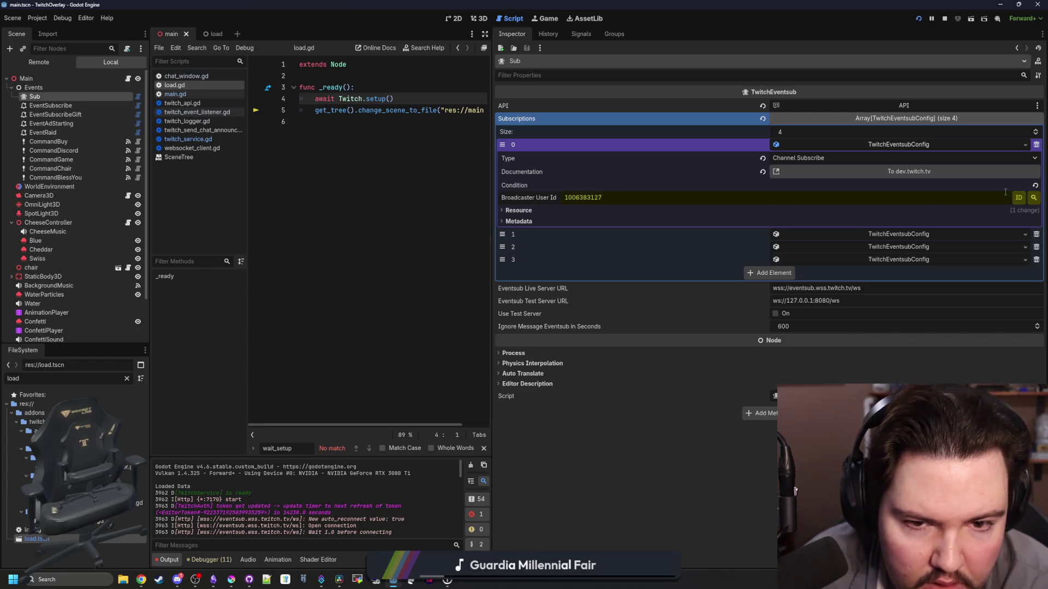
pyautogui.click(1016, 197)
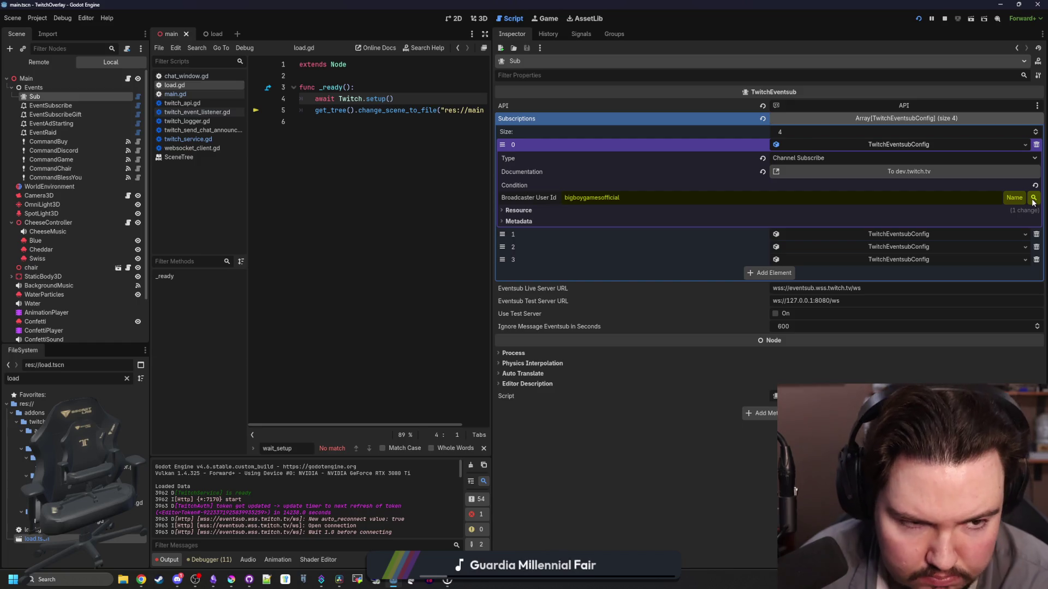
pyautogui.click(959, 200)
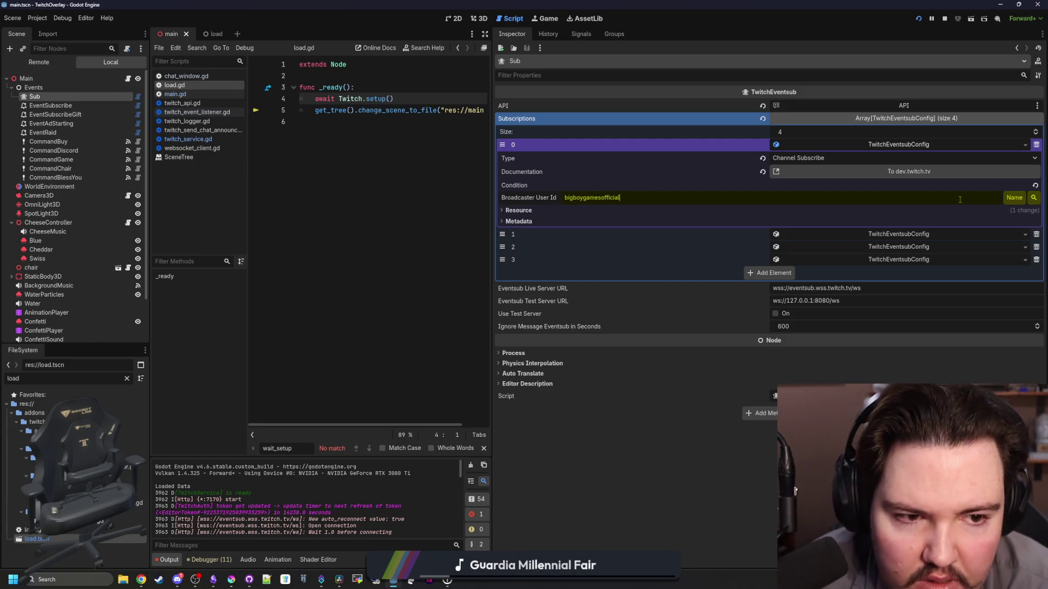
# Review the subscription's Metadata and linked TwitchUser, then select the EventRaid listener node
pyautogui.click(519, 210)
pyautogui.click(519, 210)
pyautogui.click(515, 221)
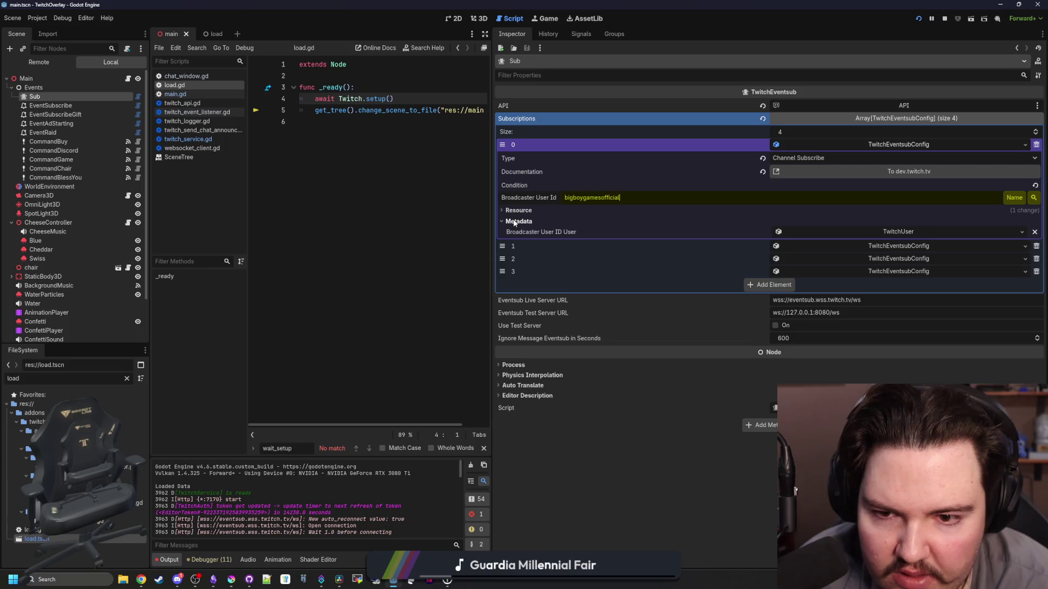
pyautogui.click(856, 231)
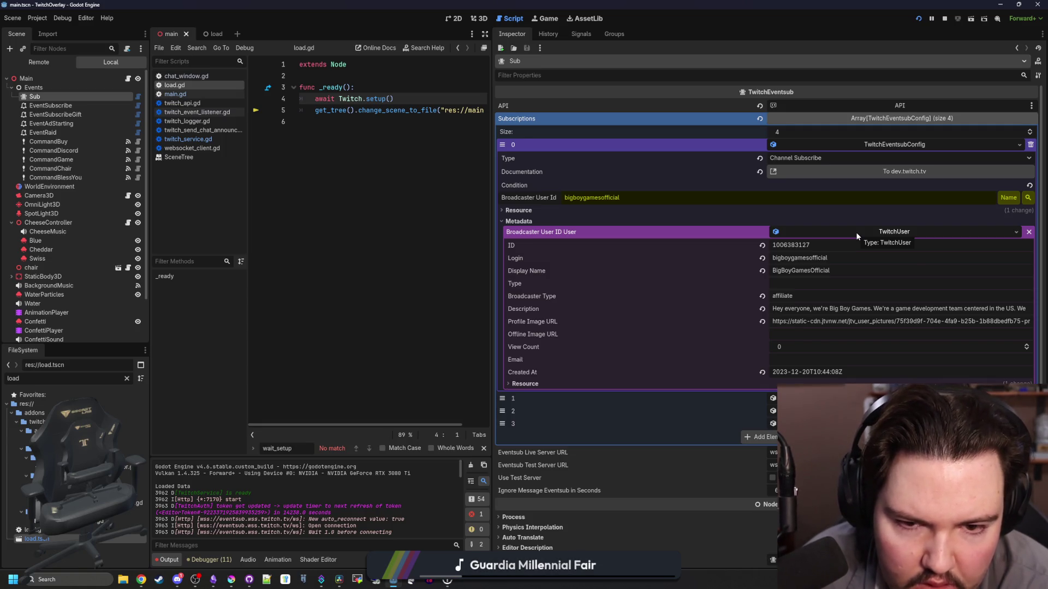
pyautogui.click(856, 231)
pyautogui.click(519, 221)
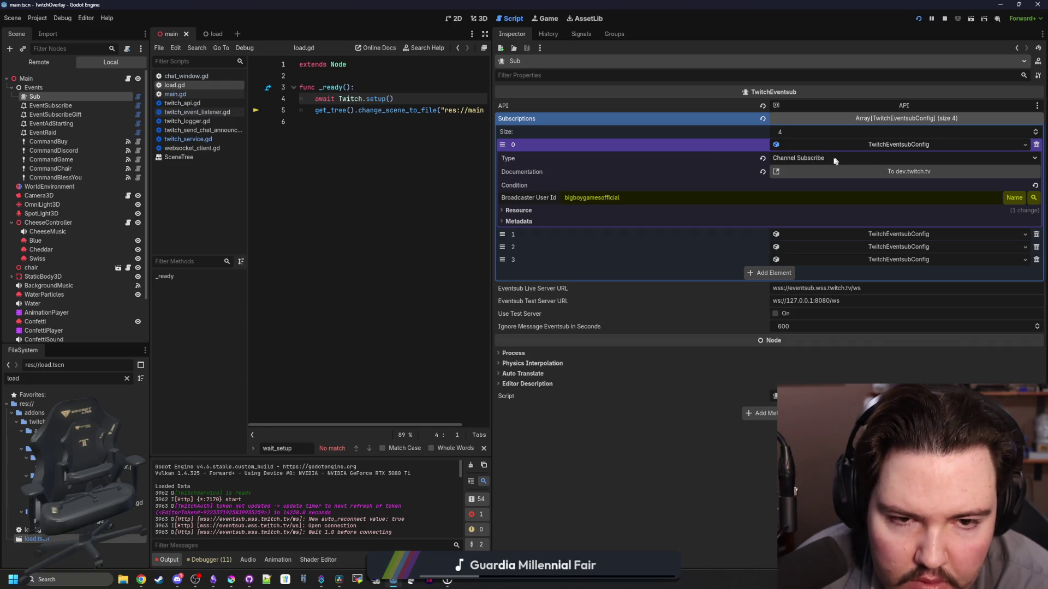
pyautogui.click(54, 115)
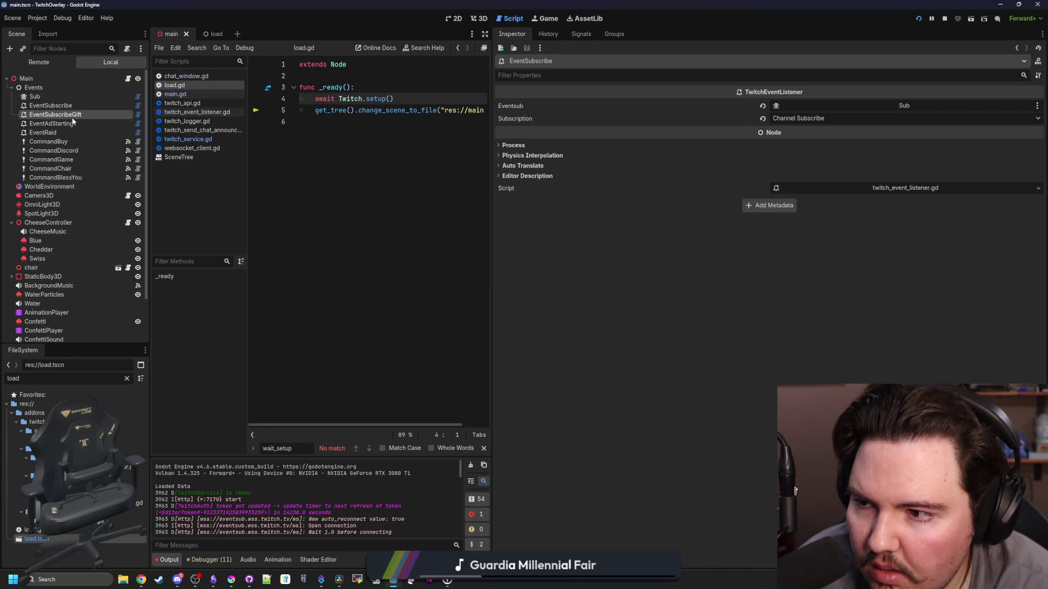
# Look over the EventRaid, EventSubscribe and EventSubscribeGift listener settings
pyautogui.click(60, 133)
pyautogui.click(55, 105)
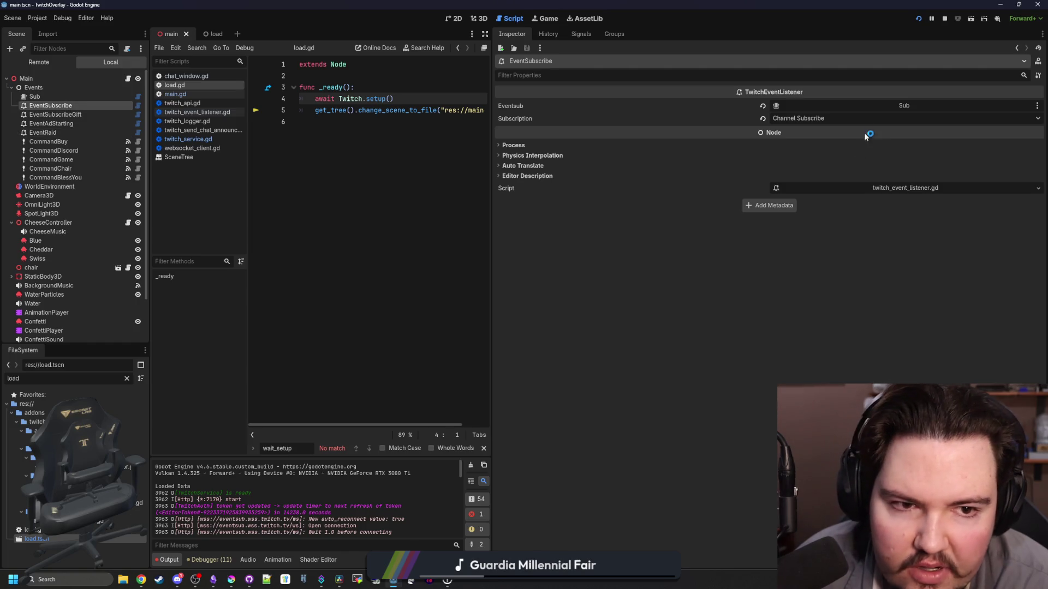
pyautogui.click(55, 114)
# Add a new TwitchEventsubConfig in slot 4 of Sub's subscriptions with type Channel Chat Message
pyautogui.click(47, 97)
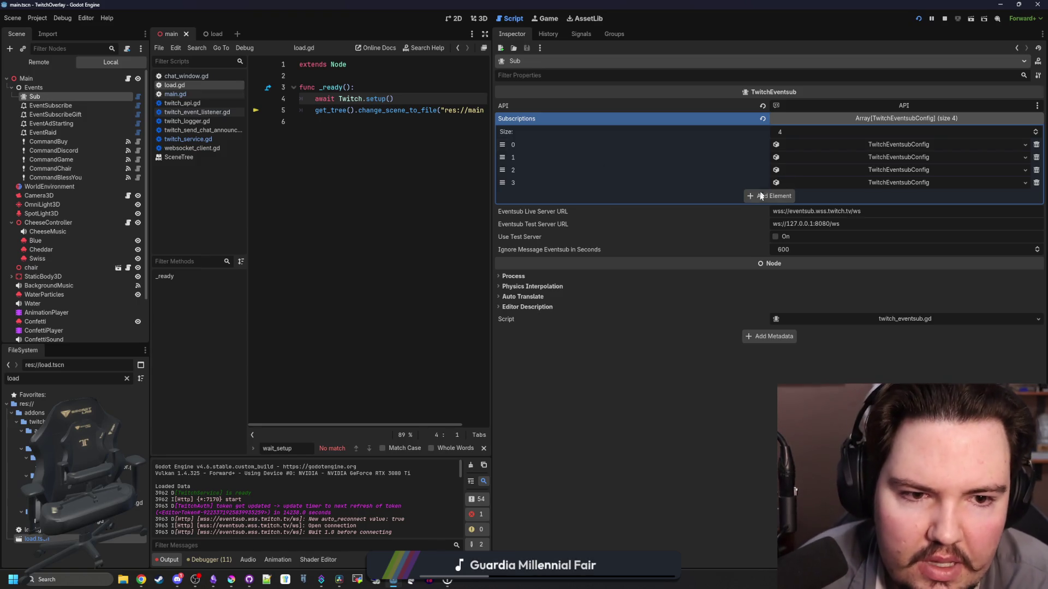
pyautogui.click(775, 195)
pyautogui.click(874, 197)
pyautogui.click(977, 216)
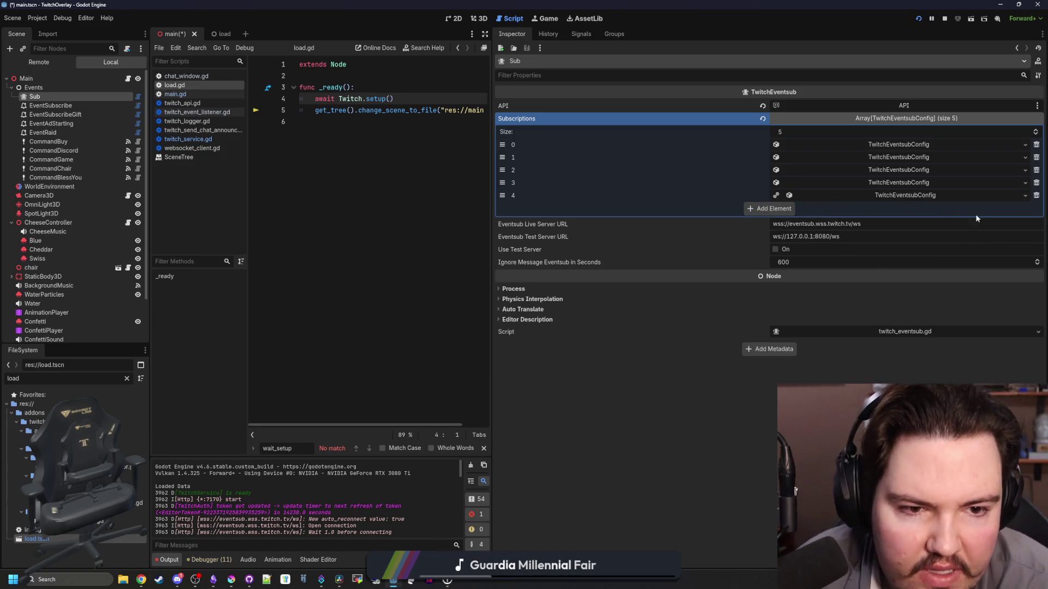
pyautogui.click(896, 197)
pyautogui.click(892, 208)
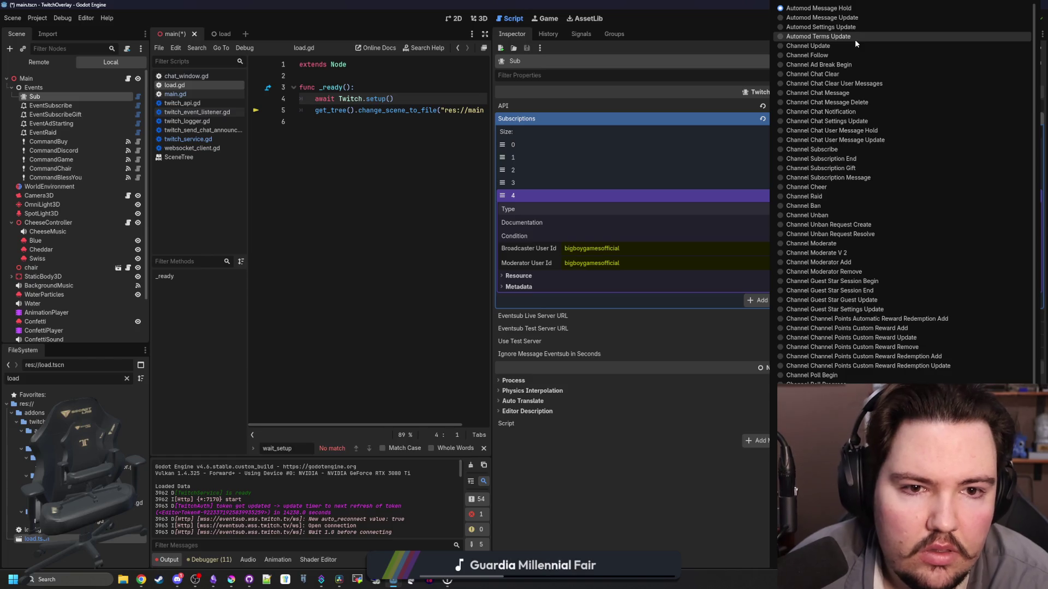
pyautogui.click(842, 94)
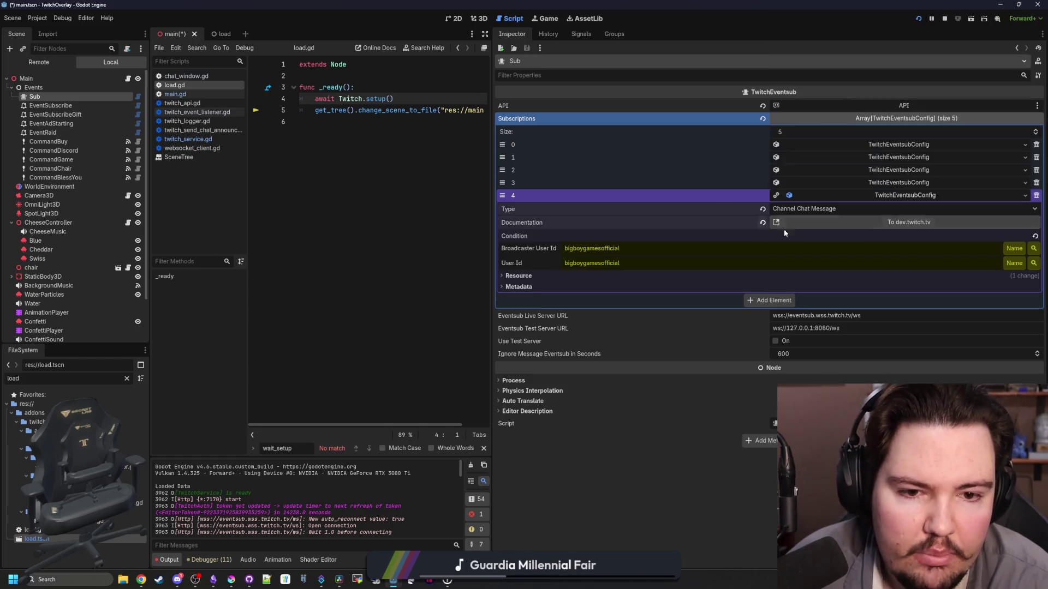
pyautogui.click(444, 211)
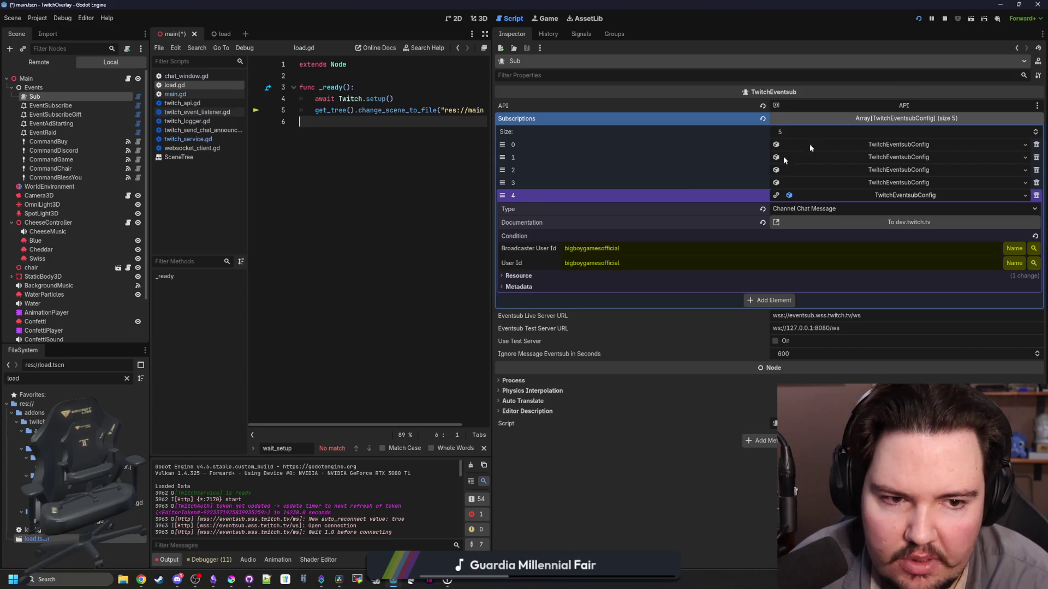
# Compare the fourth and new fifth subscriptions, then save the scene
pyautogui.click(839, 179)
pyautogui.click(840, 182)
pyautogui.click(844, 196)
pyautogui.click(843, 195)
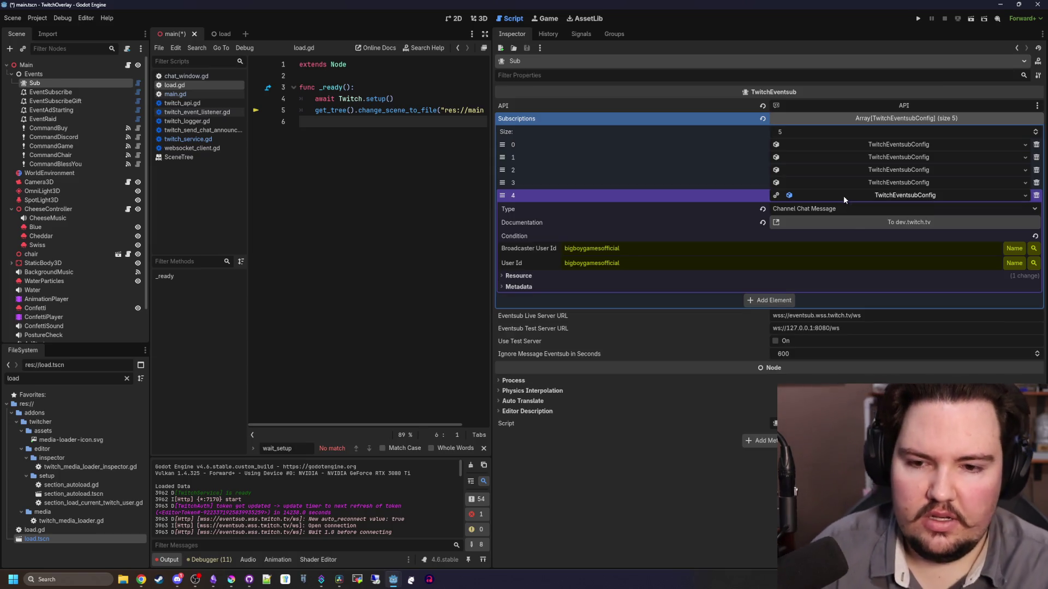
pyautogui.click(843, 195)
pyautogui.click(902, 195)
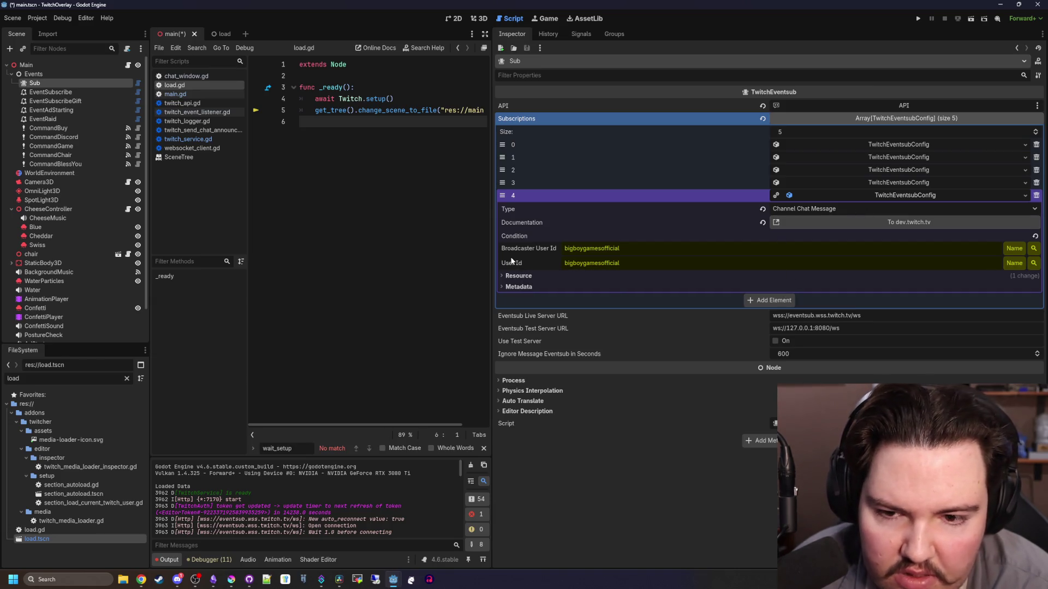
pyautogui.hotkey('ctrl', 's')
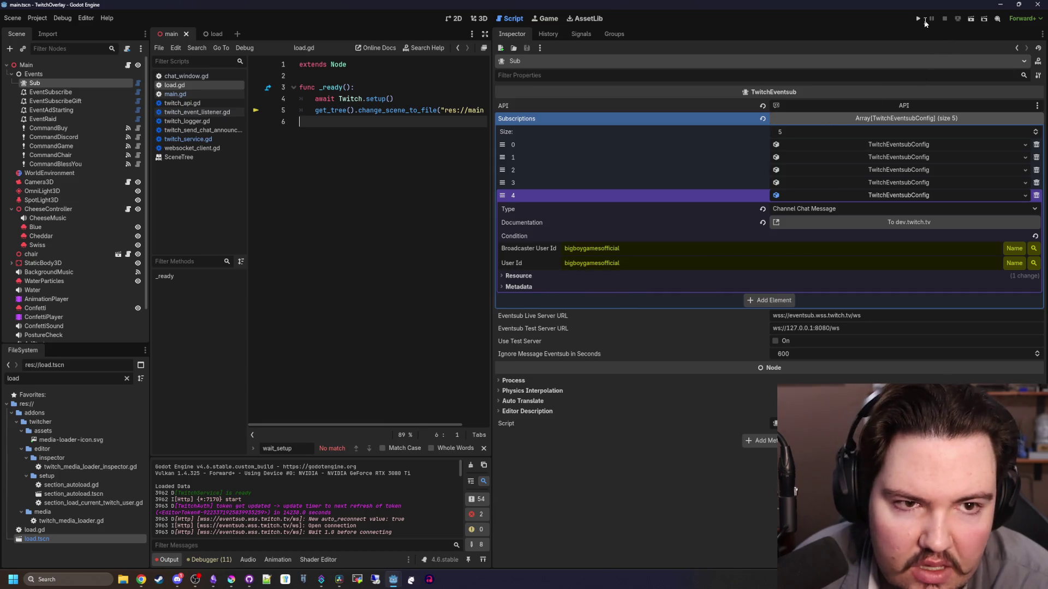
# Run TwitchOverlay, watch the '!game' chat message appear in the debug window, and return to the editor
pyautogui.click(921, 20)
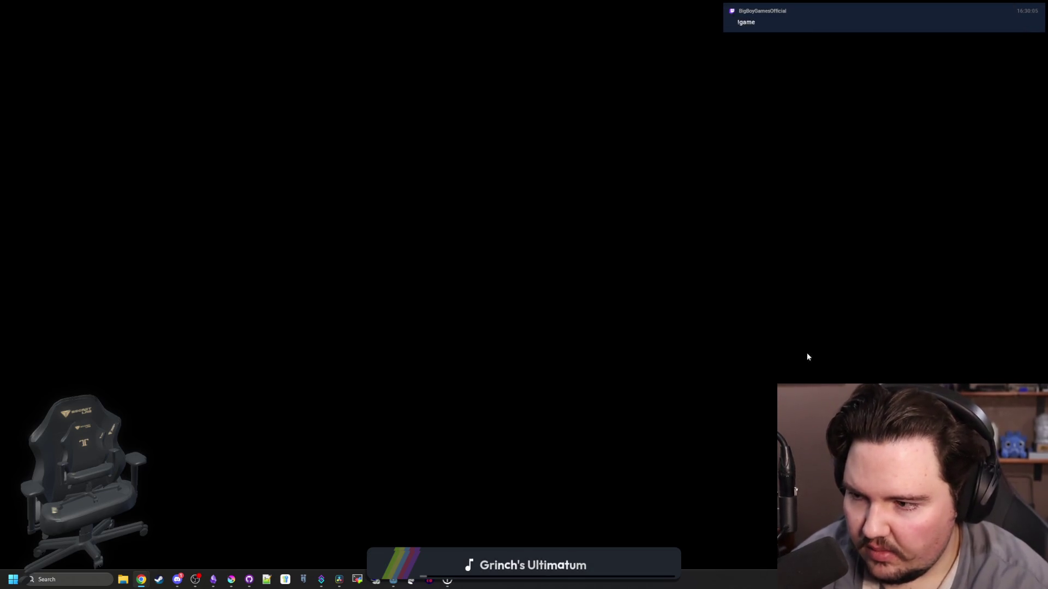
pyautogui.moveTo(447, 582)
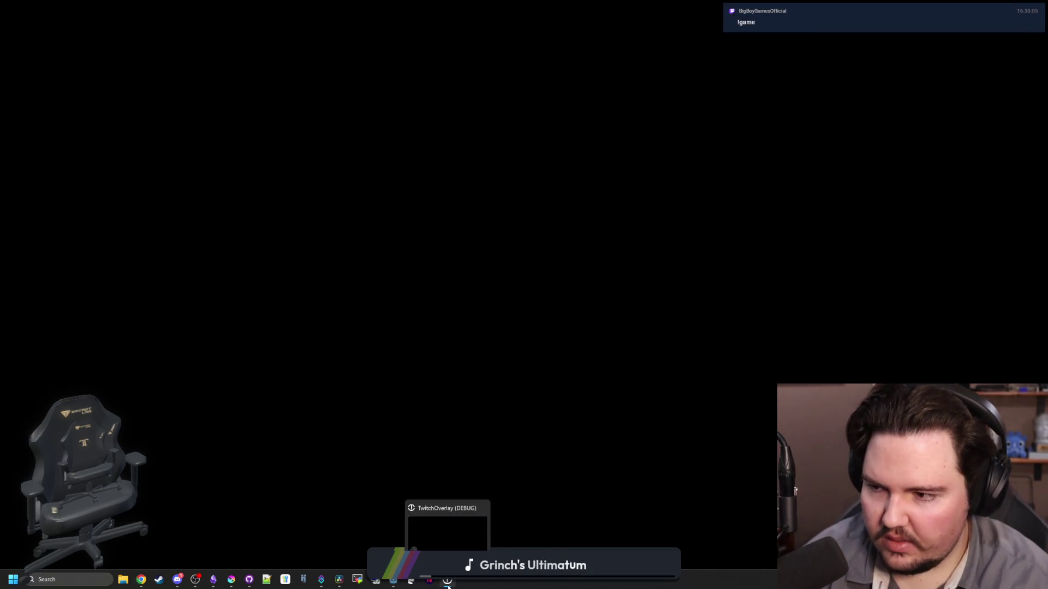
pyautogui.click(470, 521)
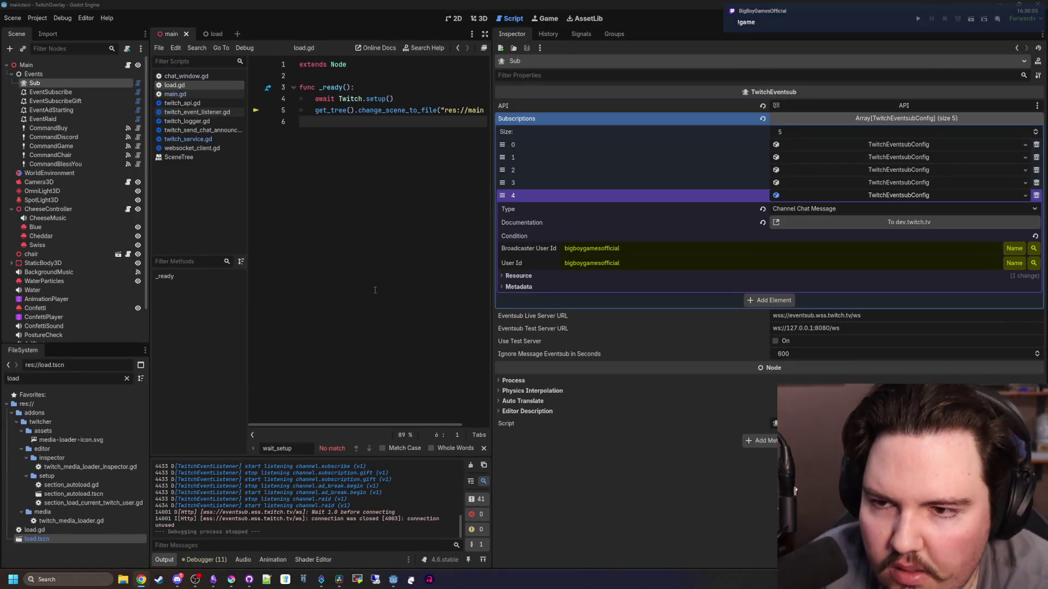
pyautogui.click(373, 267)
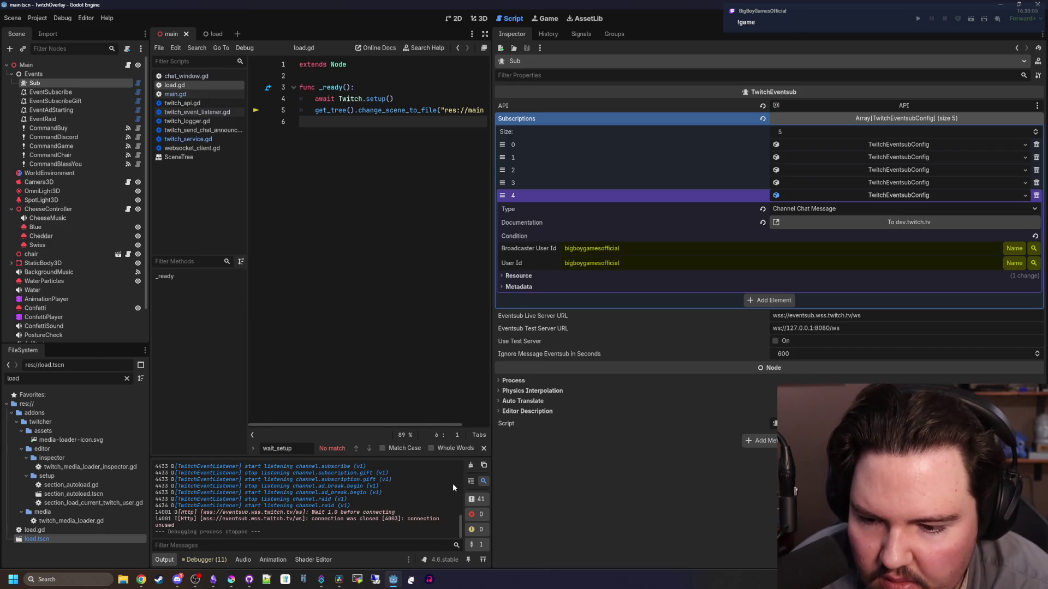
pyautogui.scroll(3, 361, 517)
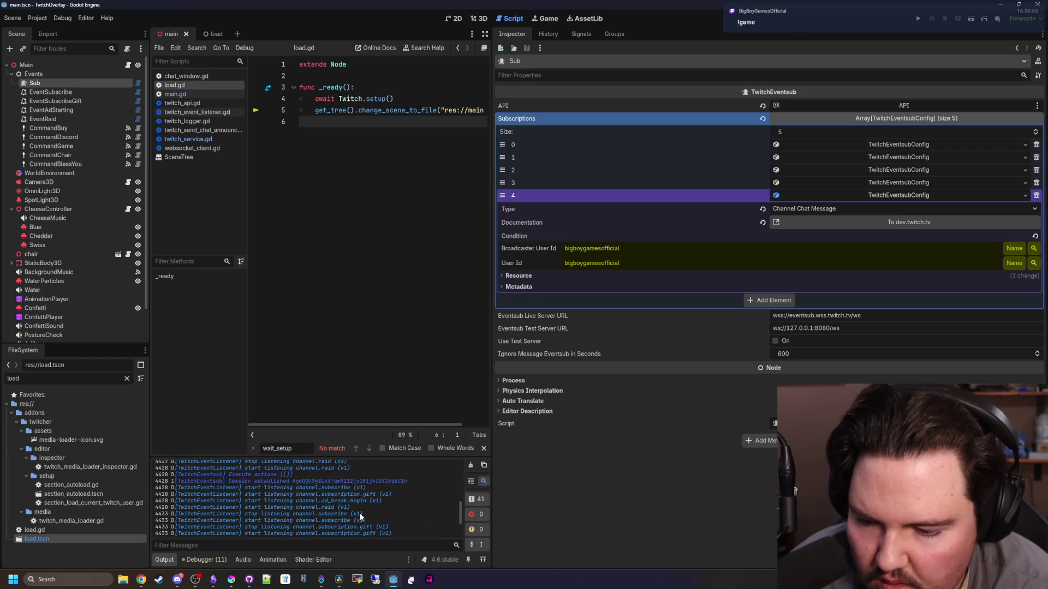
pyautogui.scroll(2, 359, 513)
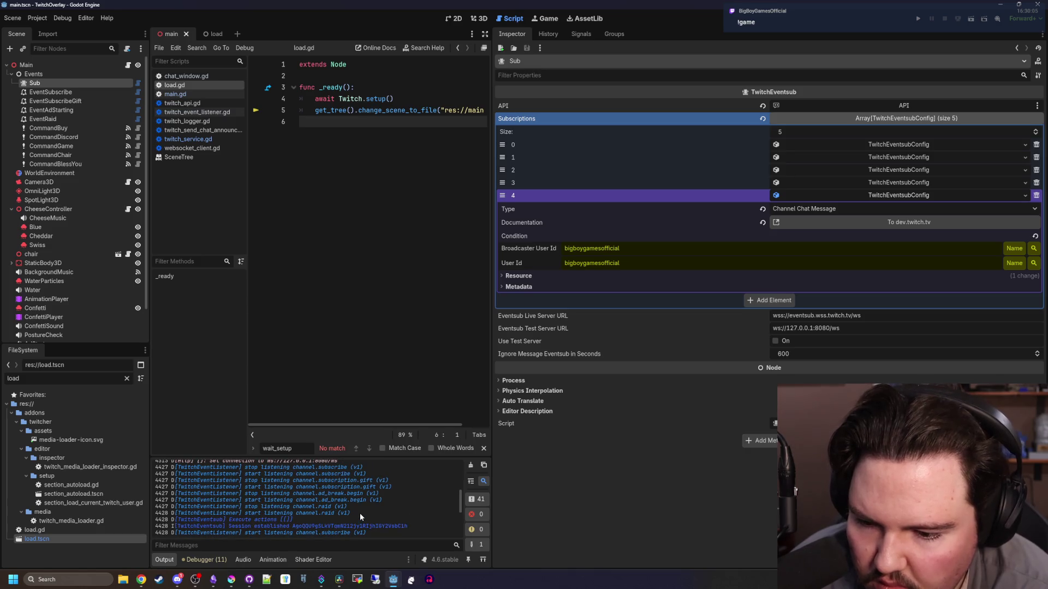
pyautogui.scroll(2, 359, 513)
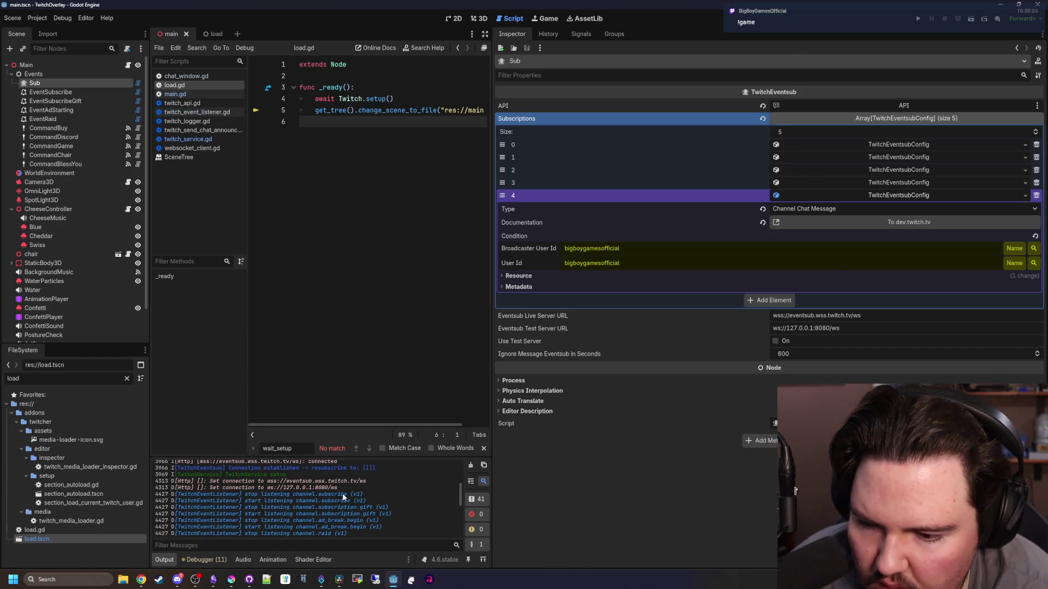
pyautogui.scroll(-1, 344, 497)
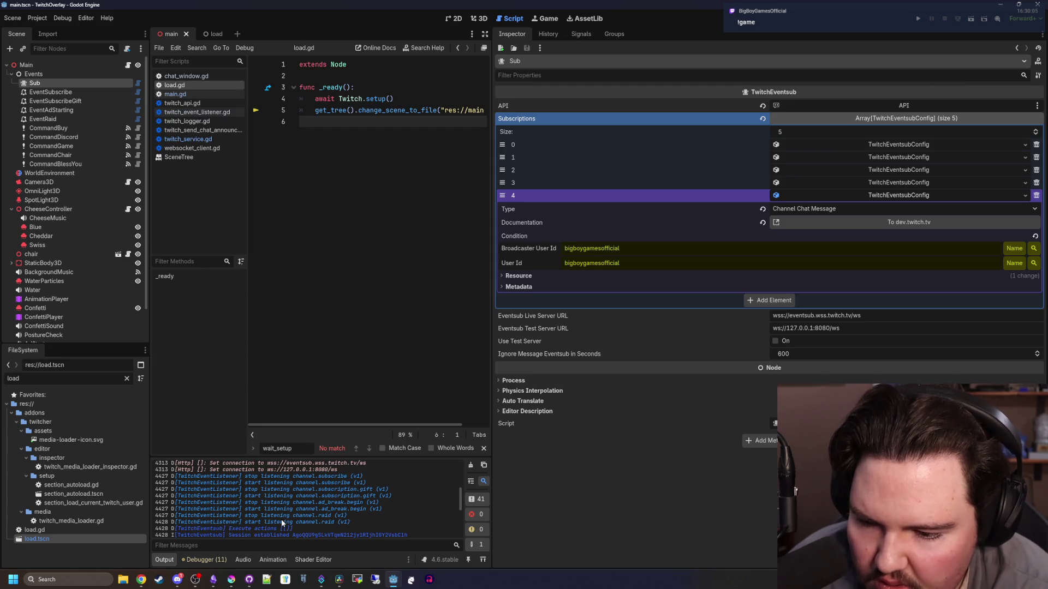
pyautogui.moveTo(323, 513); pyautogui.dragTo(393, 507)
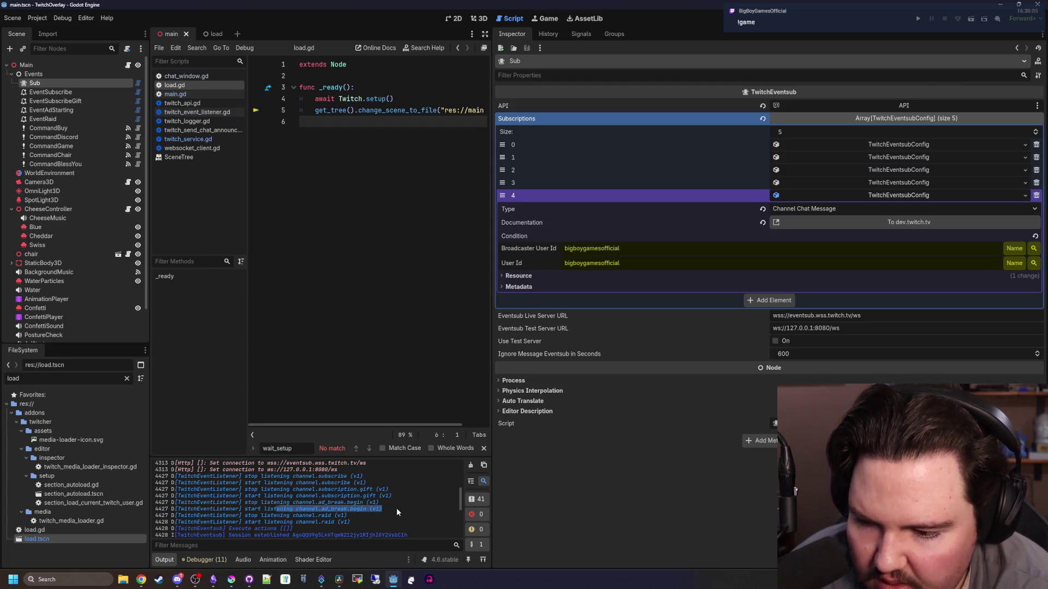
pyautogui.click(397, 510)
pyautogui.scroll(2, 350, 512)
pyautogui.scroll(1, 315, 499)
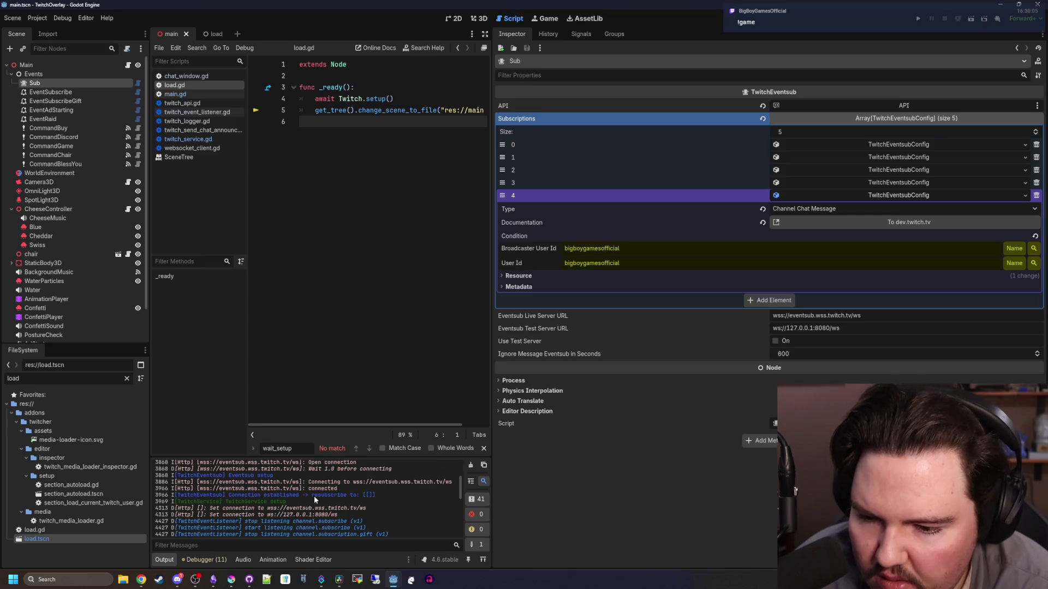
pyautogui.scroll(1, 322, 503)
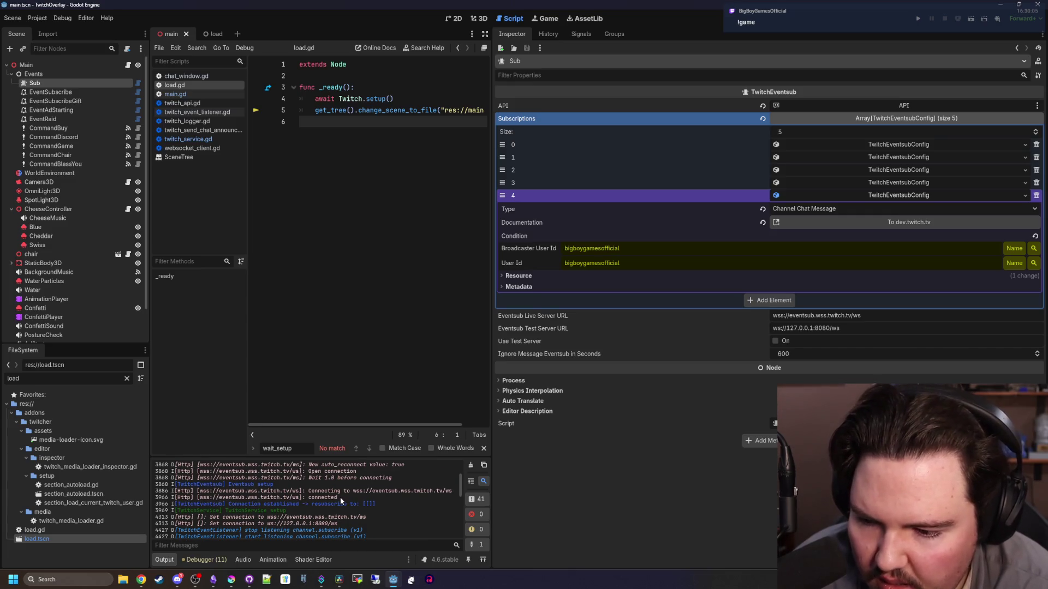
pyautogui.scroll(1, 340, 497)
pyautogui.scroll(1, 332, 506)
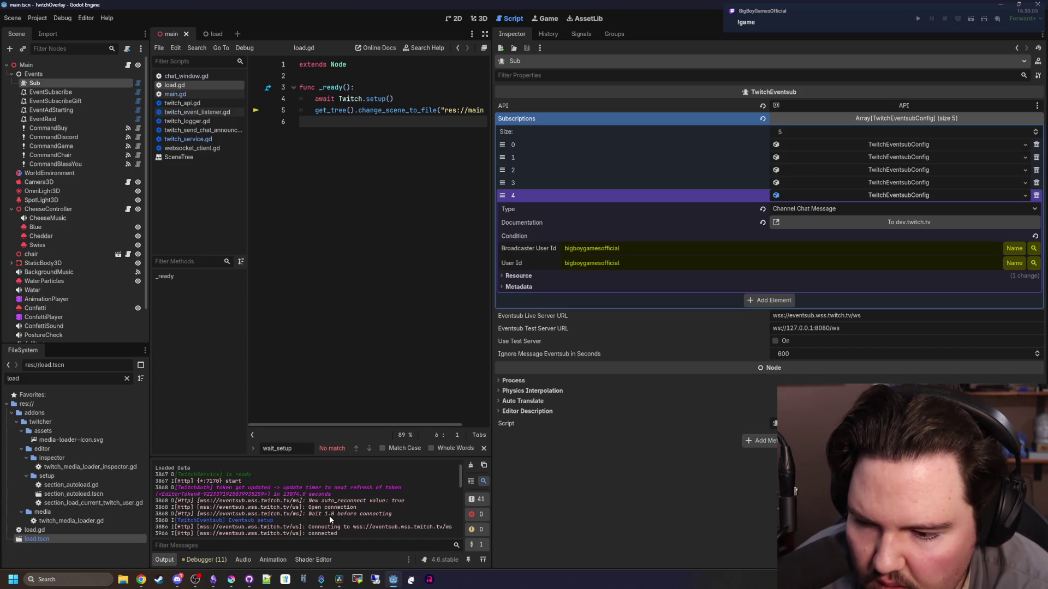
# Delete element 4, Channel Chat Message, from the Sub node's Subscriptions array
pyautogui.scroll(1, 329, 515)
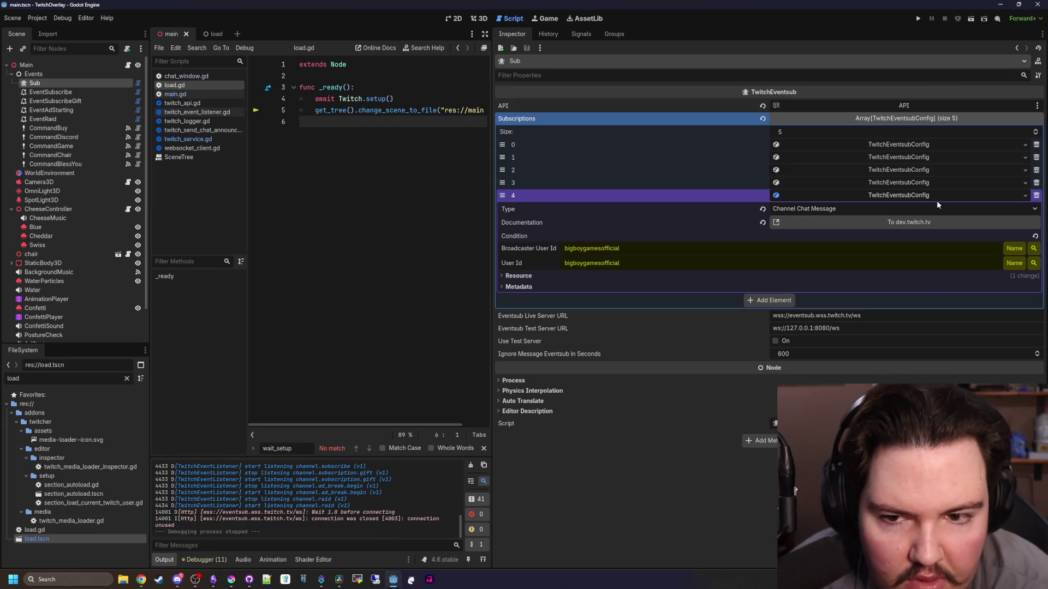
pyautogui.click(1036, 195)
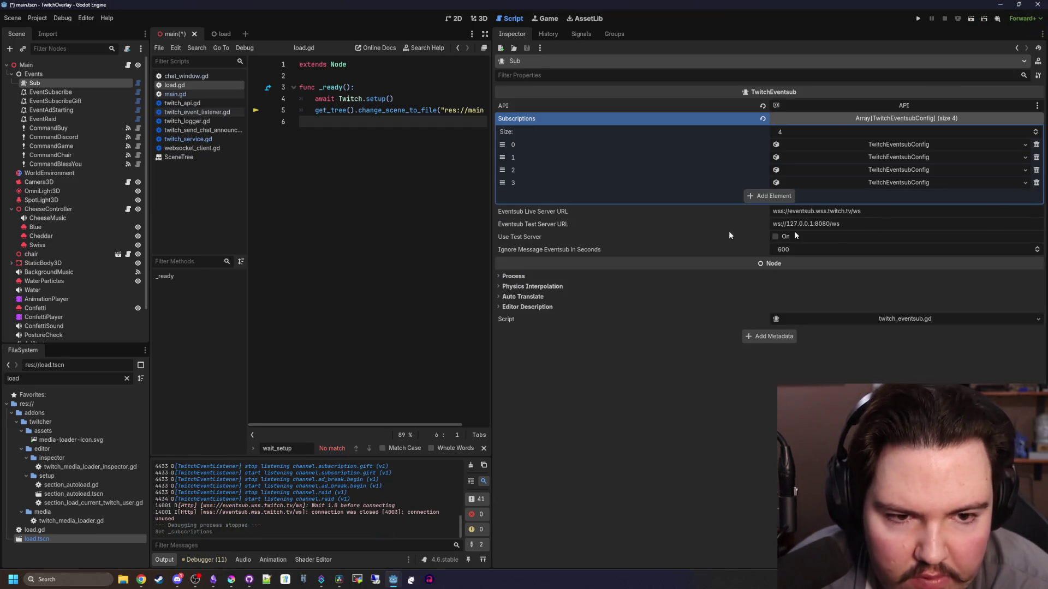
pyautogui.click(49, 119)
# Review CommandBuy's description, Chat listen setting and Command Prefixes, then search files for 'example'
pyautogui.click(53, 127)
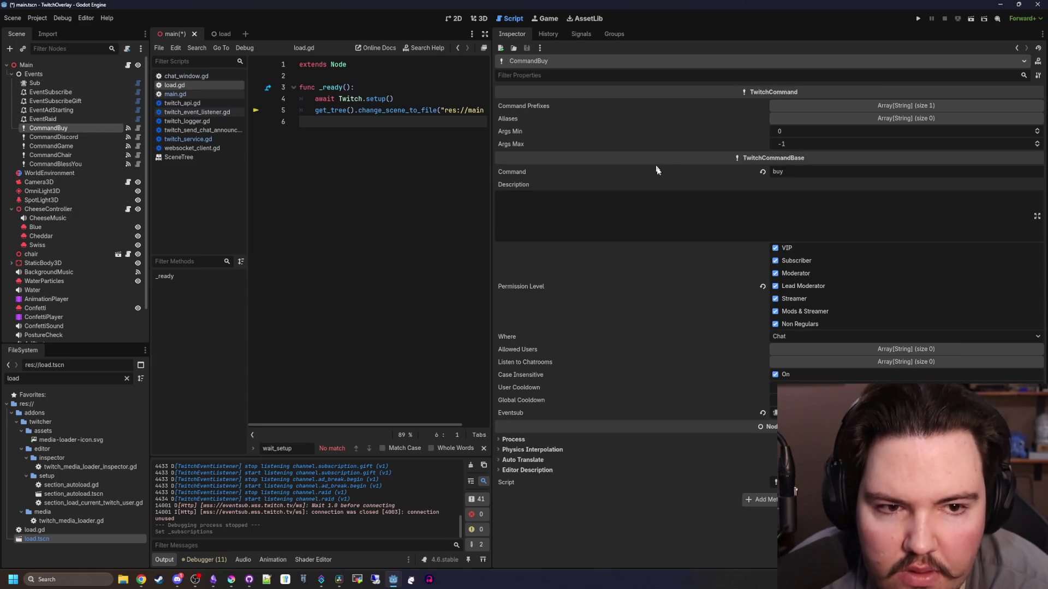
pyautogui.click(648, 215)
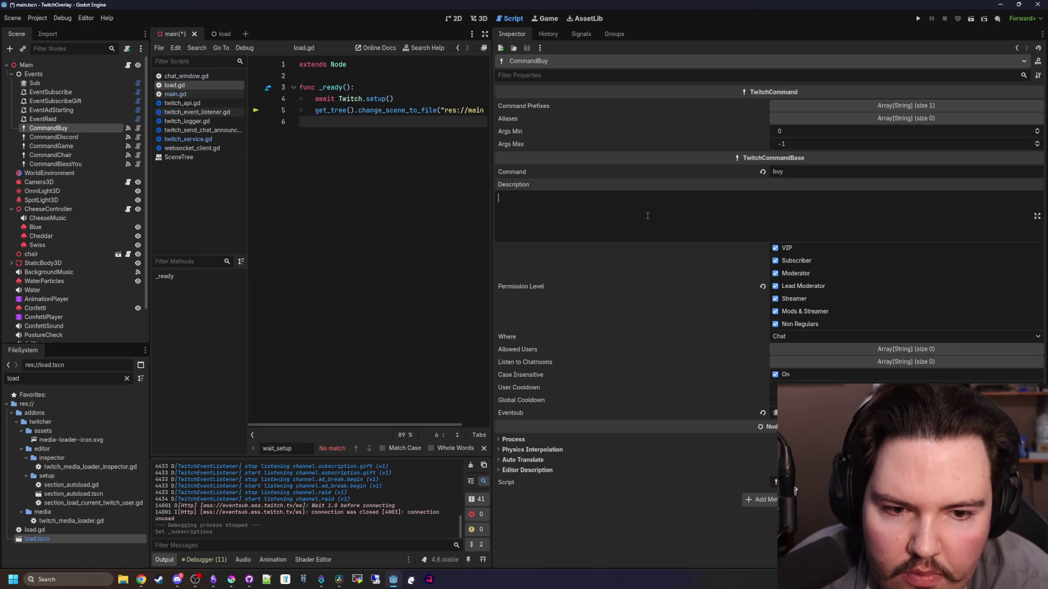
pyautogui.click(807, 336)
pyautogui.click(808, 336)
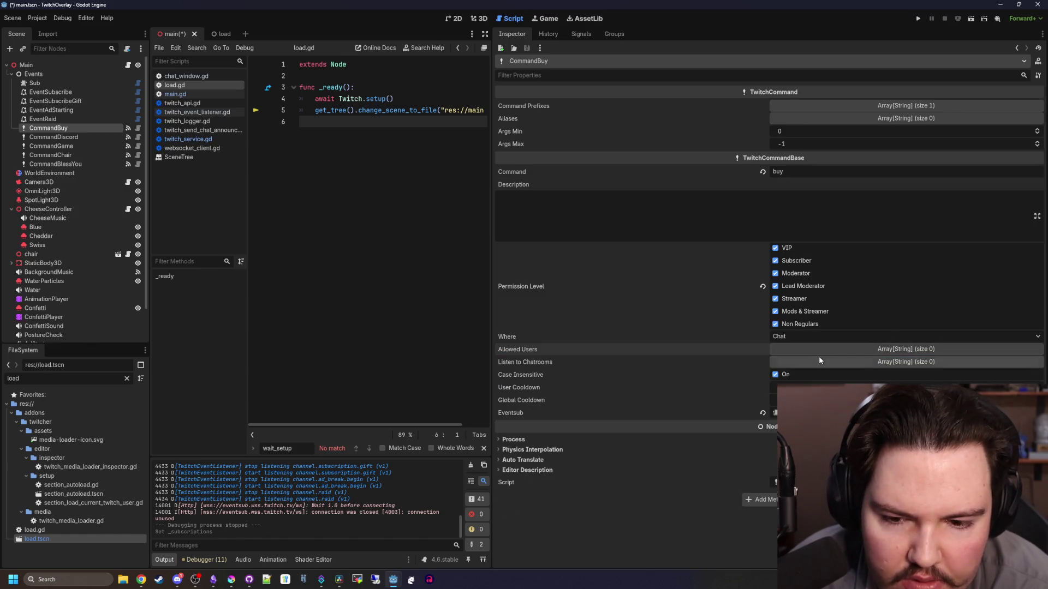
pyautogui.moveTo(544, 375)
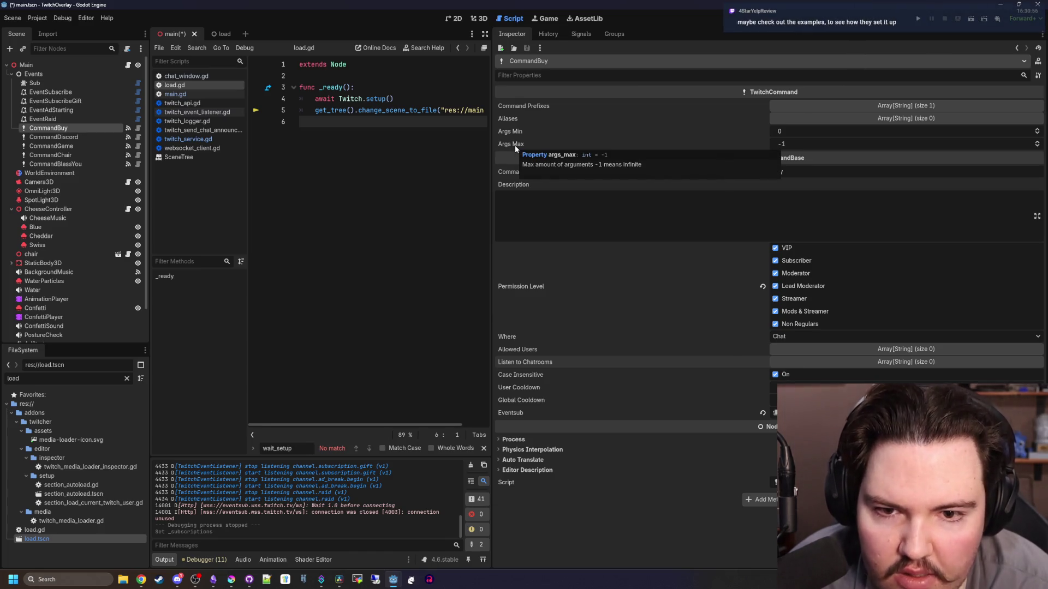
pyautogui.click(873, 106)
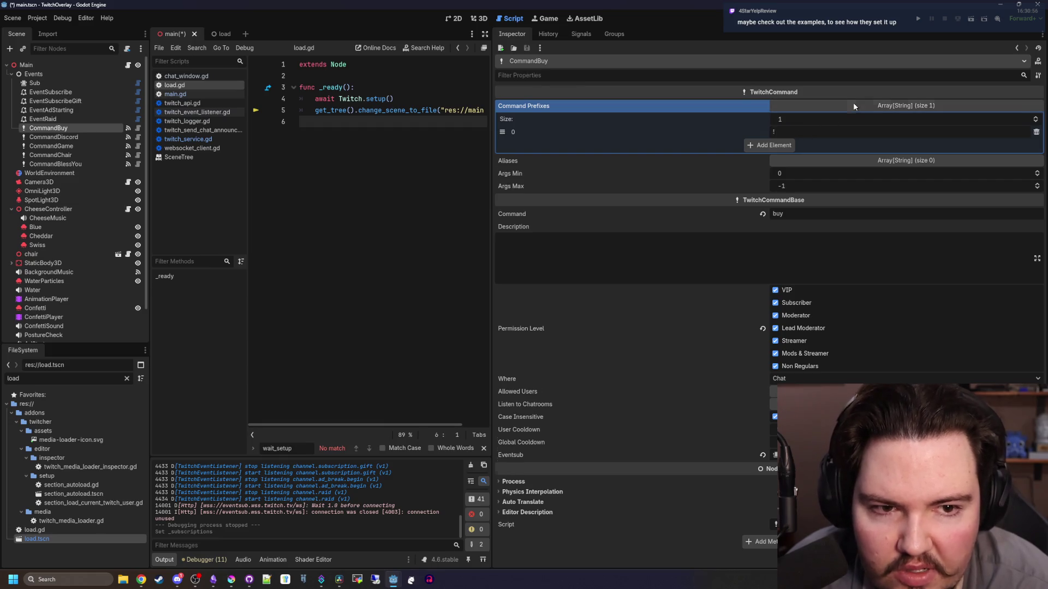
pyautogui.click(854, 103)
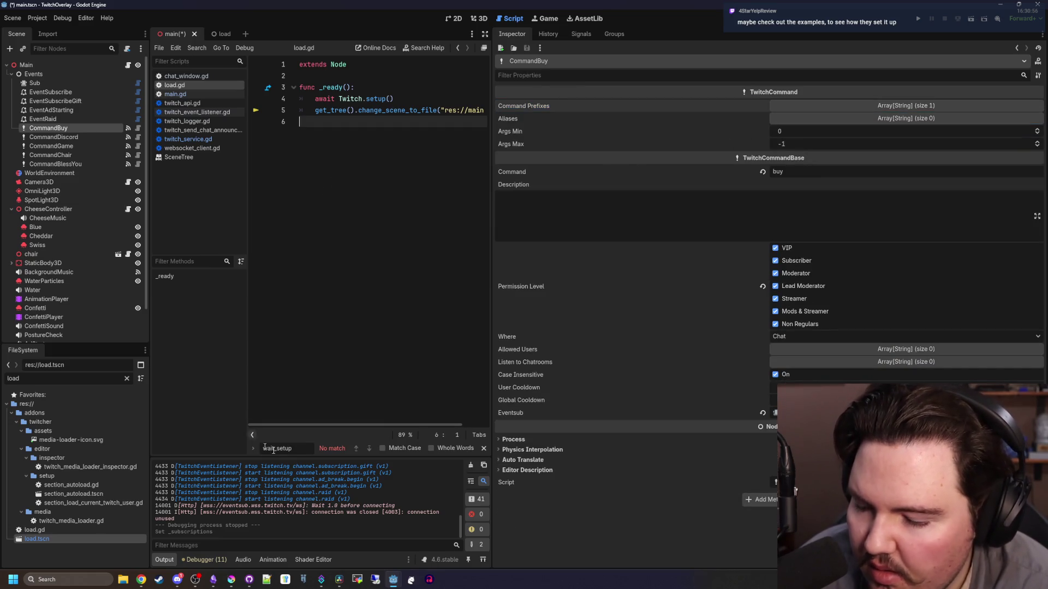
pyautogui.write('example')
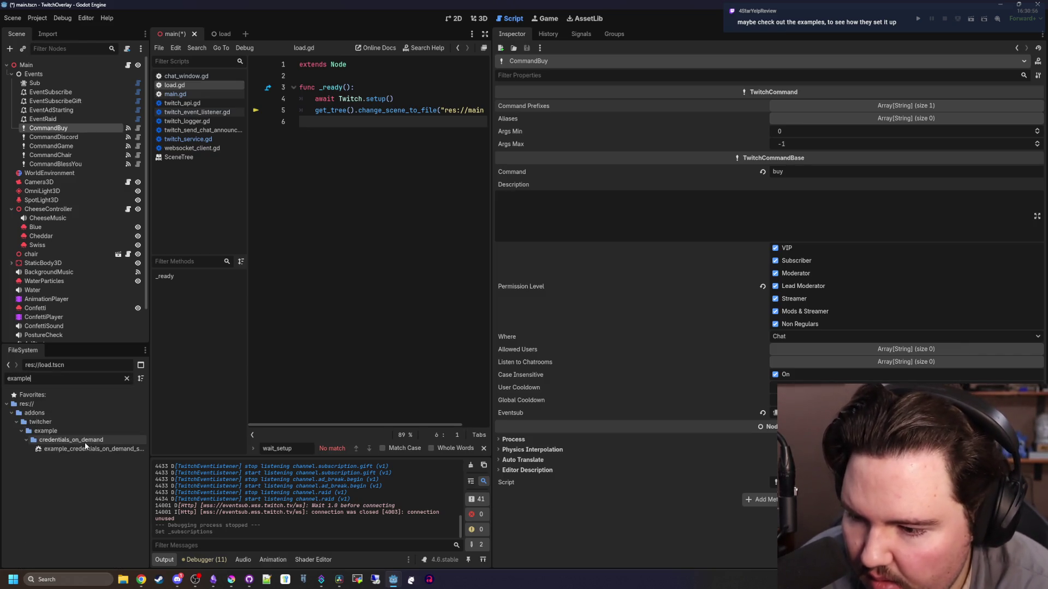
# Clear the FileSystem filter, widen the dock, and open the example eventsub.tscn
pyautogui.rightClick(75, 451)
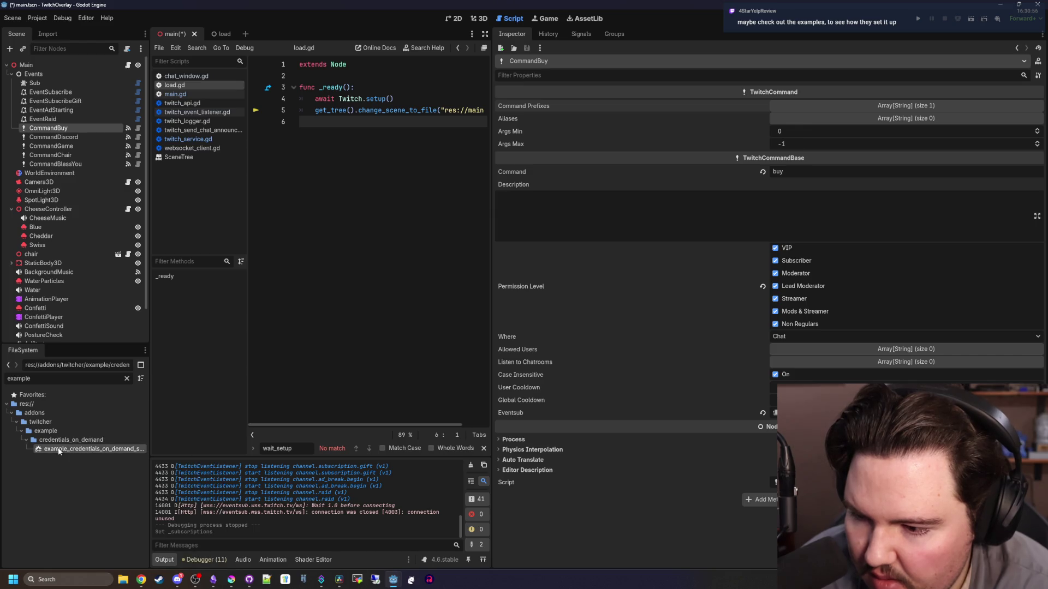
pyautogui.click(52, 431)
pyautogui.click(127, 378)
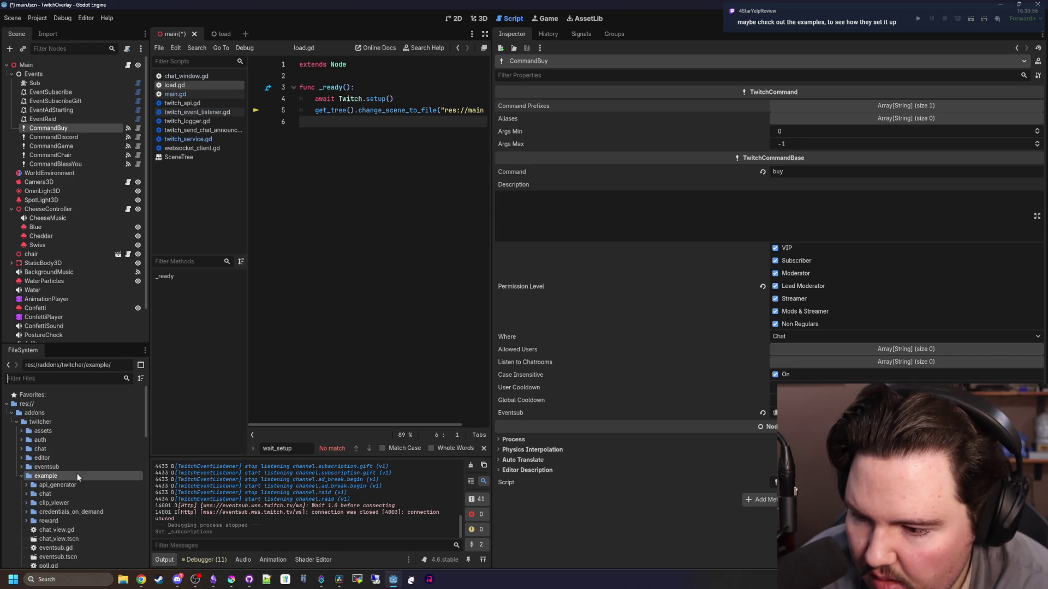
pyautogui.scroll(-2, 76, 474)
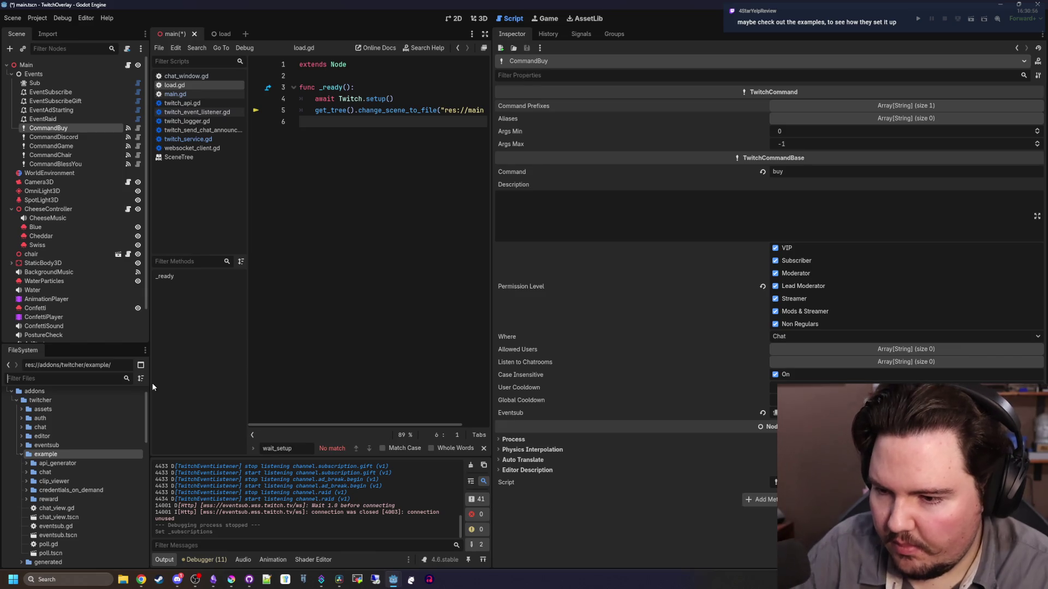
pyautogui.moveTo(151, 384); pyautogui.dragTo(301, 383)
pyautogui.scroll(-2, 83, 513)
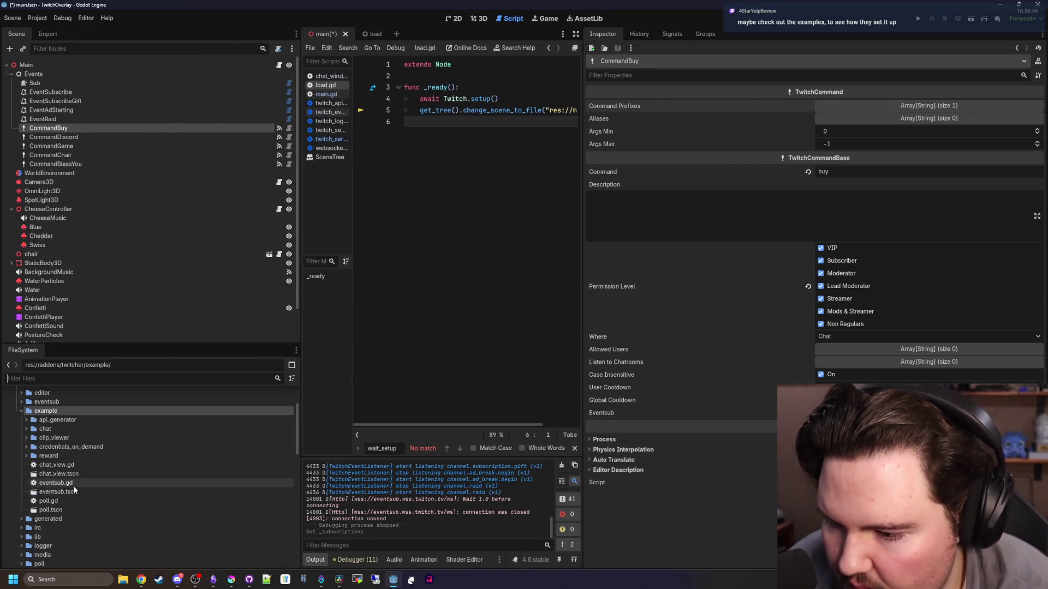
pyautogui.doubleClick(61, 492)
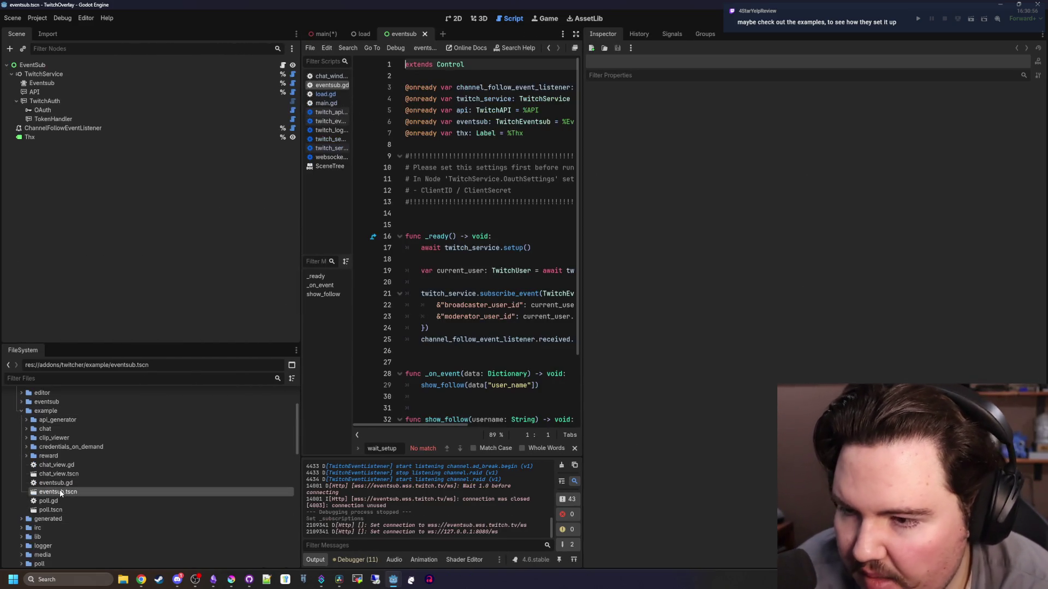
# Review the TwitchService, API, TwitchAuth, OAuth, TokenHandler and ChannelFollowEventListener node settings
pyautogui.click(52, 66)
pyautogui.click(54, 74)
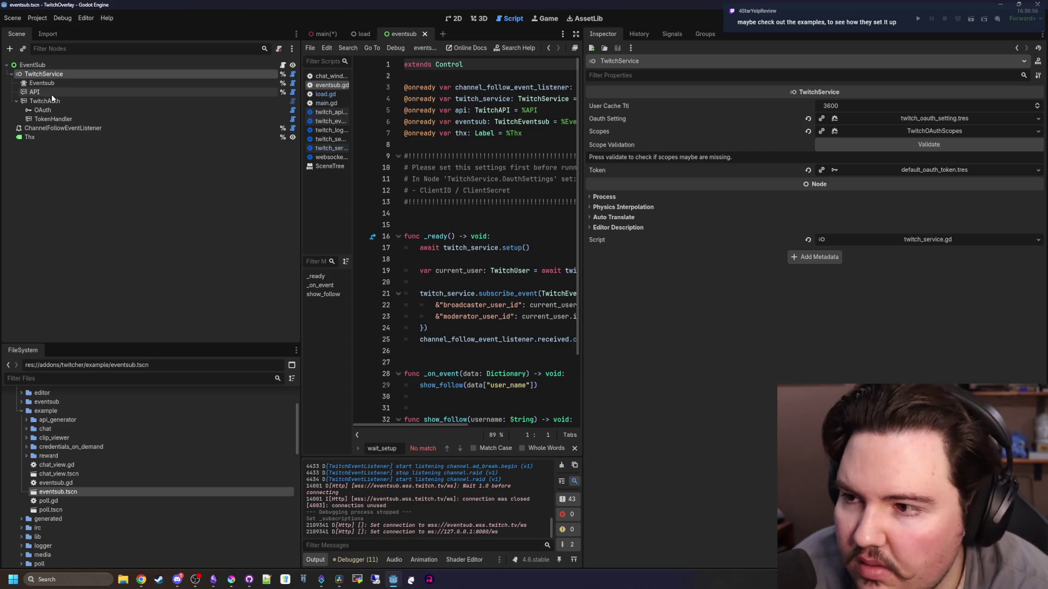
pyautogui.click(48, 91)
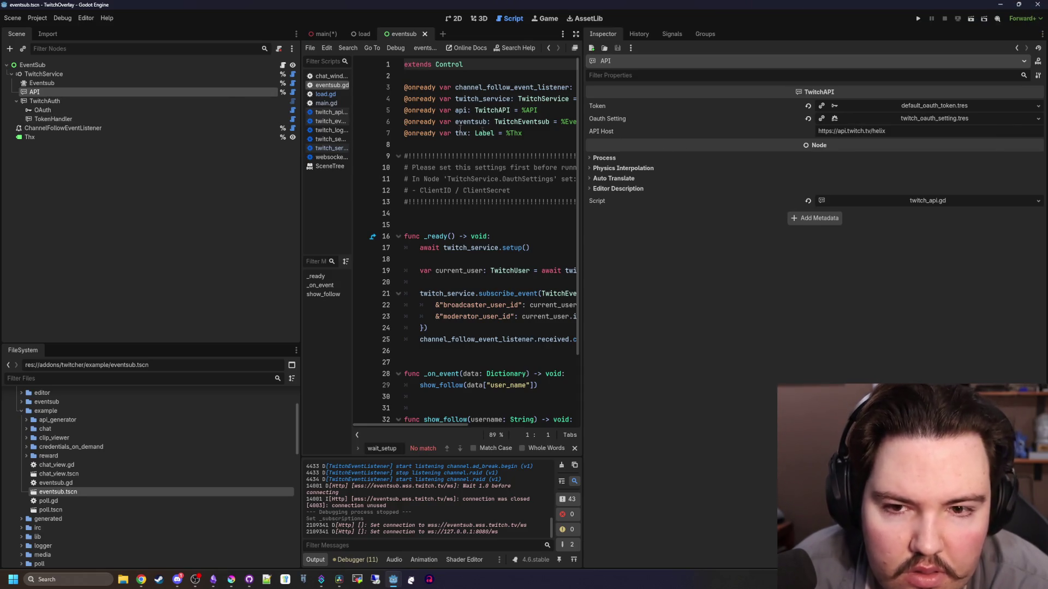
pyautogui.click(90, 99)
pyautogui.click(43, 110)
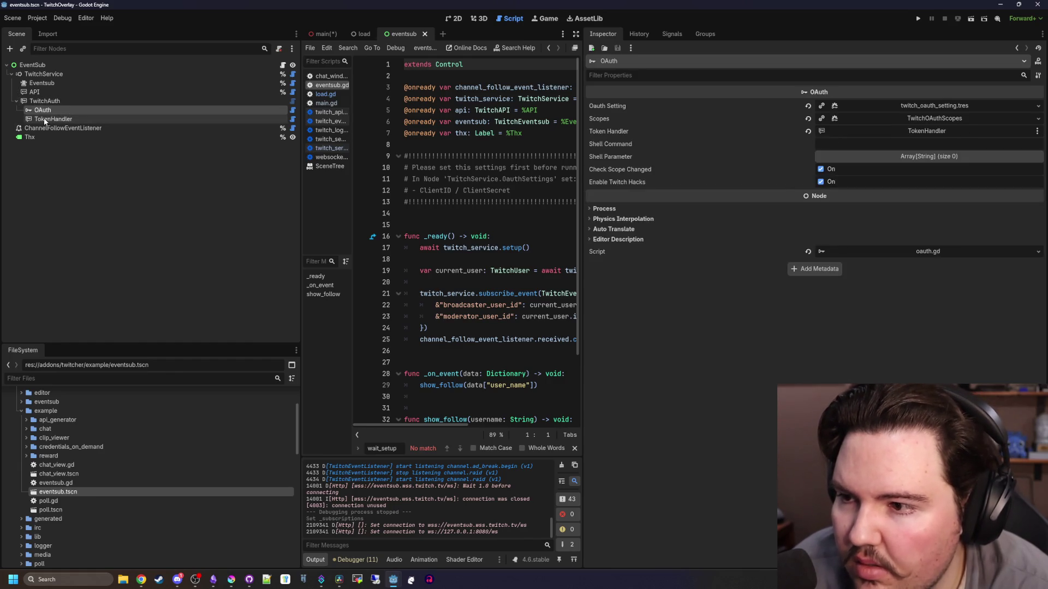
pyautogui.click(45, 119)
pyautogui.click(40, 128)
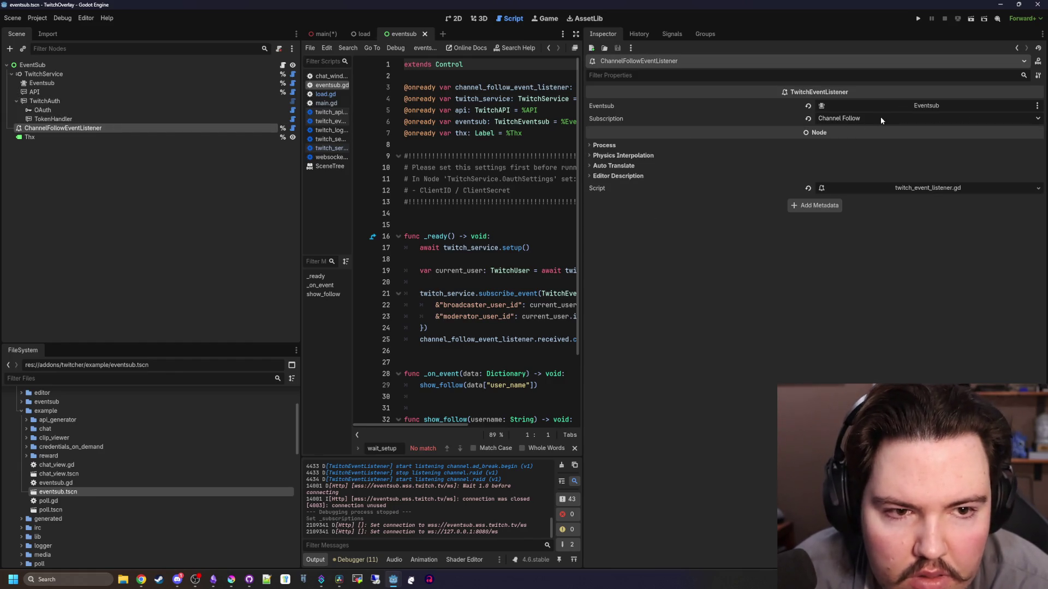
pyautogui.click(55, 118)
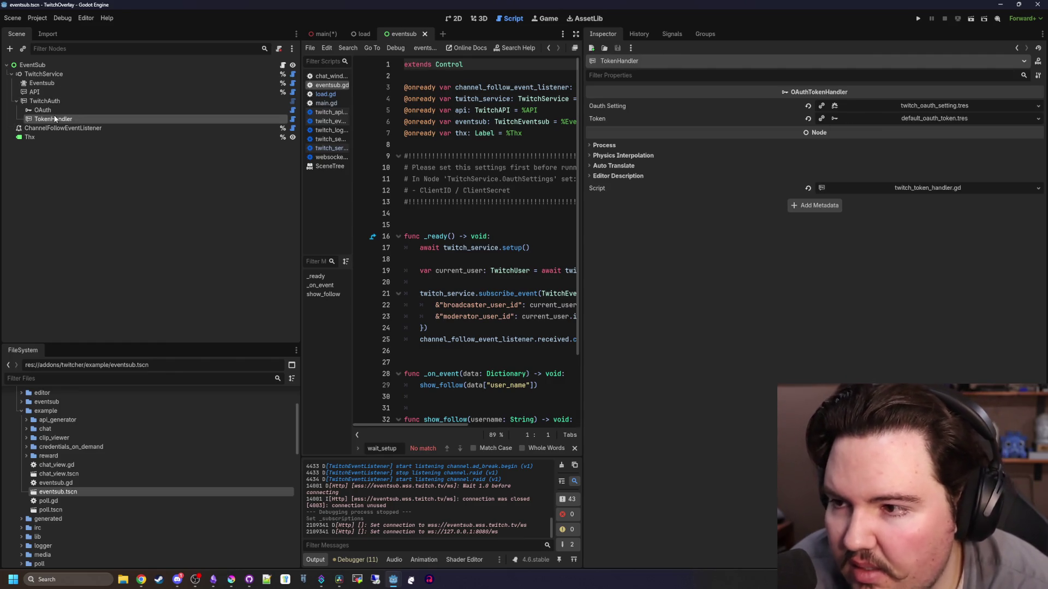
pyautogui.click(57, 110)
pyautogui.click(64, 103)
pyautogui.click(69, 84)
pyautogui.click(76, 75)
pyautogui.click(78, 65)
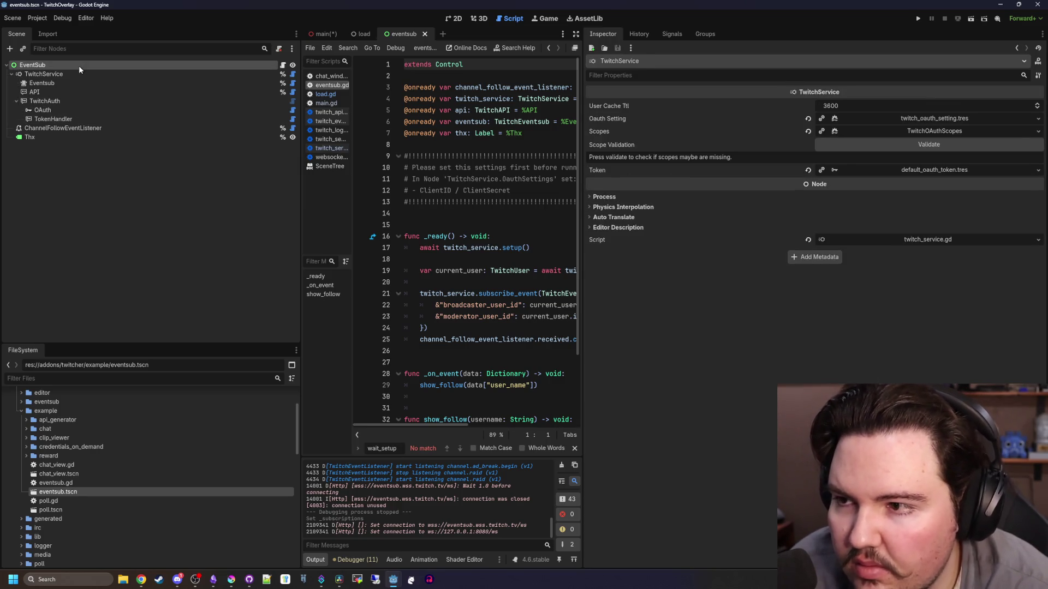
pyautogui.click(77, 76)
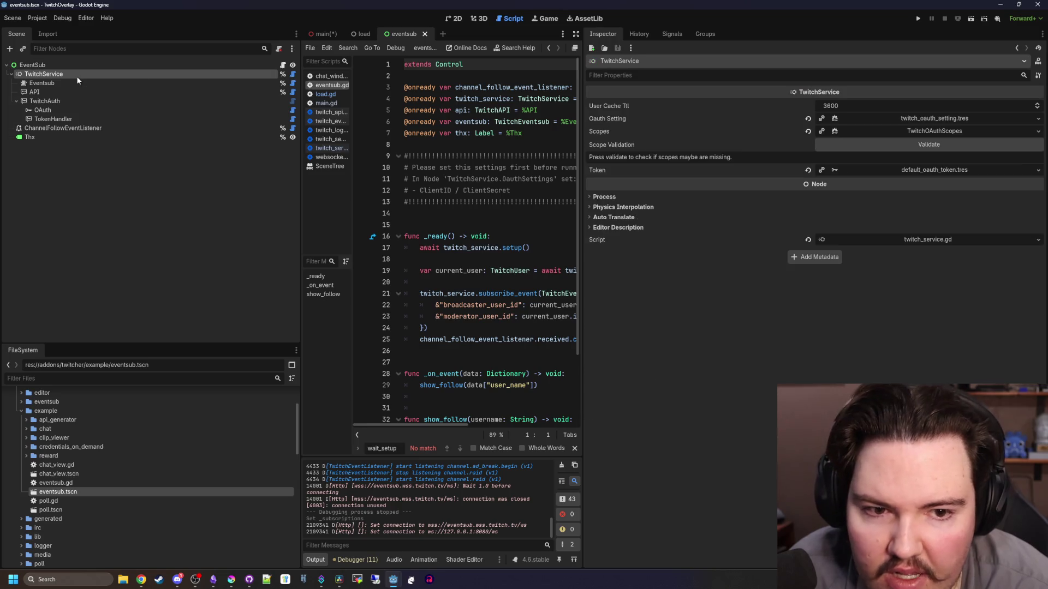
# Open the chat_view.tscn and poll.tscn examples, then reopen eventsub.tscn
pyautogui.click(67, 473)
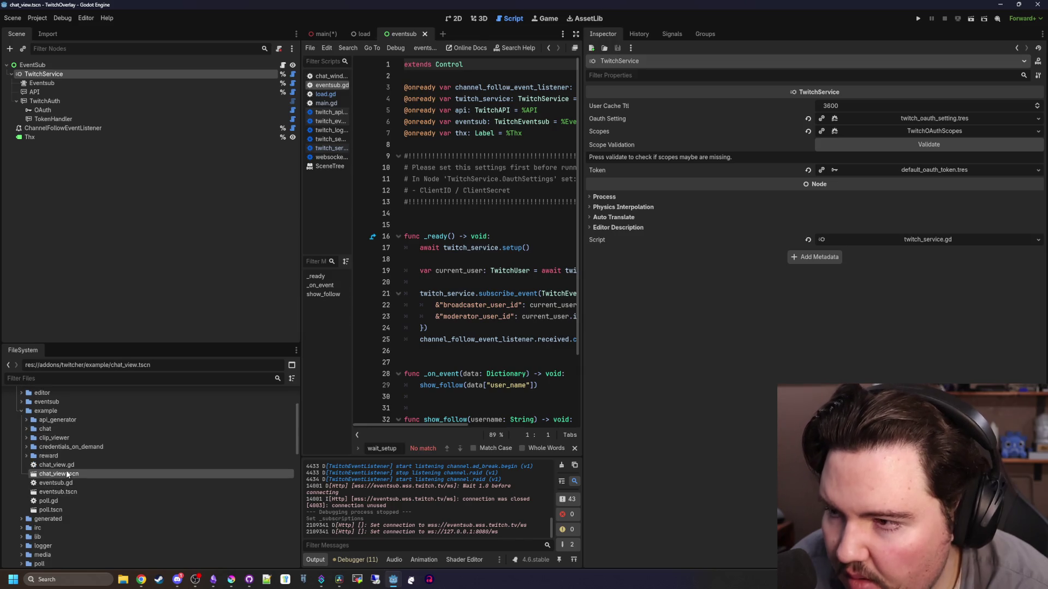
pyautogui.doubleClick(66, 473)
pyautogui.click(60, 510)
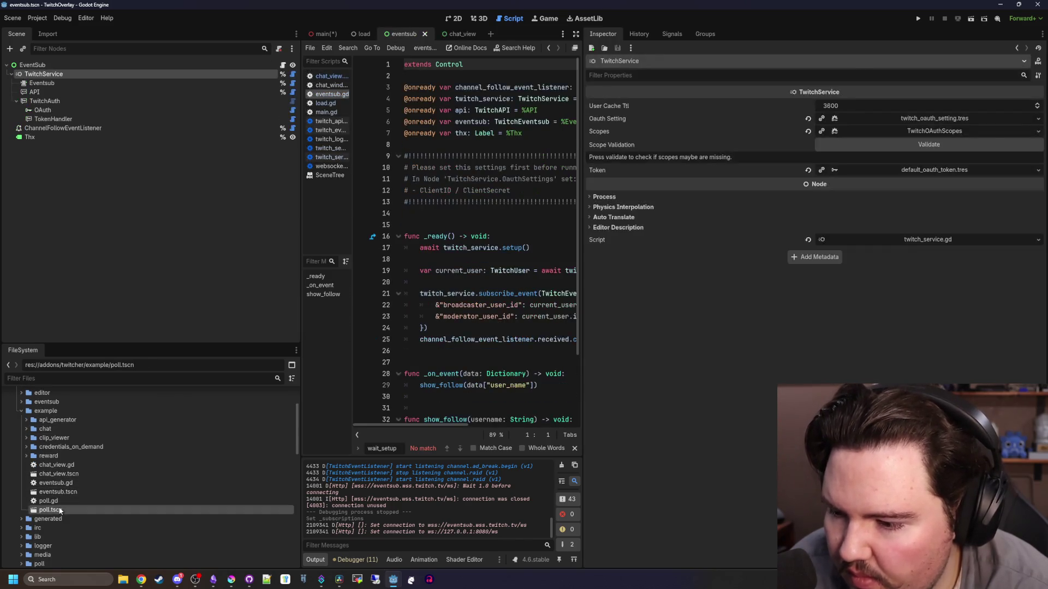
pyautogui.doubleClick(60, 510)
pyautogui.click(73, 494)
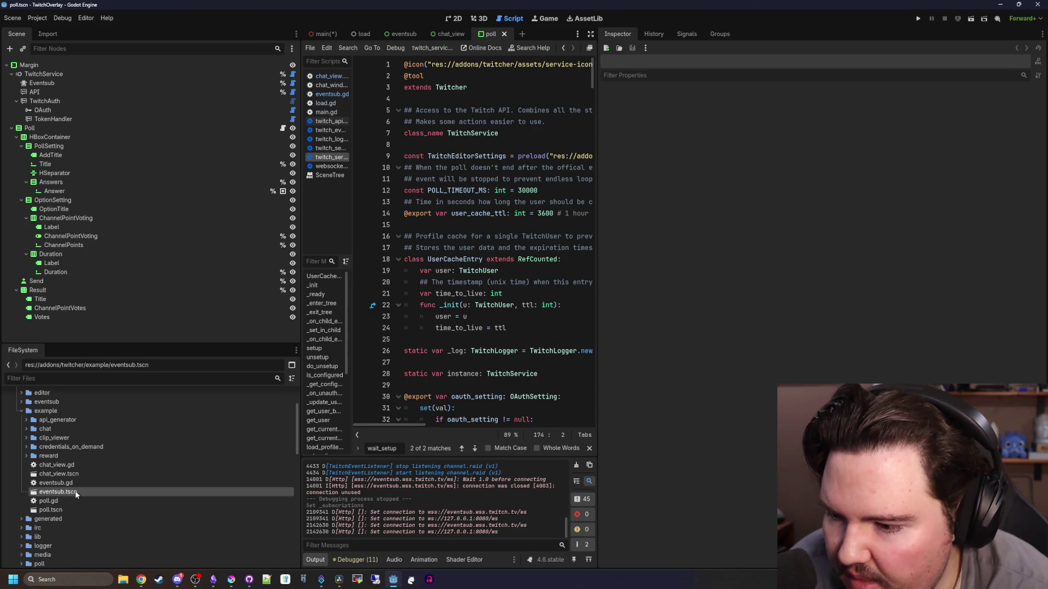
pyautogui.doubleClick(75, 494)
# Look over the eventsub scene, then return to the main scene tab
pyautogui.scroll(-2, 73, 474)
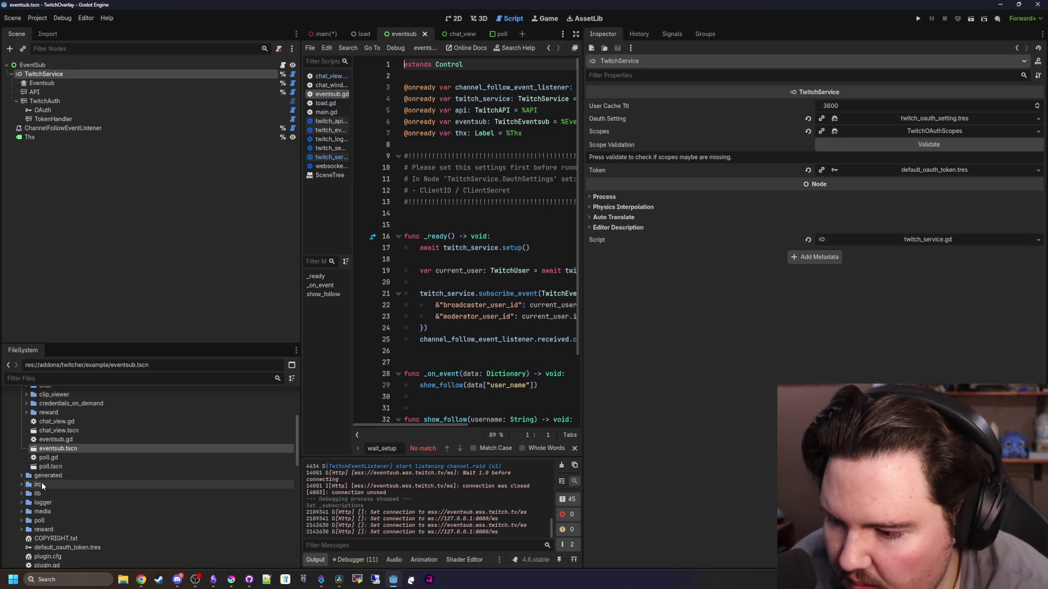
pyautogui.scroll(-3, 42, 482)
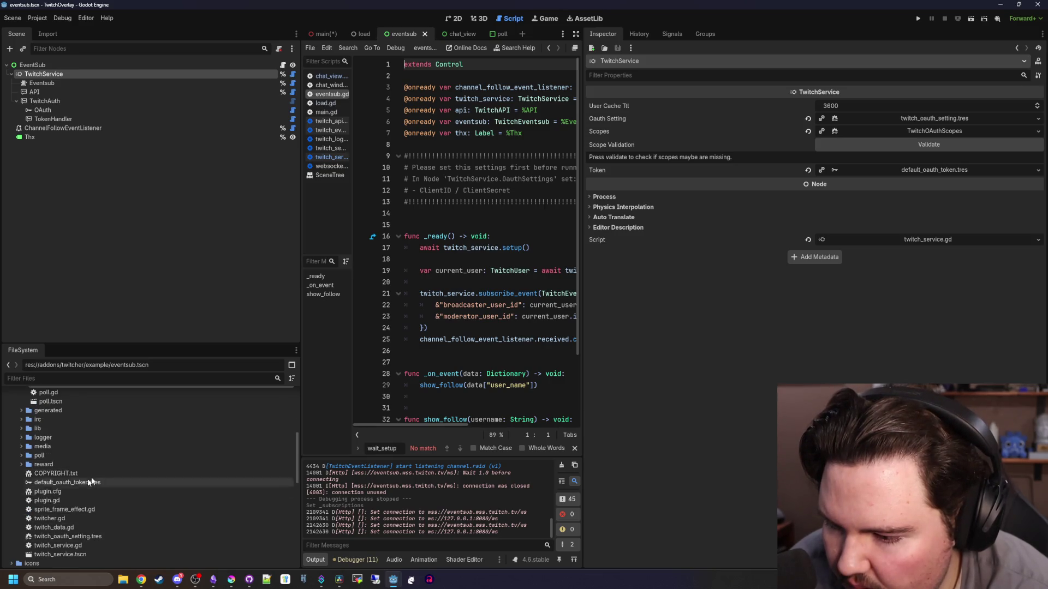
pyautogui.scroll(6, 106, 452)
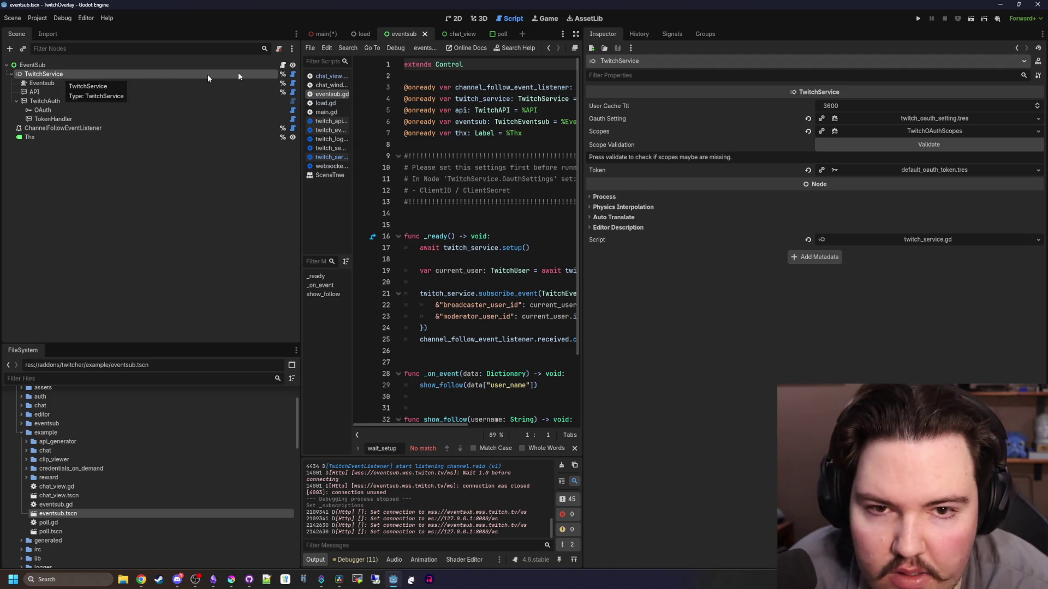
pyautogui.click(323, 34)
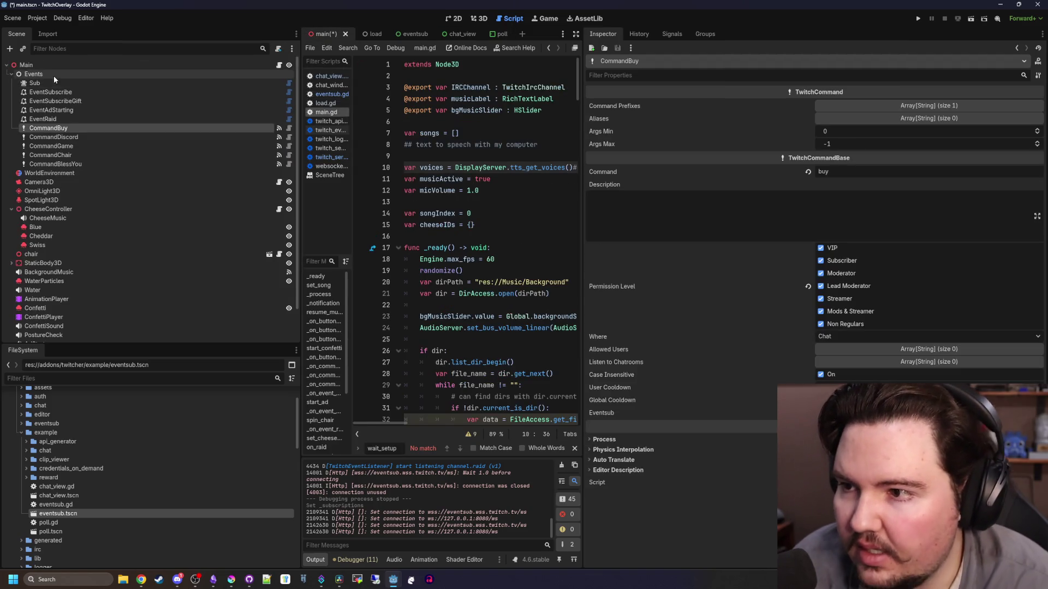
# Change the Events node's type to TwitchService
pyautogui.click(45, 71)
pyautogui.rightClick(45, 71)
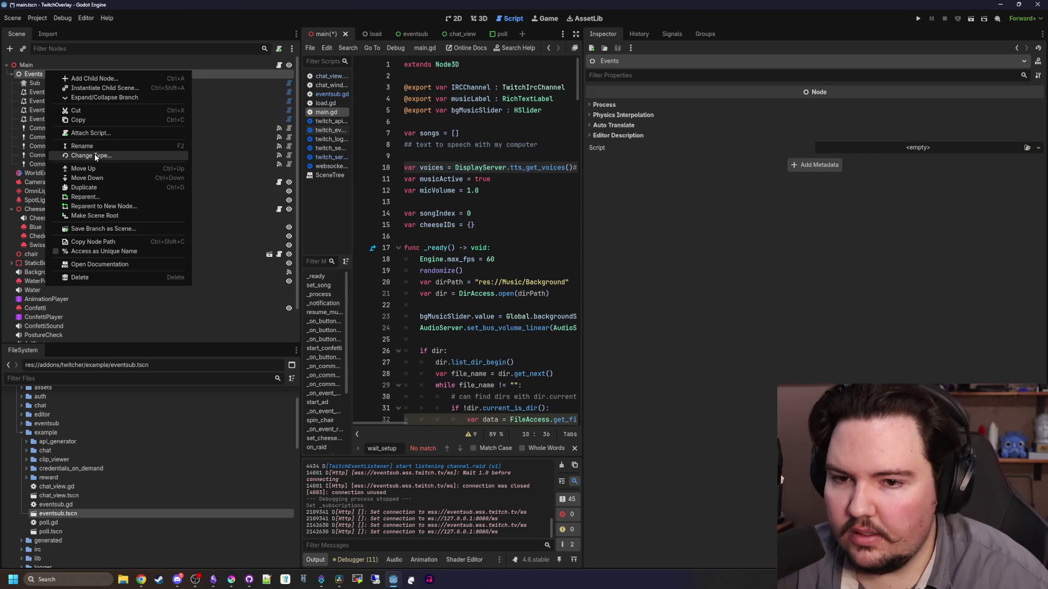
pyautogui.press('Escape')
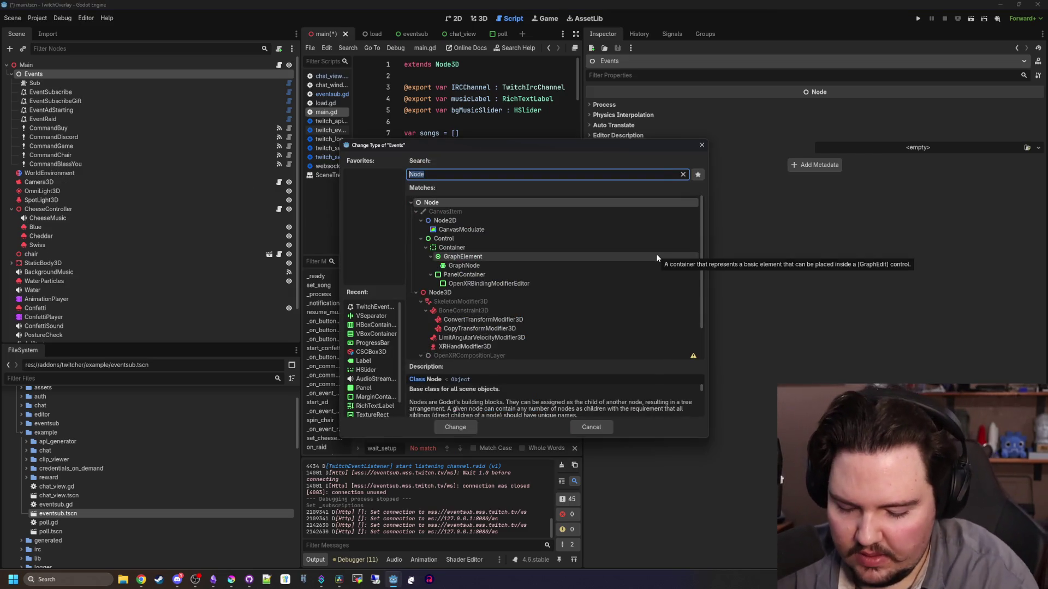
pyautogui.write('twitch')
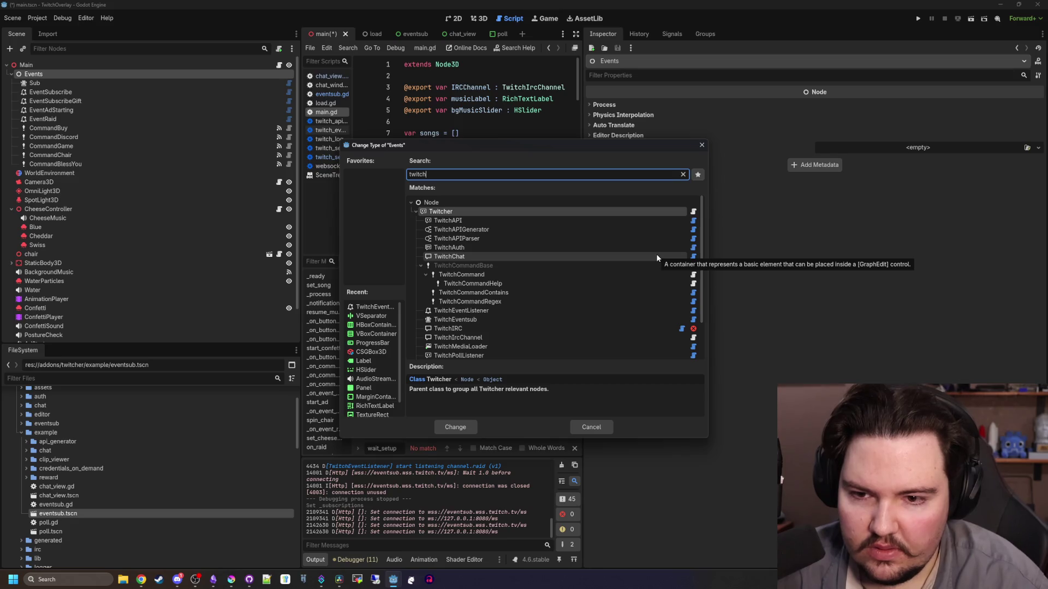
pyautogui.press('Down')
pyautogui.press('Down')
pyautogui.press('Down')
pyautogui.press('Down')
pyautogui.press('Down')
pyautogui.press('Down')
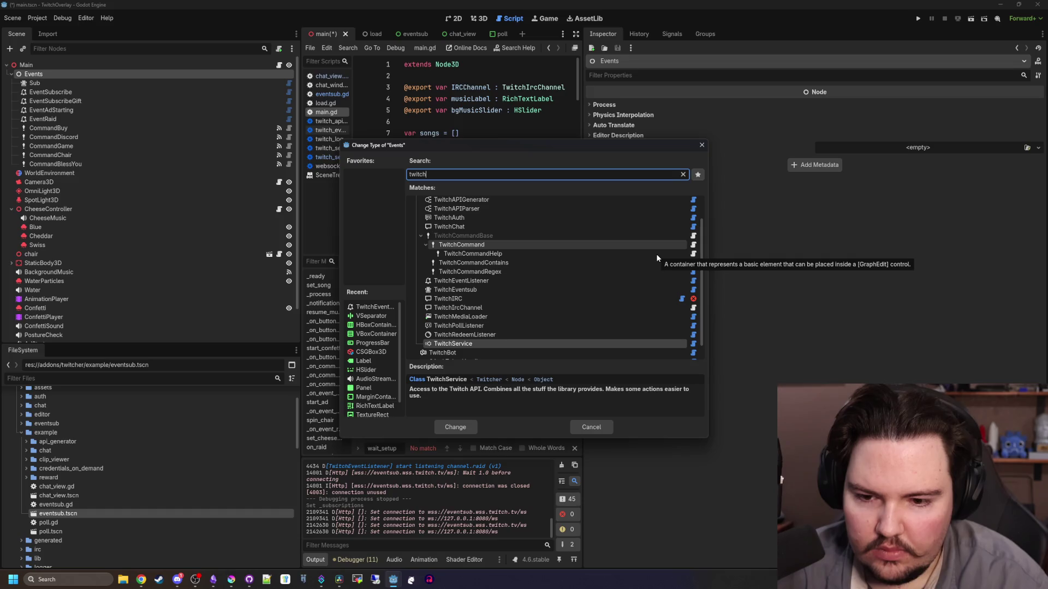
pyautogui.press('Return')
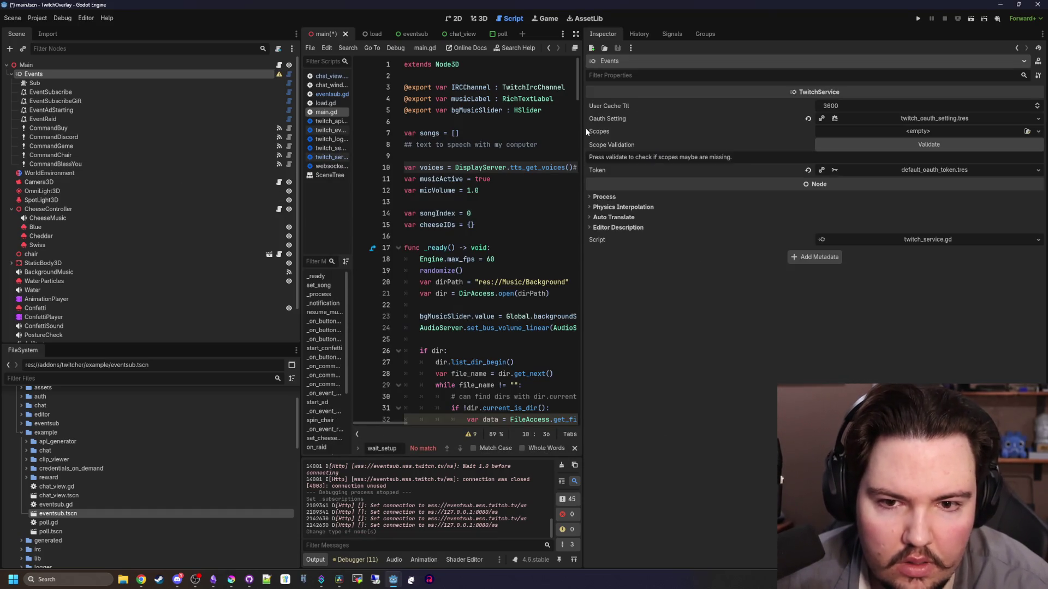
# Quick Load every_scope.tres into Scopes and validate that the scopes are OK
pyautogui.moveTo(580, 156); pyautogui.dragTo(455, 156)
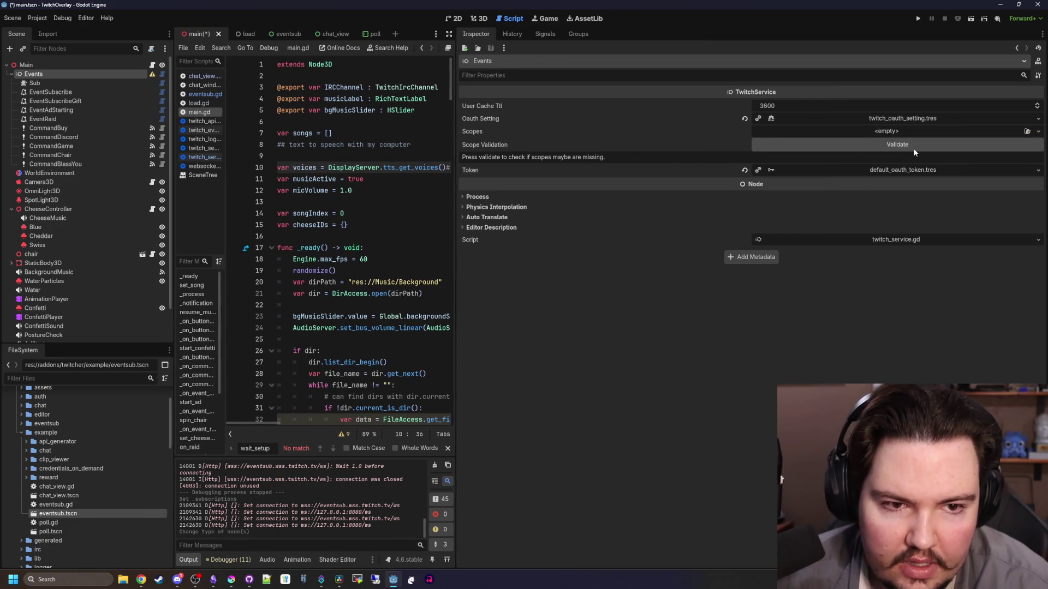
pyautogui.click(893, 132)
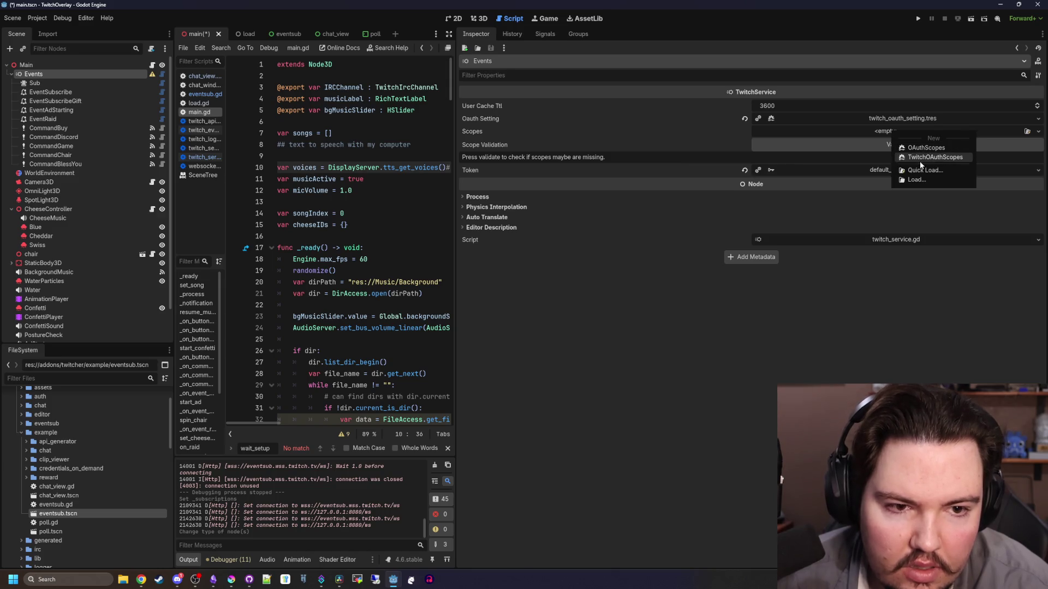
pyautogui.click(919, 171)
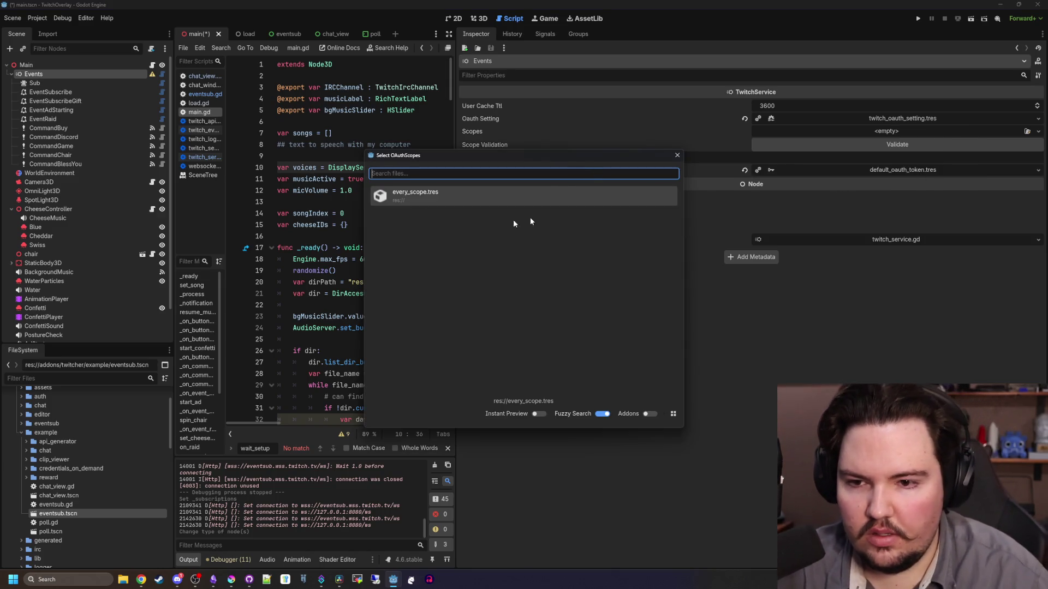
pyautogui.click(437, 197)
pyautogui.click(375, 202)
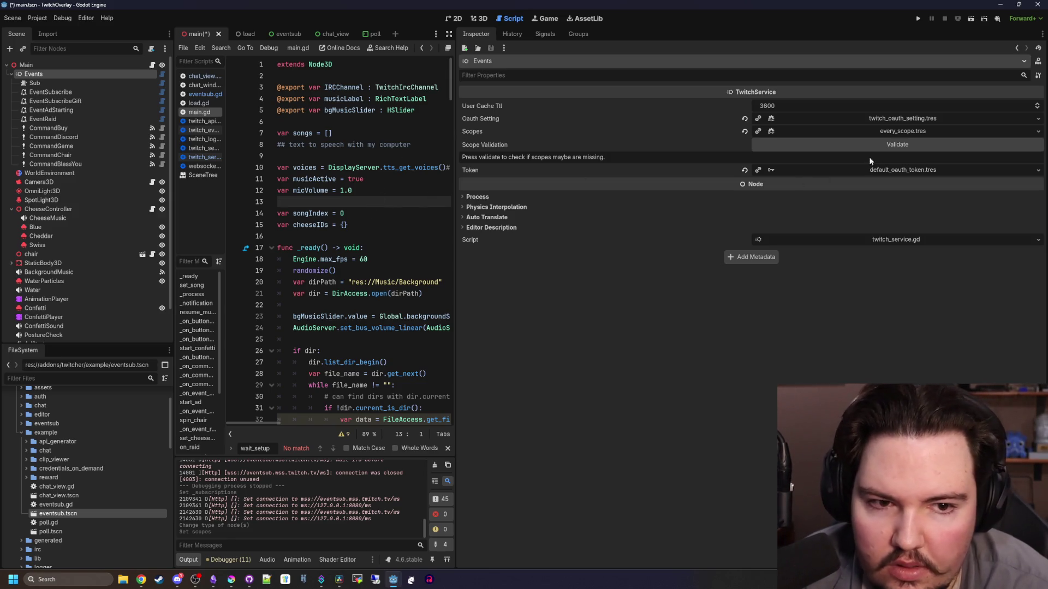
pyautogui.click(879, 145)
pyautogui.moveTo(457, 173); pyautogui.dragTo(601, 172)
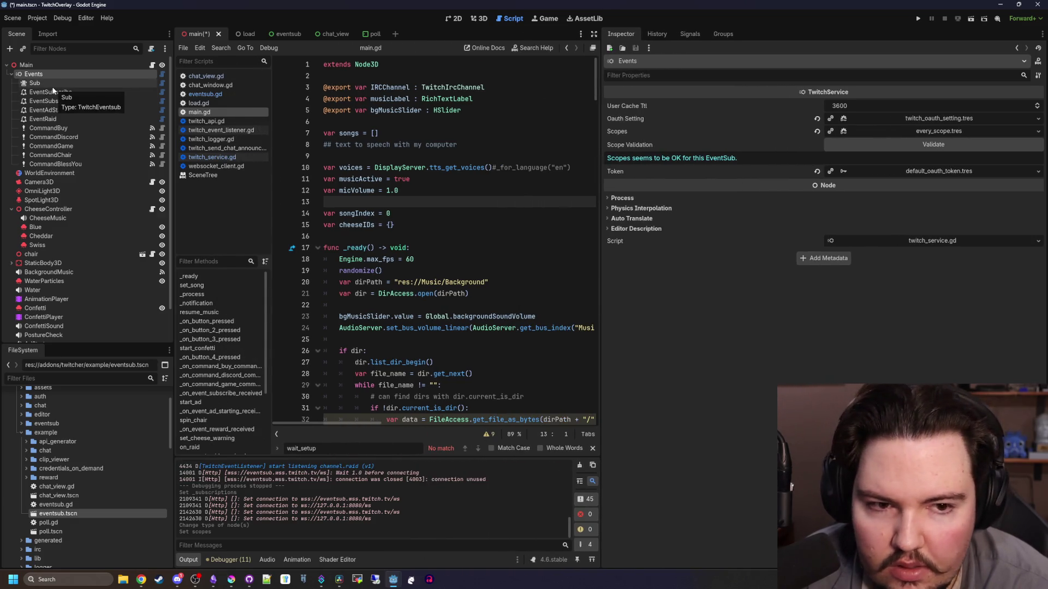
# Open the example eventsub.tscn and its Eventsub node's eventsub.gd script
pyautogui.doubleClick(72, 515)
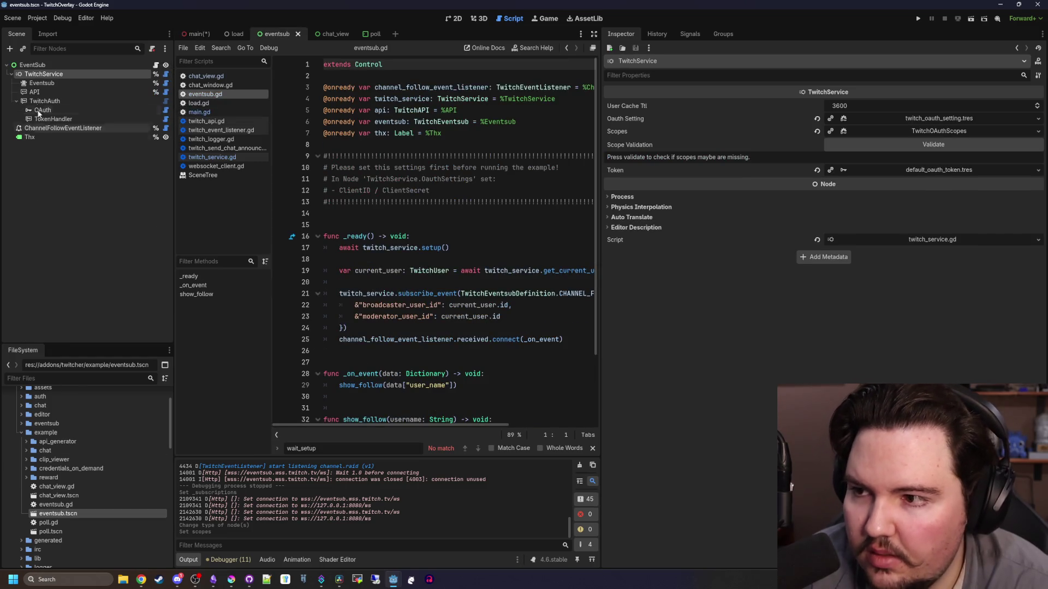
pyautogui.click(47, 84)
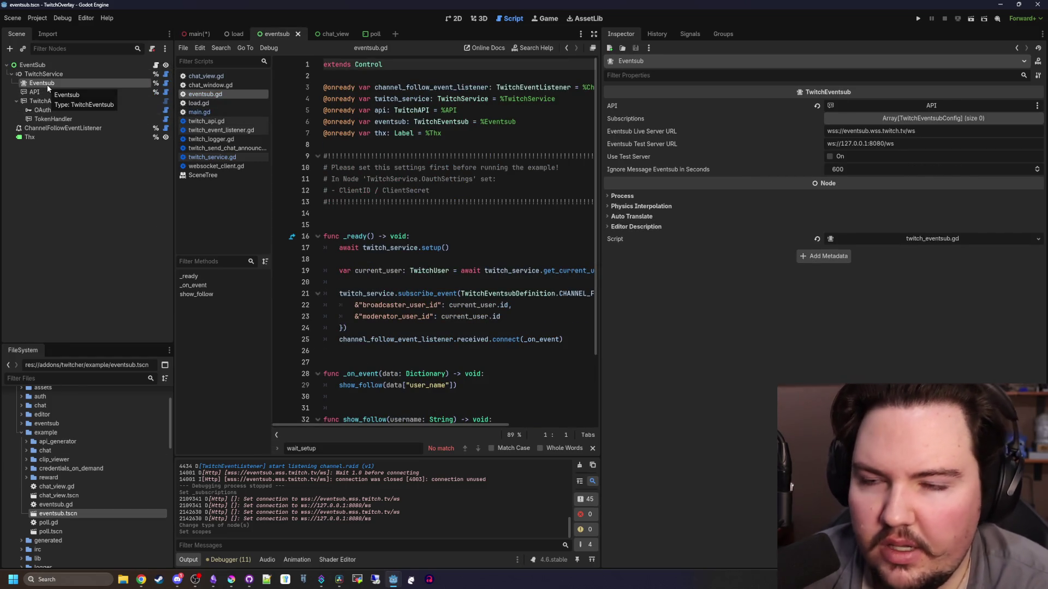
pyautogui.click(156, 66)
pyautogui.scroll(-1, 548, 234)
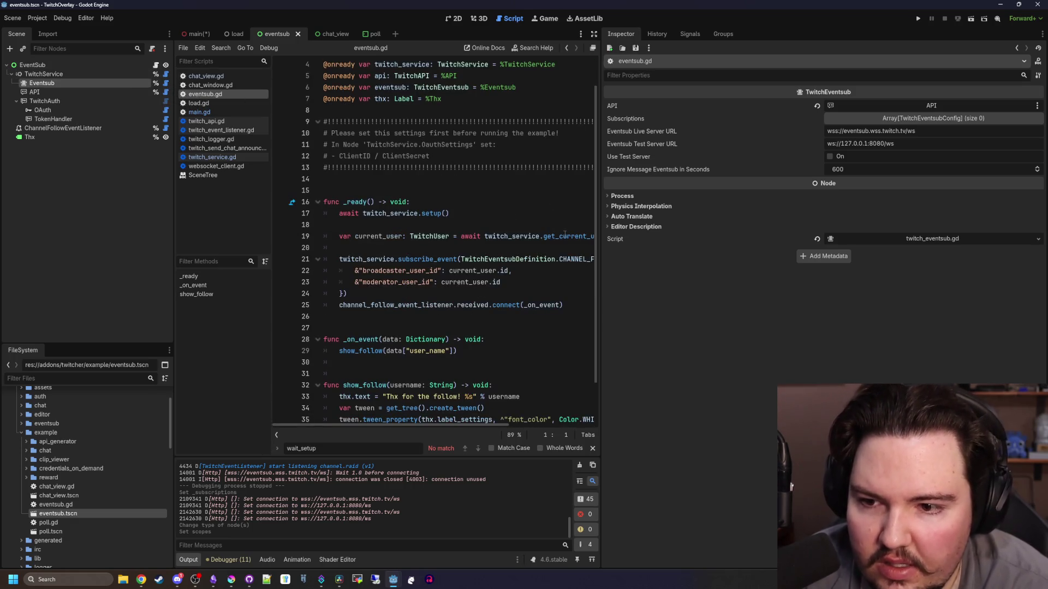
pyautogui.moveTo(598, 251); pyautogui.dragTo(855, 251)
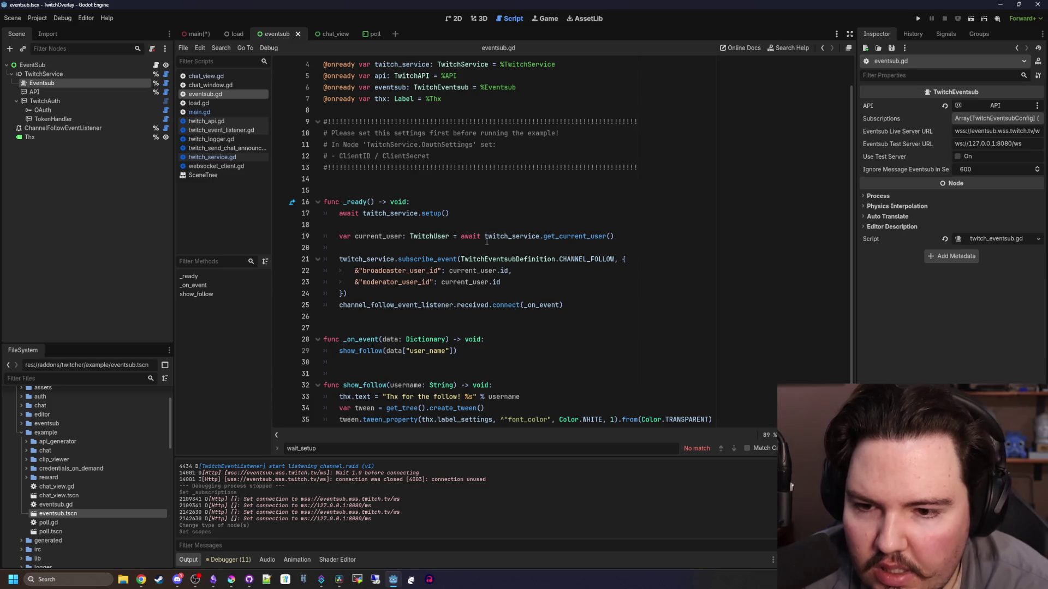
# Read through the subscribe_event call and surrounding lines in eventsub.gd
pyautogui.click(410, 297)
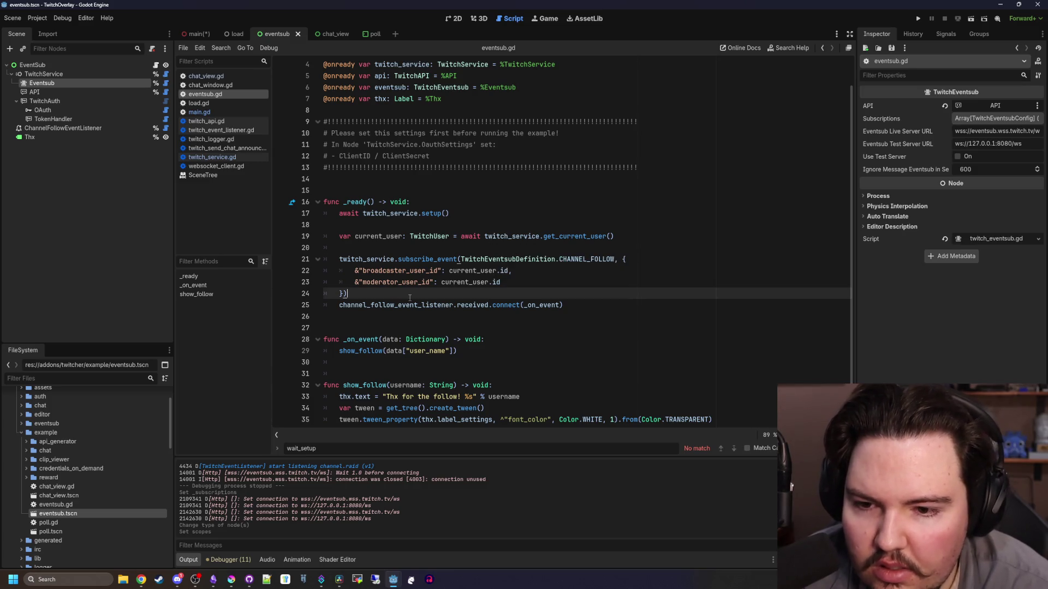
pyautogui.moveTo(420, 297); pyautogui.dragTo(327, 259)
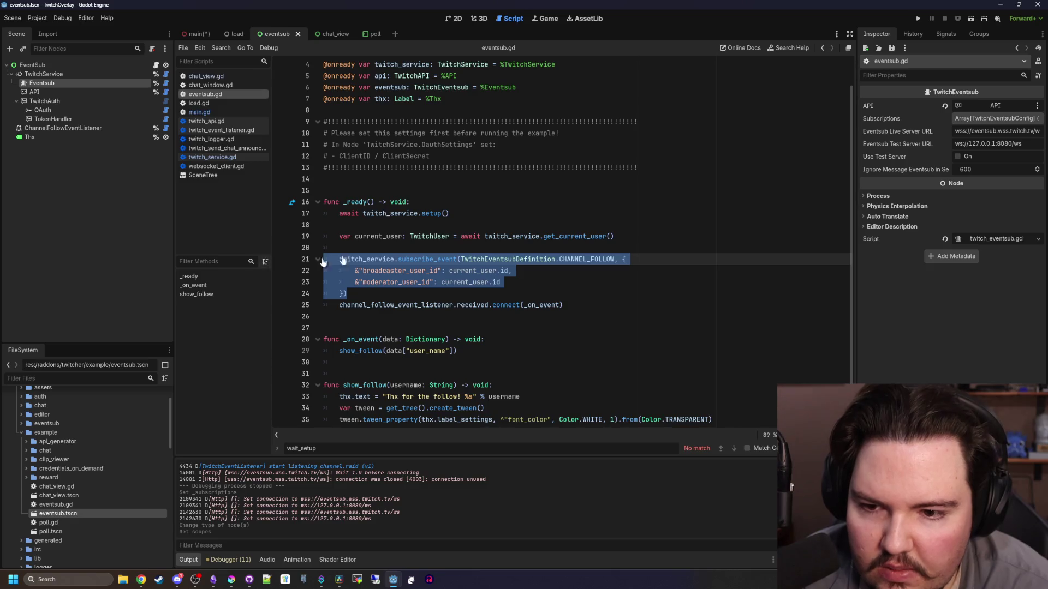
pyautogui.click(415, 247)
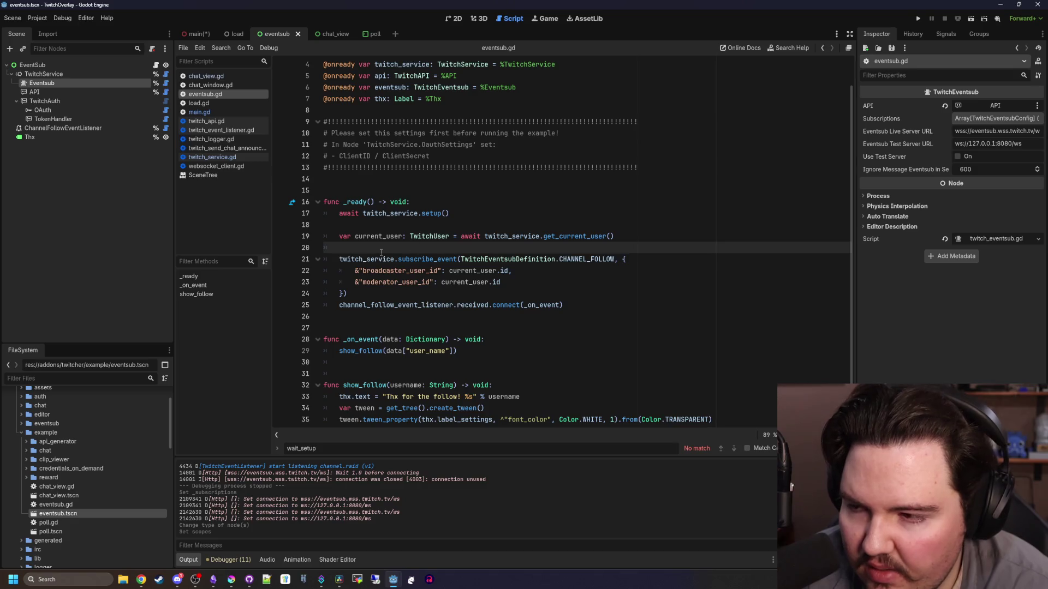
pyautogui.hotkey('alt', 'Tab')
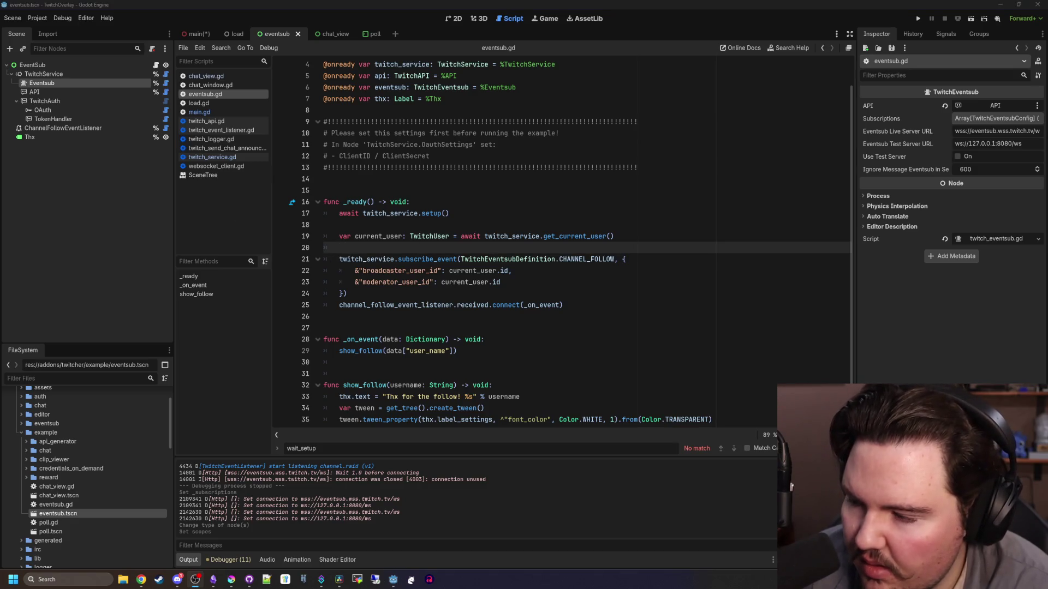
pyautogui.click(446, 303)
pyautogui.click(450, 296)
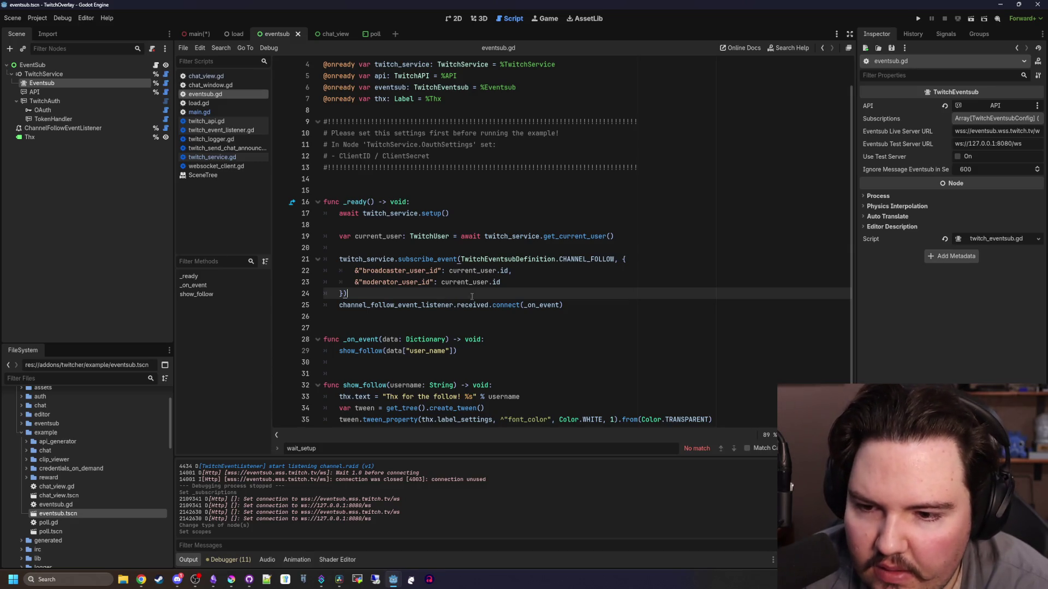
pyautogui.scroll(-1, 406, 323)
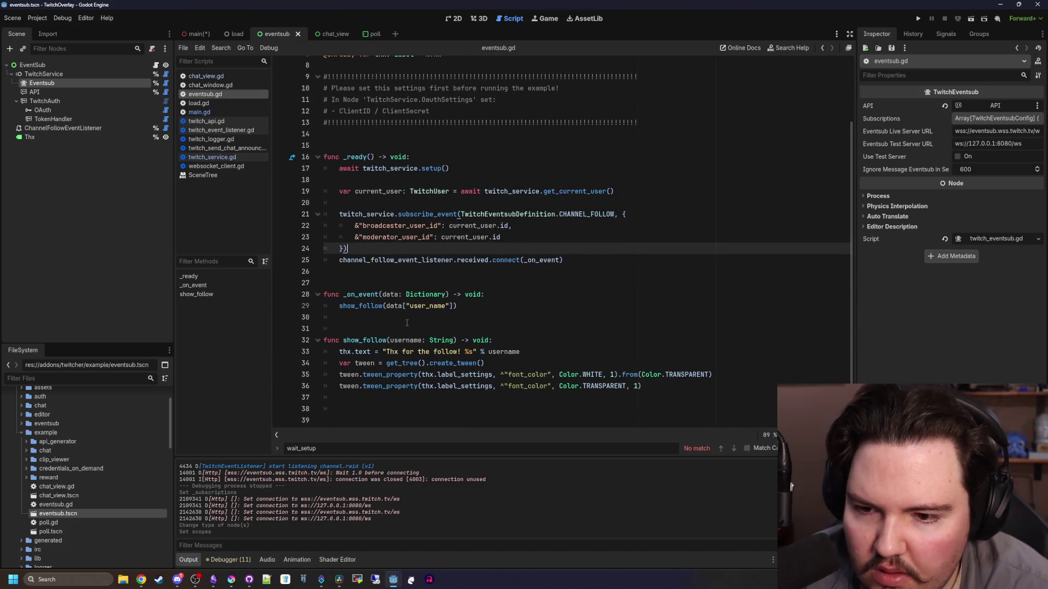
pyautogui.click(406, 322)
pyautogui.scroll(2, 406, 323)
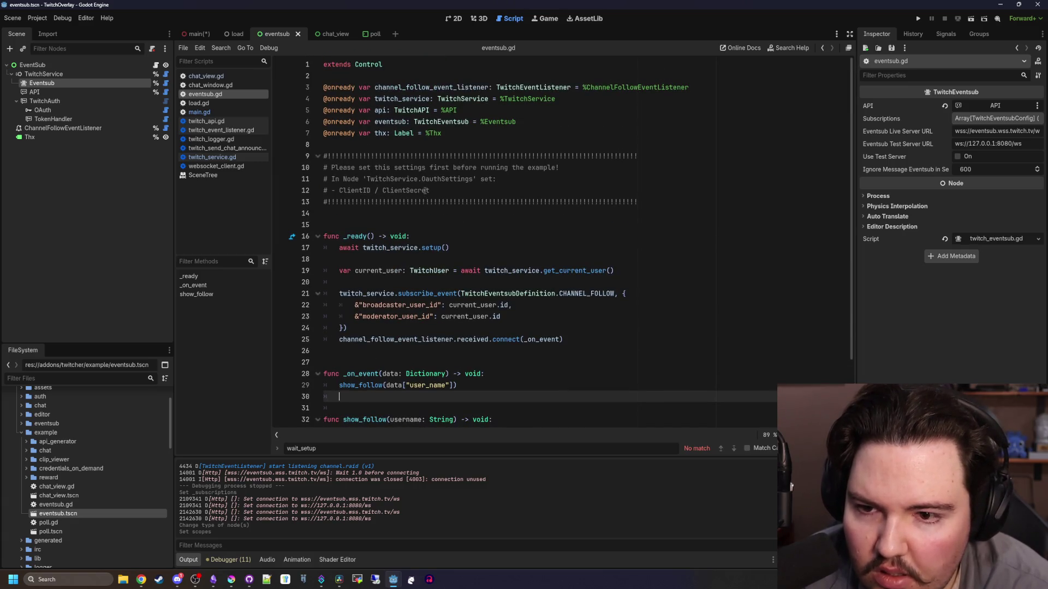
# Review the setup comments, then jump to subscribe_event's definition in twitch_service.gd
pyautogui.moveTo(452, 192)
pyautogui.mouseDown()
pyautogui.moveTo(324, 179)
pyautogui.moveTo(325, 167)
pyautogui.mouseUp()
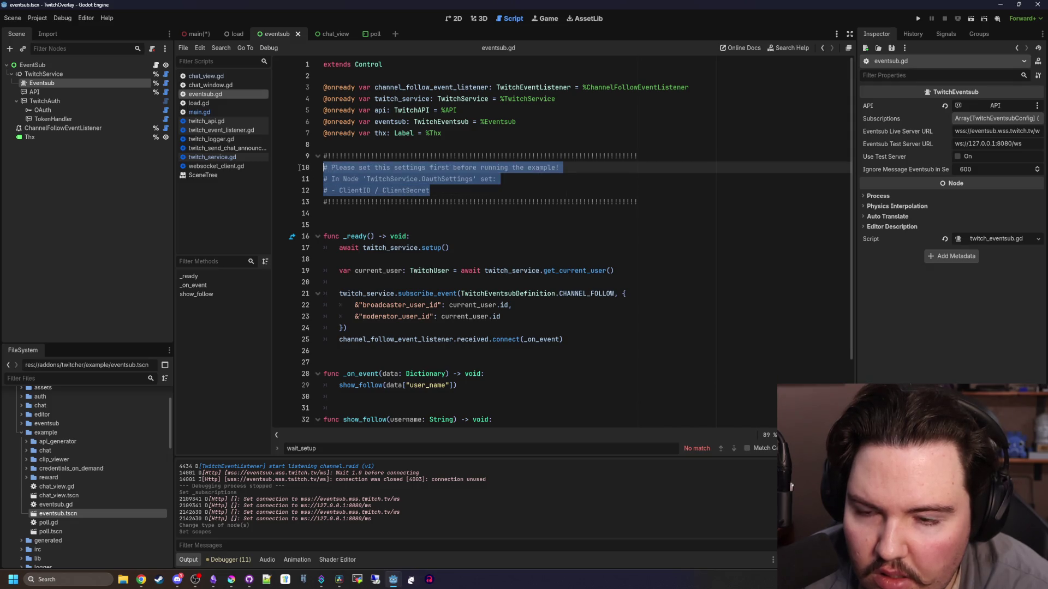
pyautogui.click(415, 180)
pyautogui.click(393, 225)
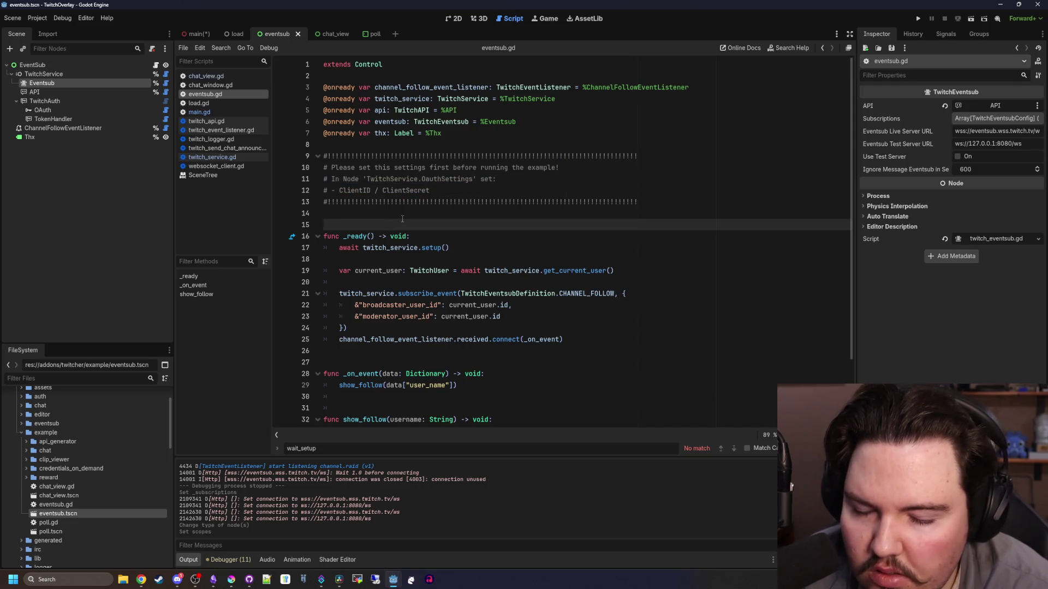
pyautogui.scroll(-2, 403, 219)
pyautogui.click(431, 206)
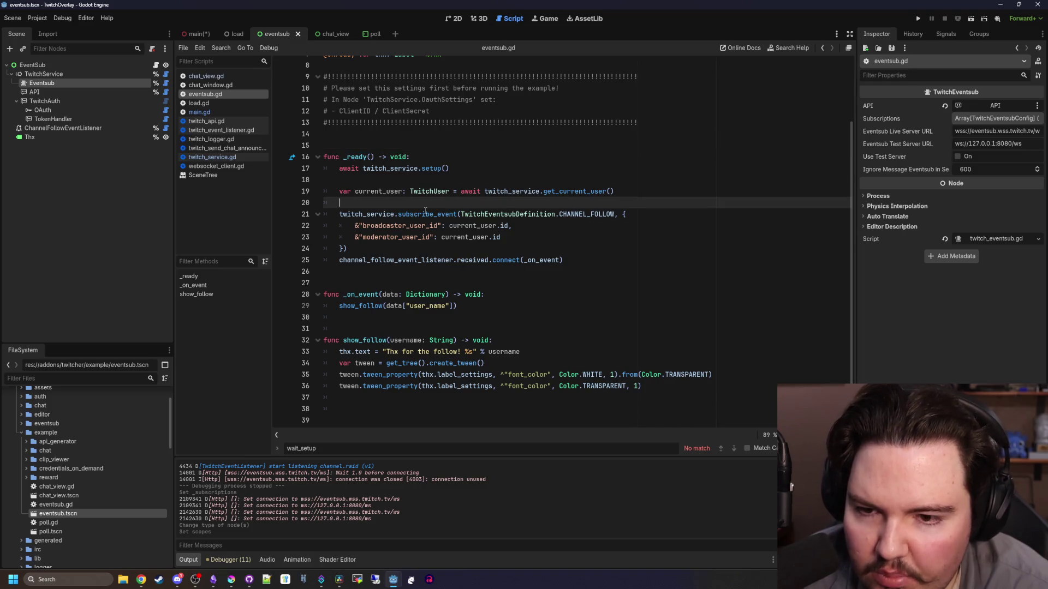
pyautogui.keyDown('ctrl'); pyautogui.click(425, 211); pyautogui.keyUp('ctrl')
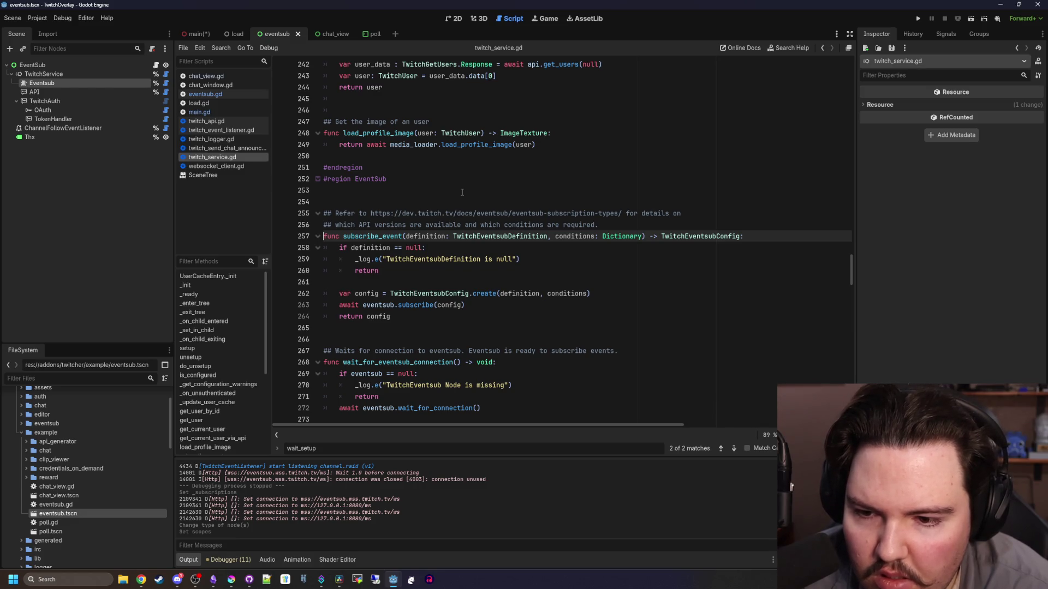
pyautogui.scroll(20, 462, 192)
pyautogui.click(97, 83)
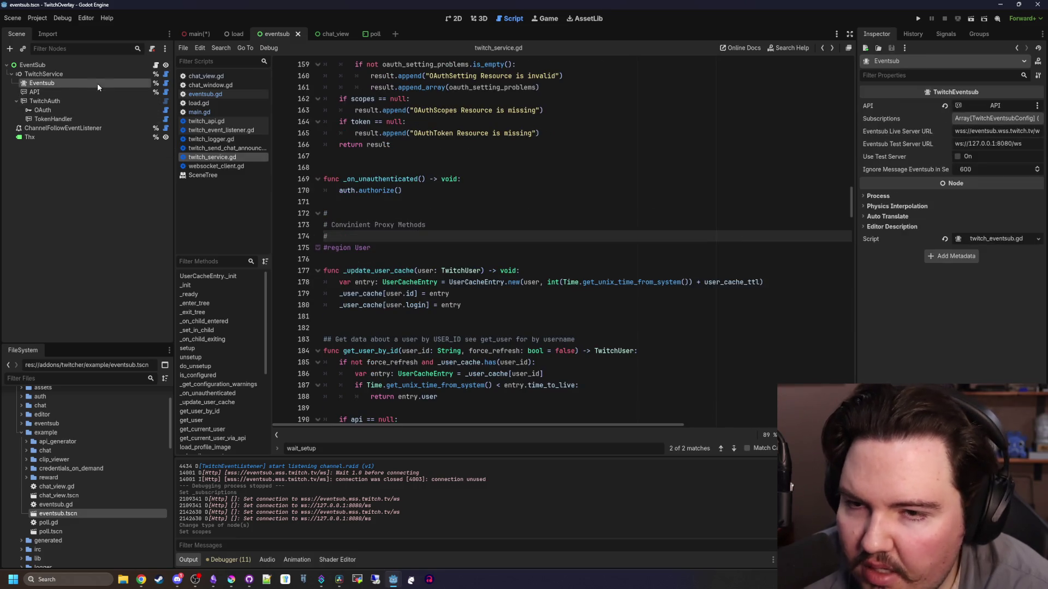
pyautogui.moveTo(854, 126); pyautogui.dragTo(700, 126)
pyautogui.click(974, 119)
pyautogui.click(968, 120)
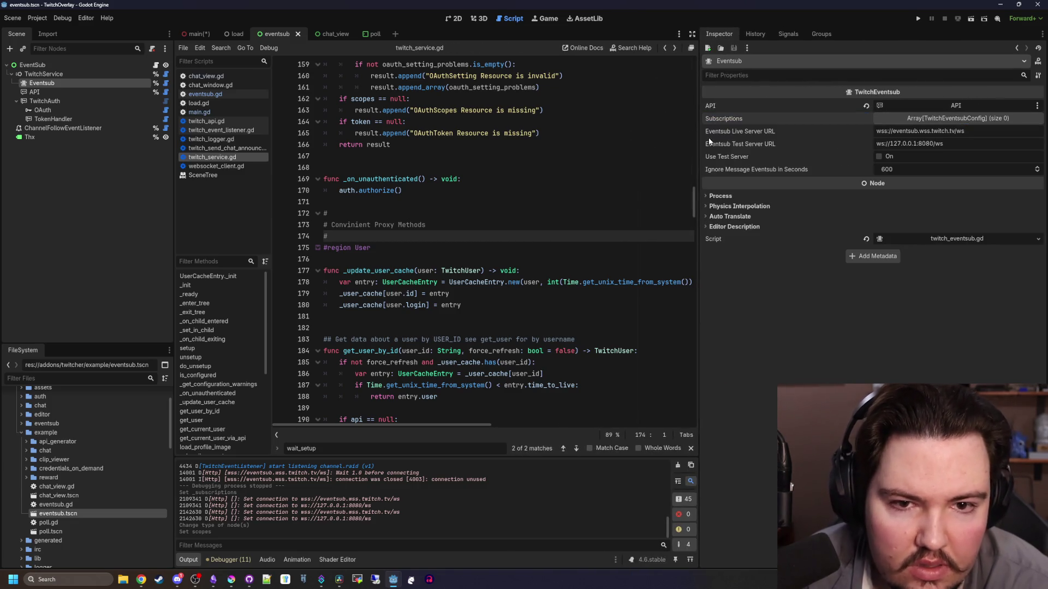
pyautogui.moveTo(701, 131)
pyautogui.mouseDown()
pyautogui.moveTo(663, 130)
pyautogui.moveTo(691, 130)
pyautogui.mouseUp()
pyautogui.click(600, 134)
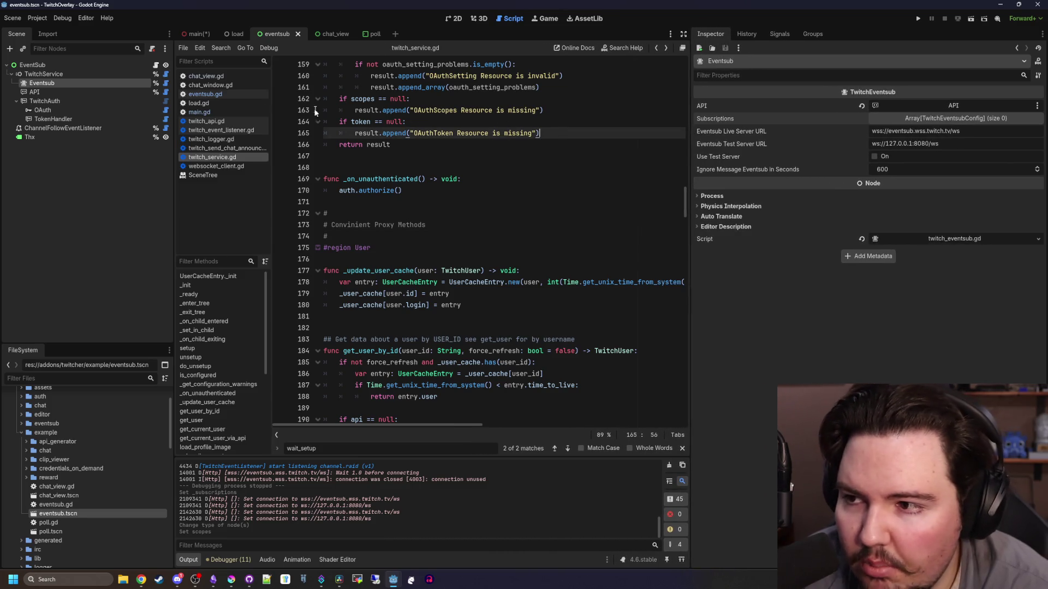
pyautogui.click(37, 91)
pyautogui.click(44, 101)
pyautogui.click(52, 119)
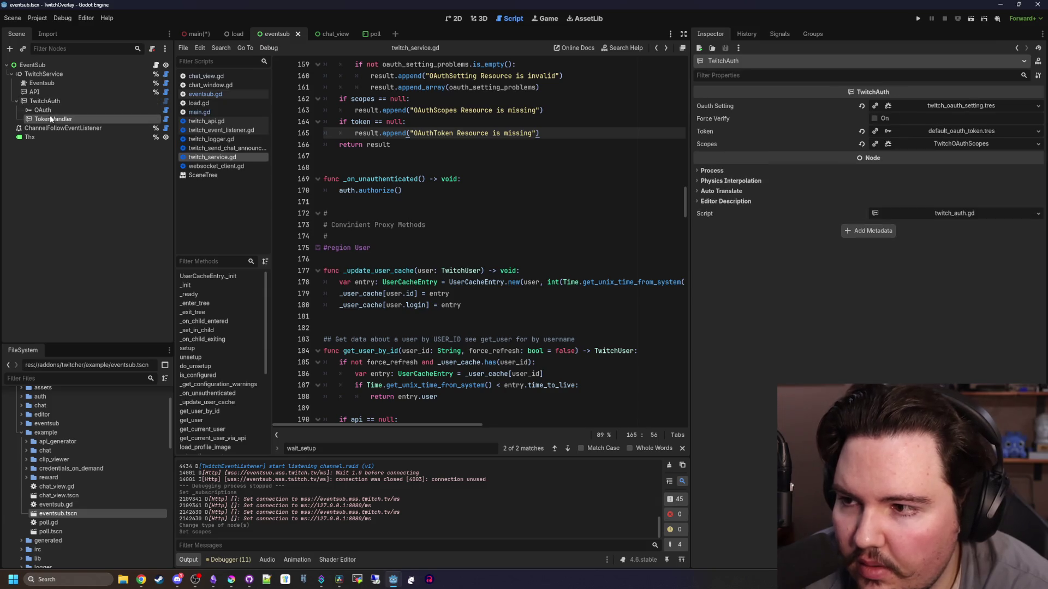
pyautogui.click(40, 83)
pyautogui.press('Up')
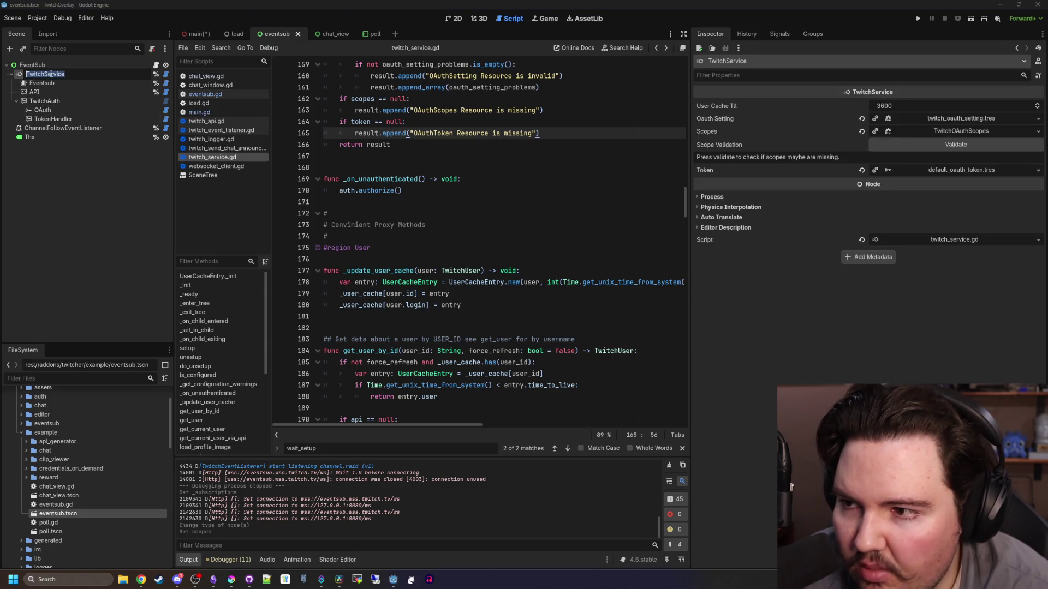
# Copy the example's TwitchService node and paste it under Main in the main scene
pyautogui.rightClick(59, 74)
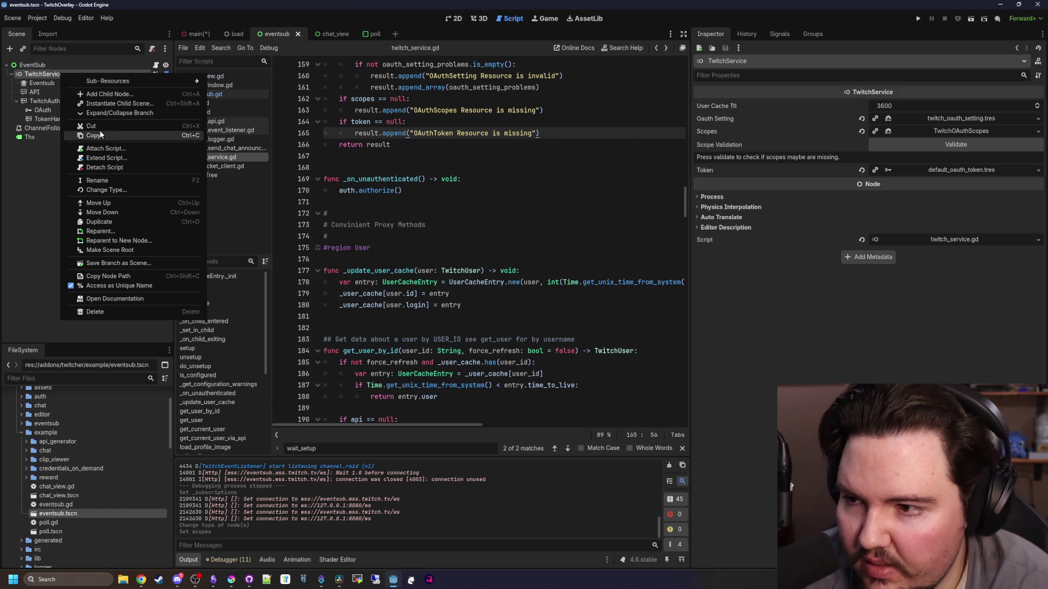
pyautogui.press('Escape')
pyautogui.click(196, 34)
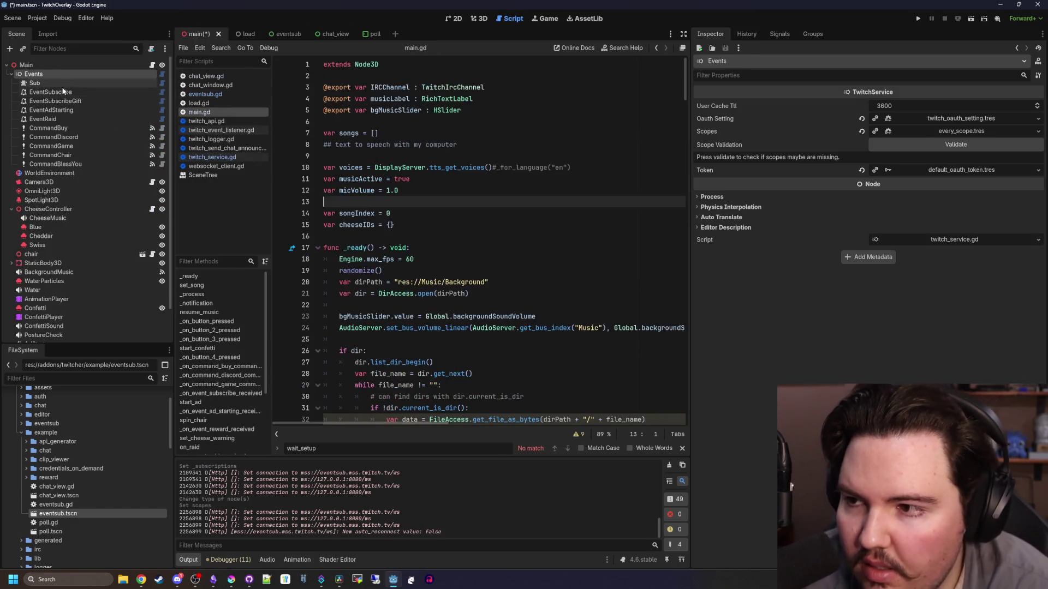
pyautogui.rightClick(33, 67)
pyautogui.click(60, 136)
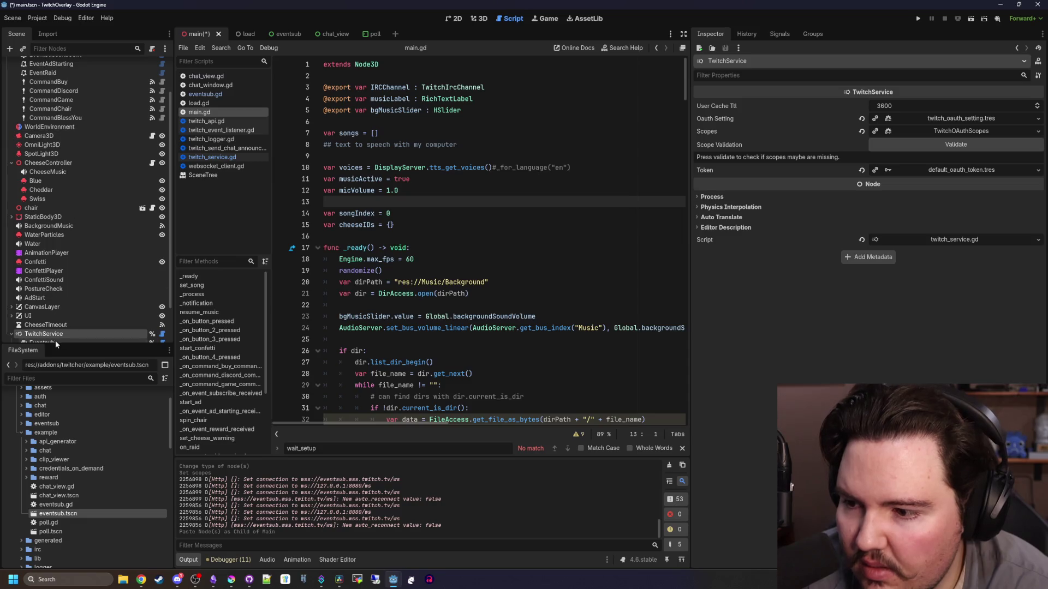
# Move Sub through CommandBlessYou under TwitchService and delete the empty Events node
pyautogui.moveTo(61, 339); pyautogui.dragTo(40, 73)
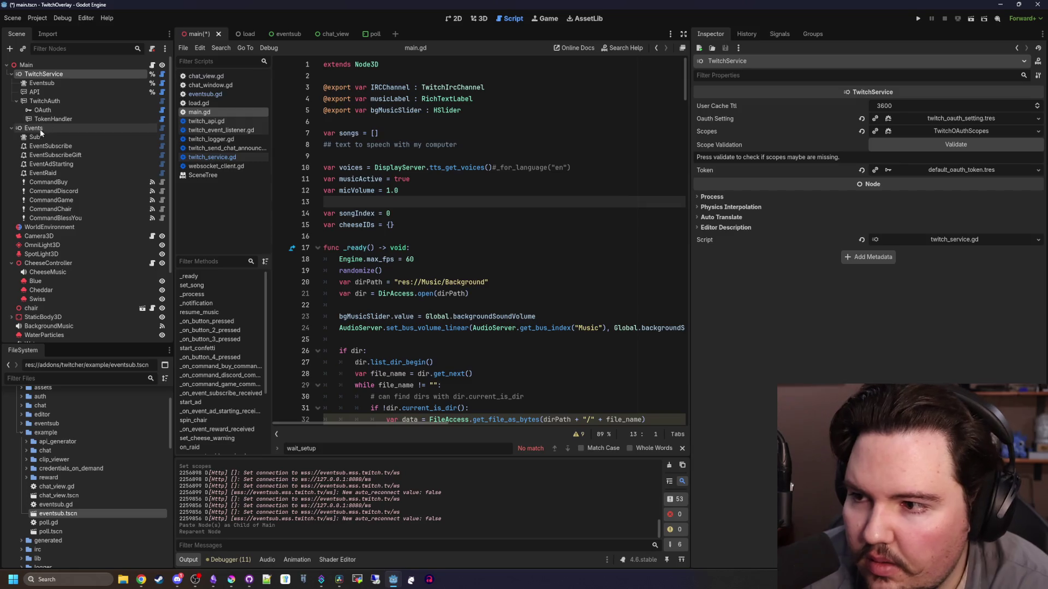
pyautogui.click(38, 136)
pyautogui.keyDown('shift'); pyautogui.click(52, 218); pyautogui.keyUp('shift')
pyautogui.moveTo(36, 136); pyautogui.dragTo(47, 76)
pyautogui.click(34, 217)
pyautogui.press('Delete')
pyautogui.press('Return')
pyautogui.click(72, 74)
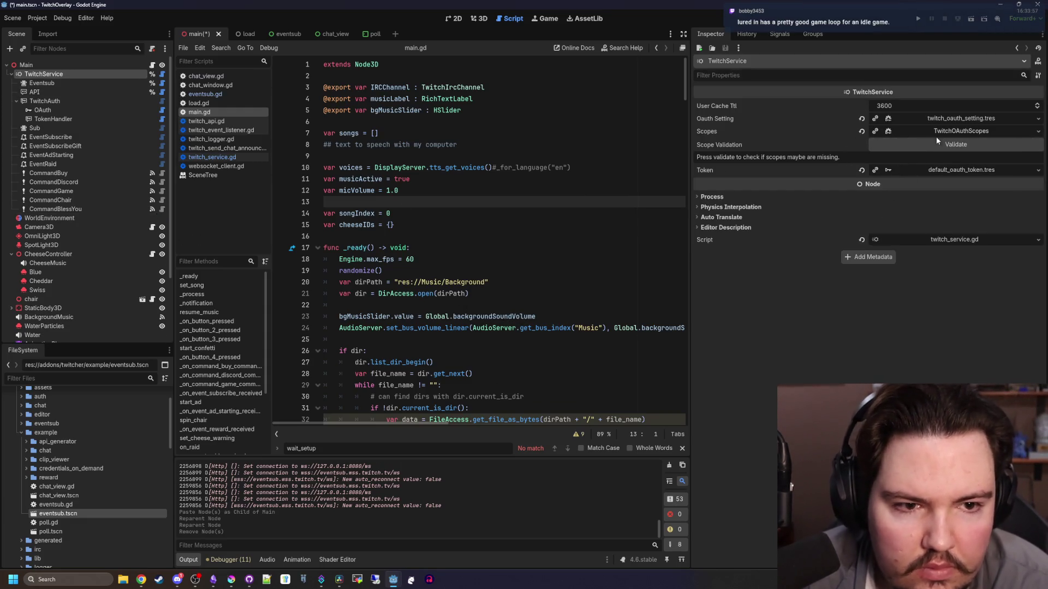
# Quick Load every_scope.tres into TwitchService's Scopes and re-validate until it reports OK
pyautogui.click(948, 144)
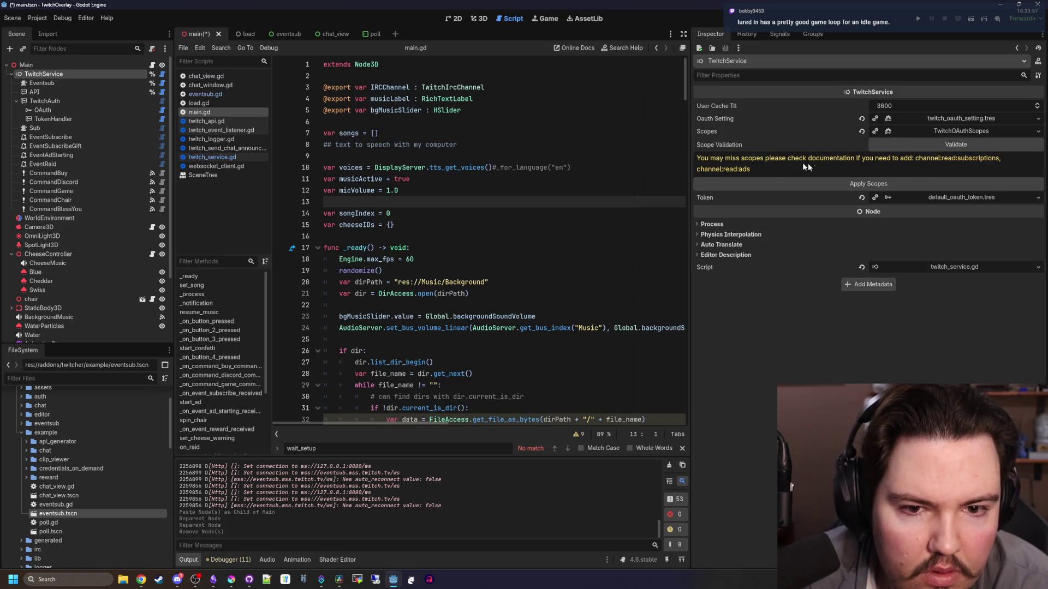
pyautogui.click(861, 131)
pyautogui.click(896, 130)
pyautogui.click(925, 167)
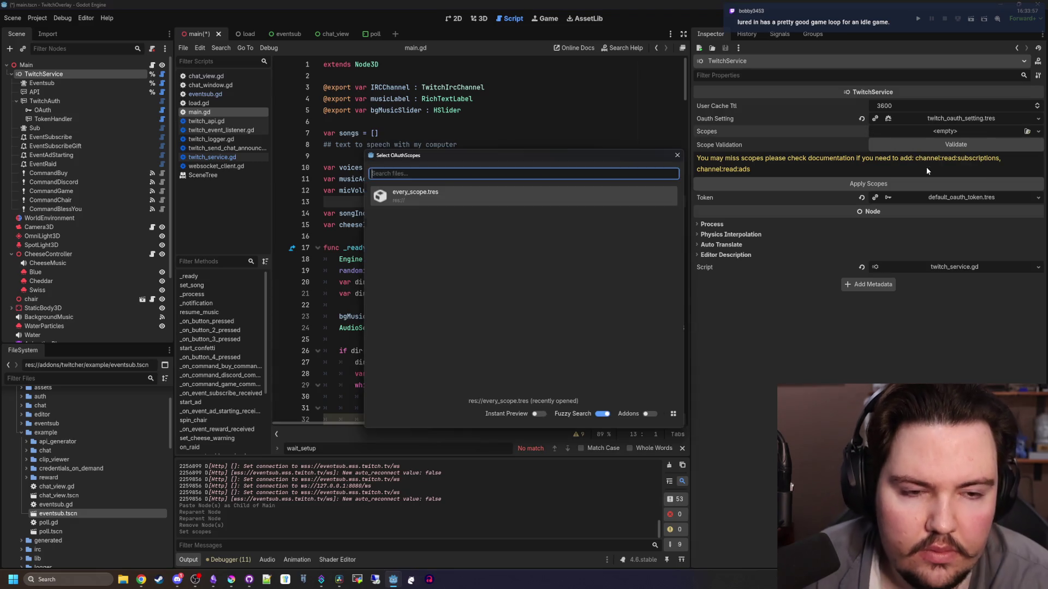
pyautogui.doubleClick(415, 195)
pyautogui.click(895, 145)
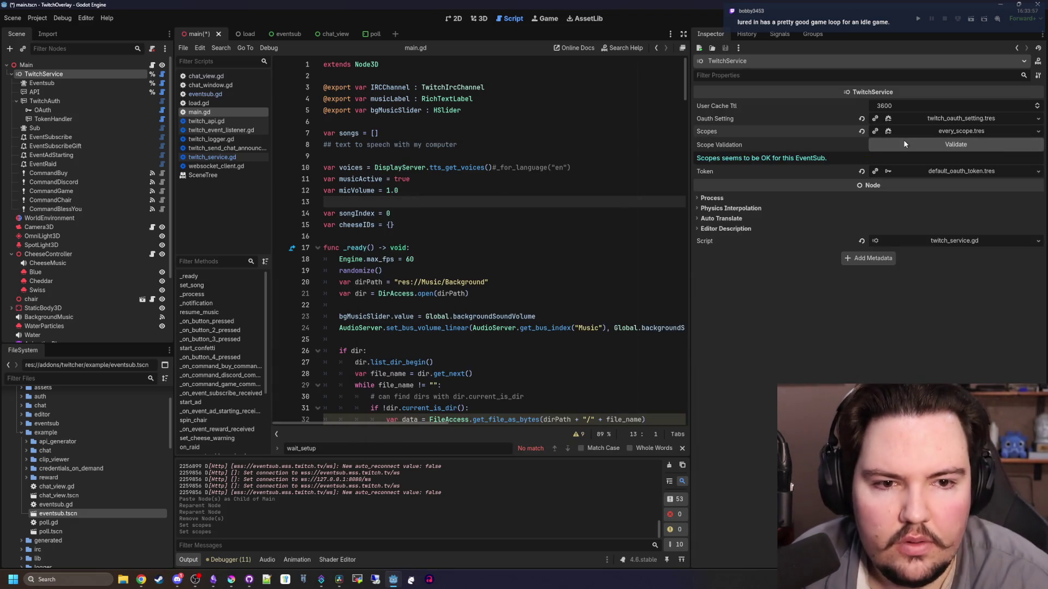
pyautogui.click(552, 140)
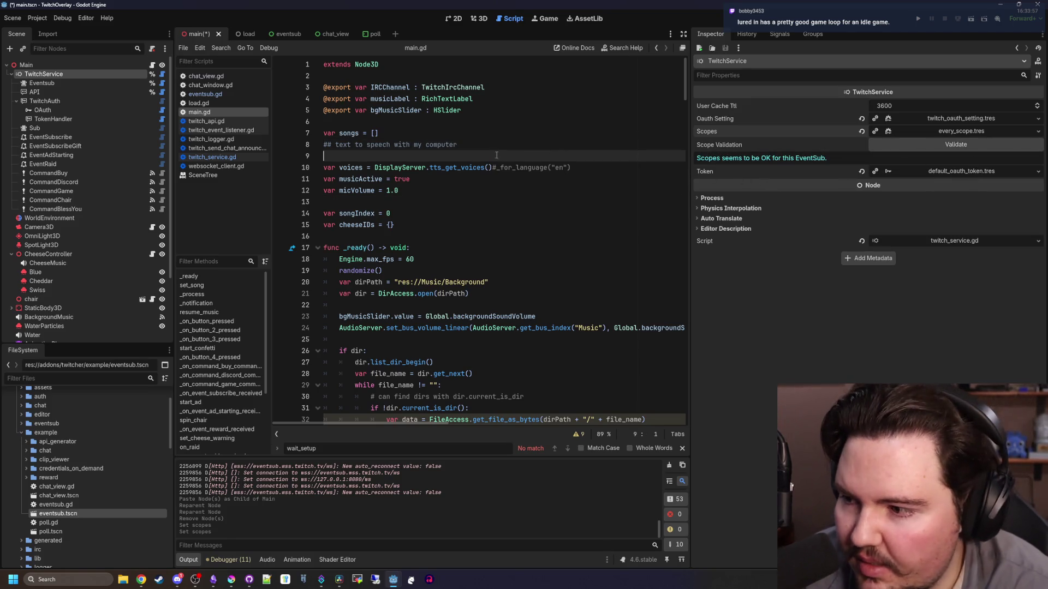
pyautogui.click(431, 181)
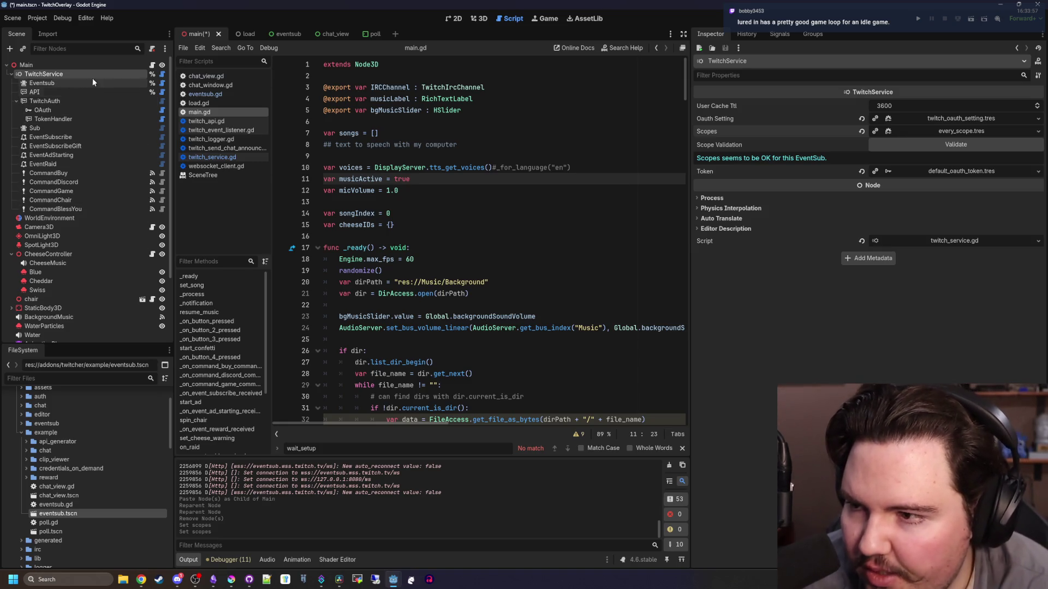
# Inspect the API, TwitchAuth, OAuth, TokenHandler and Sub nodes, then save main.tscn with Ctrl+S
pyautogui.click(46, 92)
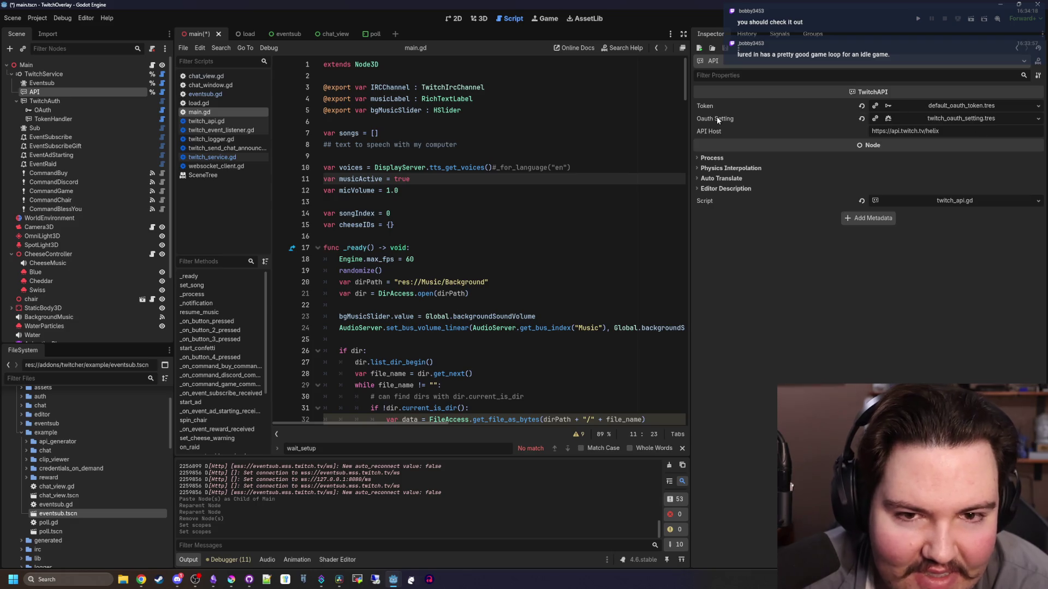
pyautogui.click(62, 100)
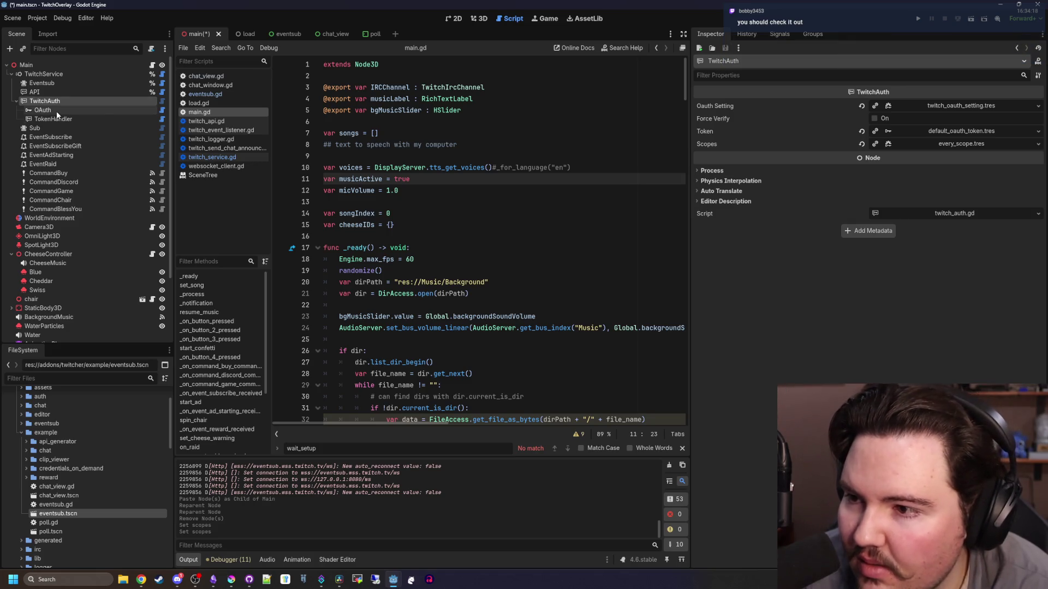
pyautogui.click(56, 112)
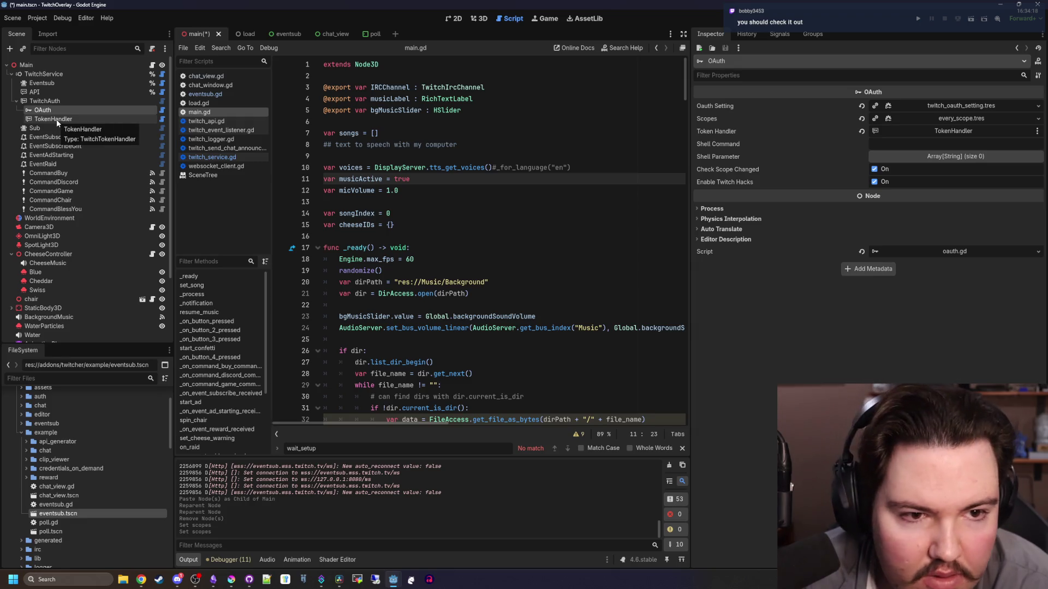
pyautogui.click(57, 120)
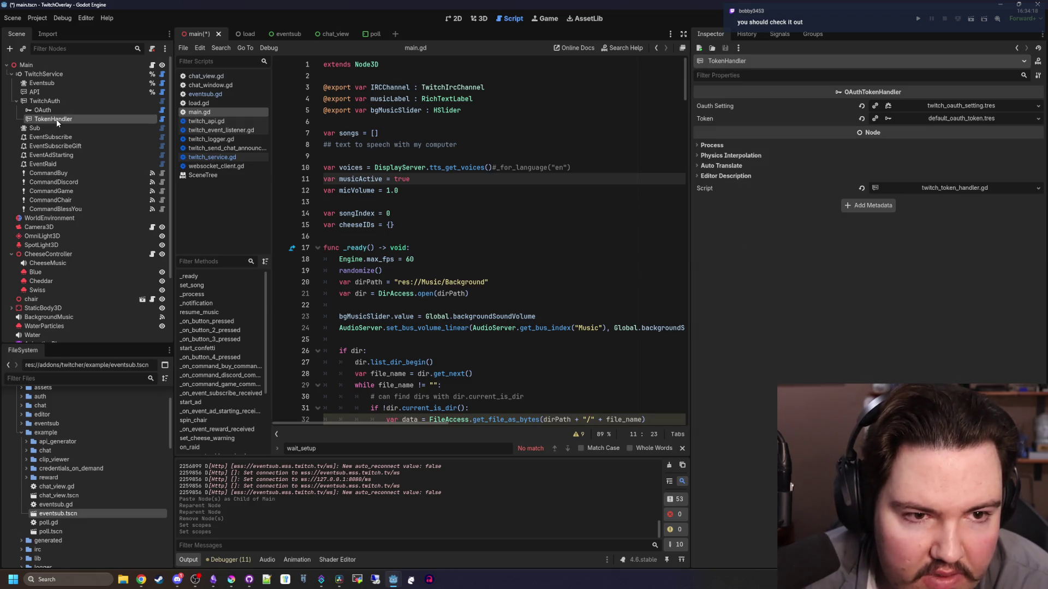
pyautogui.click(74, 126)
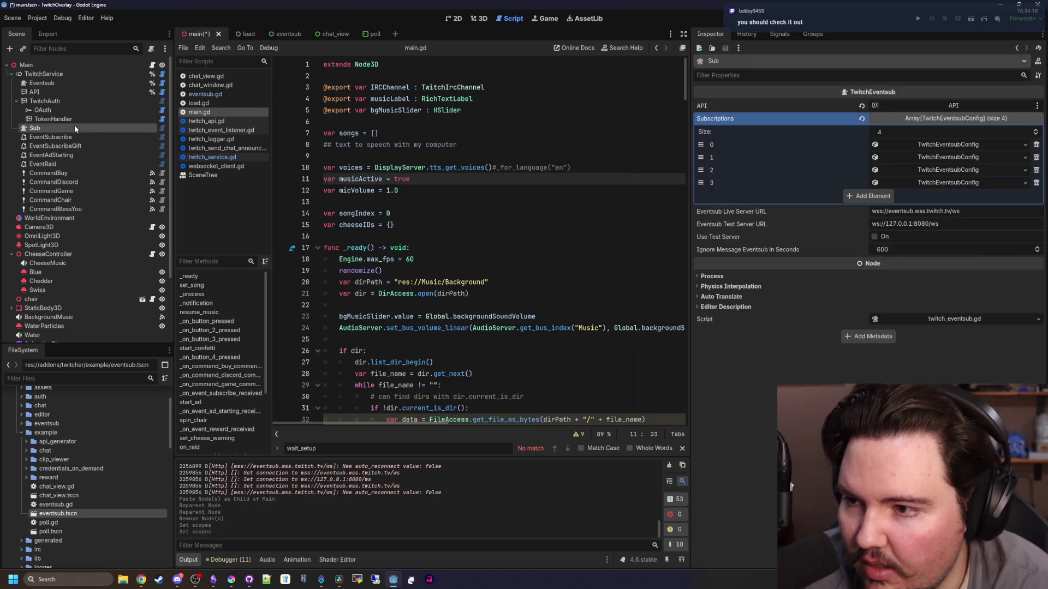
pyautogui.click(466, 209)
pyautogui.hotkey('ctrl', 's')
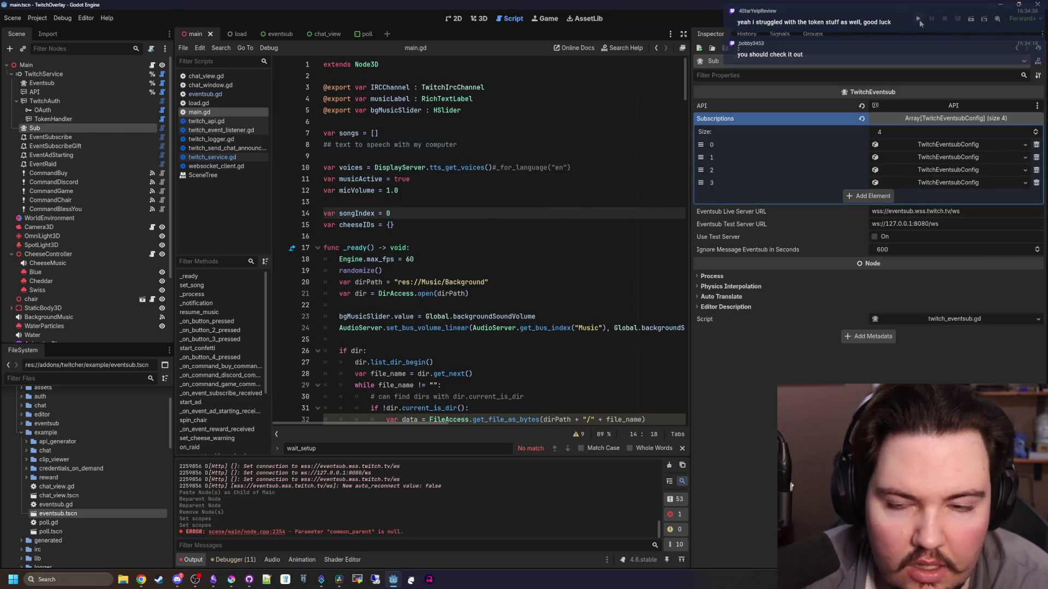
# Run the overlay project until EventSub connects, then end the game's task from the taskbar
pyautogui.click(919, 18)
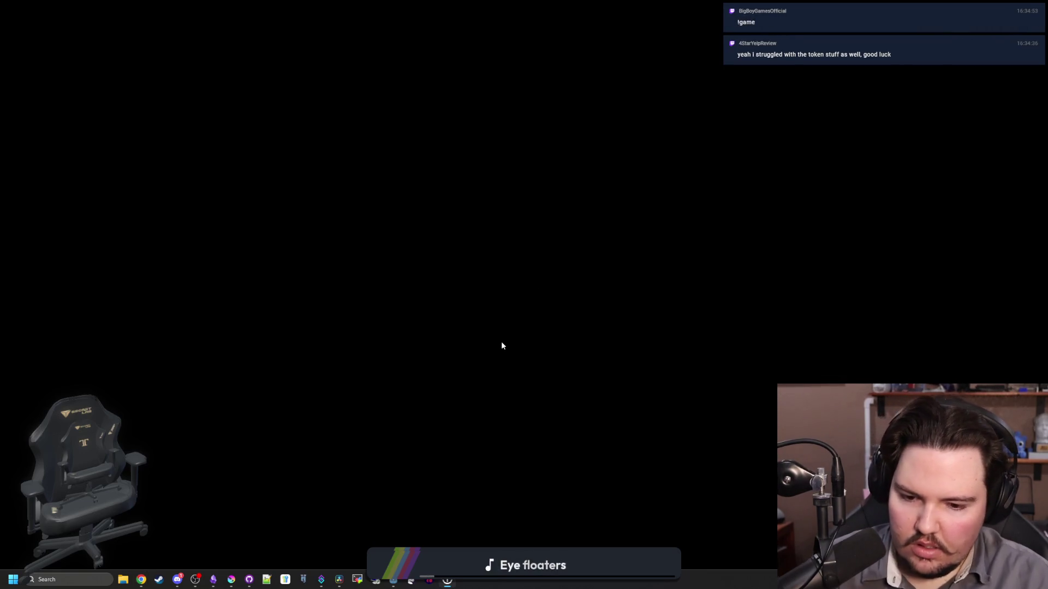
pyautogui.press('Escape')
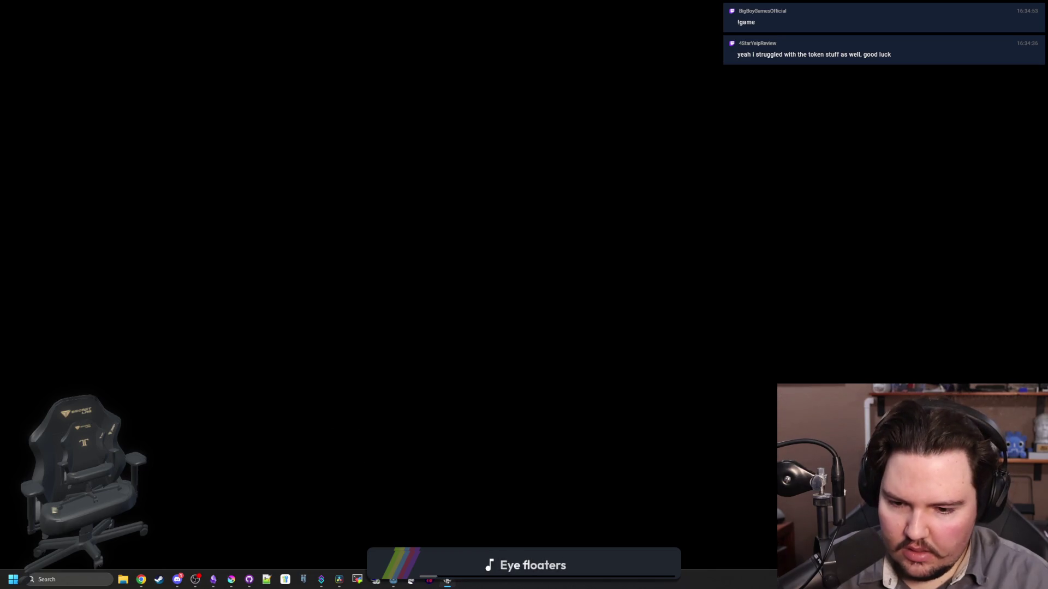
pyautogui.rightClick(447, 581)
pyautogui.click(416, 544)
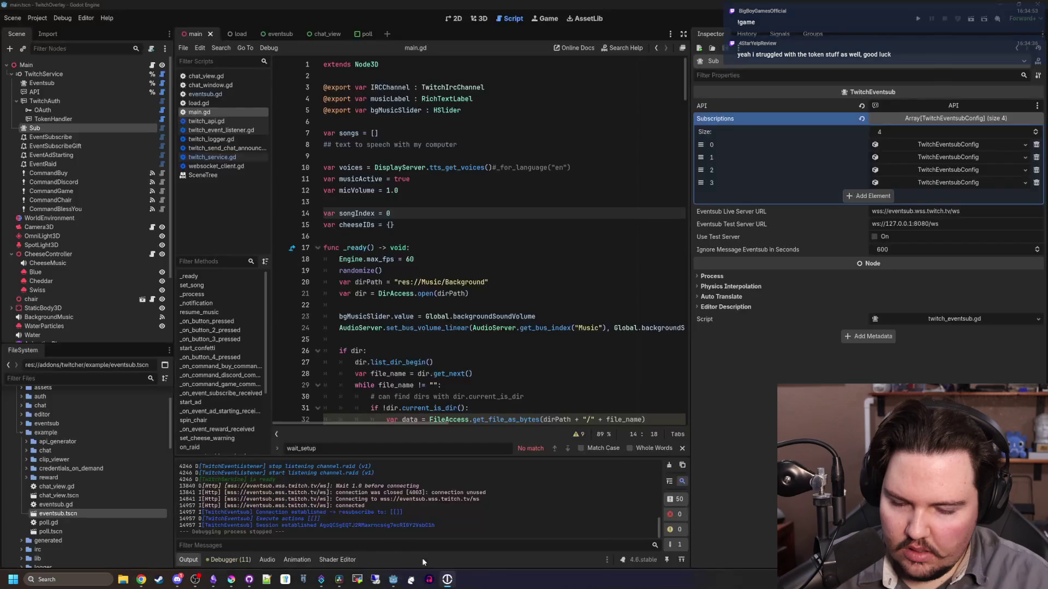
# Recheck the API and Sub node settings, then bring the Twitcher command docs forward
pyautogui.click(464, 351)
pyautogui.scroll(-1, 464, 346)
pyautogui.scroll(-3, 464, 345)
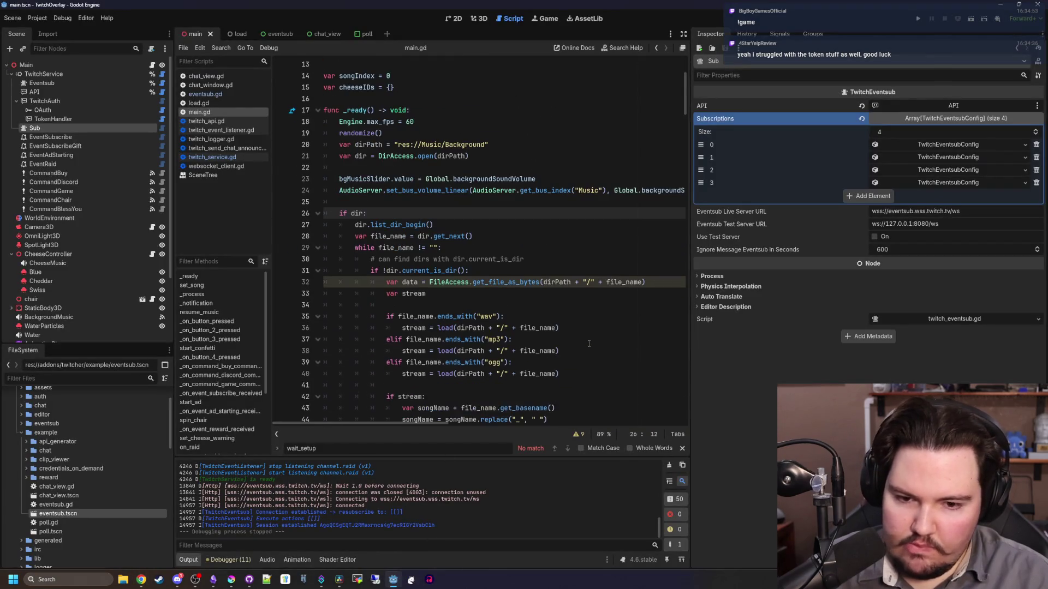
pyautogui.scroll(4, 464, 345)
pyautogui.click(41, 100)
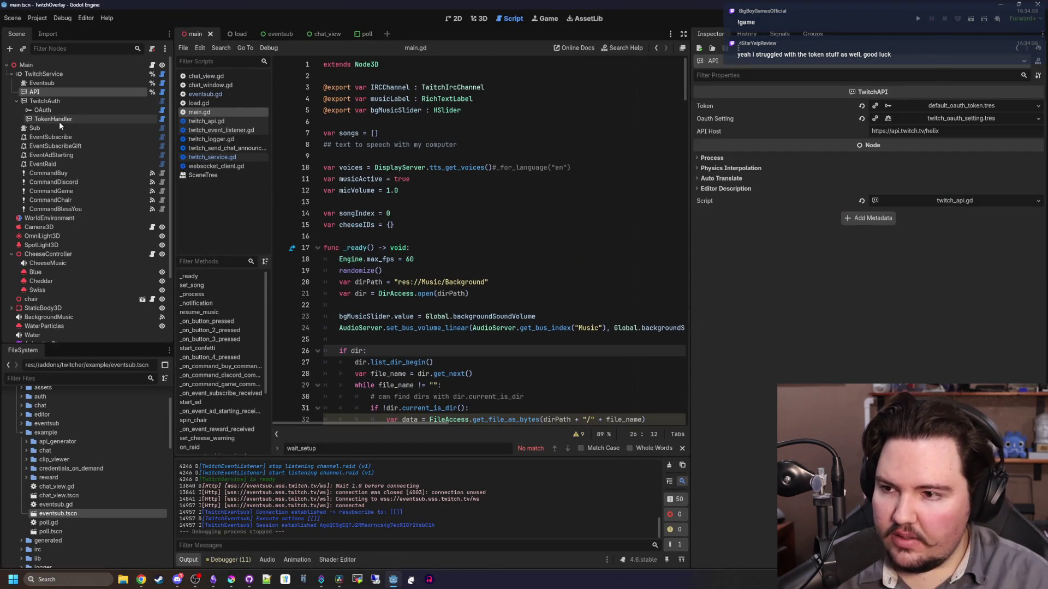
pyautogui.click(54, 128)
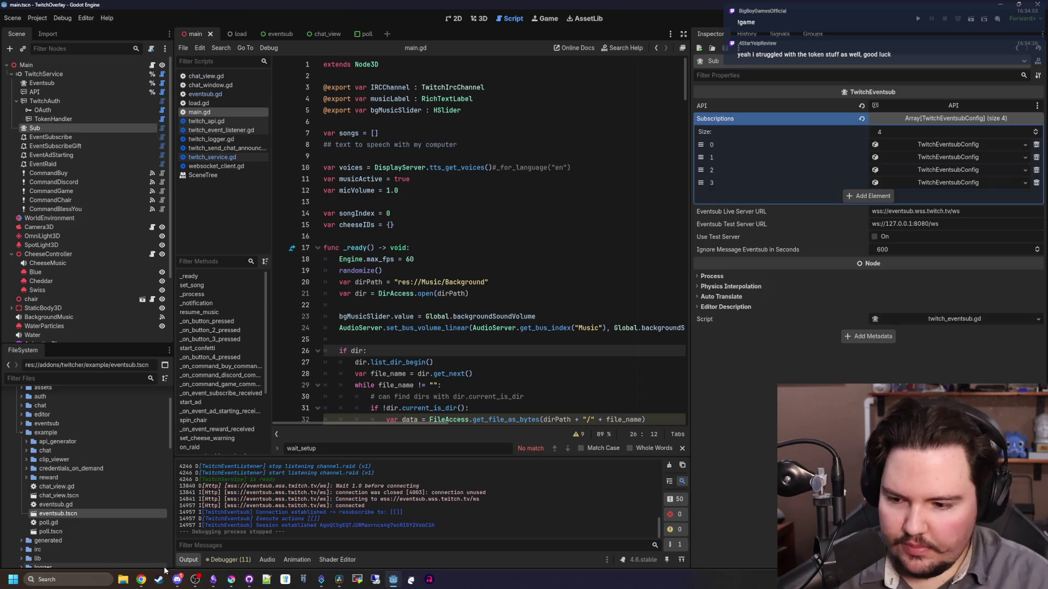
pyautogui.moveTo(141, 580)
pyautogui.click(204, 545)
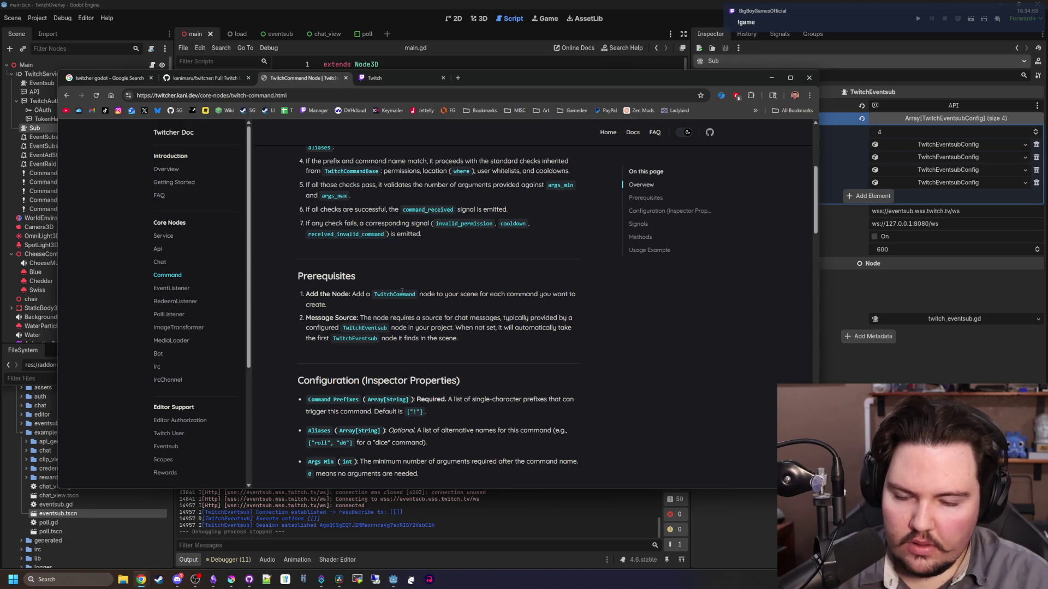
# Read the TwitchCommand Node page's overview, signals and usage example, then move Chrome aside
pyautogui.scroll(3, 402, 292)
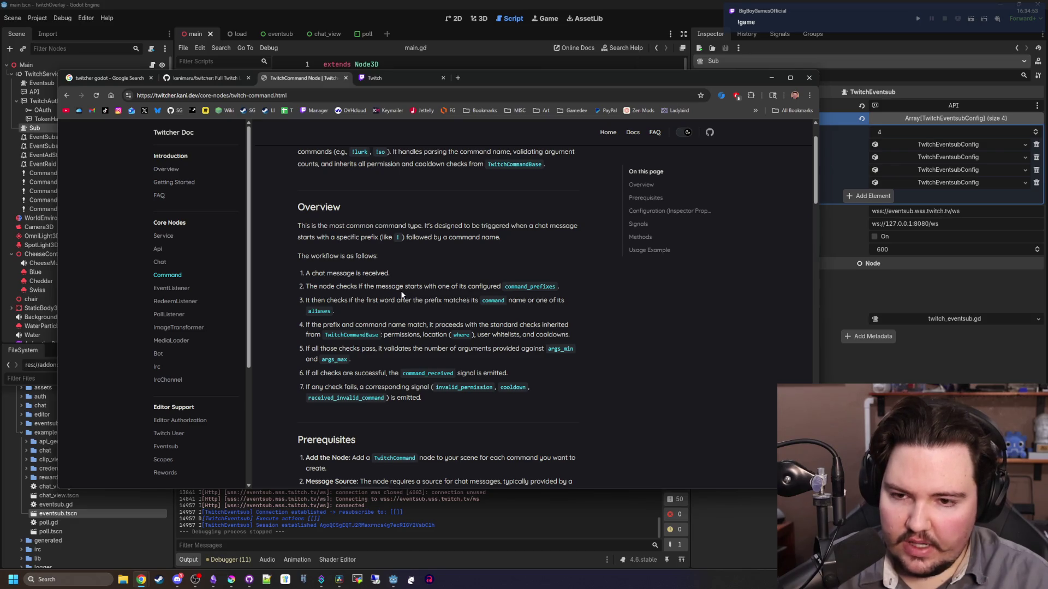
pyautogui.scroll(1, 402, 295)
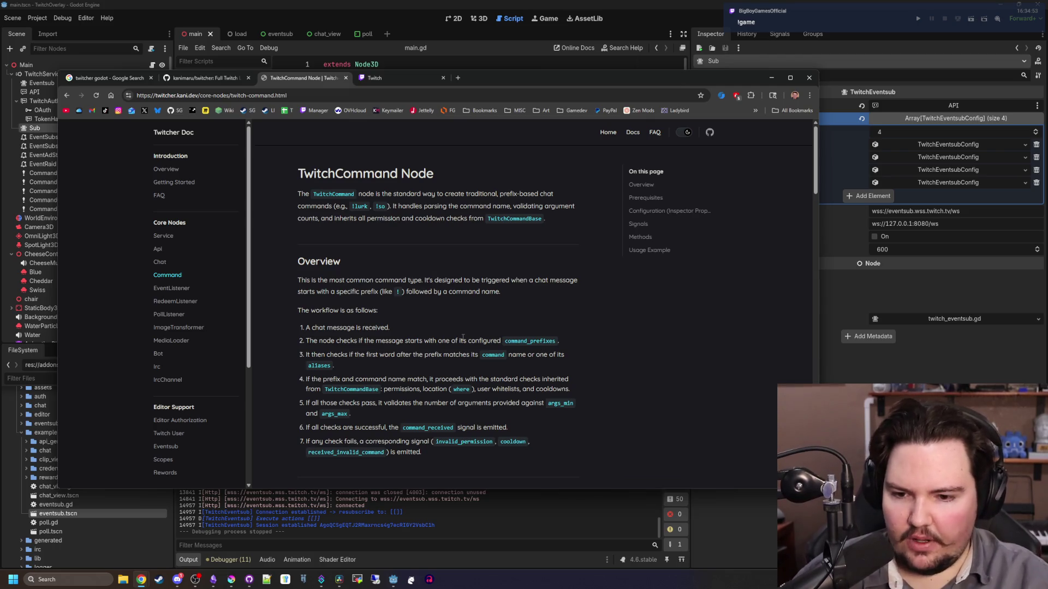
pyautogui.scroll(-6, 461, 336)
pyautogui.scroll(-5, 456, 363)
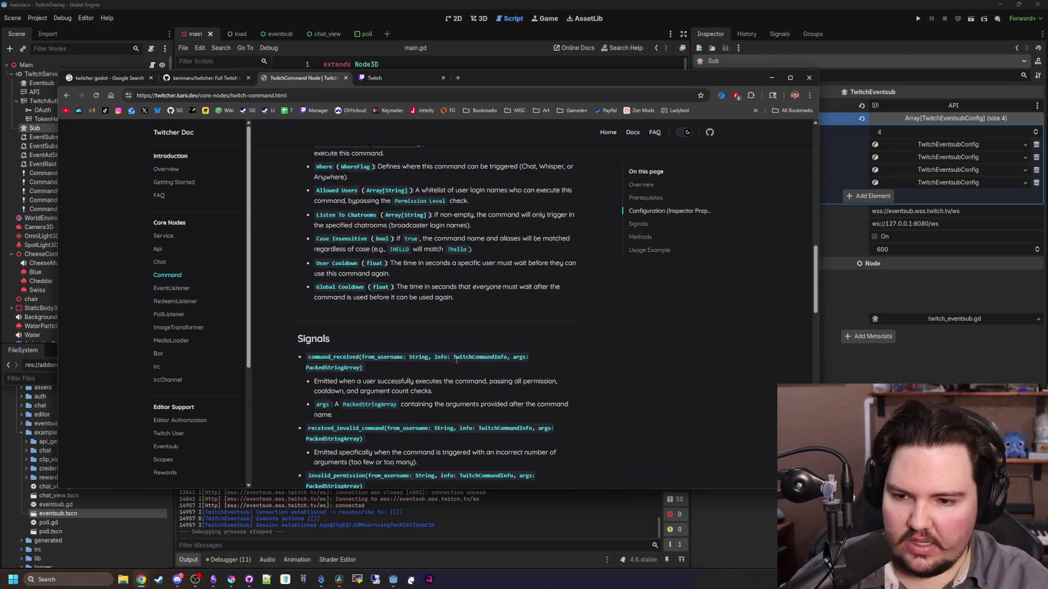
pyautogui.scroll(-5, 456, 360)
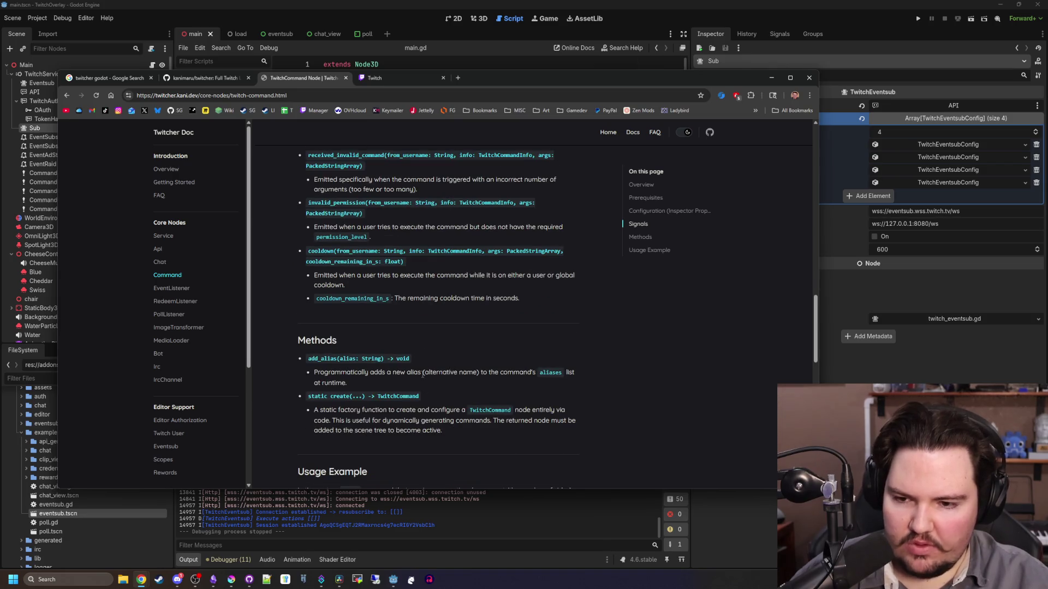
pyautogui.scroll(-3, 422, 361)
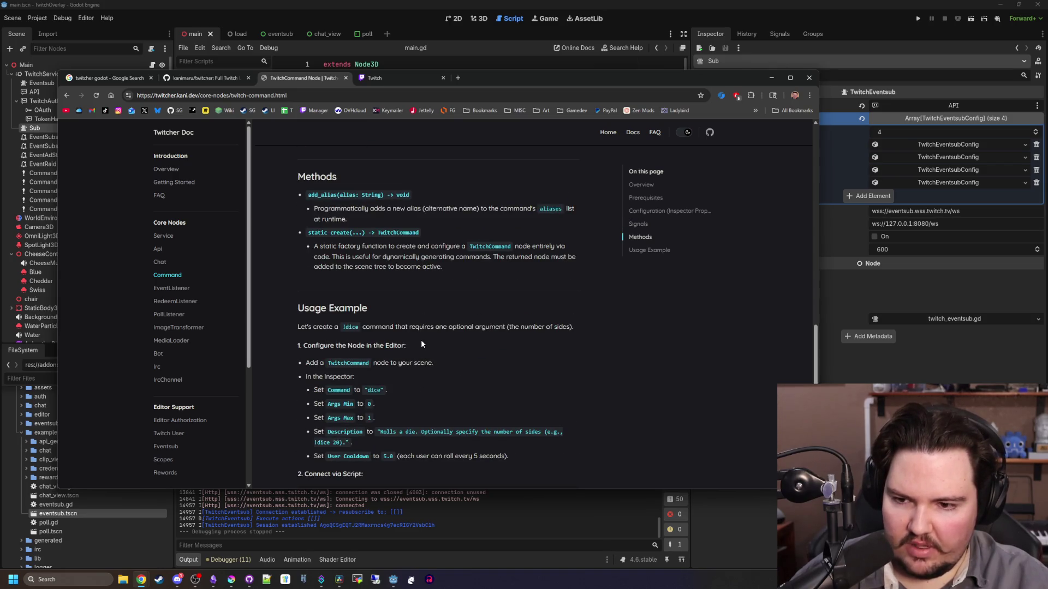
pyautogui.scroll(-2, 421, 343)
pyautogui.scroll(-6, 421, 343)
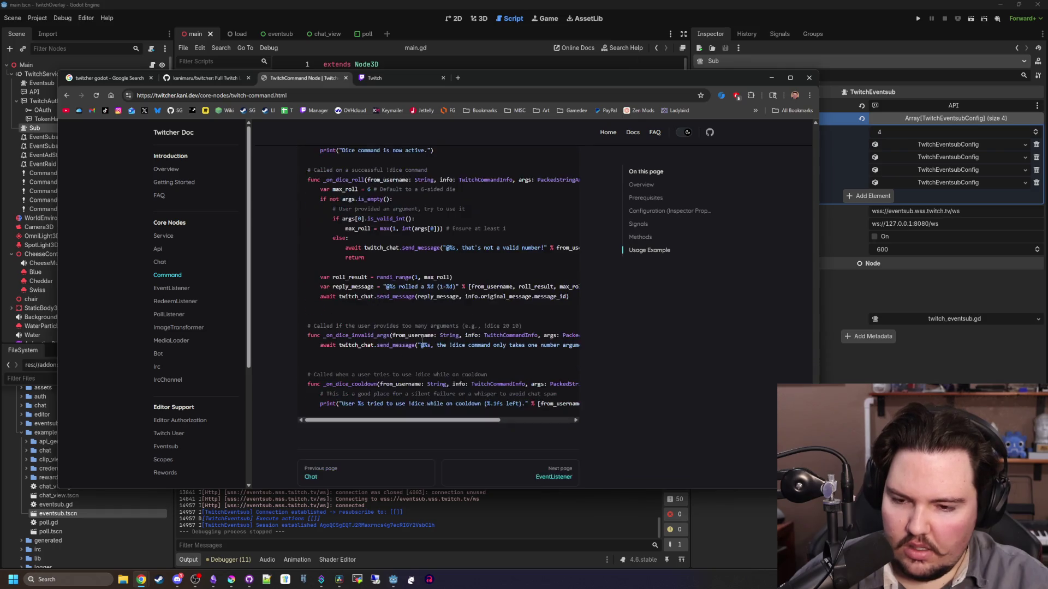
pyautogui.scroll(15, 422, 341)
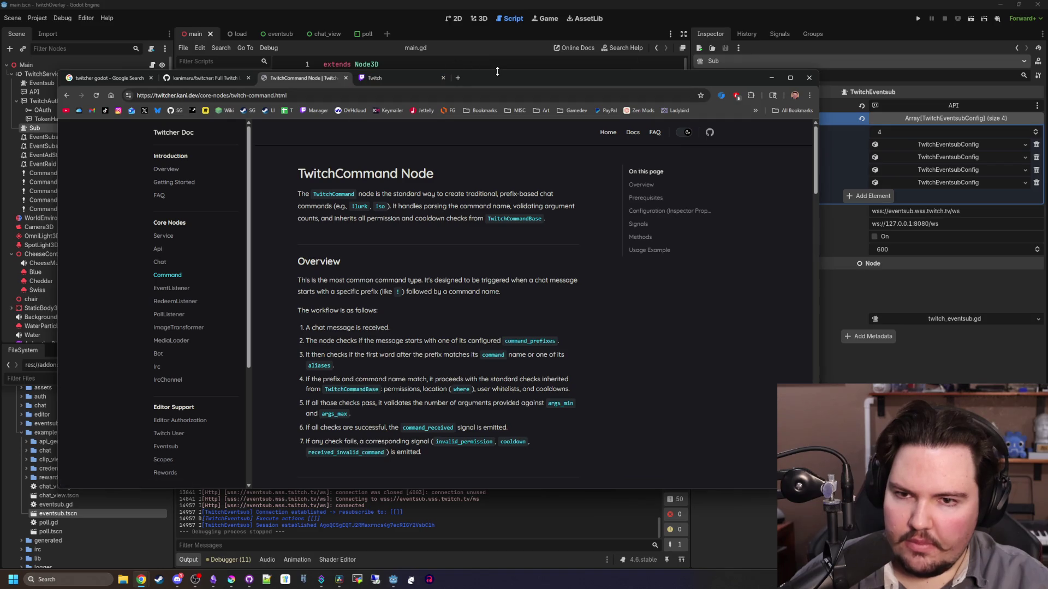
pyautogui.moveTo(546, 78); pyautogui.dragTo(1047, 129)
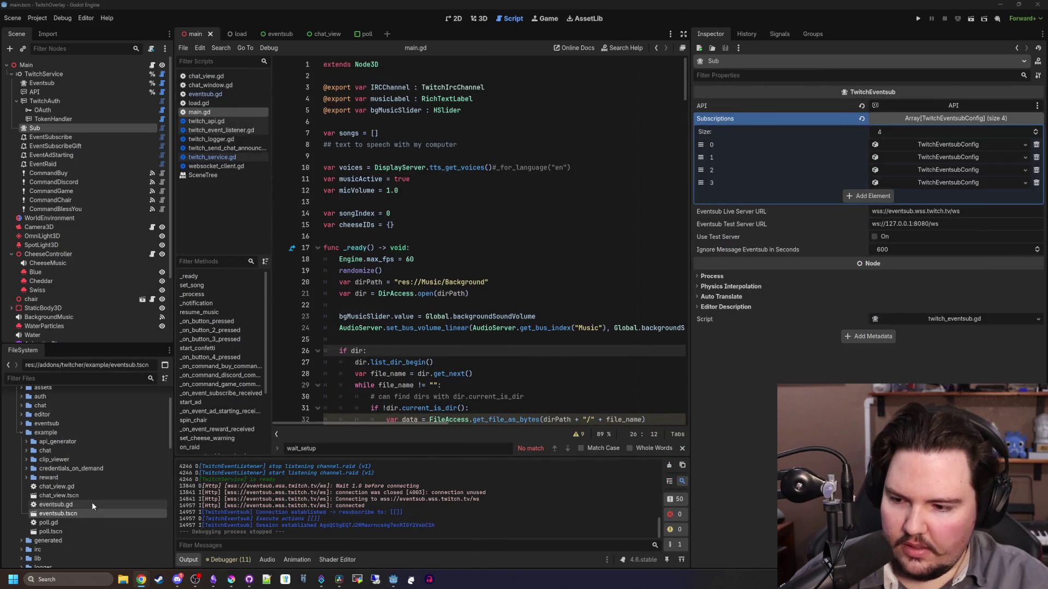
# Open eventsub.gd and look over its CHANNEL_FOLLOW subscription and connect code on lines 22–25
pyautogui.doubleClick(92, 503)
pyautogui.click(548, 260)
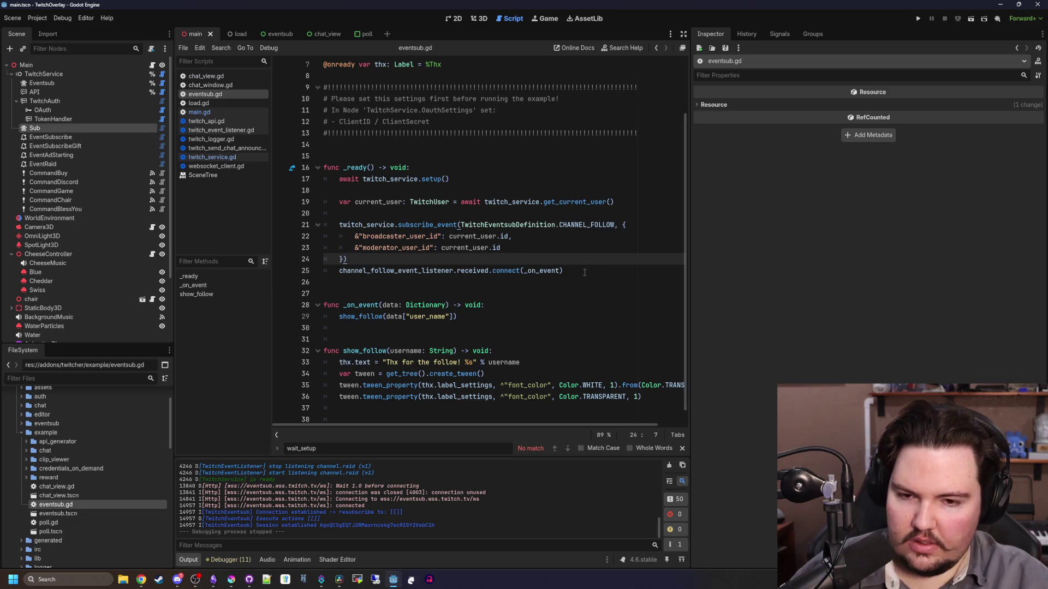
pyautogui.moveTo(565, 271); pyautogui.dragTo(274, 242)
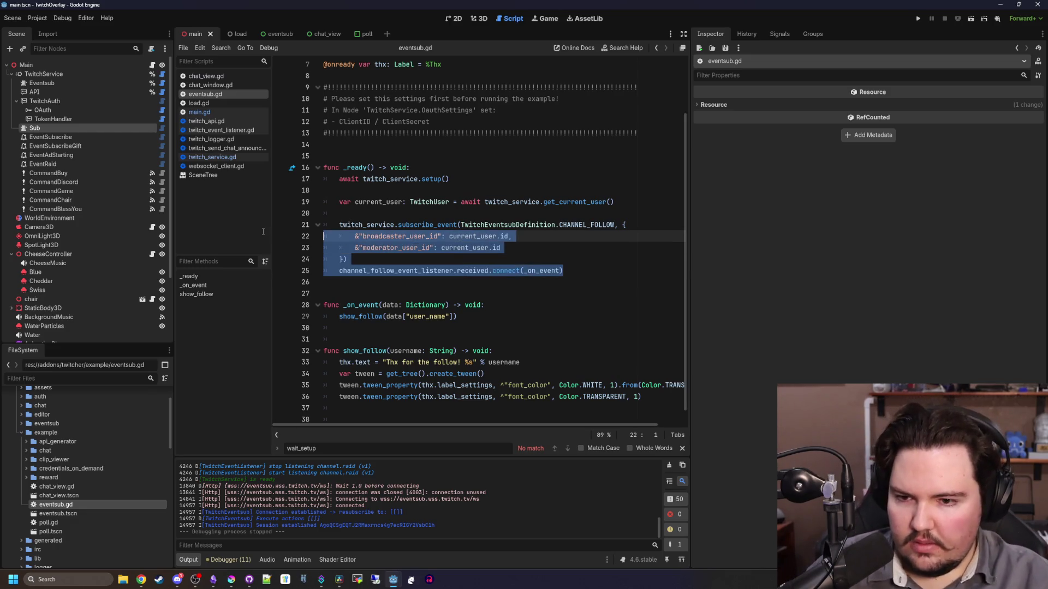
pyautogui.click(413, 264)
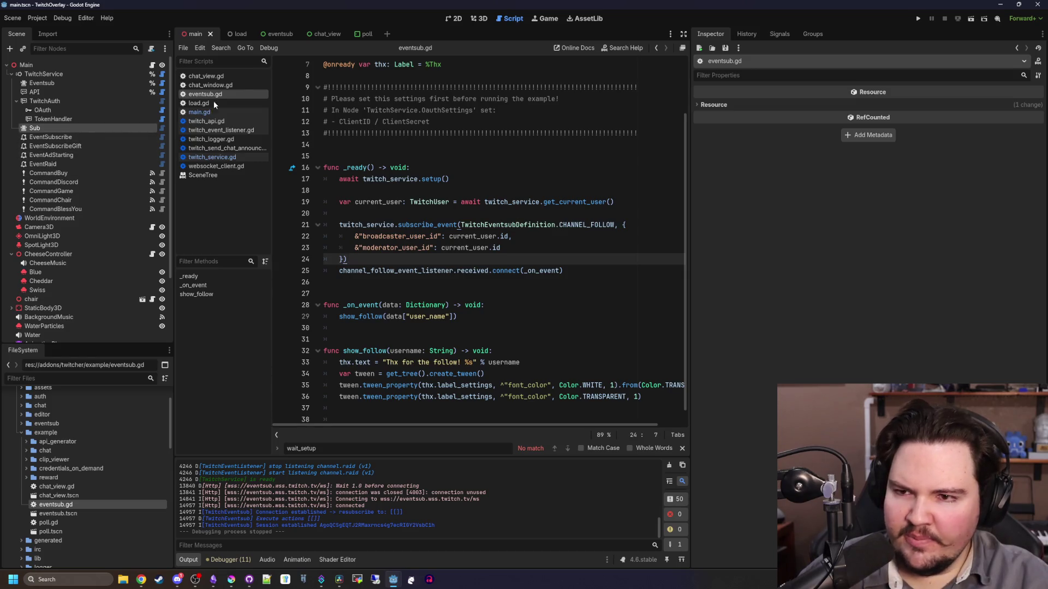
# Open the eventsub example scene, view ChannelFollowEventListener's signals, and jump to the subscribe_event definition
pyautogui.doubleClick(70, 515)
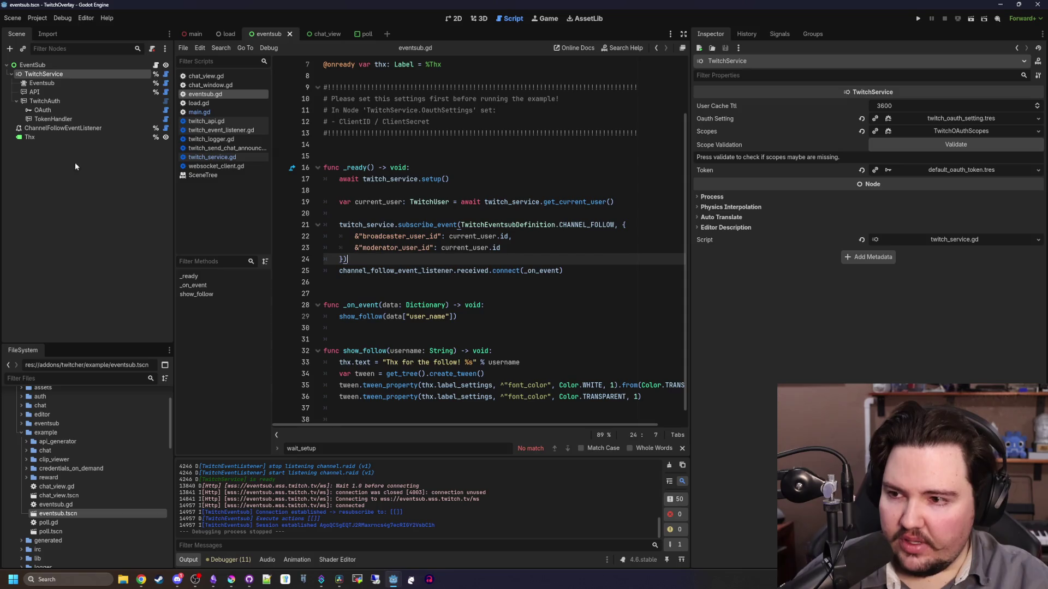
pyautogui.click(86, 129)
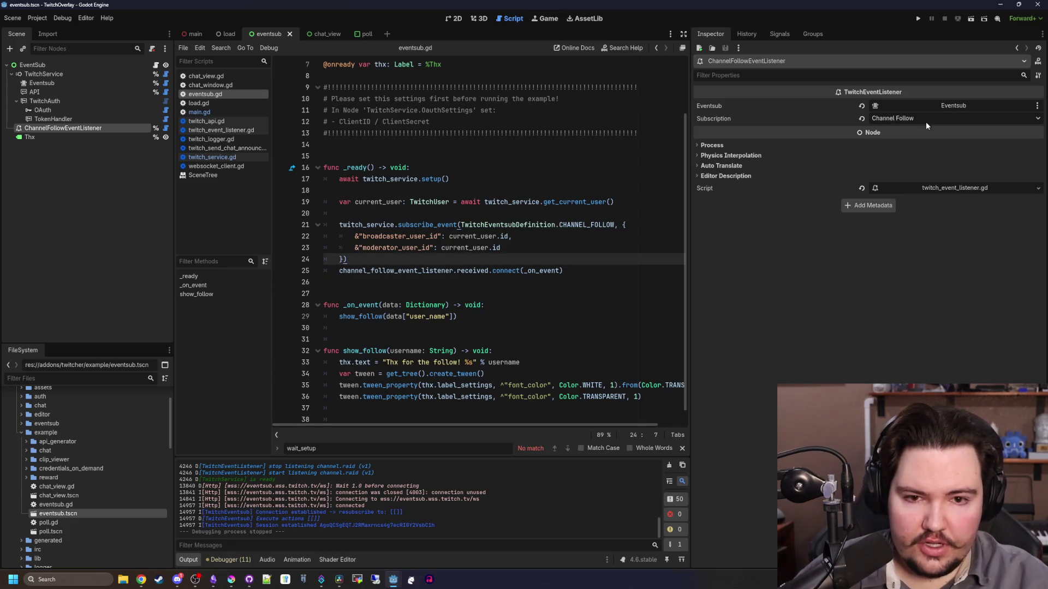
pyautogui.click(780, 34)
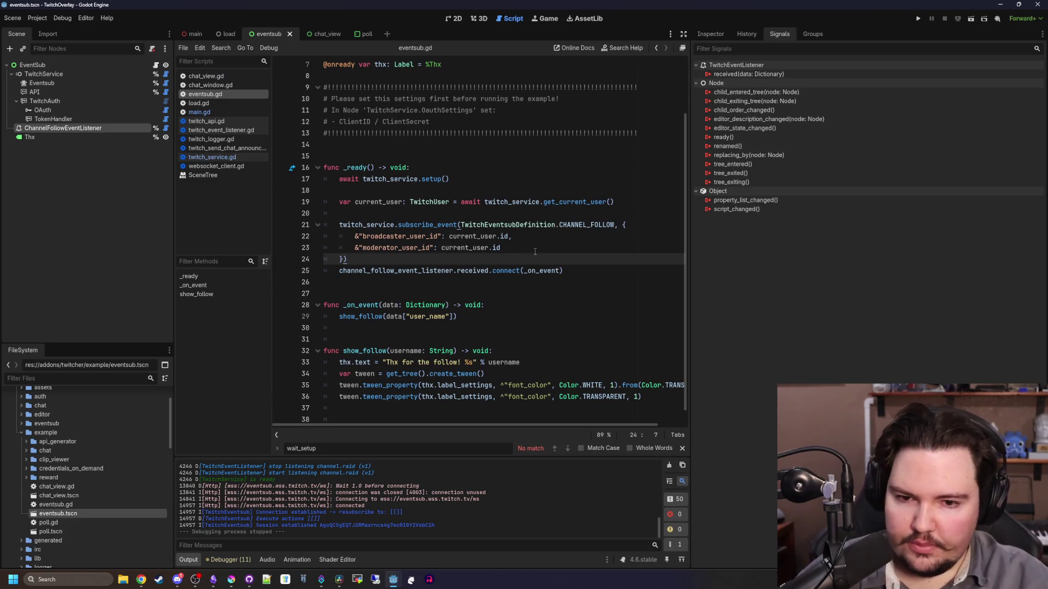
pyautogui.keyDown('ctrl'); pyautogui.click(414, 225); pyautogui.keyUp('ctrl')
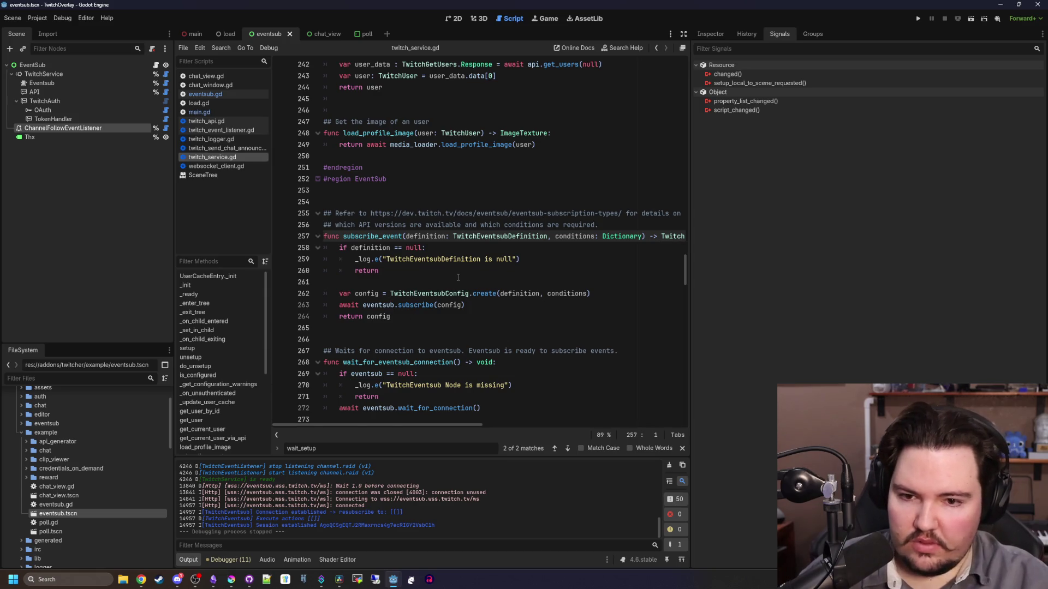
# Go back to the previous code location, review the Output log, and switch to main.gd
pyautogui.hotkey('alt', 'Left')
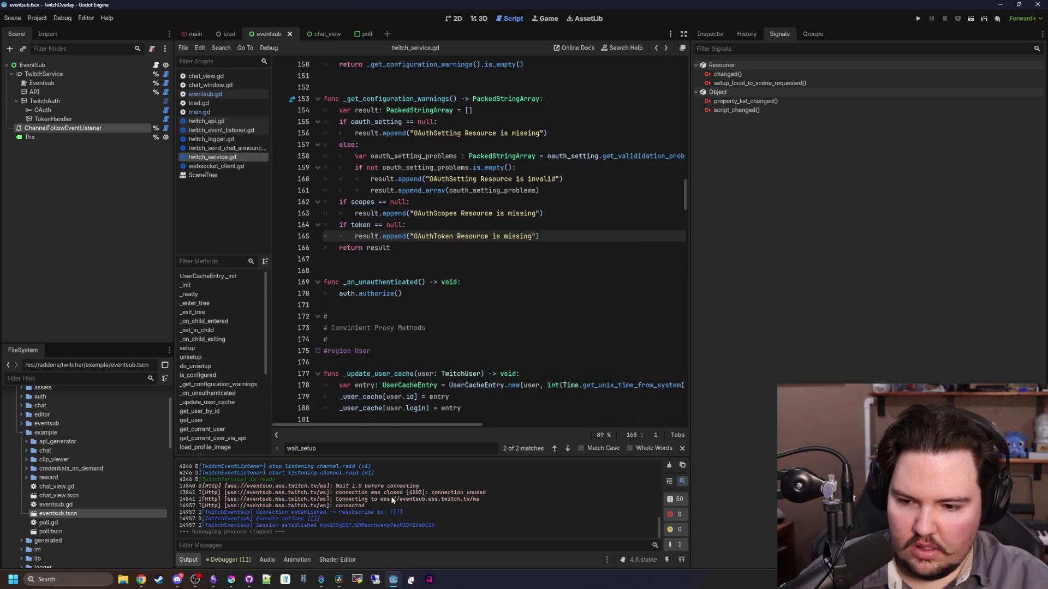
pyautogui.scroll(1, 392, 500)
pyautogui.scroll(4, 328, 512)
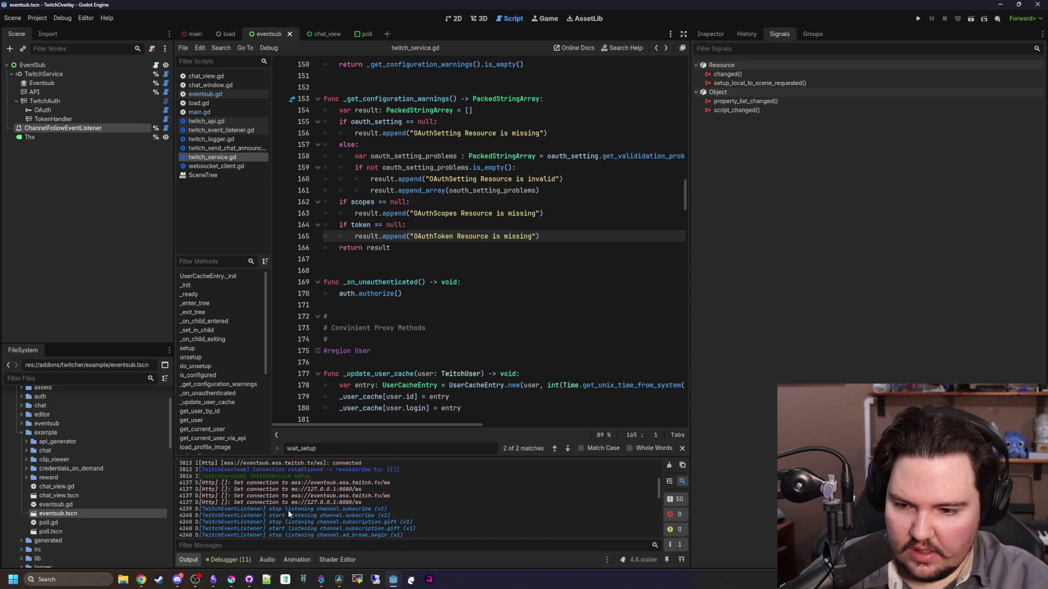
pyautogui.scroll(2, 288, 510)
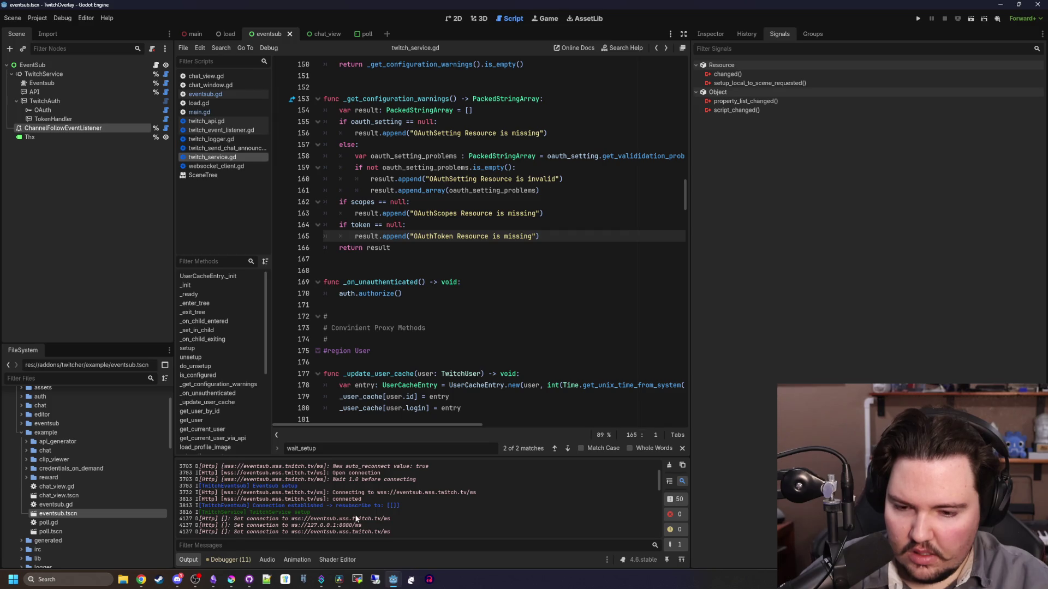
pyautogui.scroll(3, 349, 518)
pyautogui.scroll(-3, 355, 518)
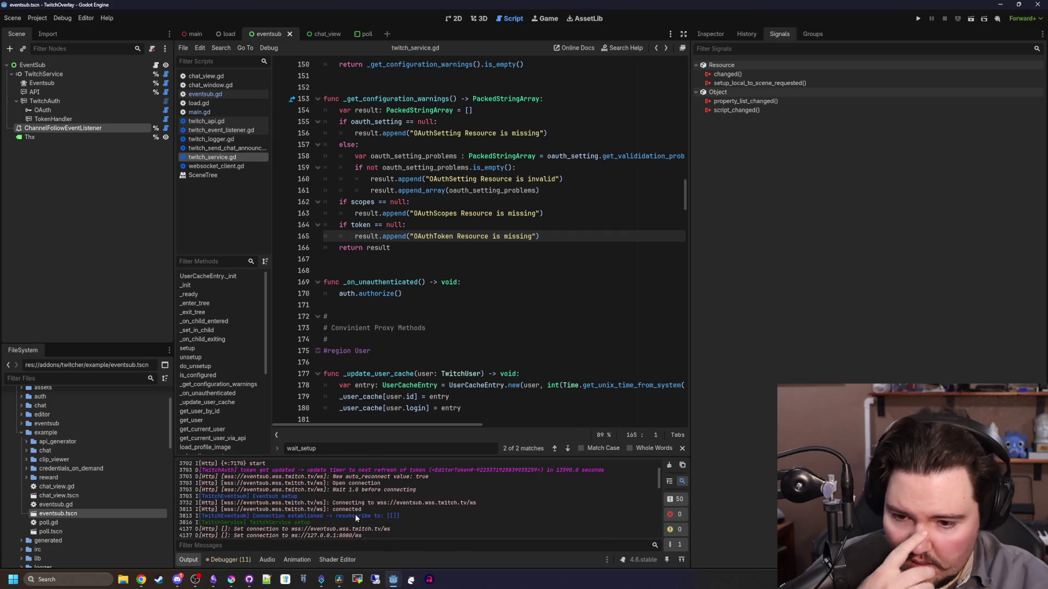
pyautogui.scroll(-2, 355, 515)
pyautogui.scroll(-2, 355, 518)
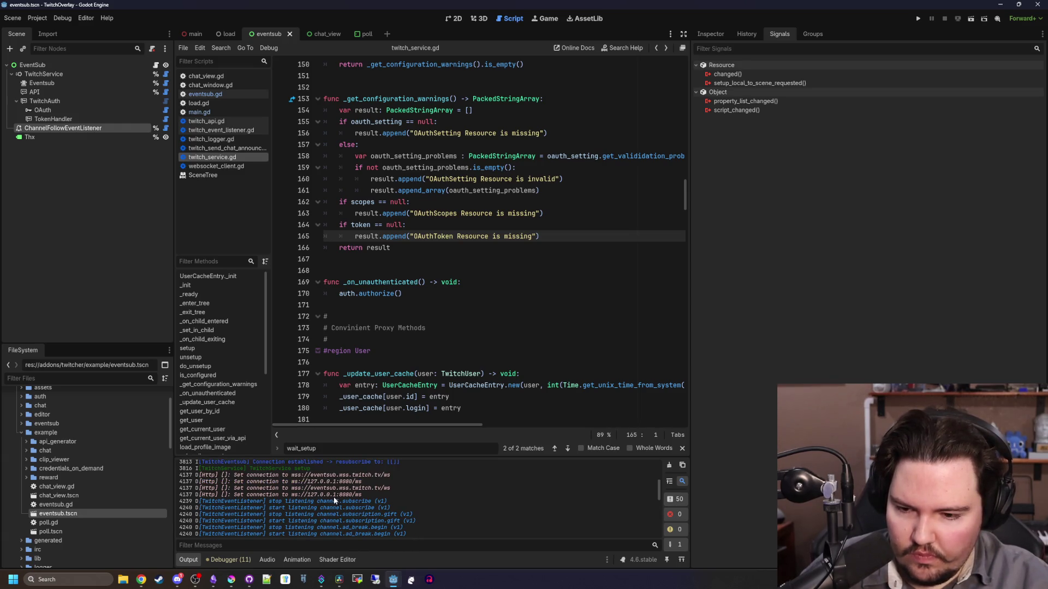
pyautogui.scroll(-1, 334, 499)
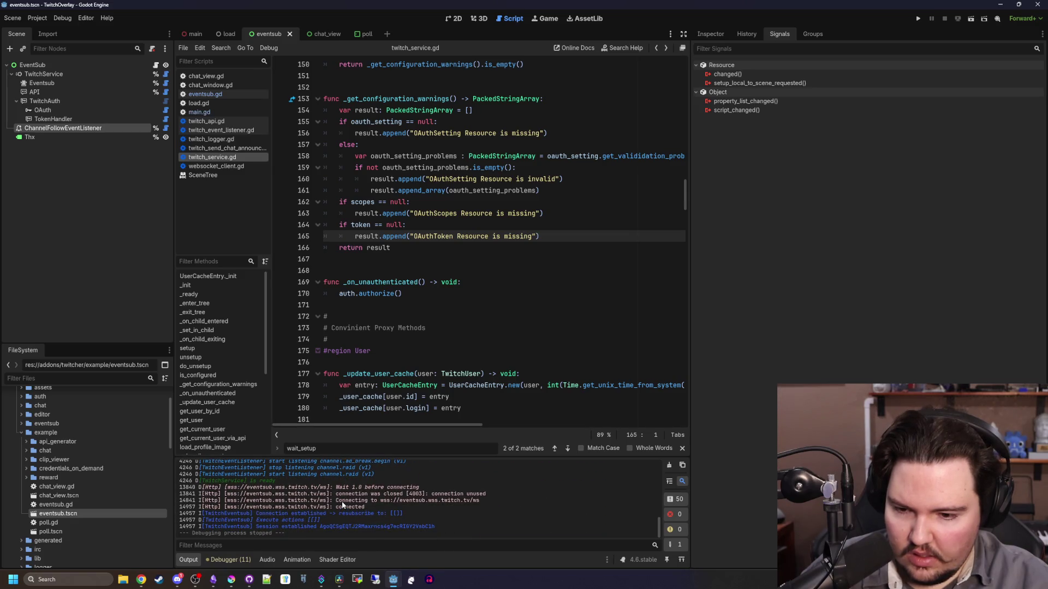
pyautogui.click(489, 374)
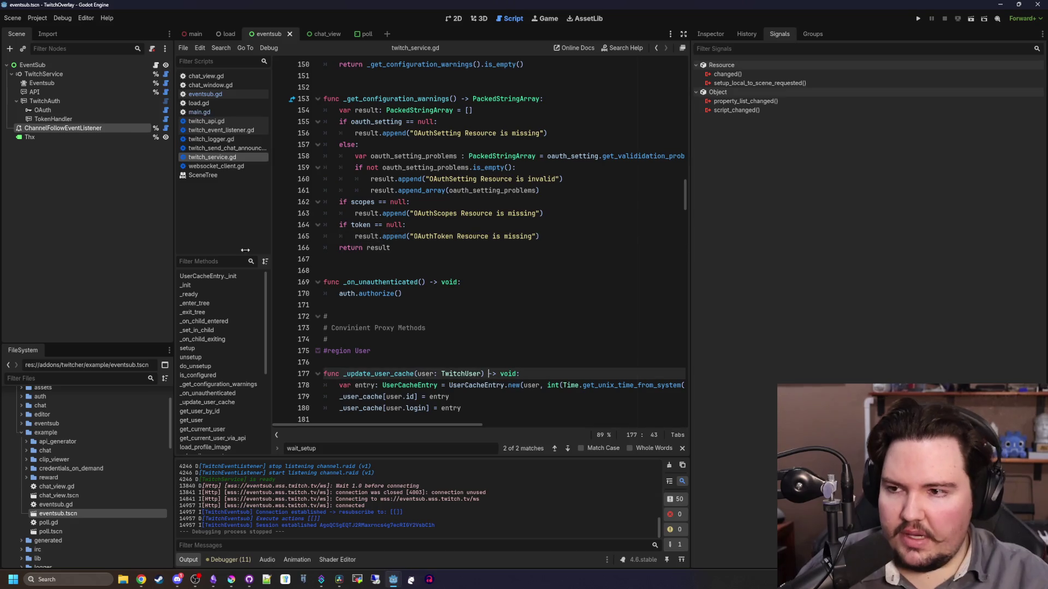
pyautogui.click(194, 34)
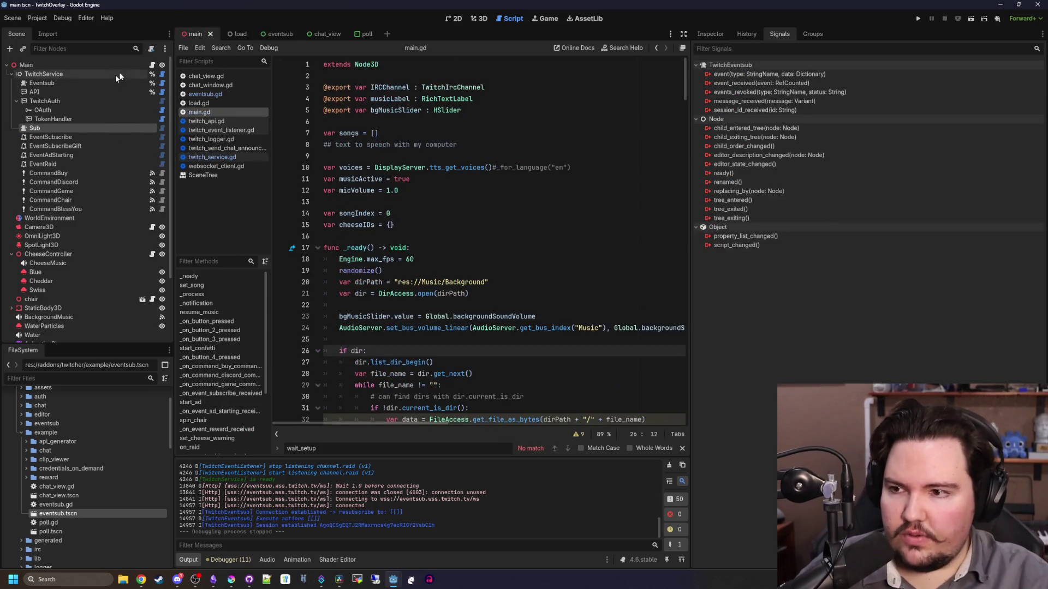
# Add a $TwitchService/Sub.subscribe() line at line 26 of main.gd's _ready function
pyautogui.click(429, 248)
pyautogui.scroll(-2, 428, 249)
pyautogui.click(377, 271)
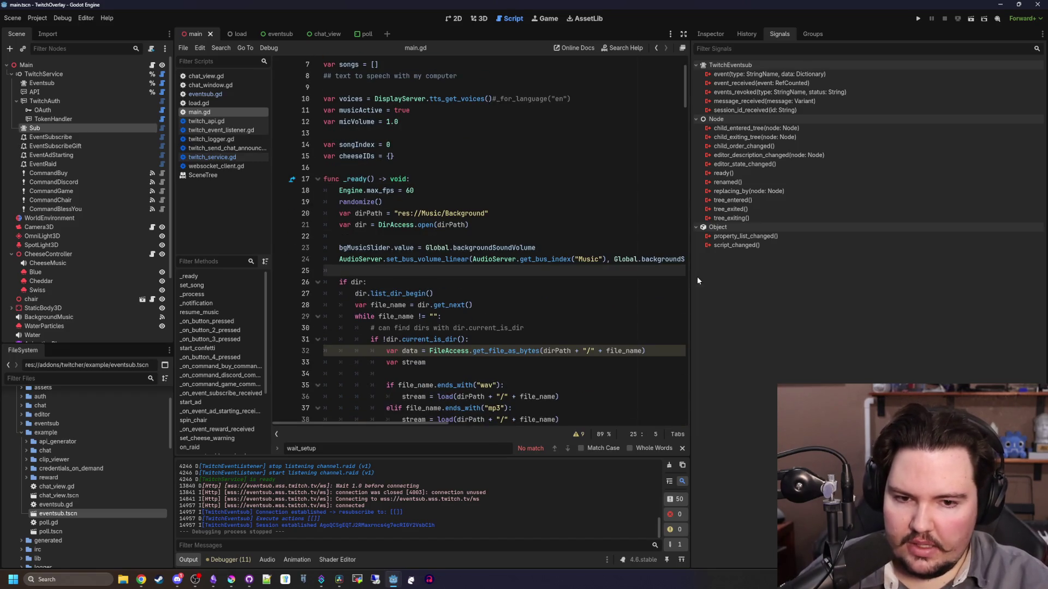
pyautogui.moveTo(693, 279); pyautogui.dragTo(885, 279)
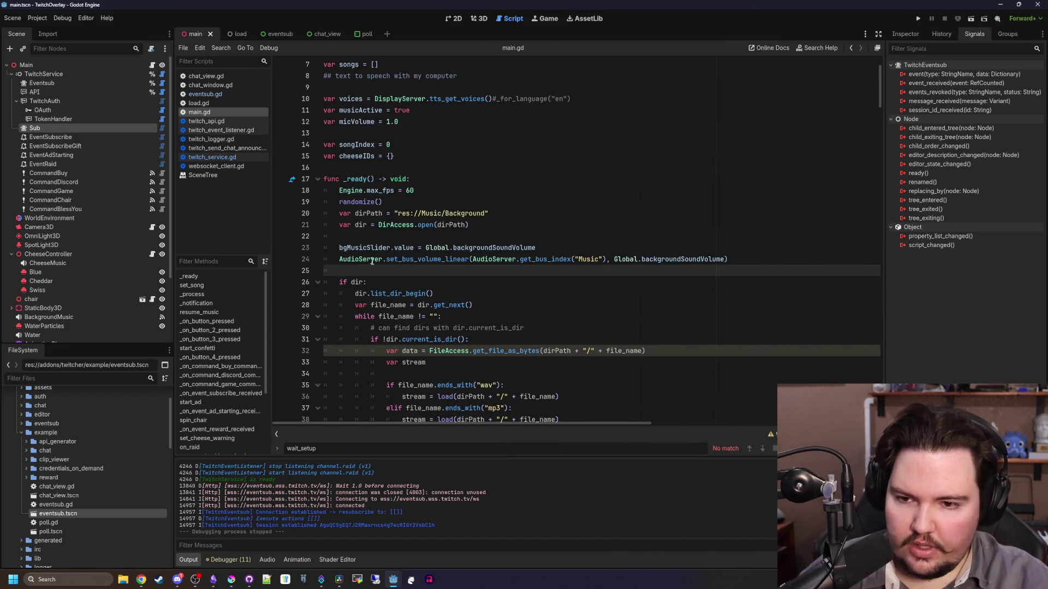
pyautogui.press('Return')
pyautogui.press('Return')
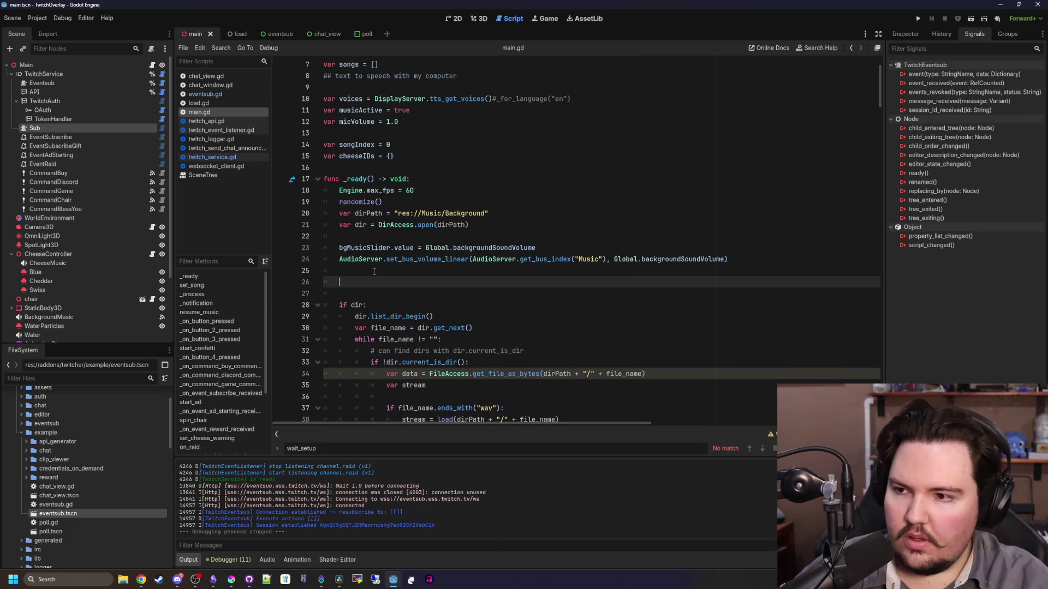
pyautogui.moveTo(35, 128)
pyautogui.mouseDown()
pyautogui.moveTo(229, 235)
pyautogui.moveTo(395, 283)
pyautogui.mouseUp()
pyautogui.write('sub')
pyautogui.press('Return')
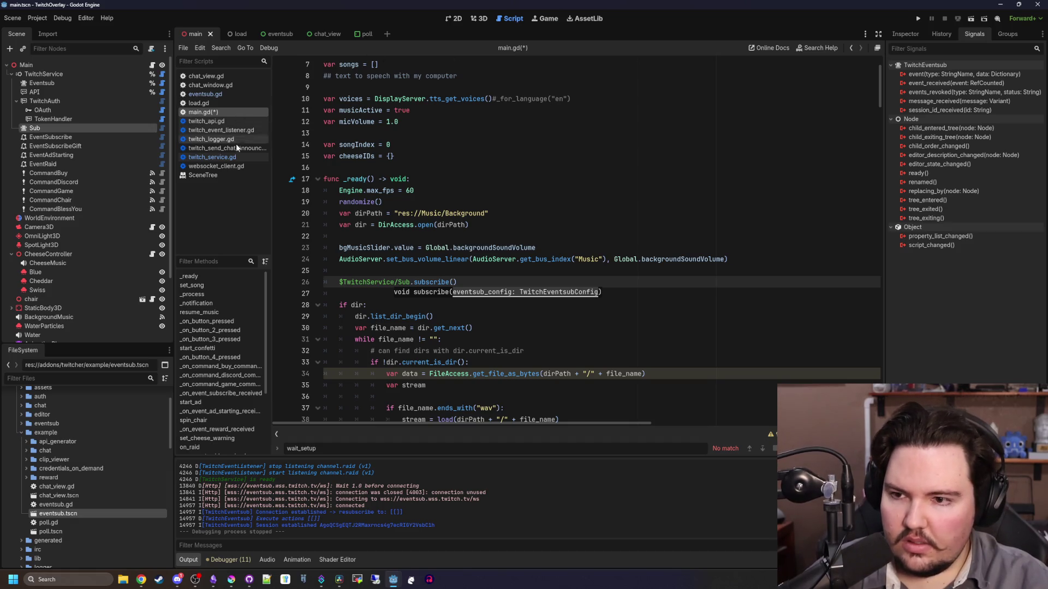
# Compare with subscribe_event in twitch_service.gd and eventsub.gd, then return to main.gd line 26
pyautogui.click(213, 157)
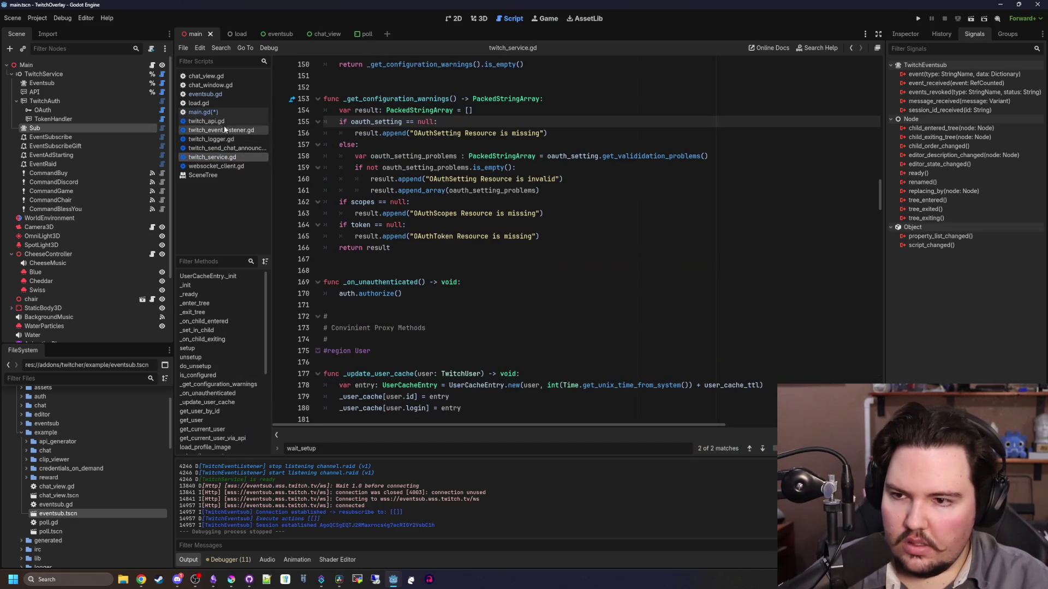
pyautogui.doubleClick(57, 513)
pyautogui.click(480, 312)
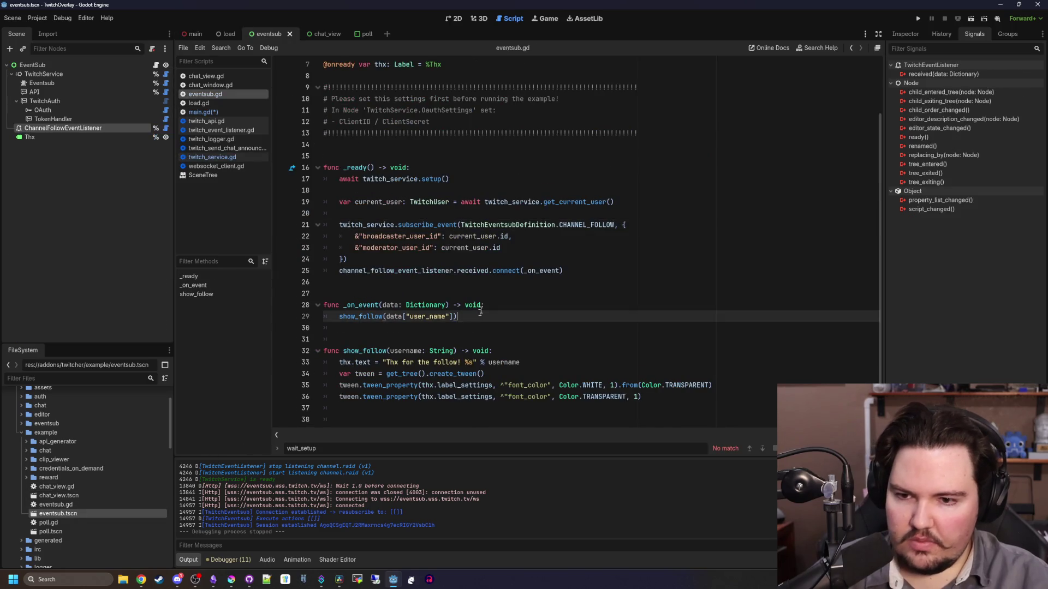
pyautogui.moveTo(507, 258); pyautogui.dragTo(325, 228)
pyautogui.hotkey('ctrl', 'c')
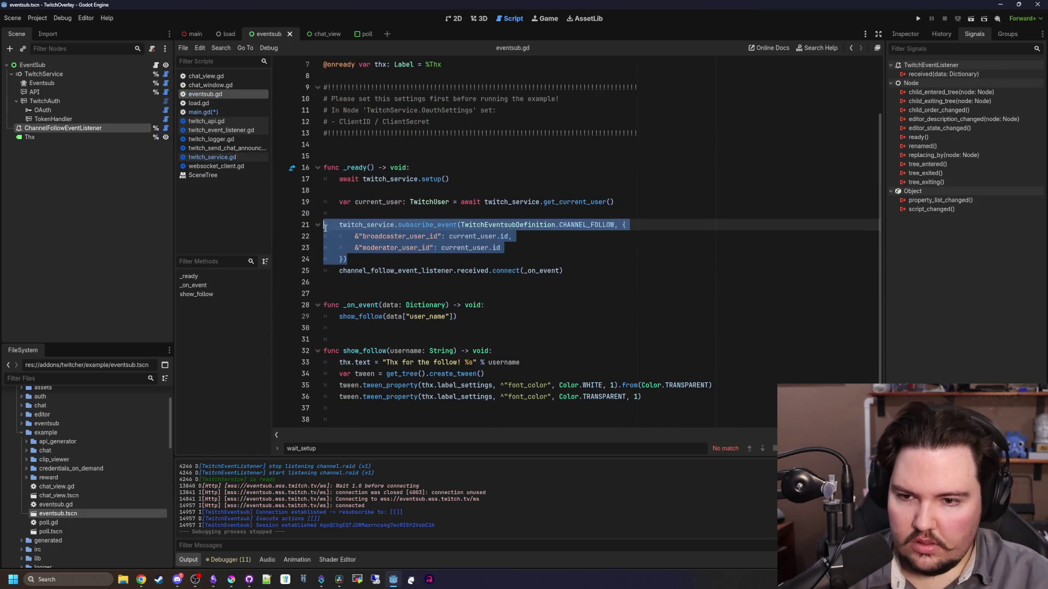
pyautogui.click(216, 157)
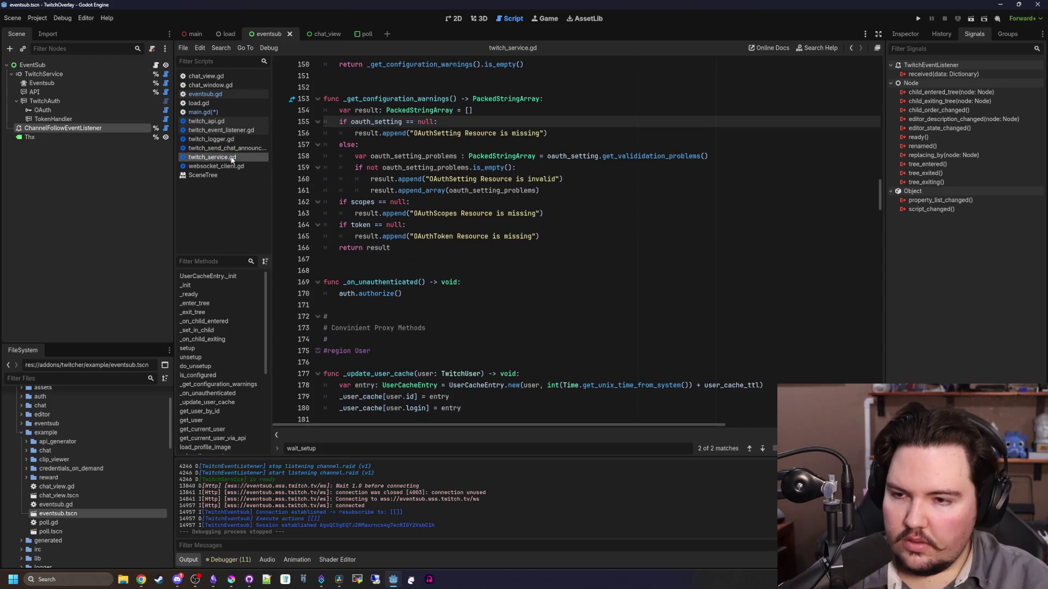
pyautogui.click(195, 34)
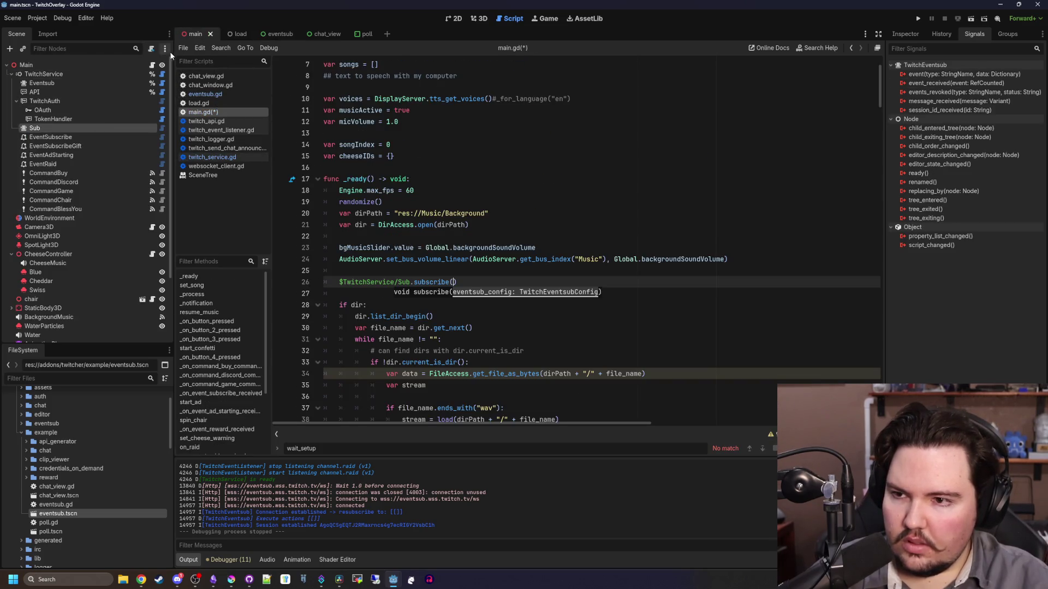
pyautogui.click(446, 283)
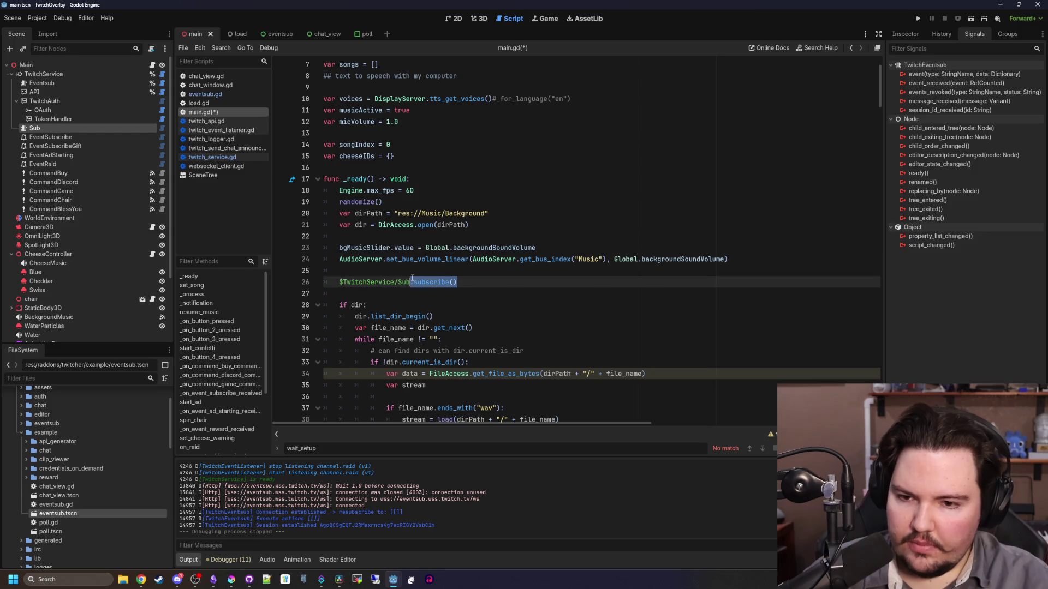
# Replace subscribe() with the pasted subscribe_event call, using CHANNEL_CHAT_MESSAGE as the event type
pyautogui.moveTo(457, 282); pyautogui.dragTo(413, 282)
pyautogui.hotkey('ctrl', 'v')
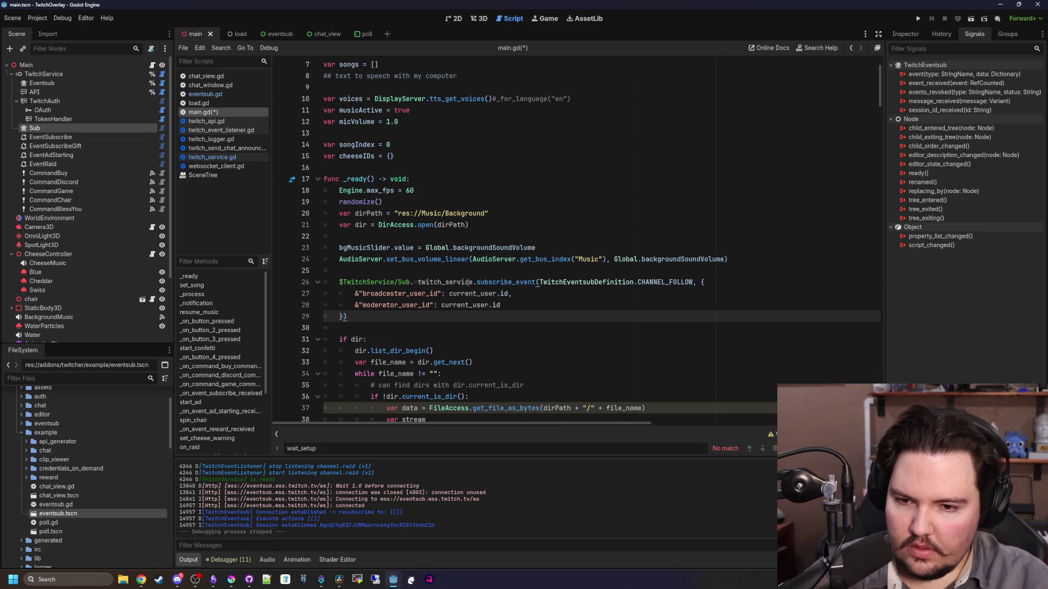
pyautogui.doubleClick(469, 283)
pyautogui.press('BackSpace')
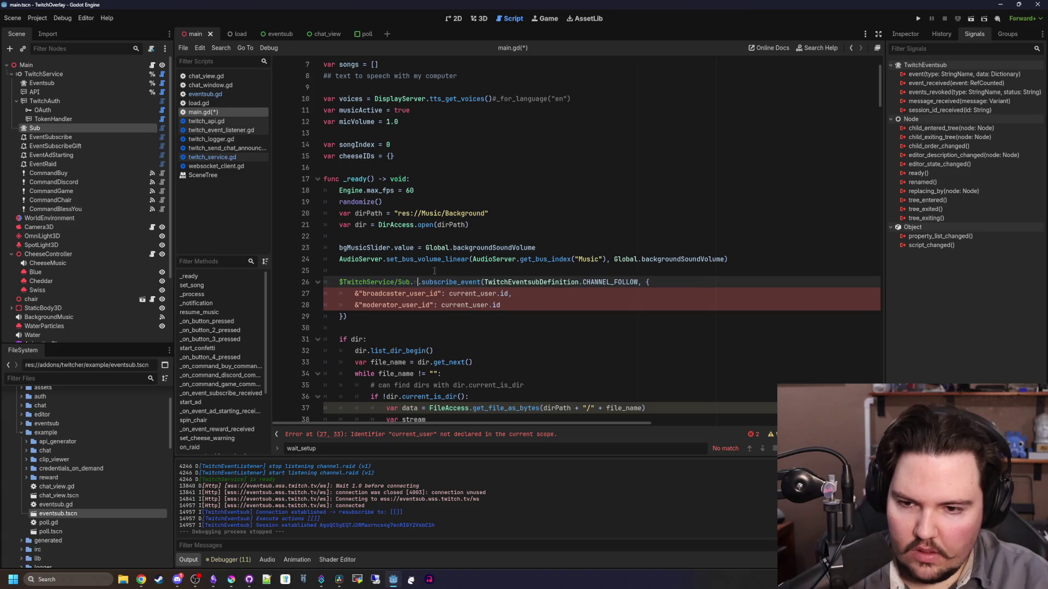
pyautogui.press('BackSpace')
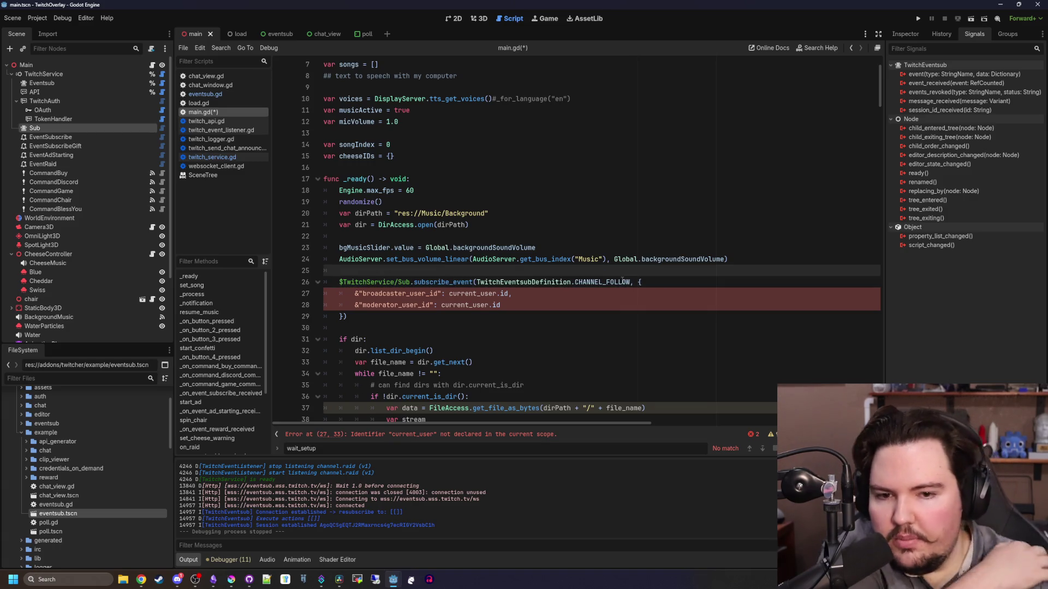
pyautogui.doubleClick(622, 282)
pyautogui.write('CH')
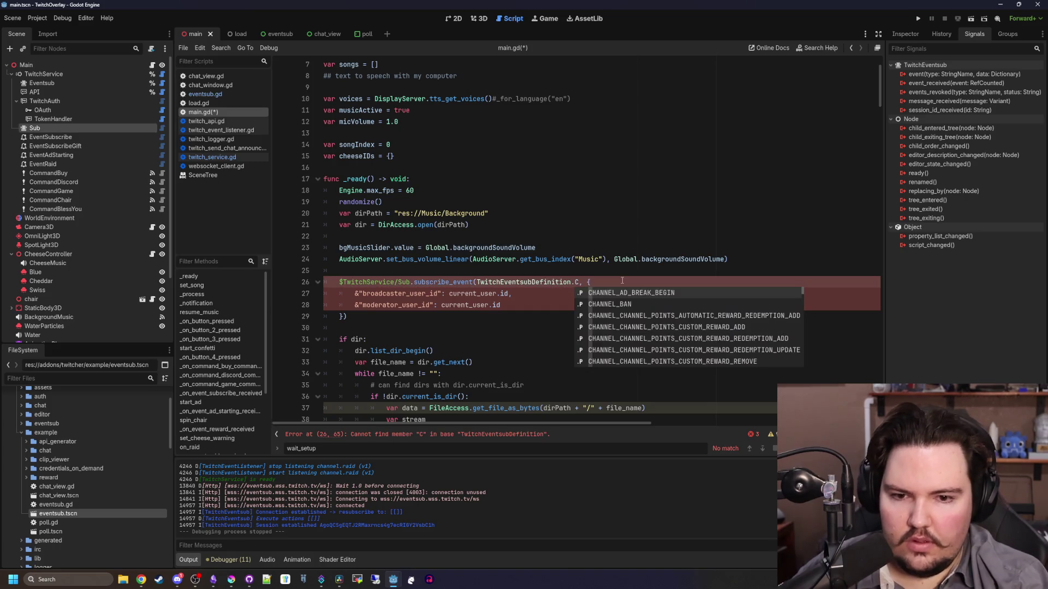
pyautogui.write('ANNEL_C')
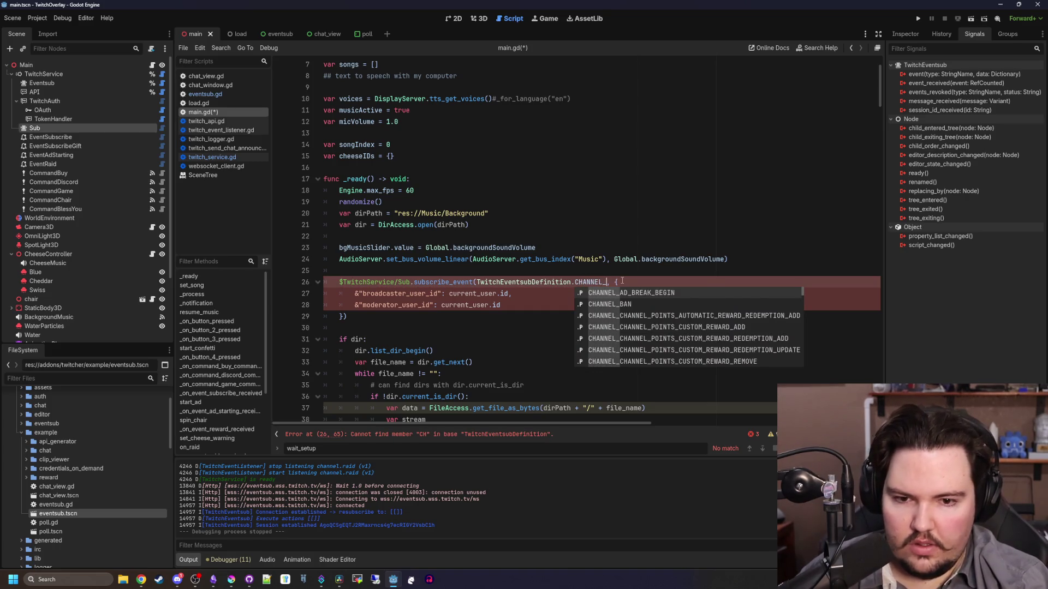
pyautogui.write('HAT')
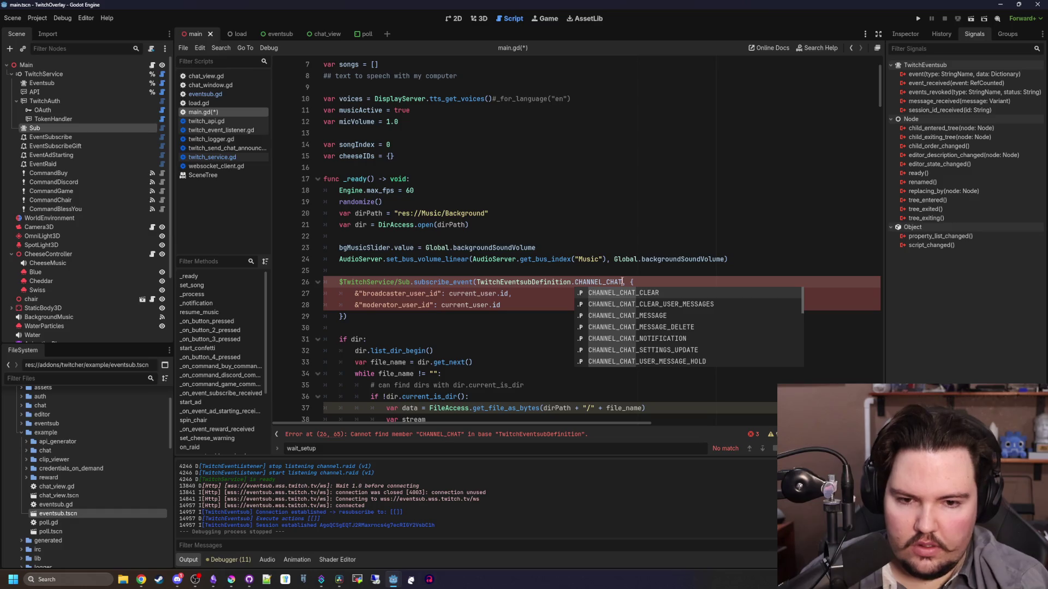
pyautogui.press('Down')
pyautogui.press('Down')
pyautogui.press('Return')
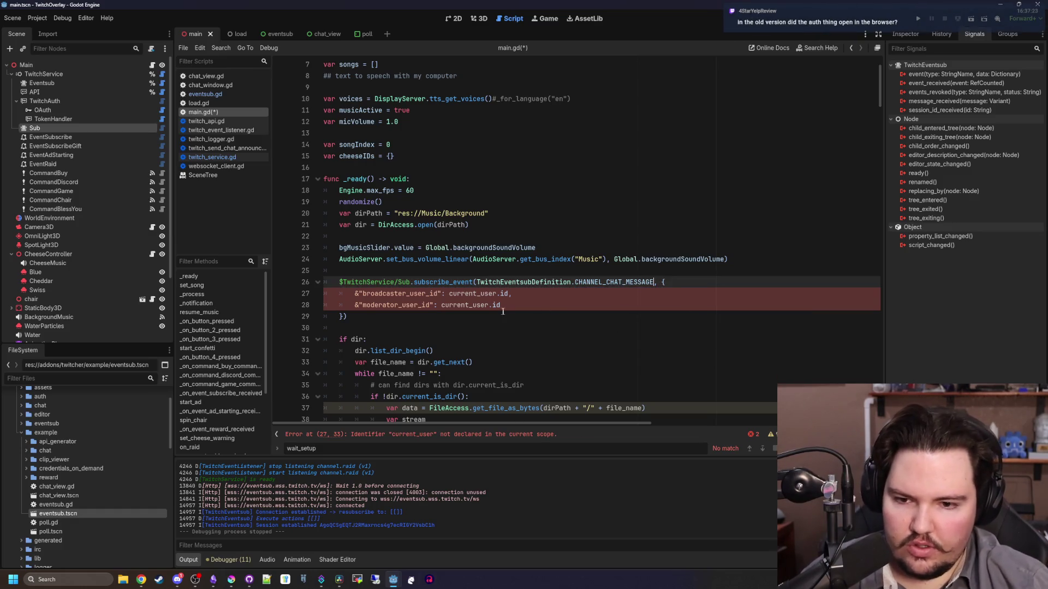
pyautogui.click(457, 312)
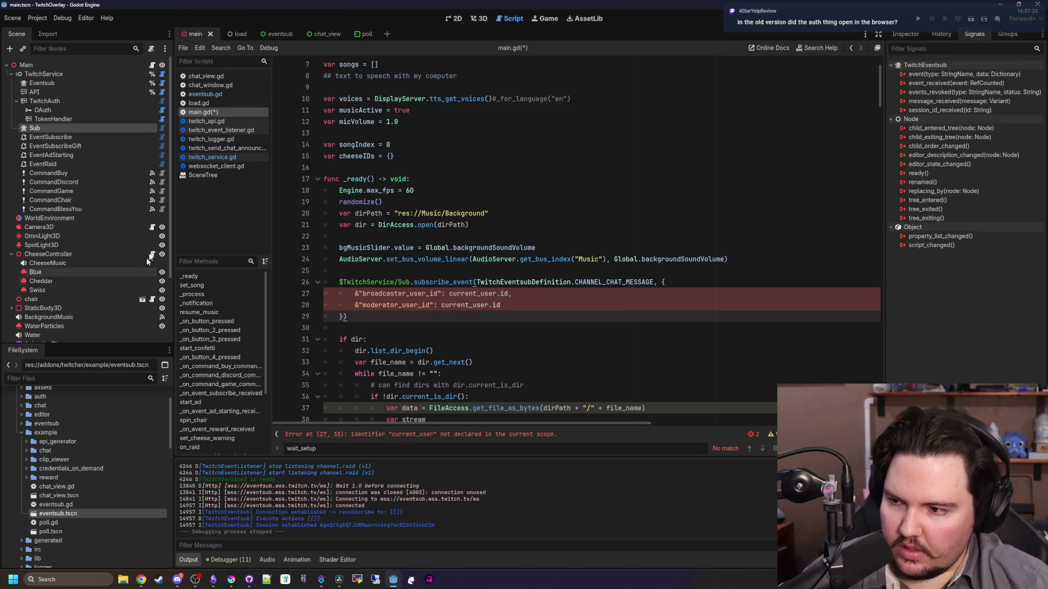
# Recheck eventsub.gd, then delete the whole subscribe_event block from main.gd's _ready
pyautogui.doubleClick(65, 506)
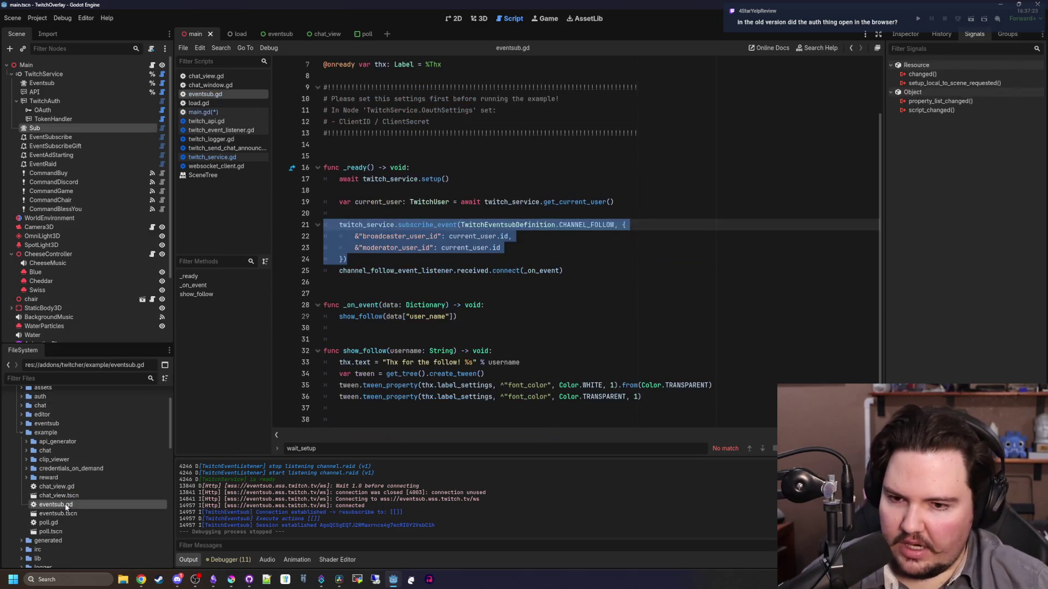
pyautogui.click(523, 281)
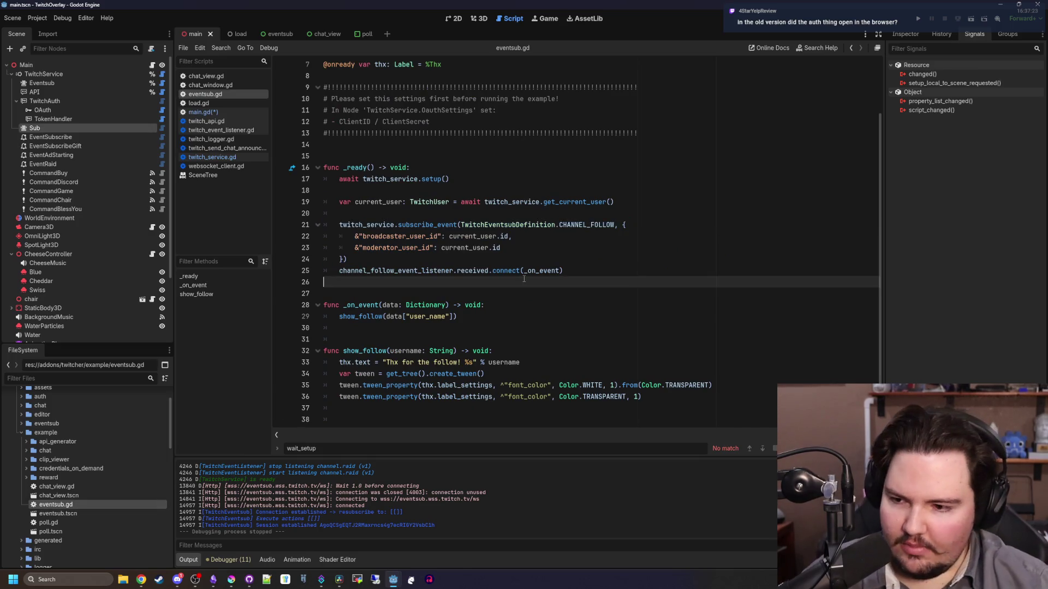
pyautogui.click(152, 65)
pyautogui.click(453, 282)
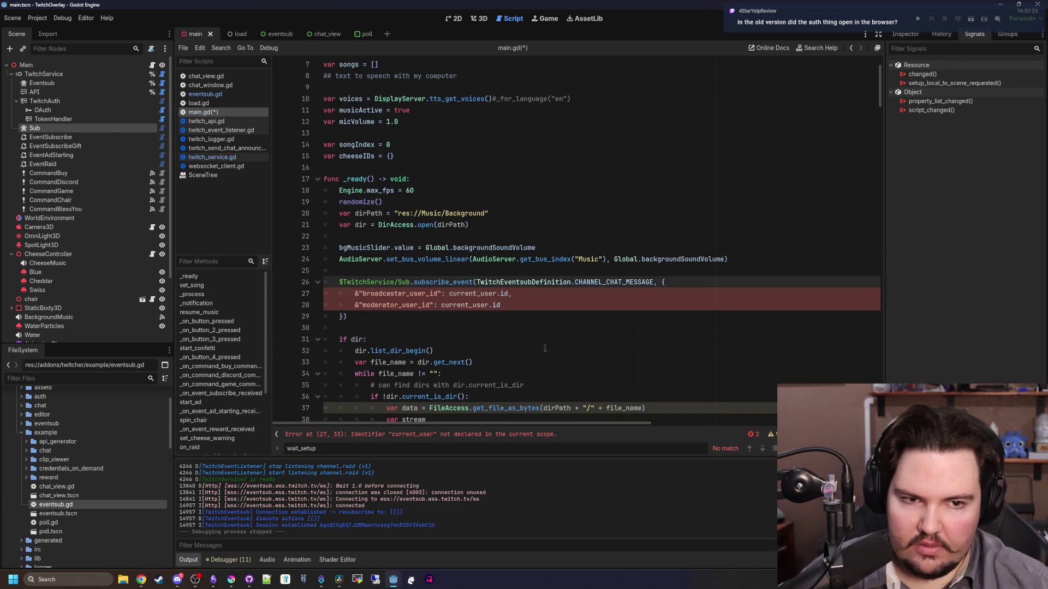
pyautogui.moveTo(396, 314)
pyautogui.mouseDown()
pyautogui.moveTo(326, 259)
pyautogui.moveTo(326, 273)
pyautogui.mouseUp()
pyautogui.press('BackSpace')
pyautogui.click(63, 74)
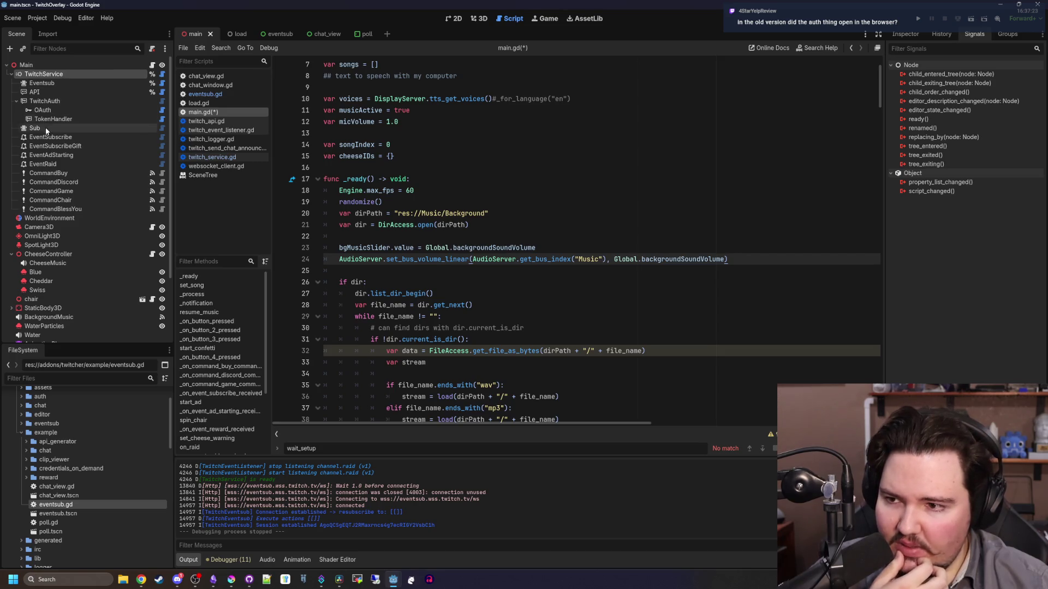
# Delete the Eventsub, API and token-handler nodes from under TwitchService
pyautogui.click(41, 128)
pyautogui.click(51, 85)
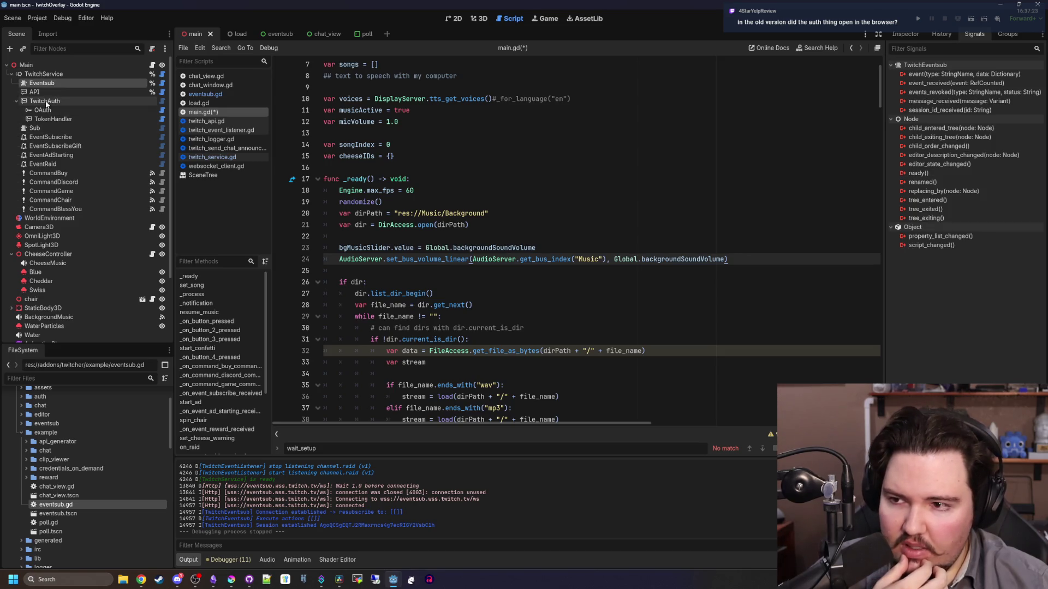
pyautogui.click(906, 34)
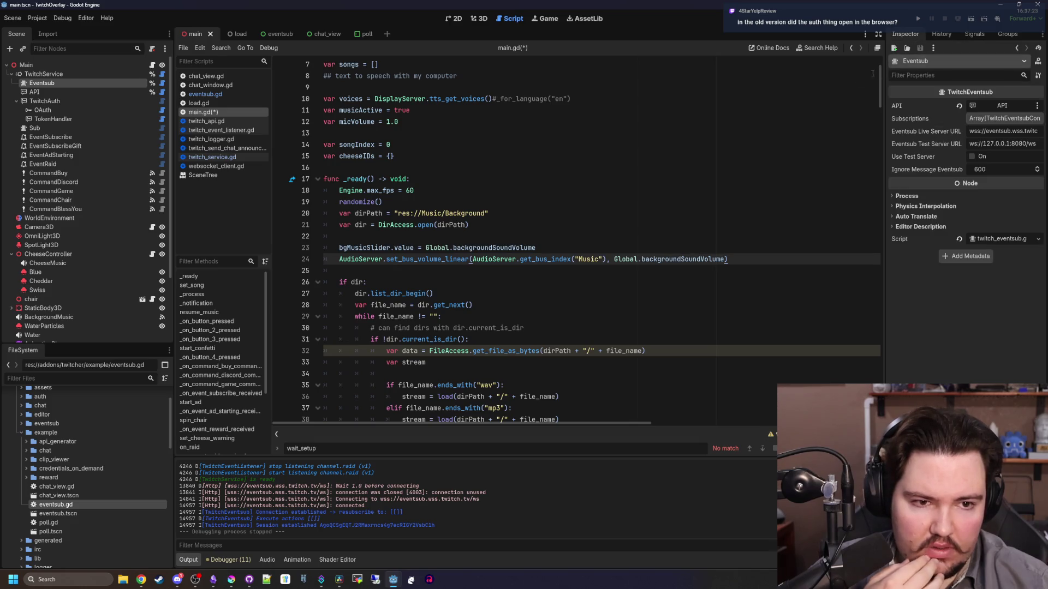
pyautogui.moveTo(884, 298); pyautogui.dragTo(824, 298)
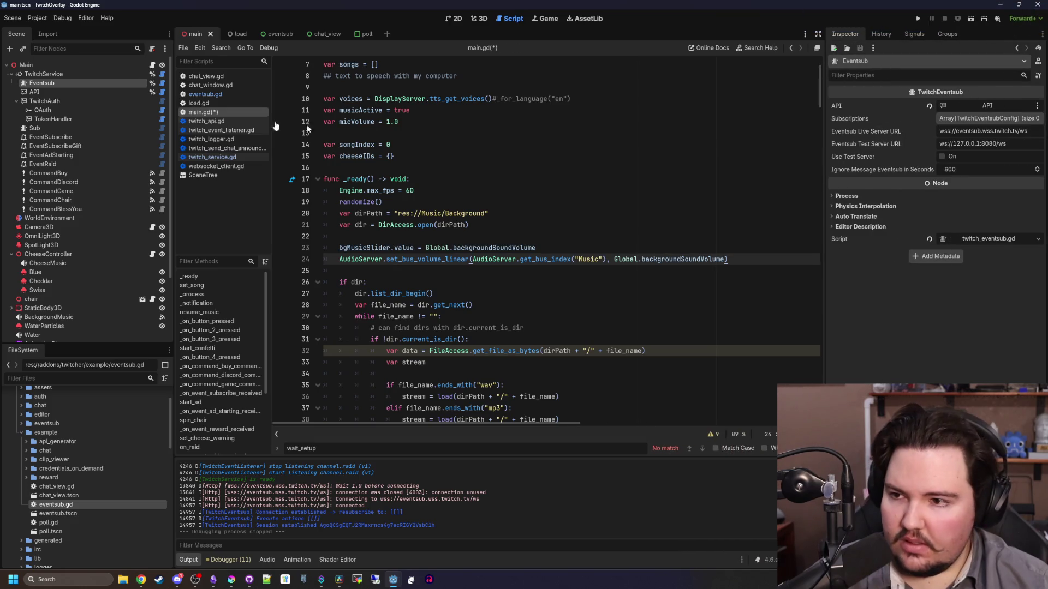
pyautogui.keyDown('shift'); pyautogui.click(70, 114); pyautogui.keyUp('shift')
pyautogui.press('Delete')
pyautogui.press('Return')
# Change the TwitchService node's type to a plain Node
pyautogui.rightClick(113, 73)
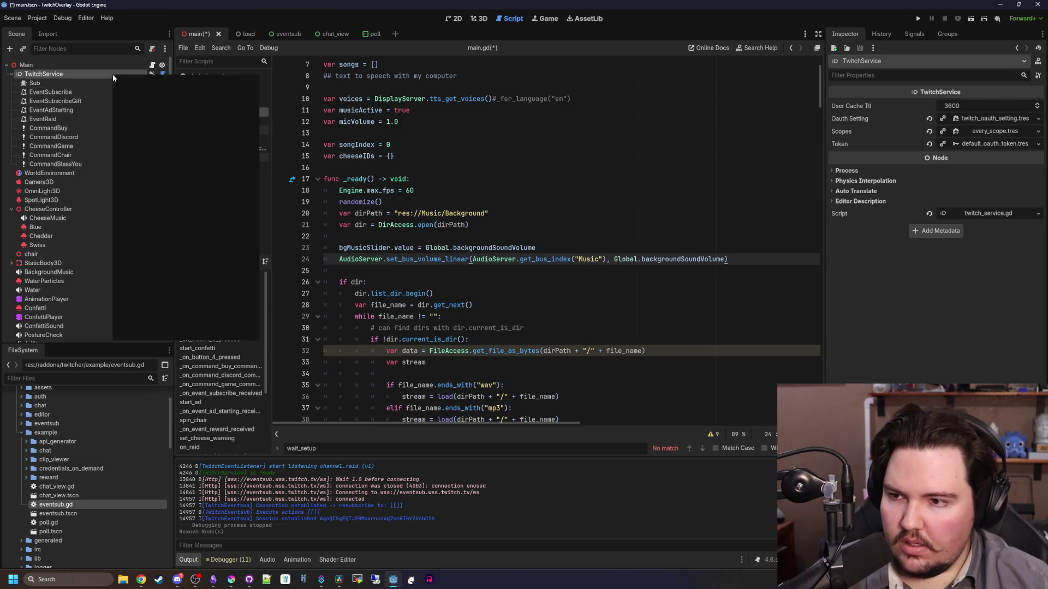
pyautogui.click(165, 210)
pyautogui.write('NODE2D')
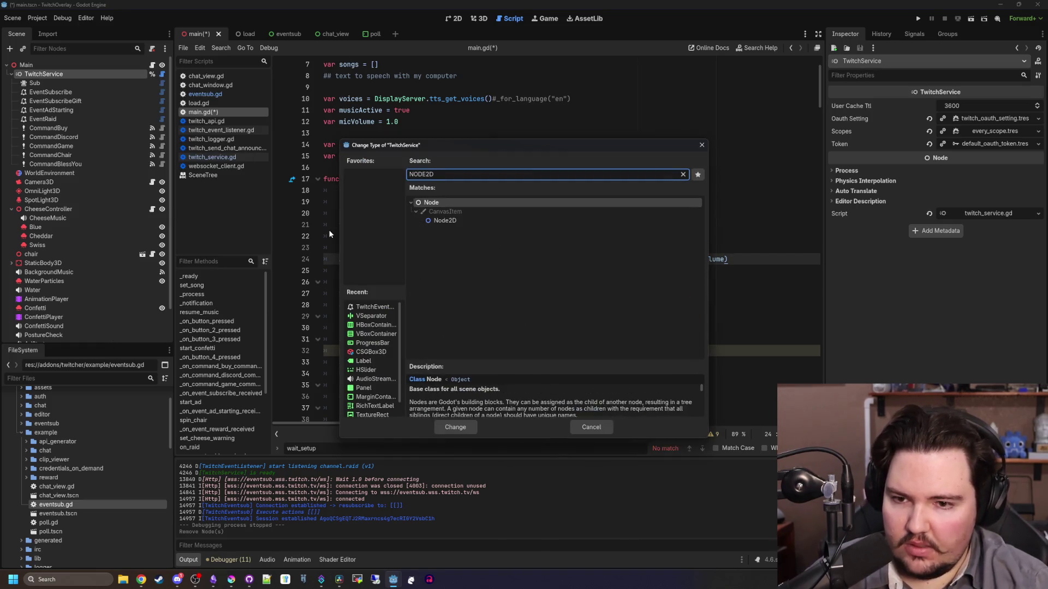
pyautogui.press('Return')
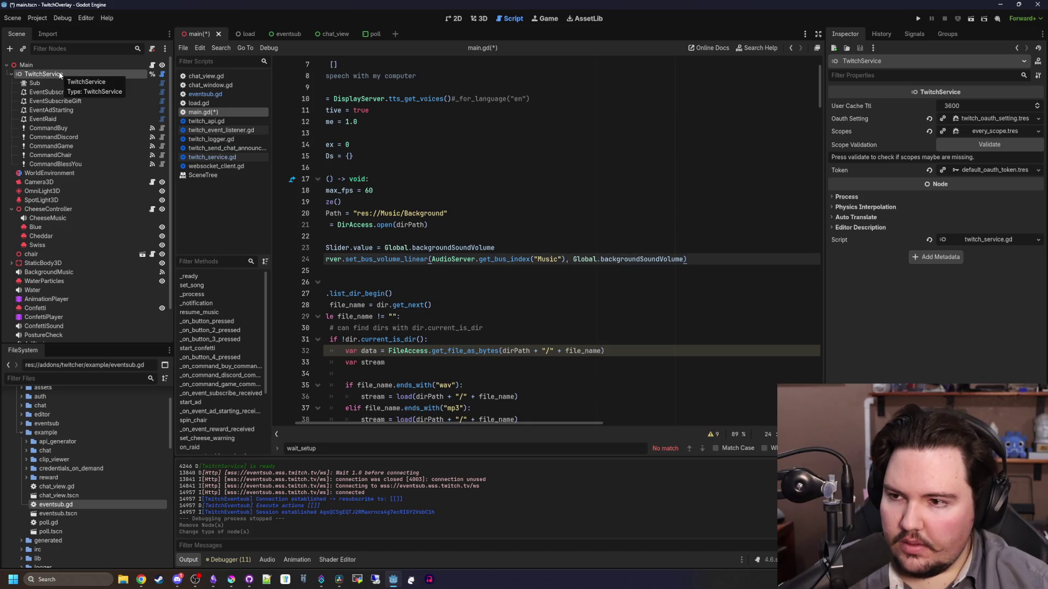
# Add a plain Node child under Main named Twitch and move it up beside Sub
pyautogui.rightClick(41, 66)
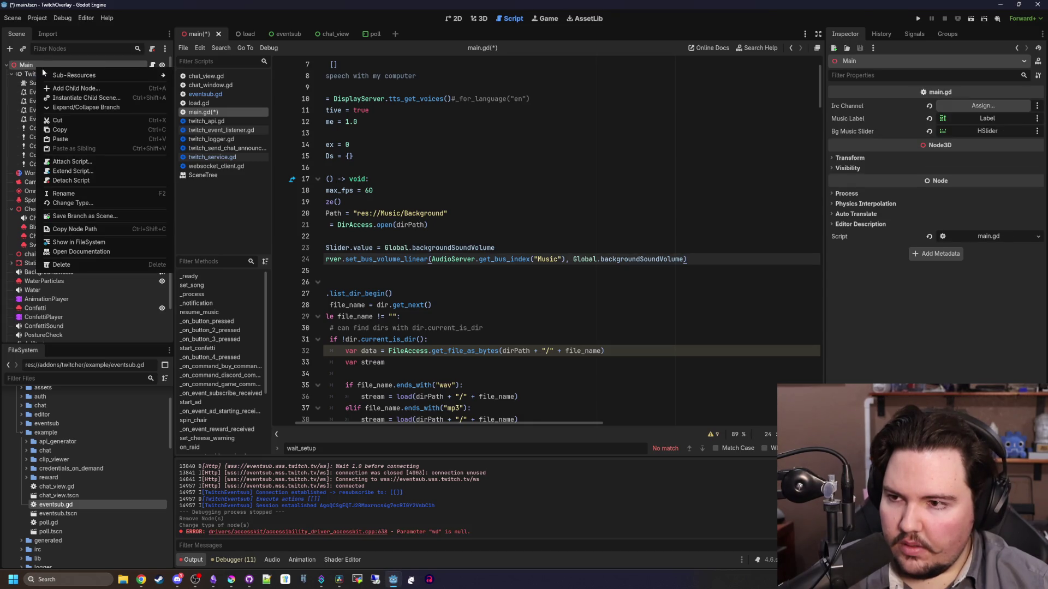
pyautogui.click(61, 89)
pyautogui.press('BackSpace')
pyautogui.write('Node')
pyautogui.press('Return')
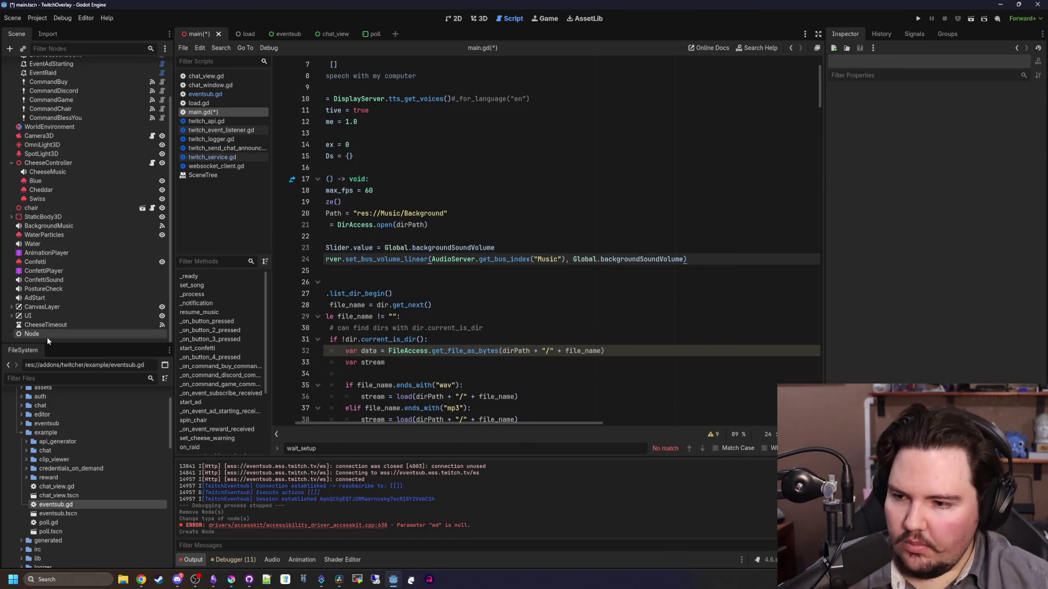
pyautogui.doubleClick(47, 335)
pyautogui.write('Twitch')
pyautogui.press('Return')
pyautogui.moveTo(47, 338)
pyautogui.mouseDown()
pyautogui.moveTo(54, 208)
pyautogui.moveTo(47, 84)
pyautogui.moveTo(33, 75)
pyautogui.mouseUp()
# Move Sub through CommandBlessYou under Twitch, delete TwitchService, and save the scene
pyautogui.click(55, 173)
pyautogui.keyDown('shift'); pyautogui.click(28, 90); pyautogui.keyUp('shift')
pyautogui.click(53, 173)
pyautogui.press('Delete')
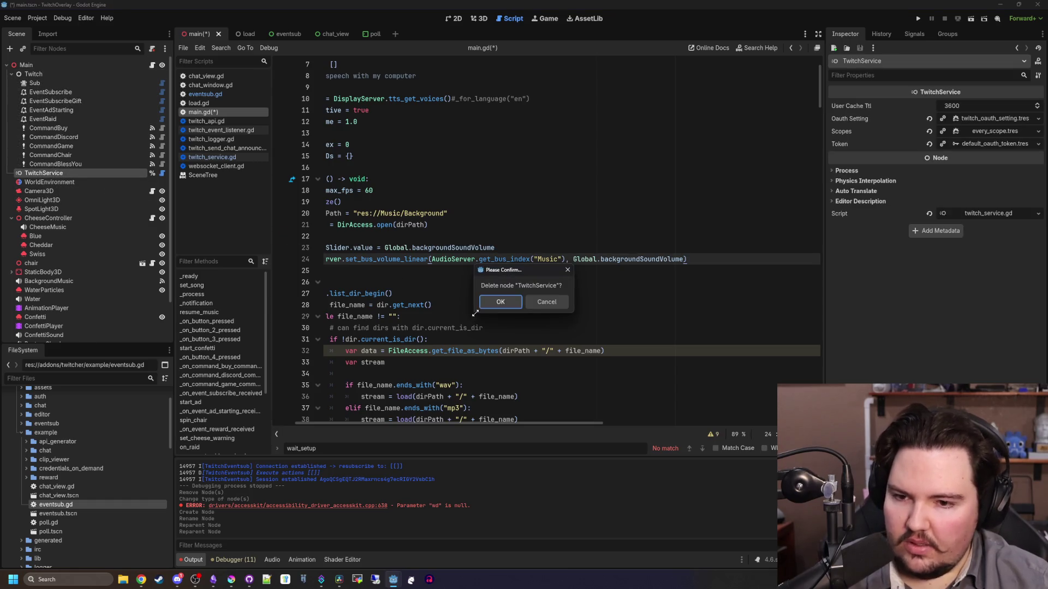
pyautogui.click(500, 304)
pyautogui.click(531, 177)
pyautogui.hotkey('ctrl', 's')
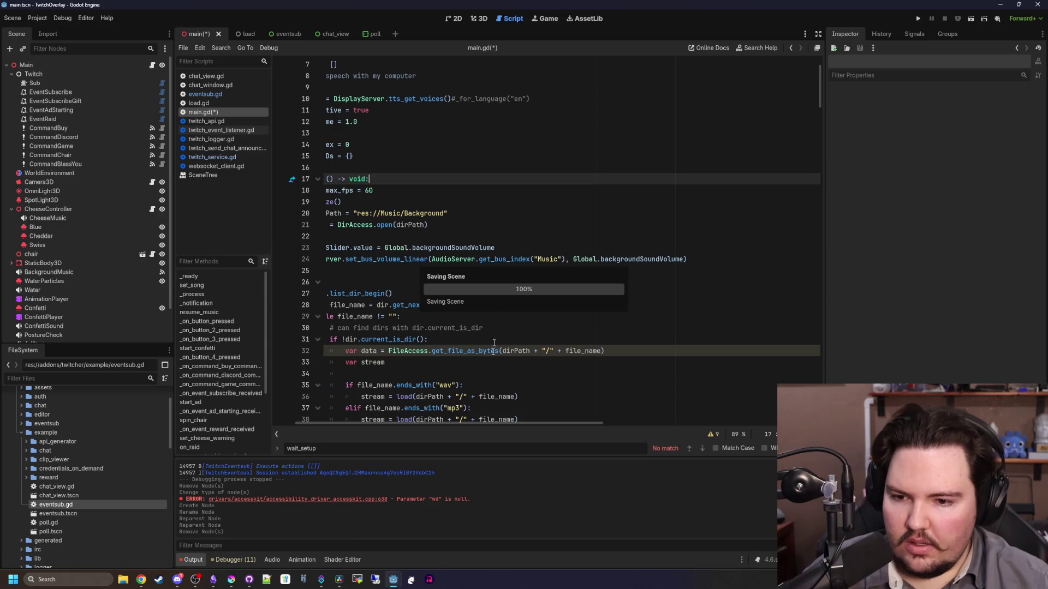
pyautogui.moveTo(478, 419); pyautogui.dragTo(476, 425)
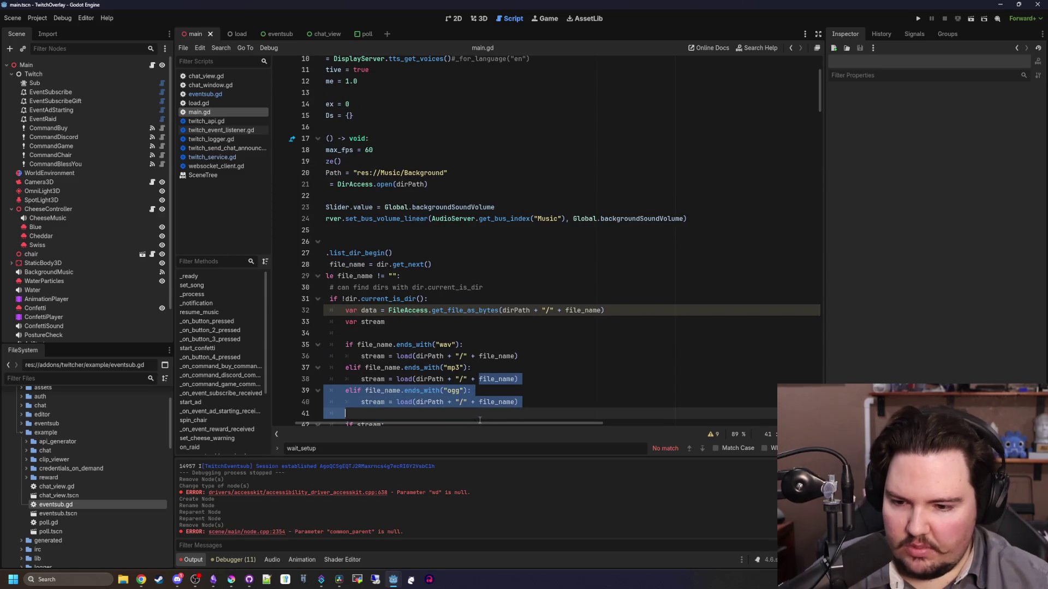
pyautogui.click(458, 230)
pyautogui.click(457, 184)
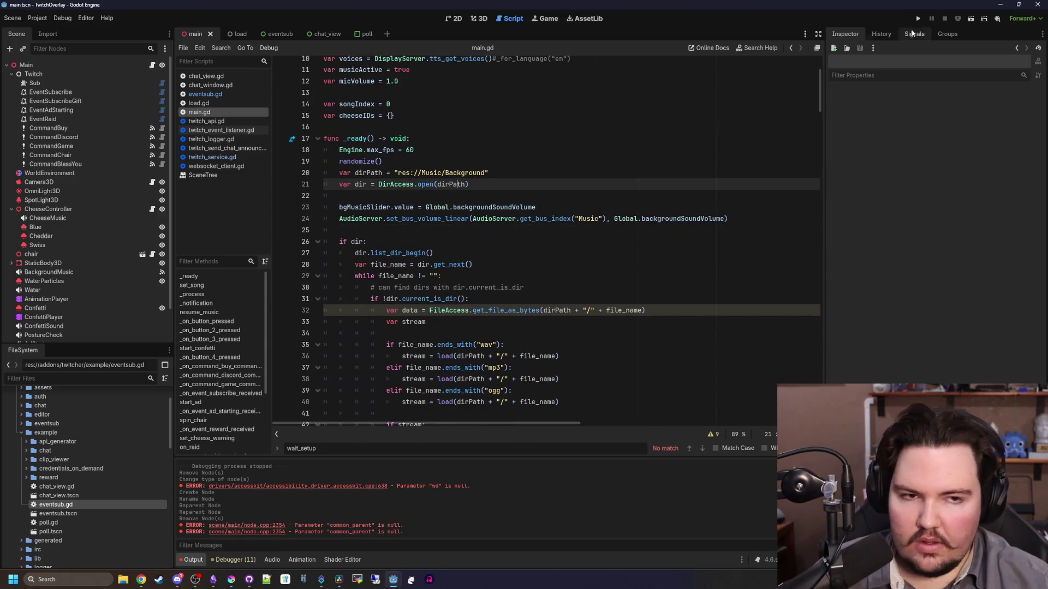
# Review main.gd around line 26, then un-maximize, lower and minimize the Godot editor
pyautogui.click(619, 139)
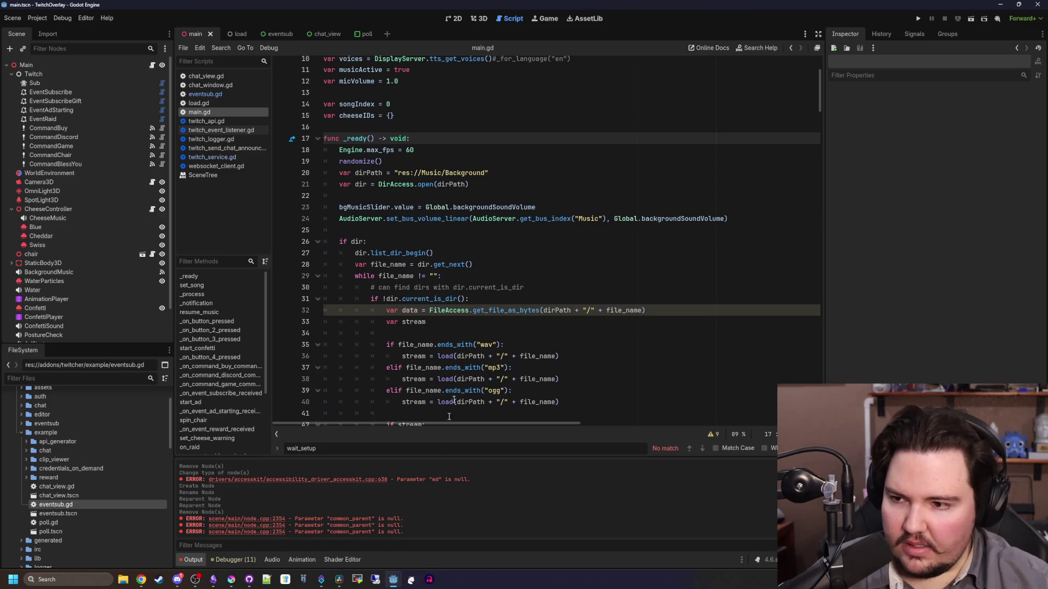
pyautogui.click(431, 276)
pyautogui.scroll(-2, 123, 248)
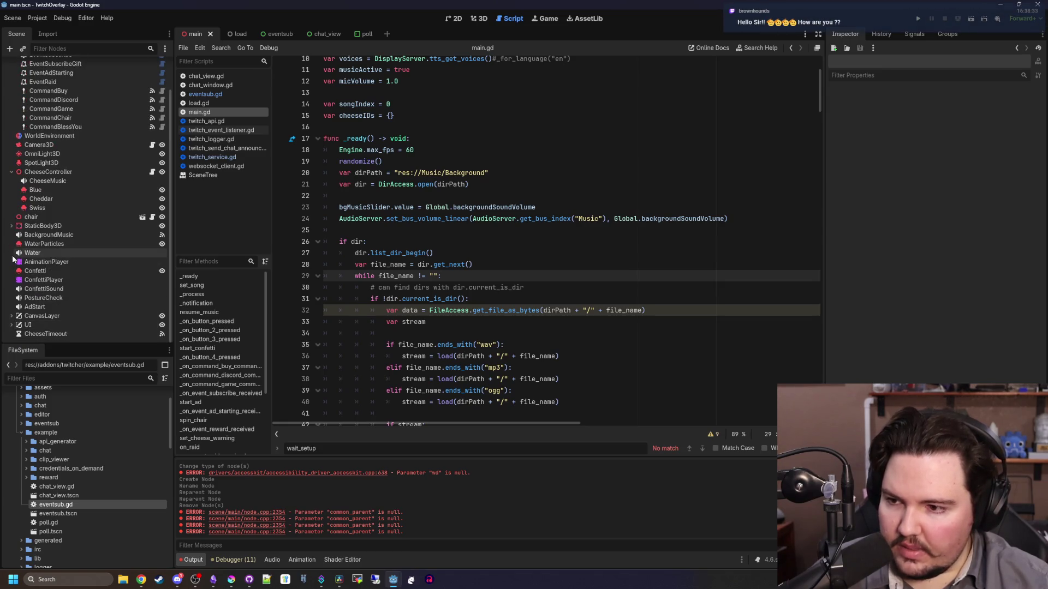
pyautogui.scroll(2, 37, 300)
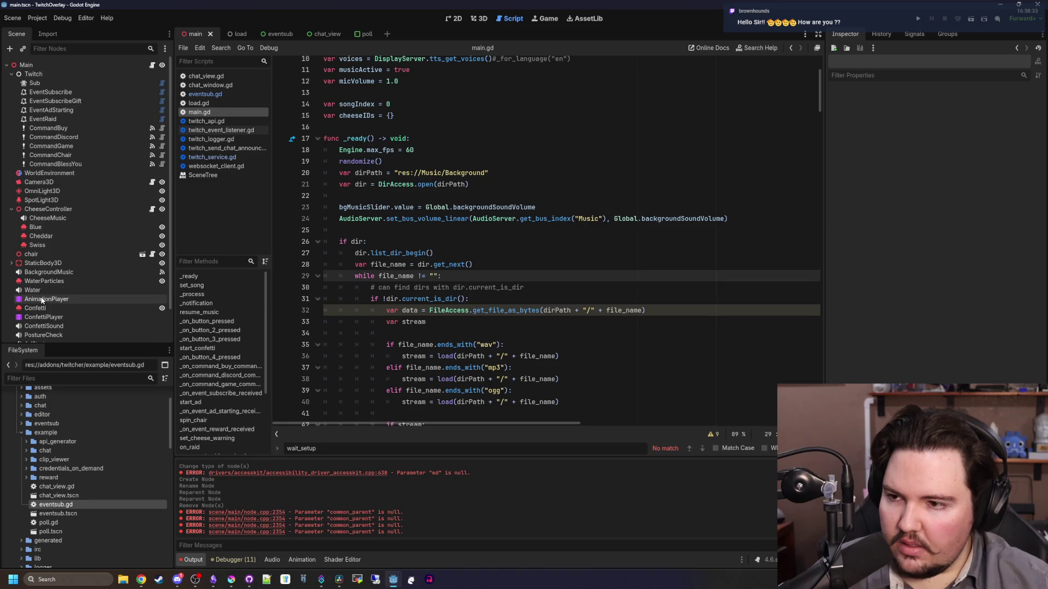
pyautogui.click(544, 230)
pyautogui.press('Down')
pyautogui.moveTo(946, 13)
pyautogui.mouseDown()
pyautogui.moveTo(688, 49)
pyautogui.moveTo(723, 130)
pyautogui.mouseUp()
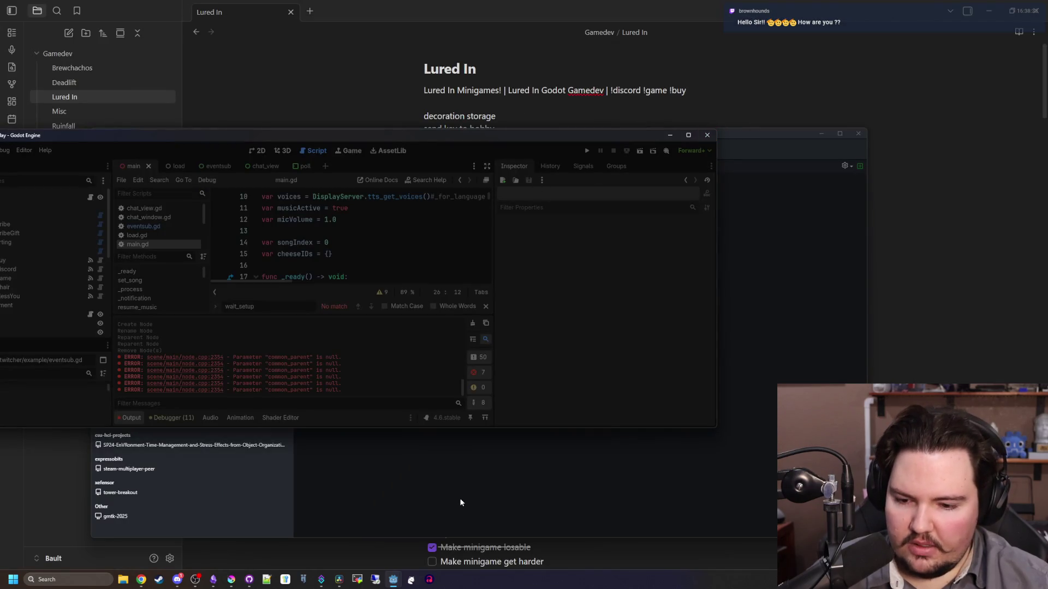
pyautogui.click(393, 579)
# Launch a new Godot instance from the taskbar and open the TwitchOverlay project
pyautogui.rightClick(393, 579)
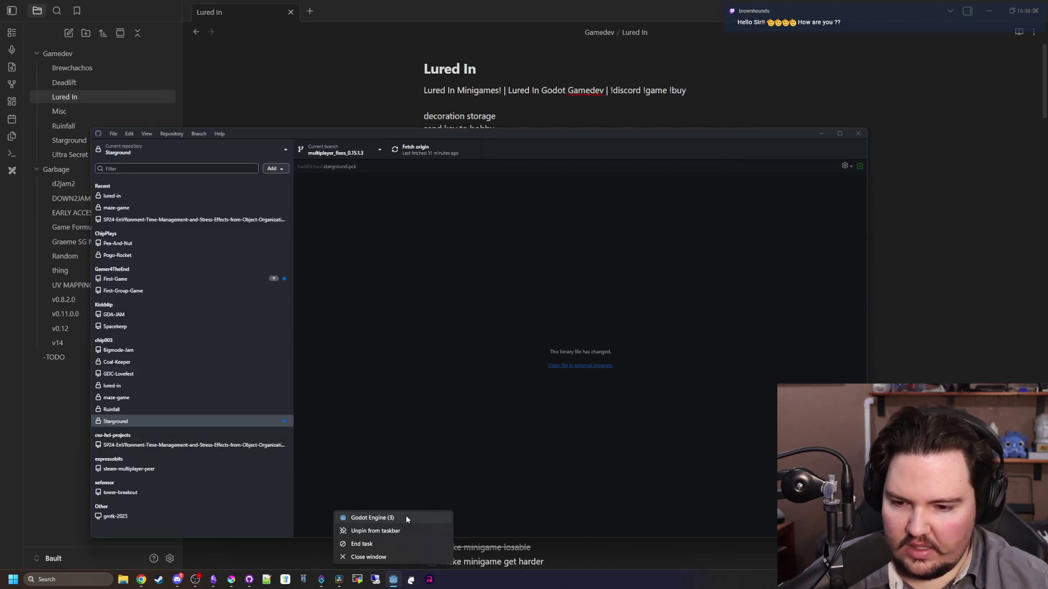
pyautogui.click(406, 518)
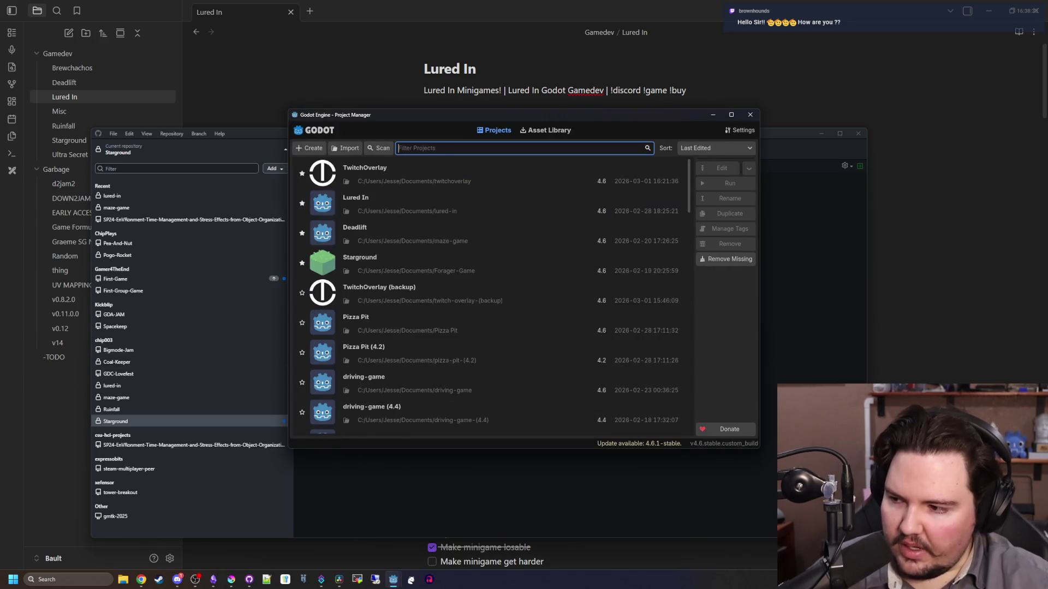
pyautogui.click(416, 182)
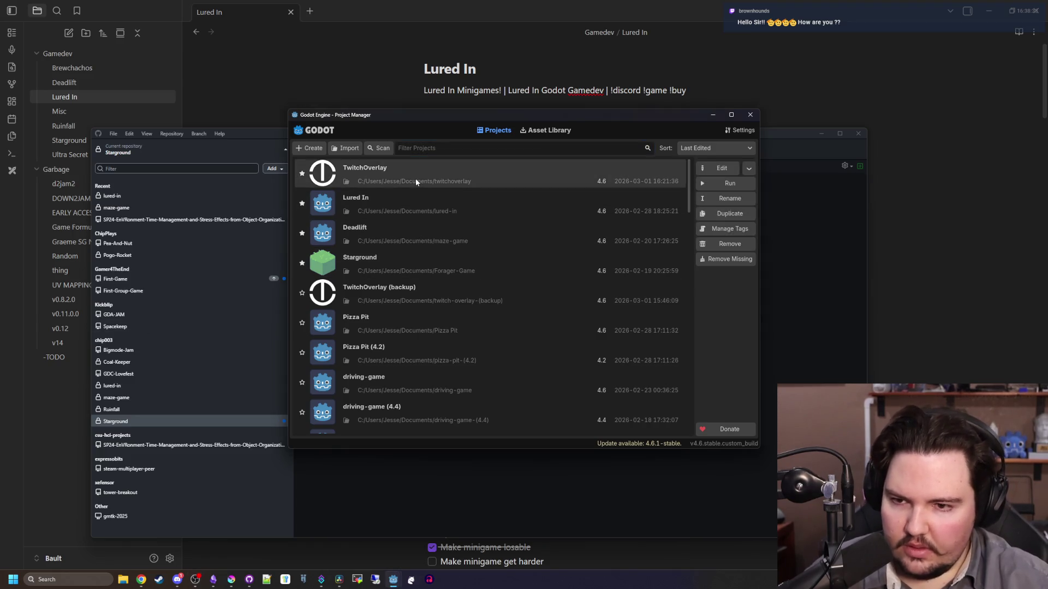
pyautogui.doubleClick(416, 182)
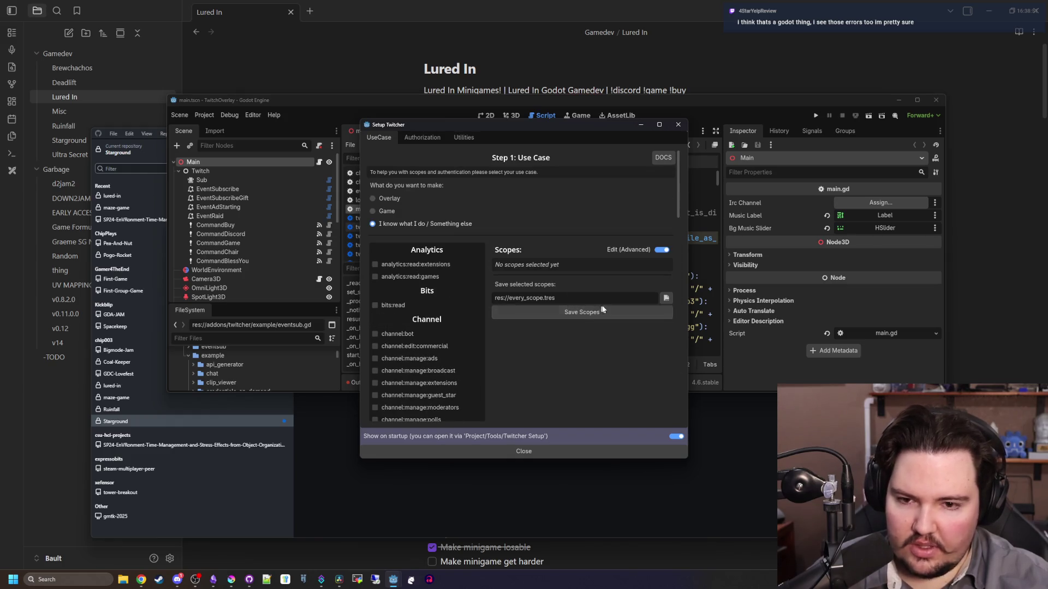
# Authorize the editor with Twitch, save the authorization settings, check Utilities, and close Setup Twitcher
pyautogui.click(423, 137)
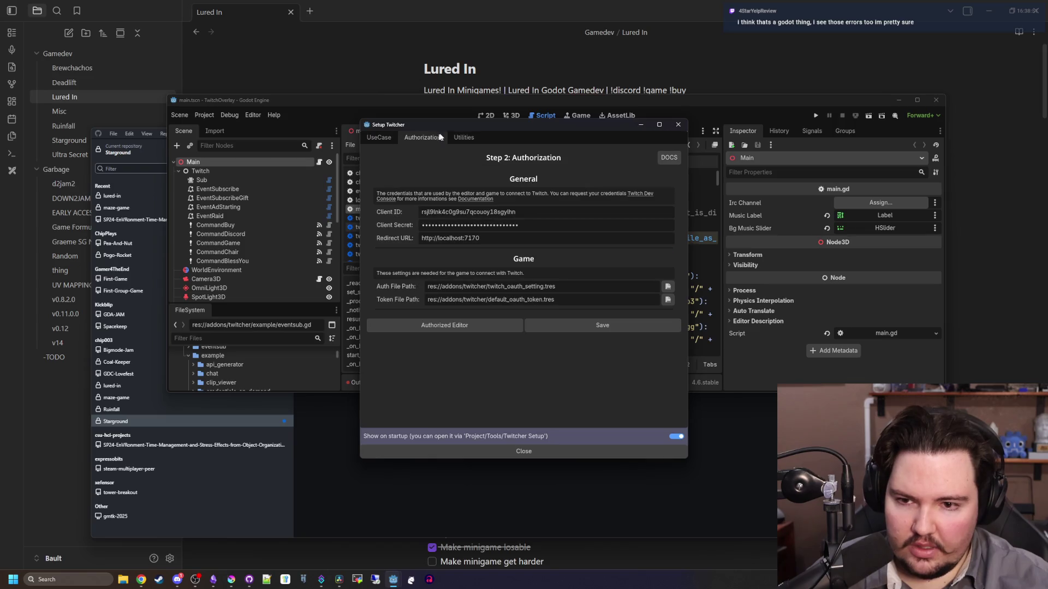
pyautogui.click(467, 326)
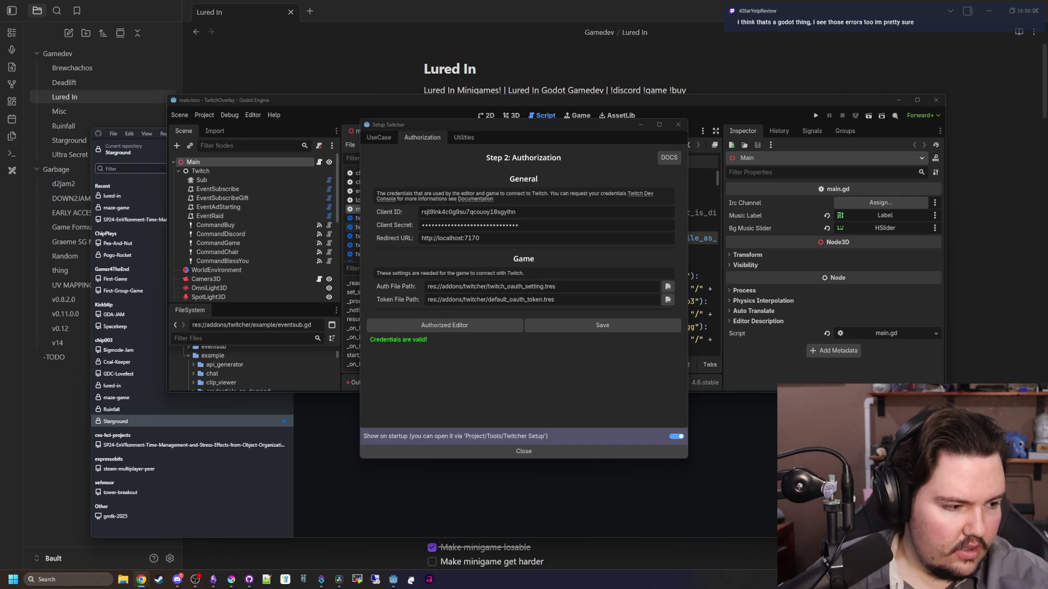
pyautogui.click(583, 326)
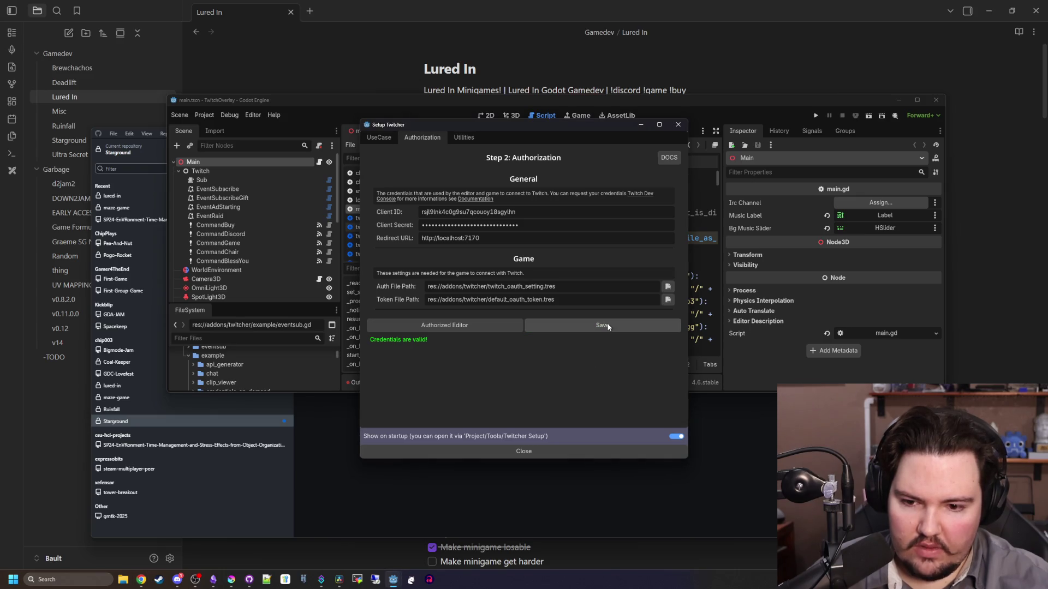
pyautogui.click(453, 136)
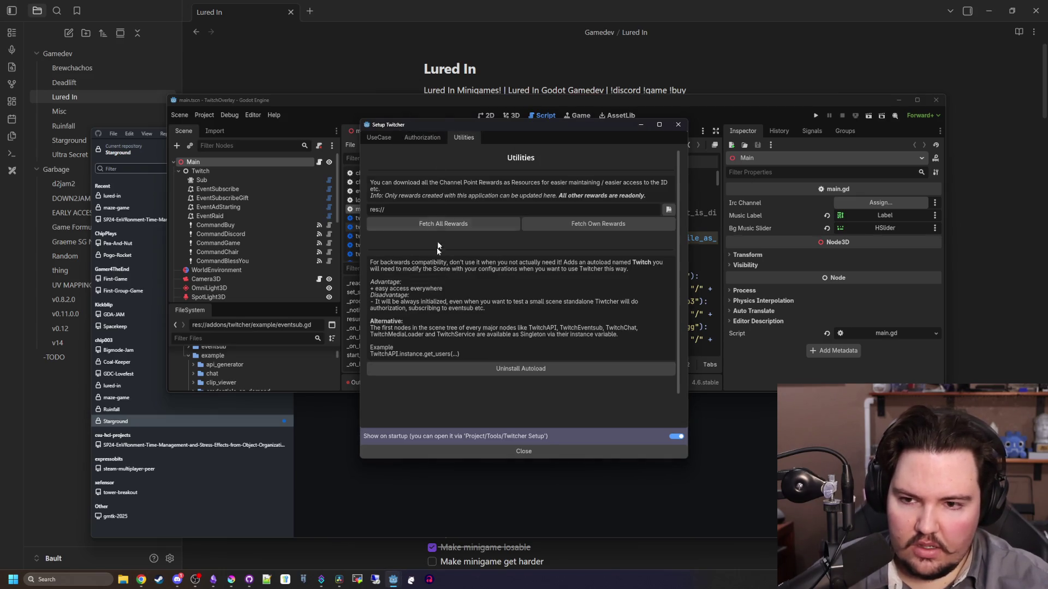
pyautogui.click(525, 451)
pyautogui.doubleClick(805, 97)
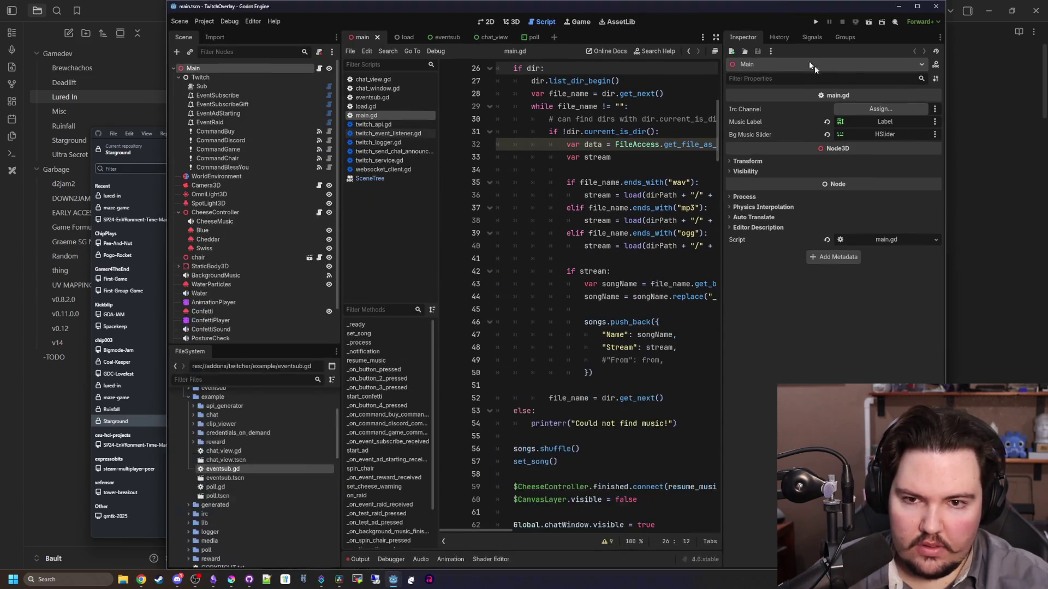
# Maximize the editor, run TwitchOverlay, then return to the editor at line 47 of main.gd
pyautogui.doubleClick(813, 11)
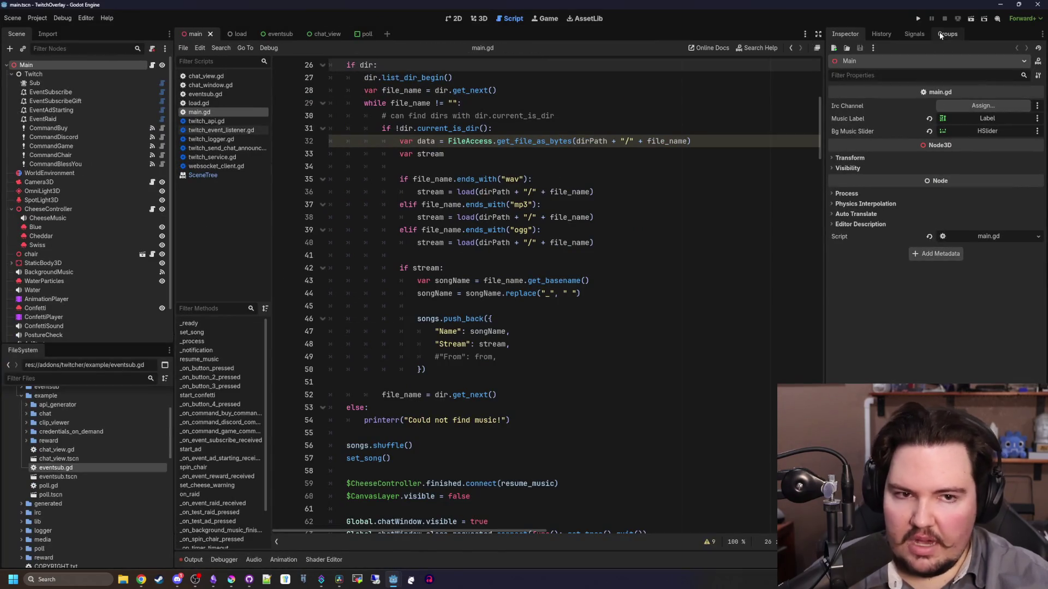
pyautogui.click(917, 19)
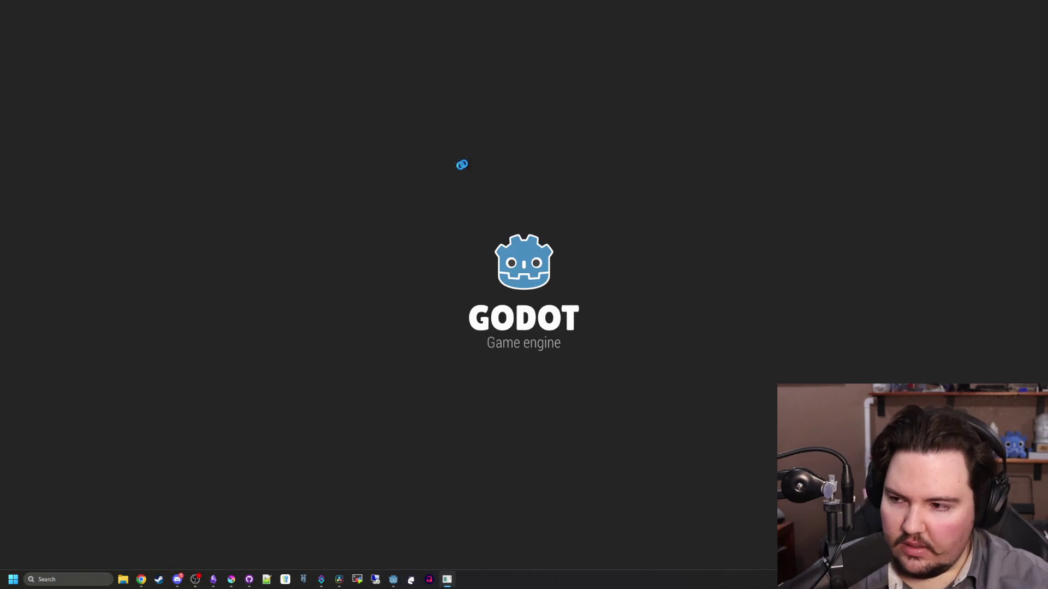
pyautogui.moveTo(442, 579)
pyautogui.moveTo(393, 580)
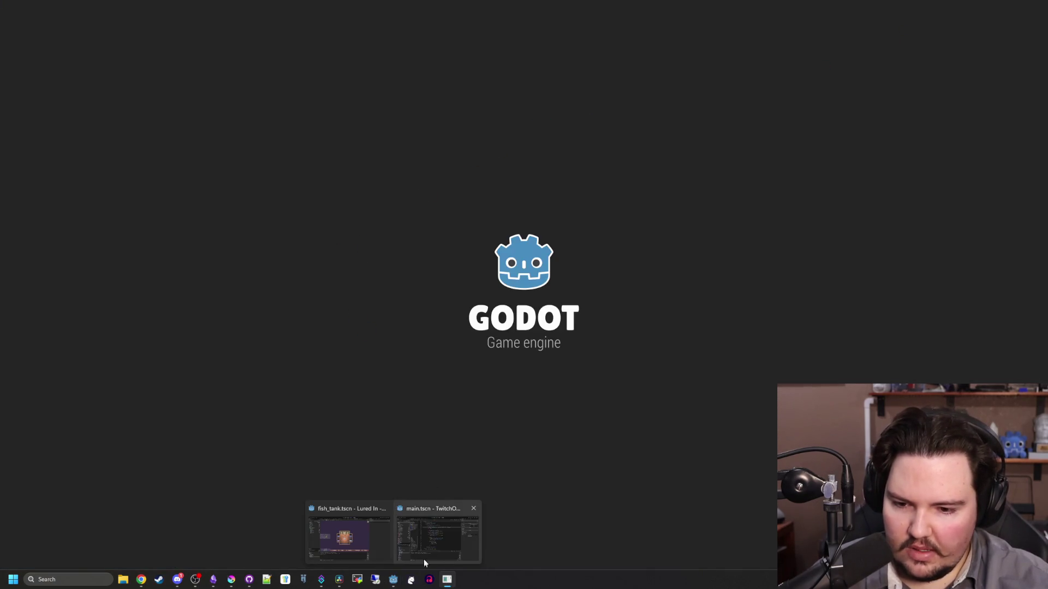
pyautogui.click(424, 559)
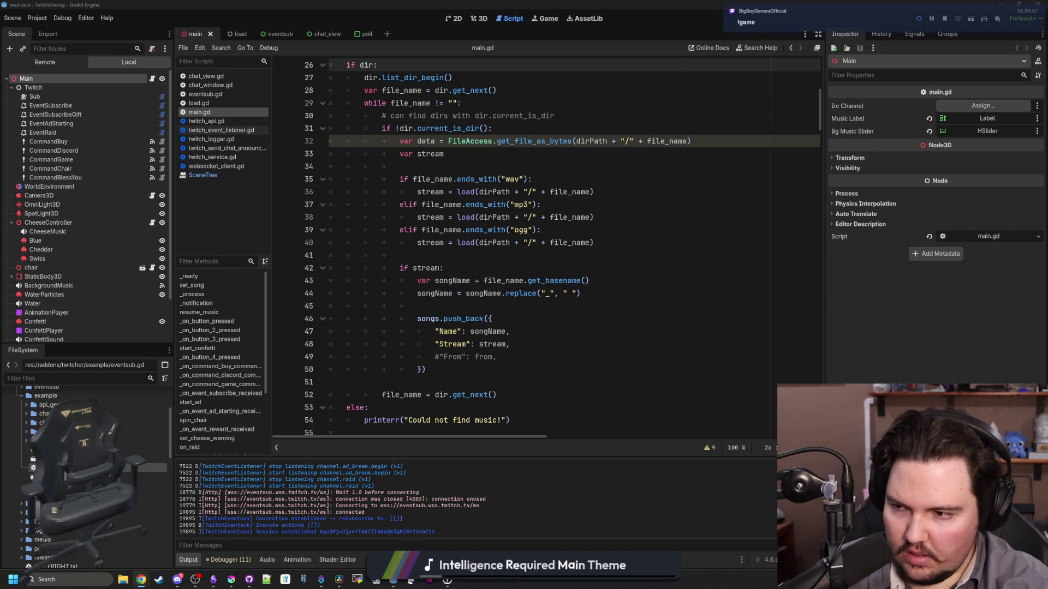
pyautogui.click(607, 330)
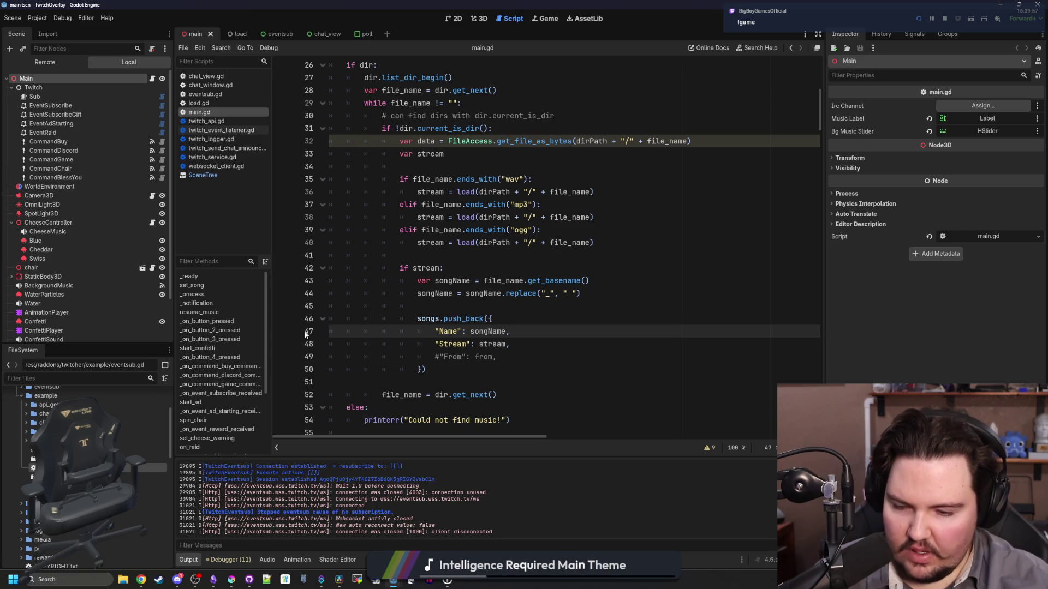
# Select the Sub eventsub node and view the Twitch Eventsub section of Project Settings
pyautogui.click(51, 95)
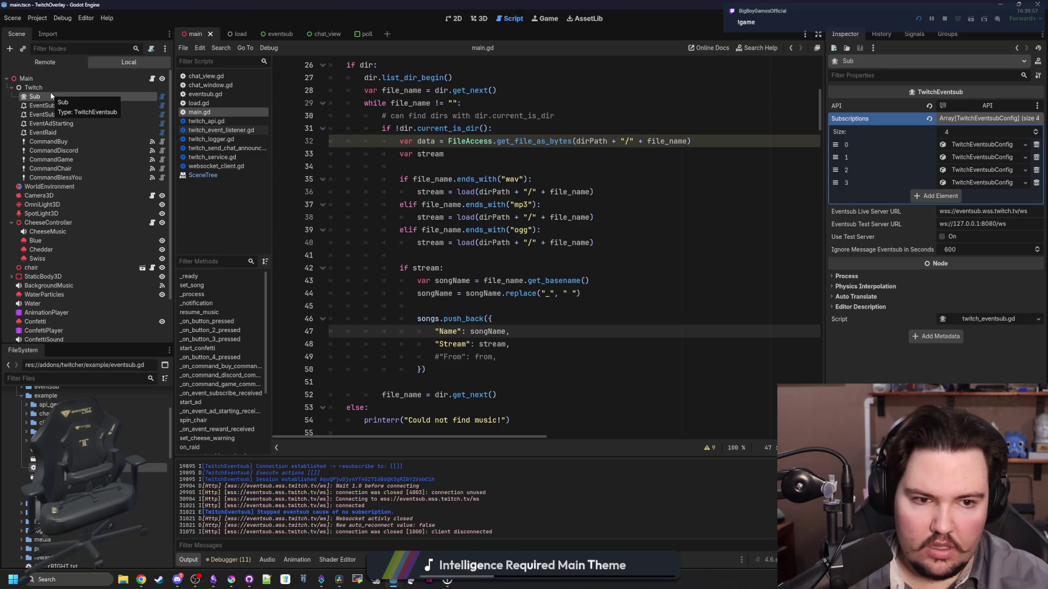
pyautogui.click(37, 18)
pyautogui.click(49, 29)
pyautogui.scroll(-5, 246, 360)
pyautogui.scroll(-3, 247, 359)
pyautogui.click(253, 350)
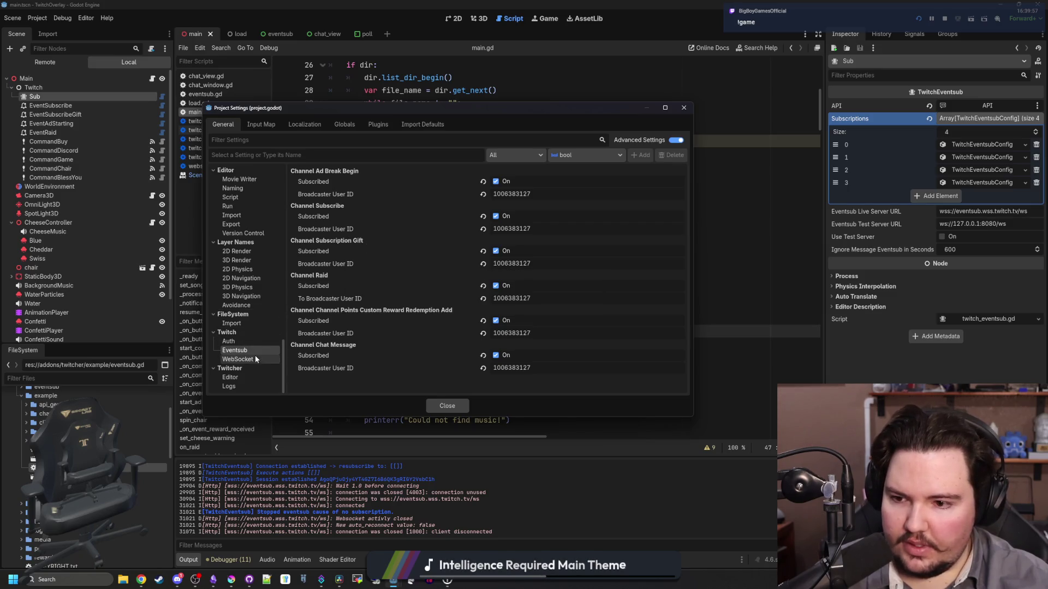
# Review the Twitch Auth, Twitcher editor, log level and WebSocket Irc Connect to Channel settings, then close
pyautogui.click(246, 343)
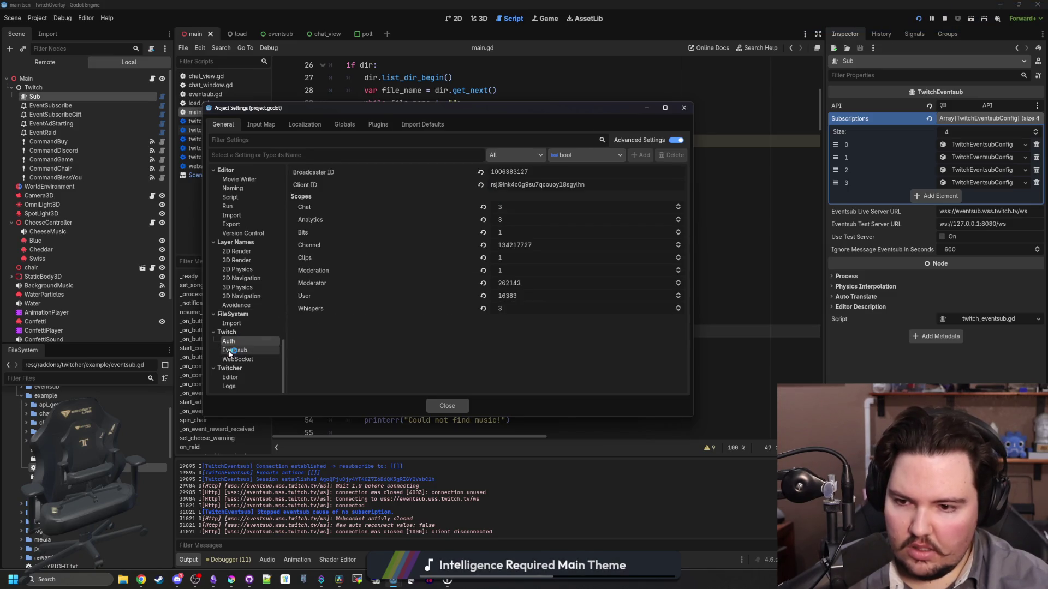
pyautogui.click(230, 377)
pyautogui.click(229, 387)
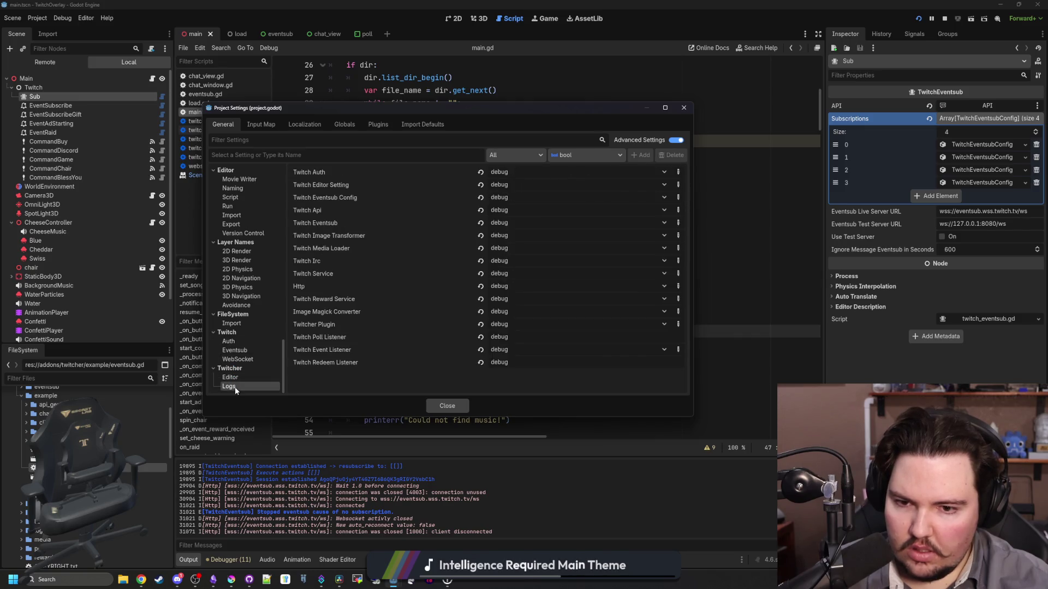
pyautogui.click(249, 361)
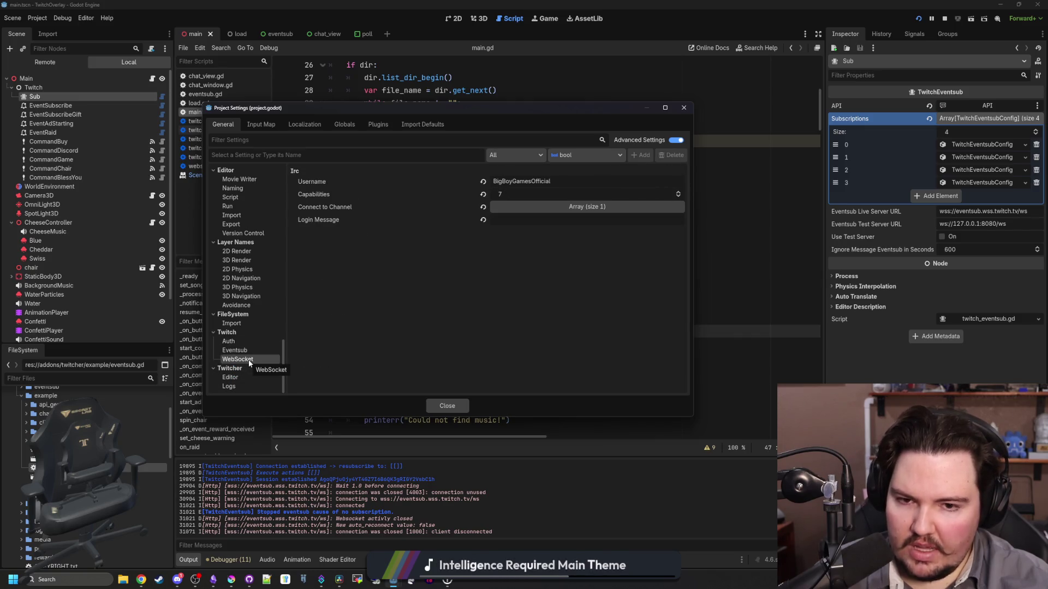
pyautogui.click(569, 209)
pyautogui.click(569, 209)
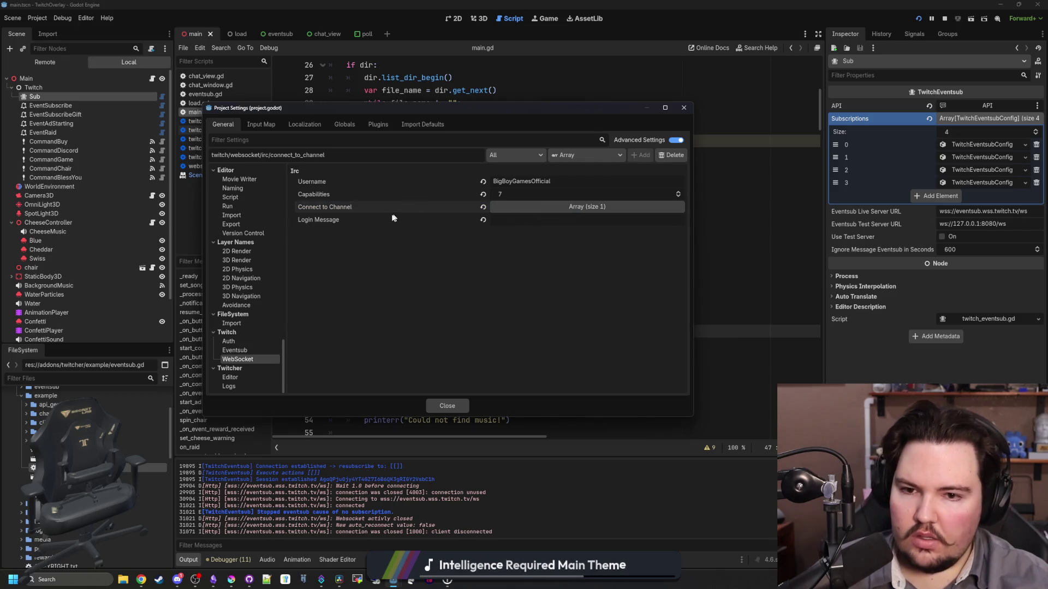
pyautogui.click(247, 343)
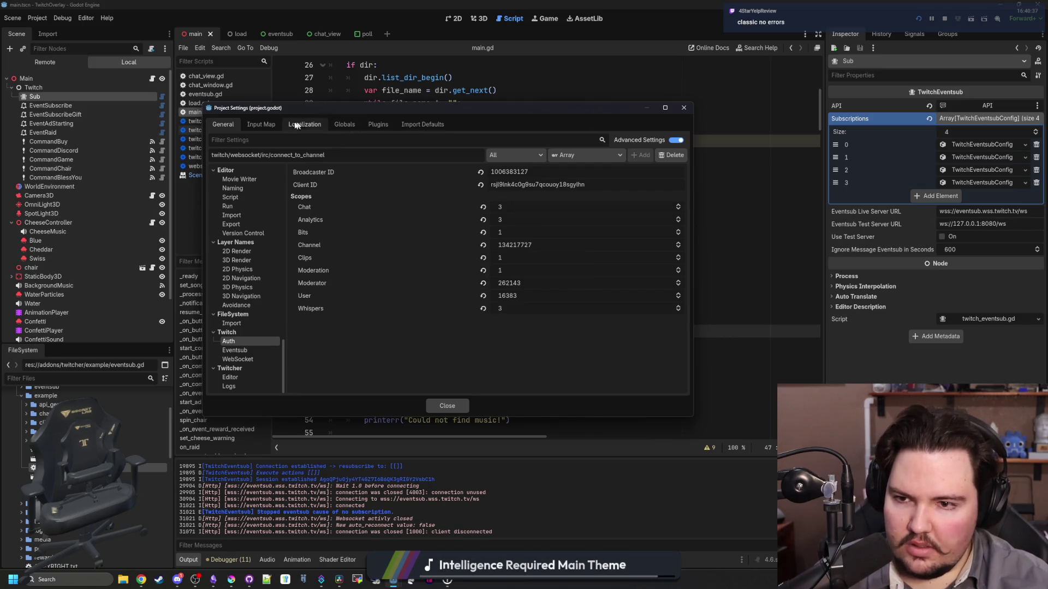
pyautogui.click(447, 406)
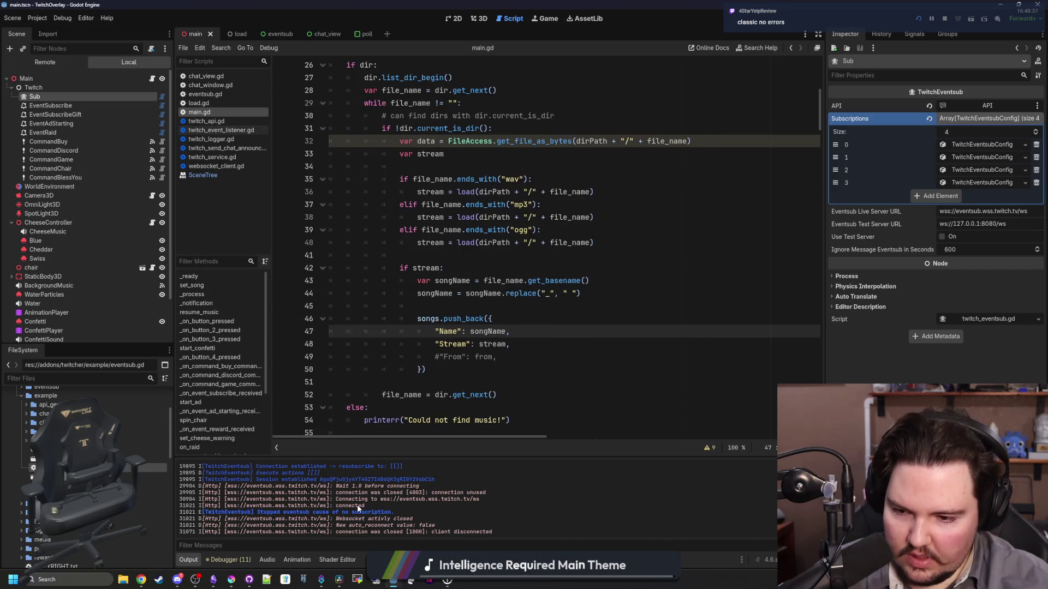
# Expand Subscriptions element 0 in a widened Inspector to confirm it is a Channel Subscribe entry
pyautogui.scroll(1, 358, 509)
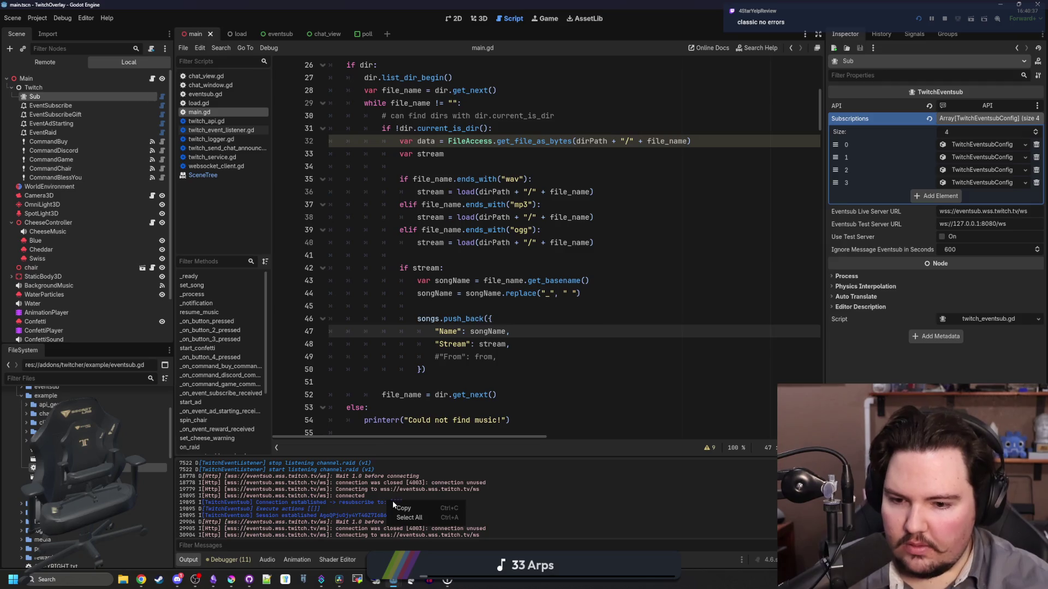
pyautogui.click(508, 259)
pyautogui.click(129, 96)
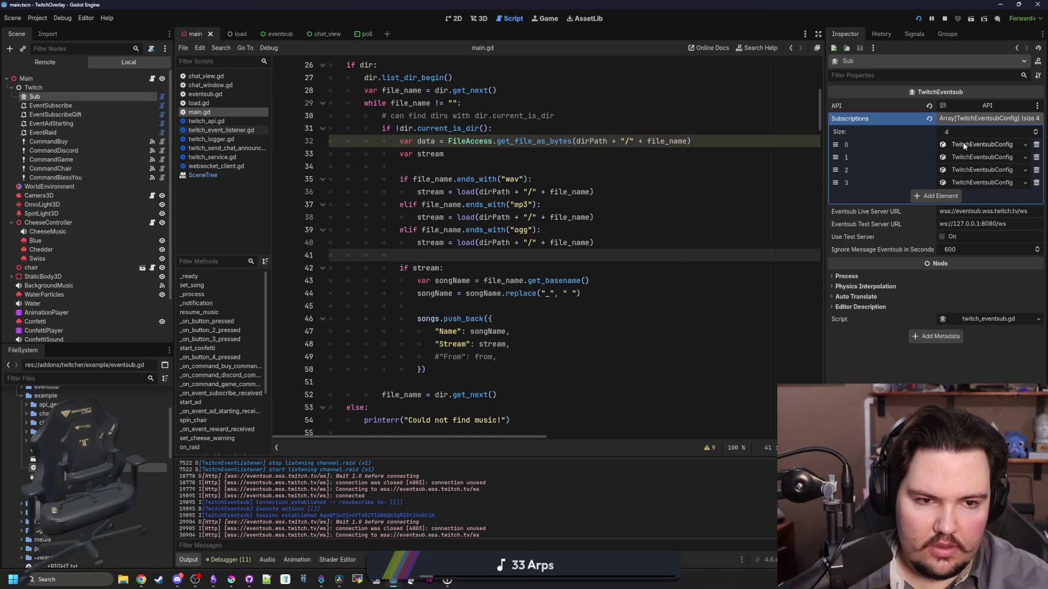
pyautogui.click(963, 145)
pyautogui.moveTo(825, 202); pyautogui.dragTo(647, 202)
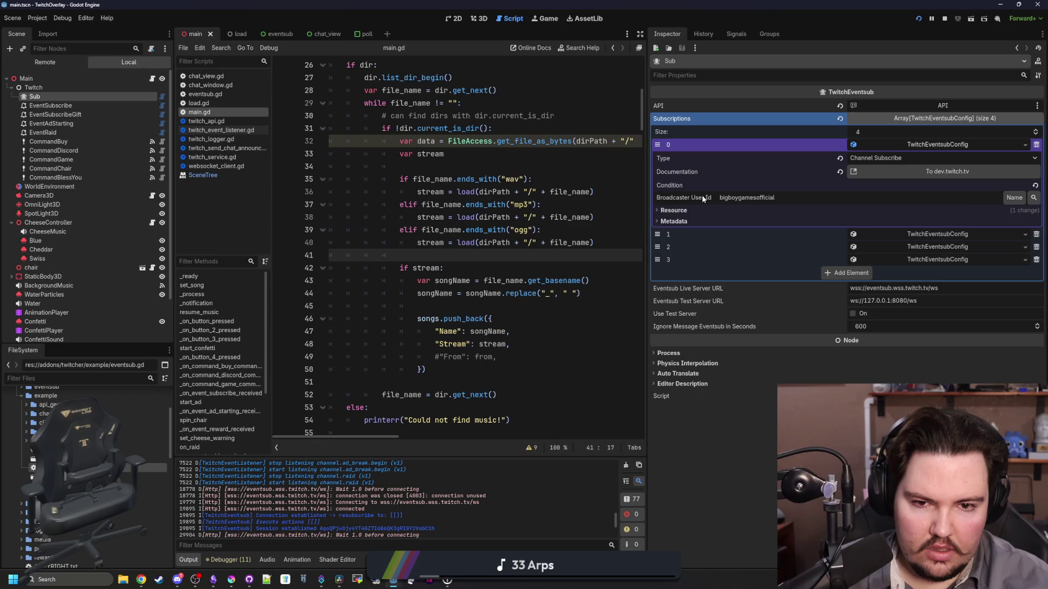
pyautogui.click(720, 210)
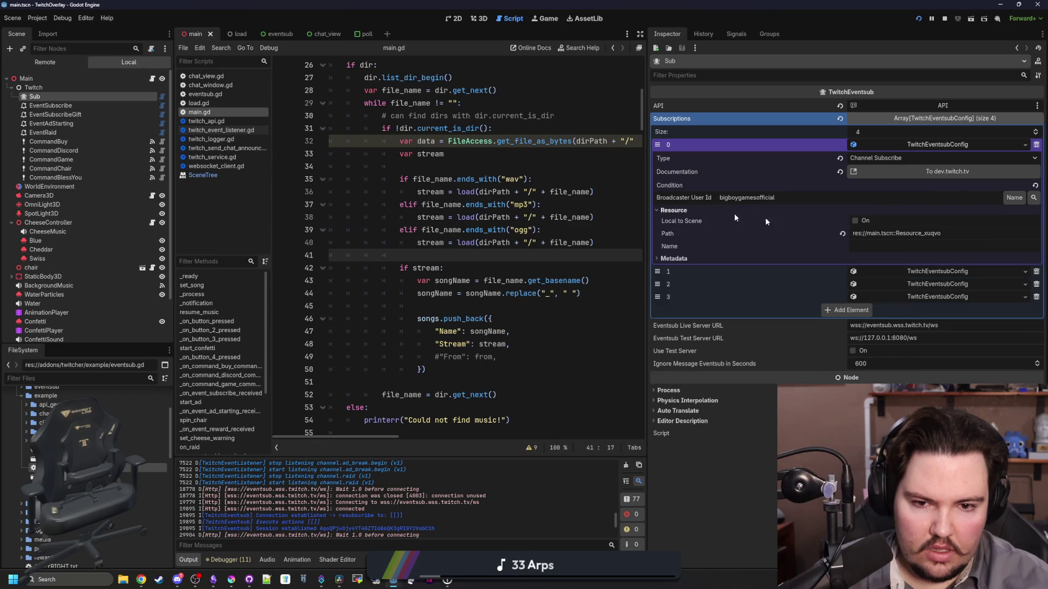
pyautogui.click(680, 210)
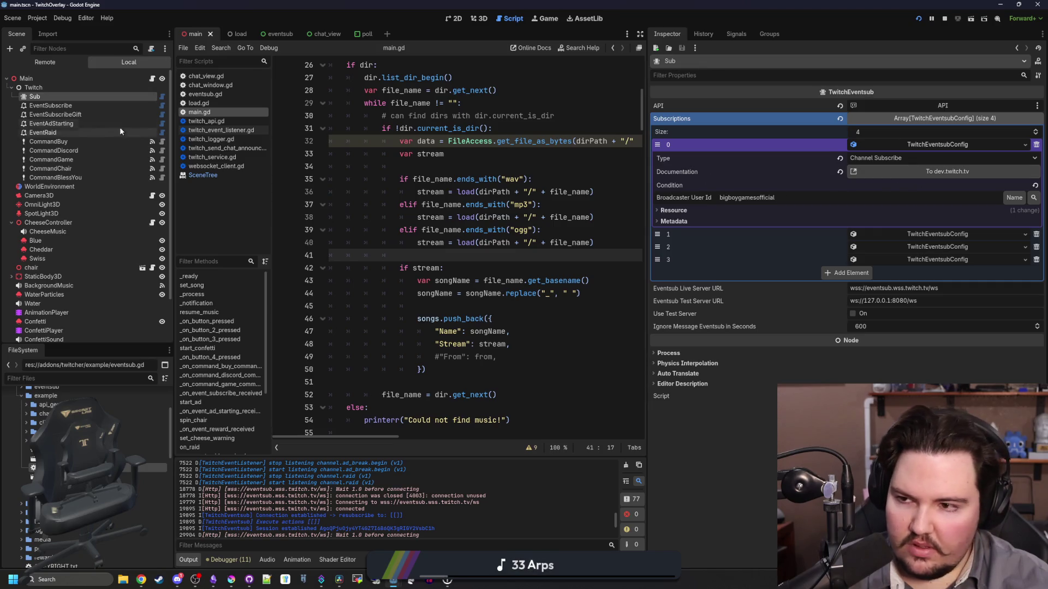
pyautogui.click(478, 179)
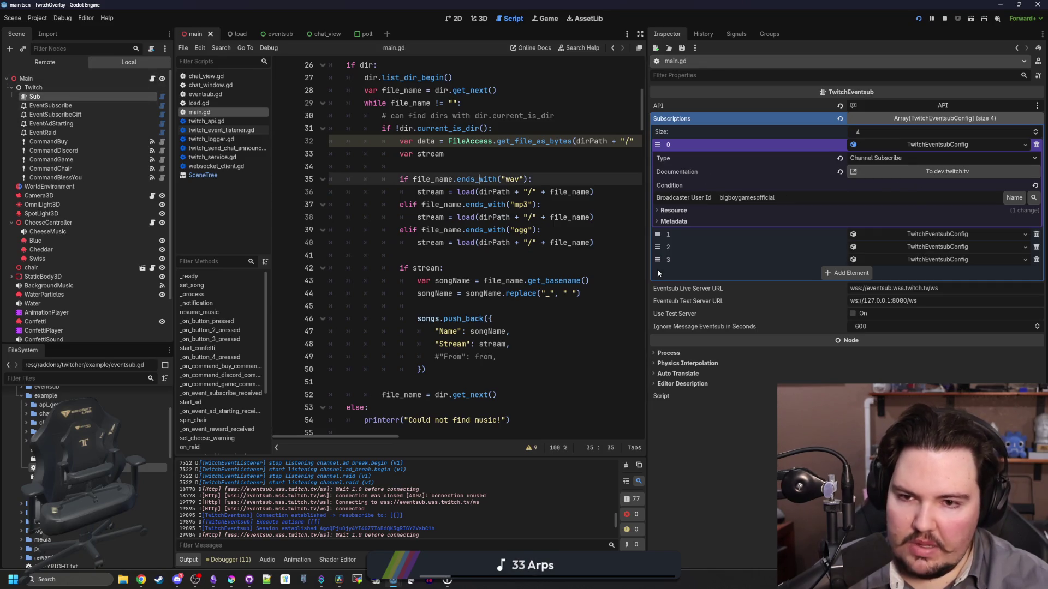
pyautogui.moveTo(647, 273); pyautogui.dragTo(904, 273)
pyautogui.scroll(6, 545, 246)
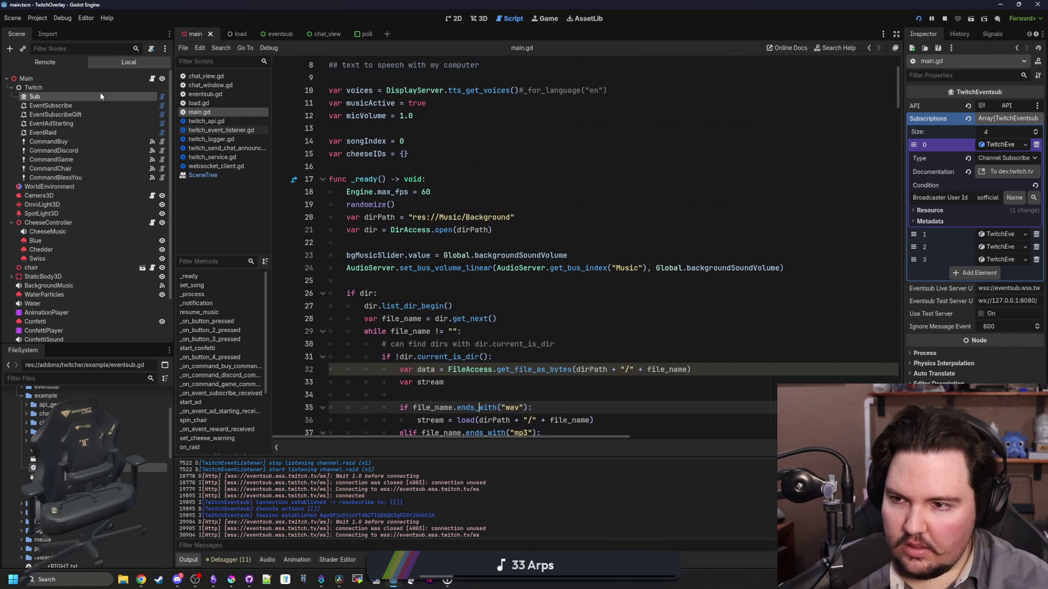
# Make the Sub node accessible by unique name
pyautogui.rightClick(101, 96)
pyautogui.click(145, 287)
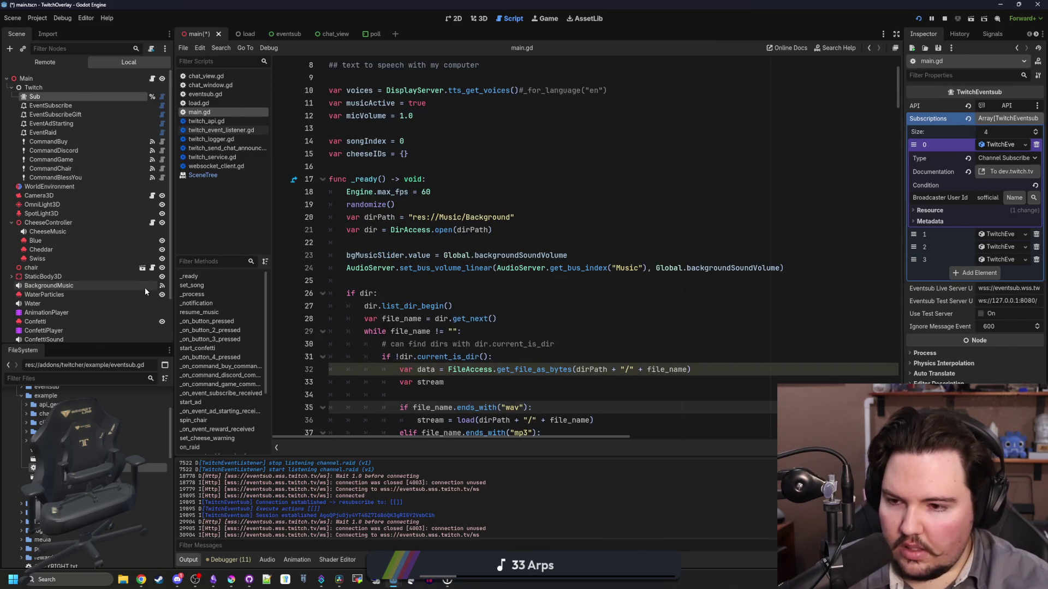
pyautogui.scroll(3, 470, 277)
pyautogui.scroll(-4, 470, 277)
# Type %Sub on a new line at line 25 of main.gd, then switch to the Twitcher docs
pyautogui.click(422, 216)
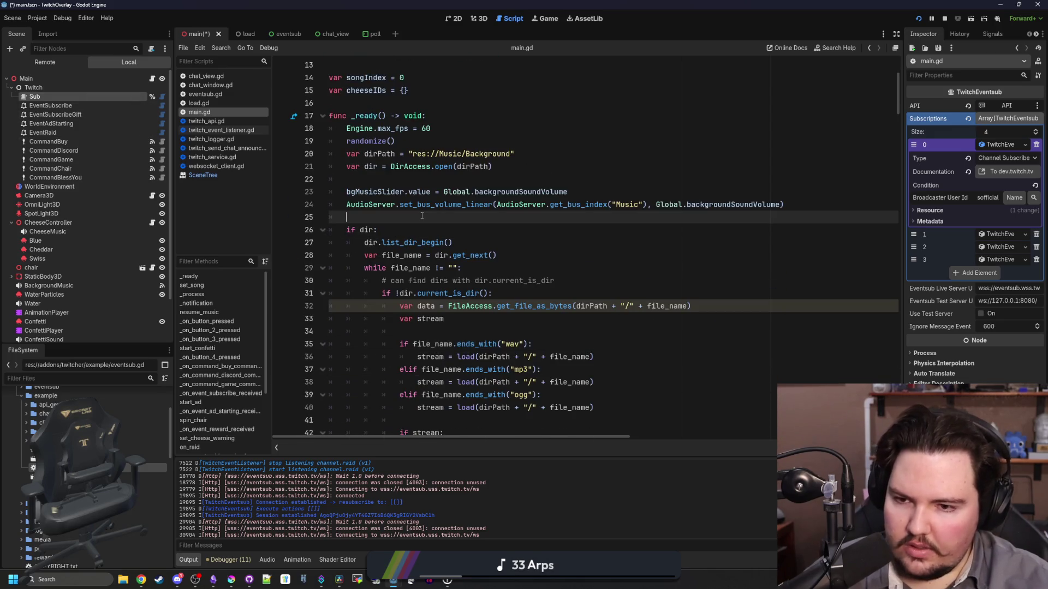
pyautogui.press('Return')
pyautogui.press('Return')
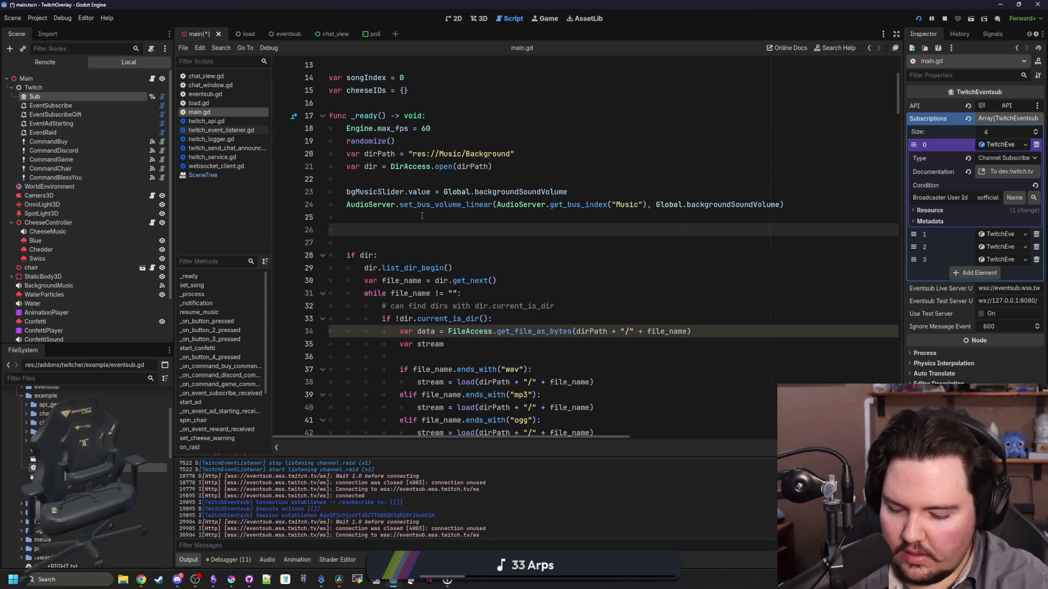
pyautogui.write('%Sub.')
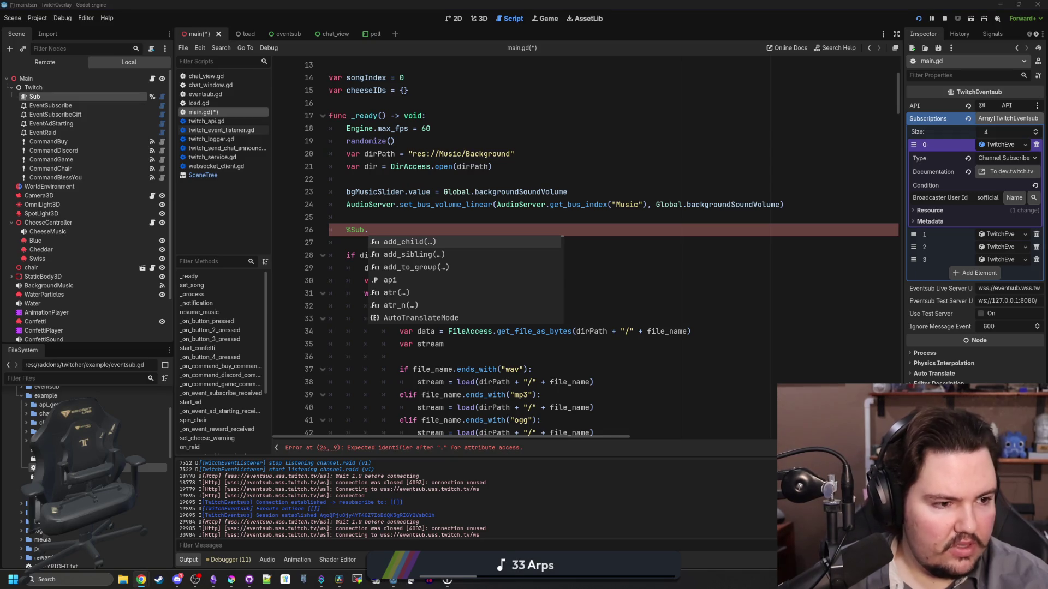
pyautogui.hotkey('alt', 'Tab')
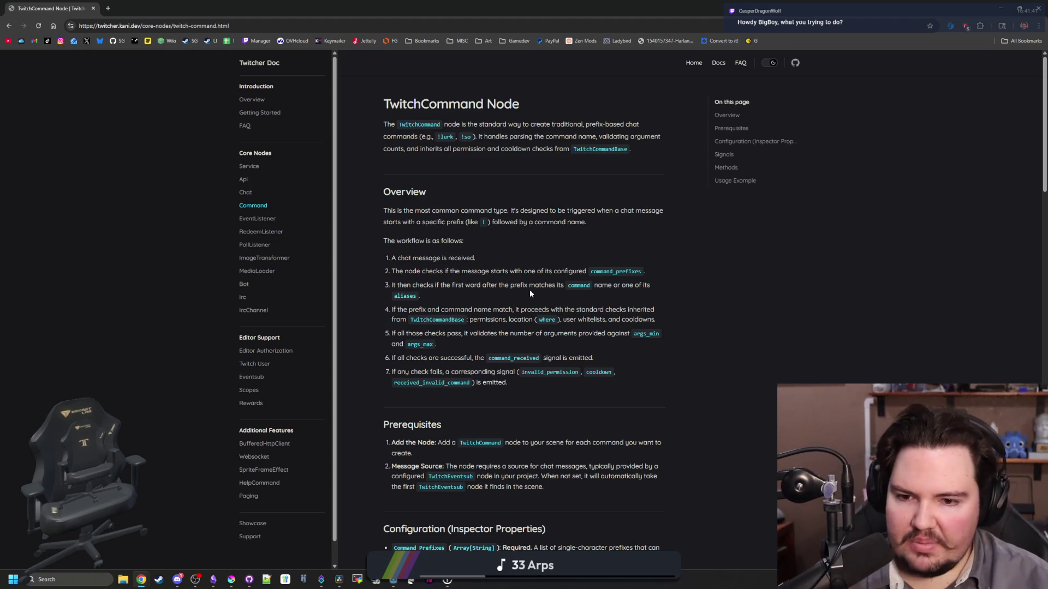
pyautogui.press('super+Down')
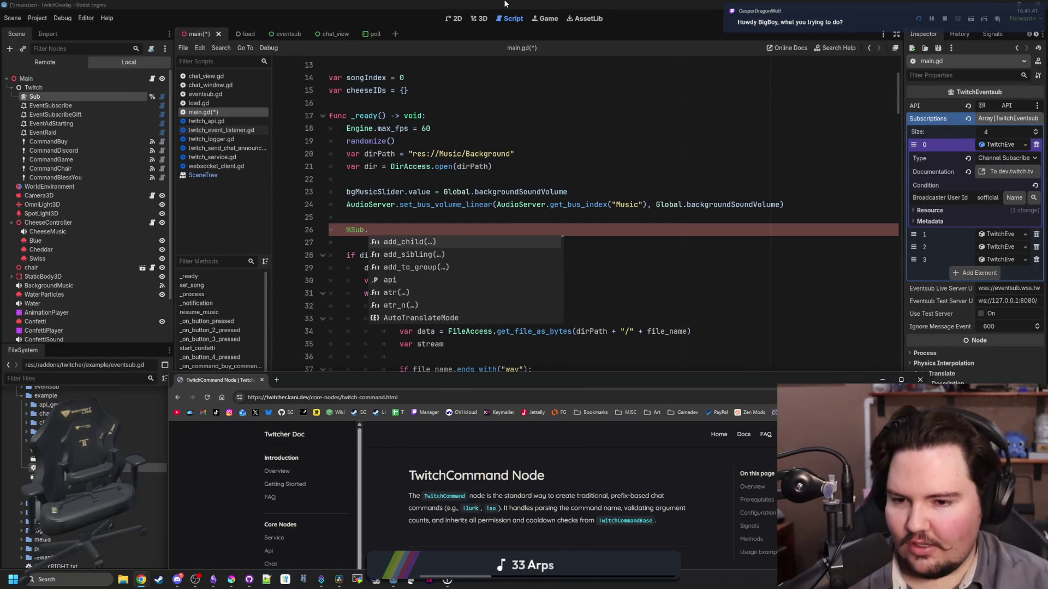
pyautogui.moveTo(575, 384)
pyautogui.mouseDown()
pyautogui.moveTo(598, 67)
pyautogui.moveTo(631, 4)
pyautogui.mouseUp()
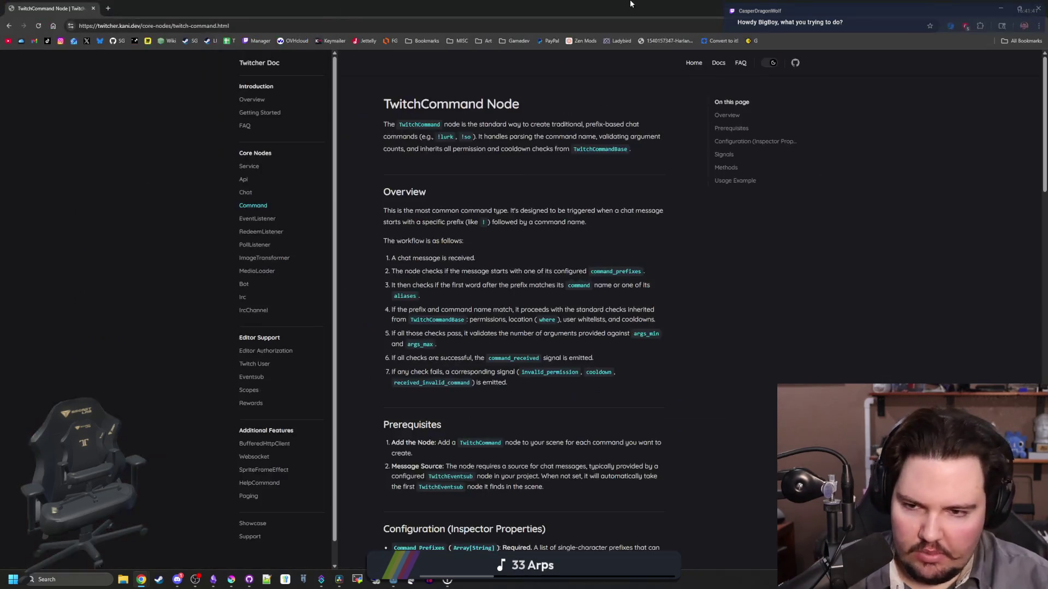